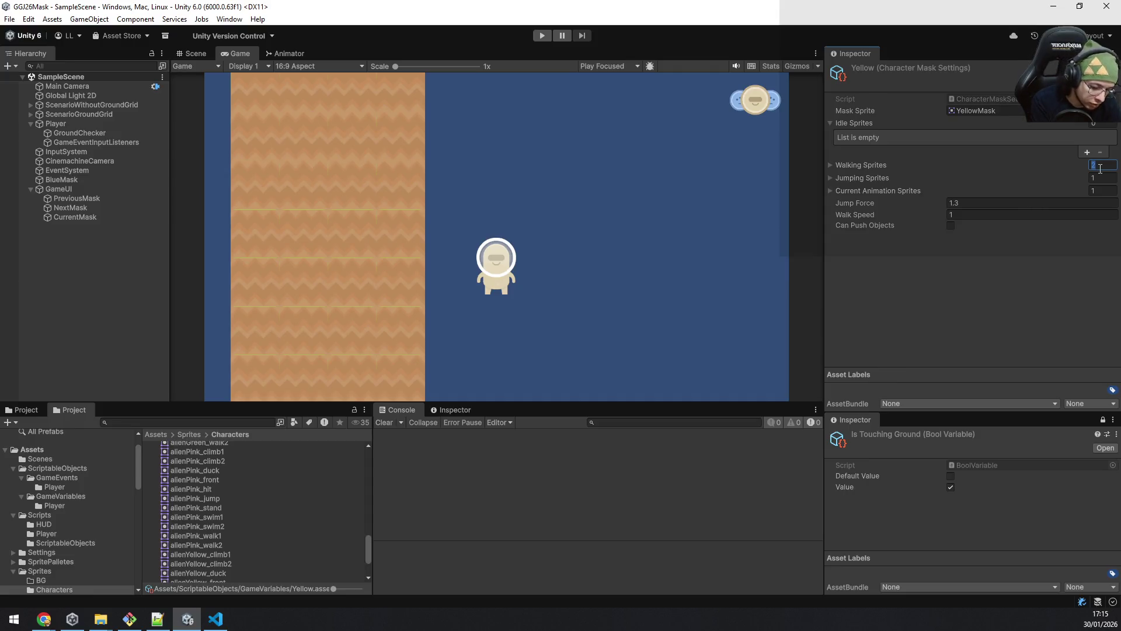
{"action": "type", "text": "0"}
Step: Clear the Yellow mask's animation sprite count to 0 and set its Jump Force to 1
{"action": "left_click", "coordinate": [1104, 190]}
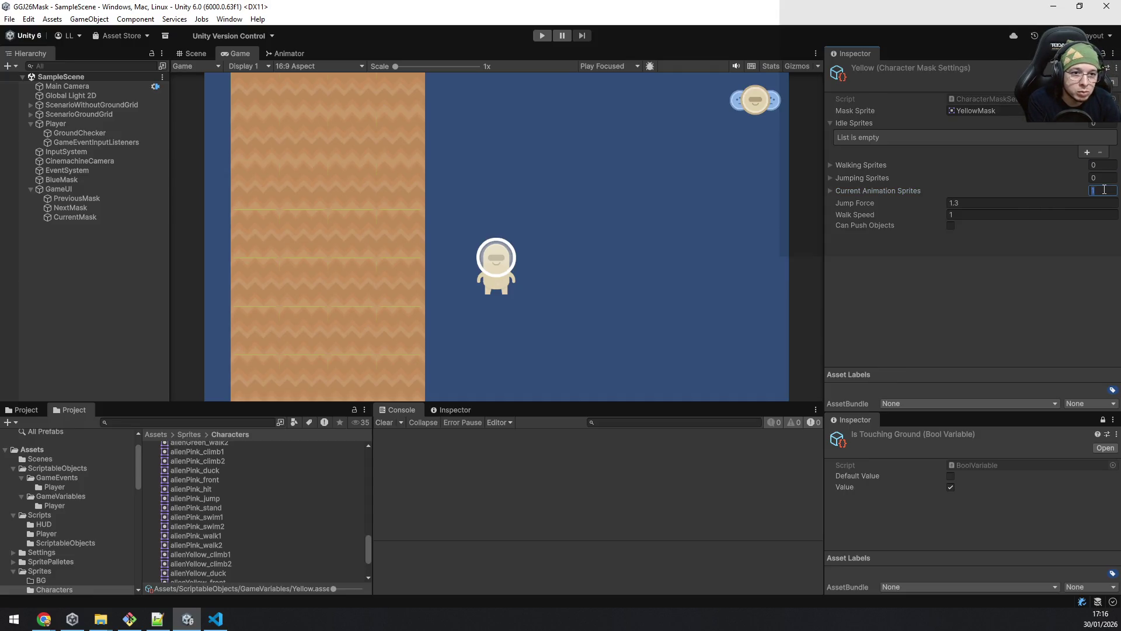
{"action": "type", "text": "0"}
{"action": "key", "text": "Tab"}
{"action": "type", "text": "1"}
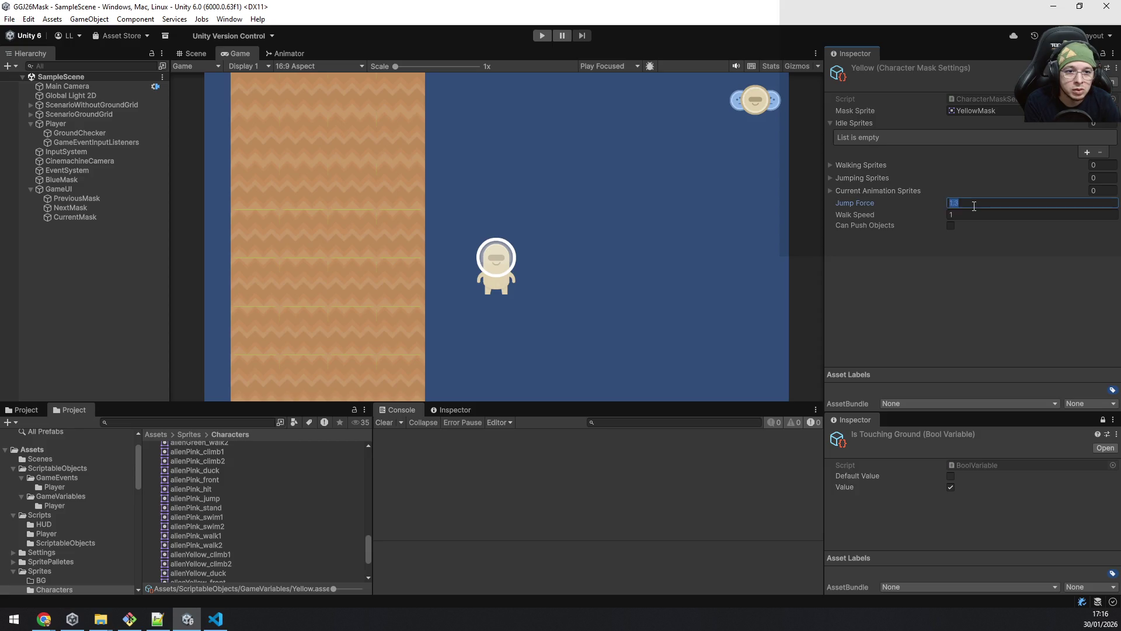
{"action": "left_click", "coordinate": [968, 300]}
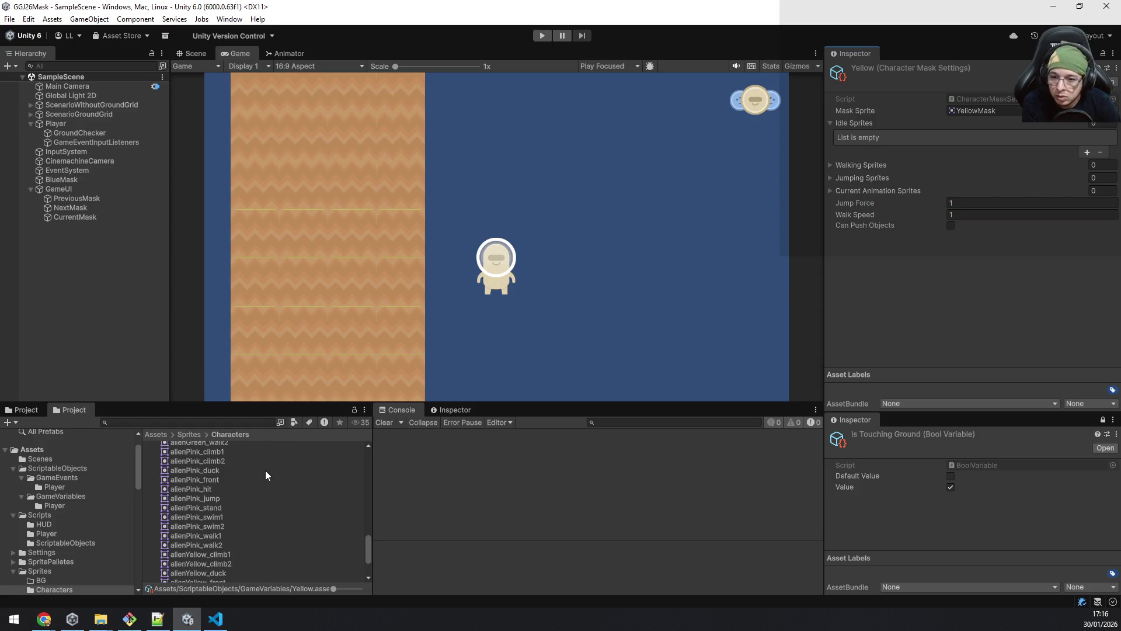
Step: Assign alienYellow_jump as the jumping sprite and alienYellow_stand as the idle sprite
{"action": "scroll", "coordinate": [258, 518], "scroll_direction": "down", "scroll_amount": 3}
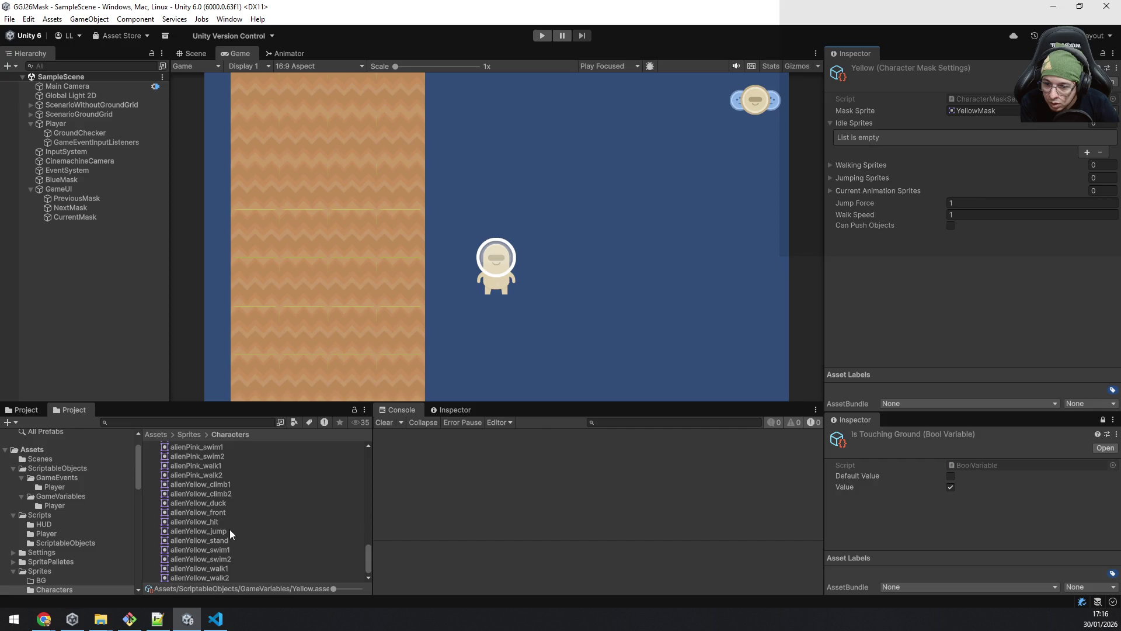
{"action": "mouse_move", "coordinate": [219, 530]}
{"action": "left_mouse_down"}
{"action": "mouse_move", "coordinate": [642, 350]}
{"action": "mouse_move", "coordinate": [889, 176]}
{"action": "left_mouse_up"}
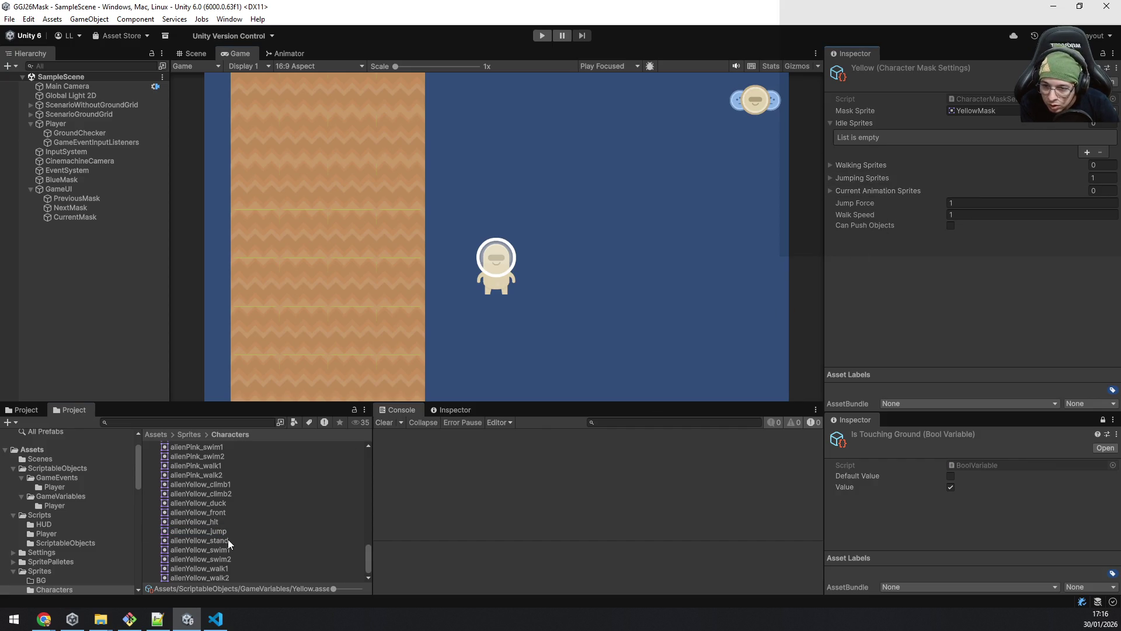
{"action": "mouse_move", "coordinate": [222, 541]}
{"action": "left_mouse_down"}
{"action": "mouse_move", "coordinate": [431, 483]}
{"action": "mouse_move", "coordinate": [890, 192]}
{"action": "mouse_move", "coordinate": [872, 126]}
{"action": "left_mouse_up"}
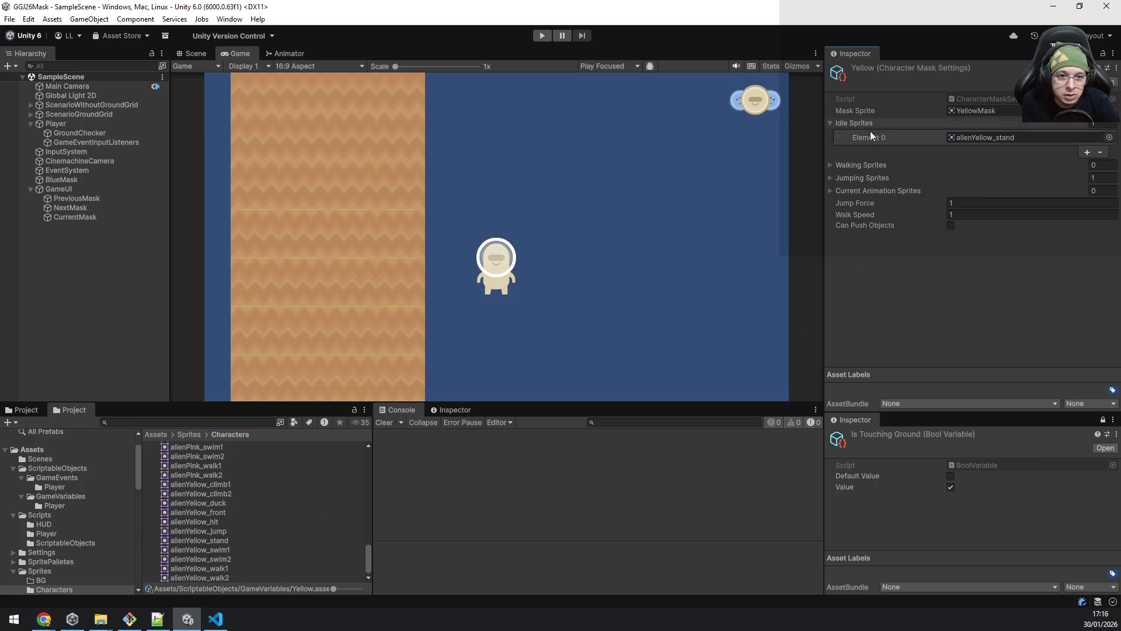
{"action": "left_click", "coordinate": [829, 123]}
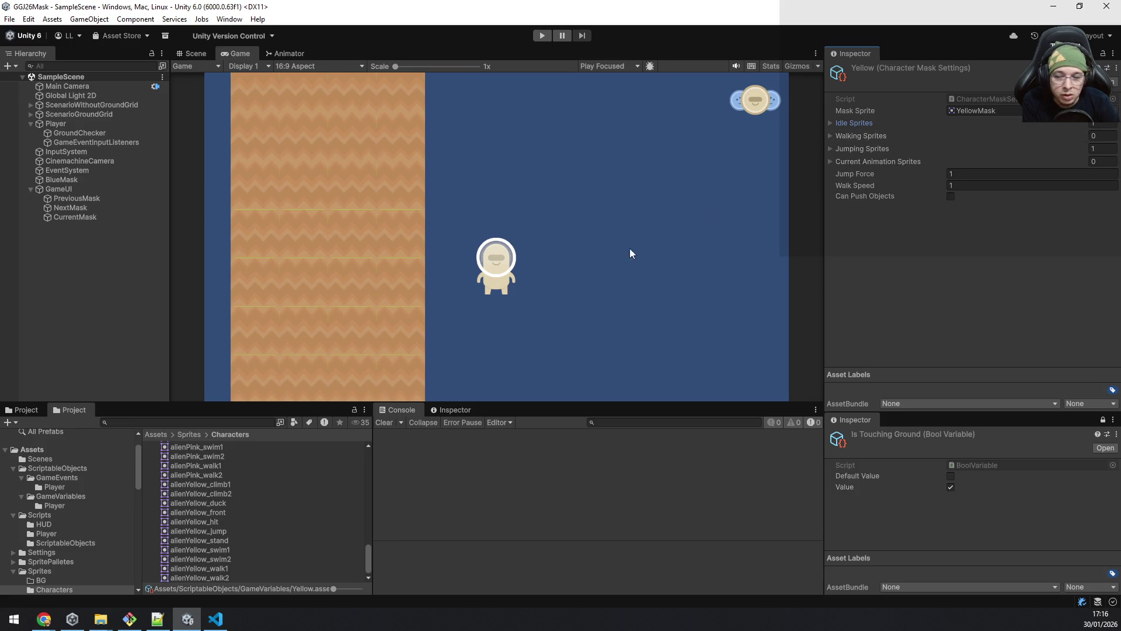
{"action": "left_click", "coordinate": [229, 567]}
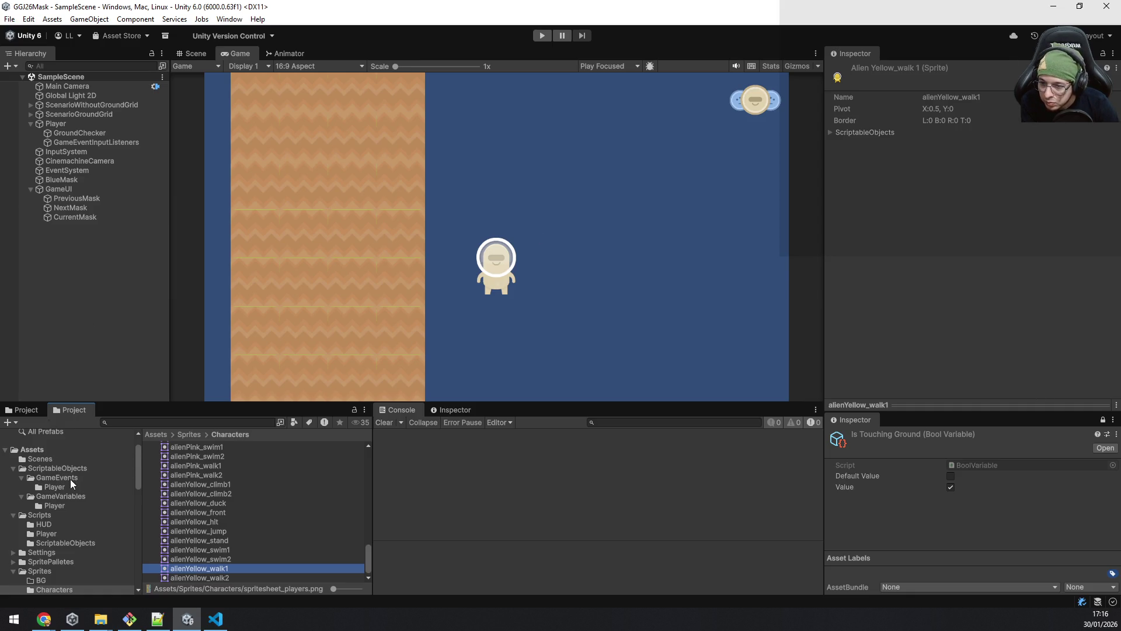
{"action": "left_click", "coordinate": [62, 498]}
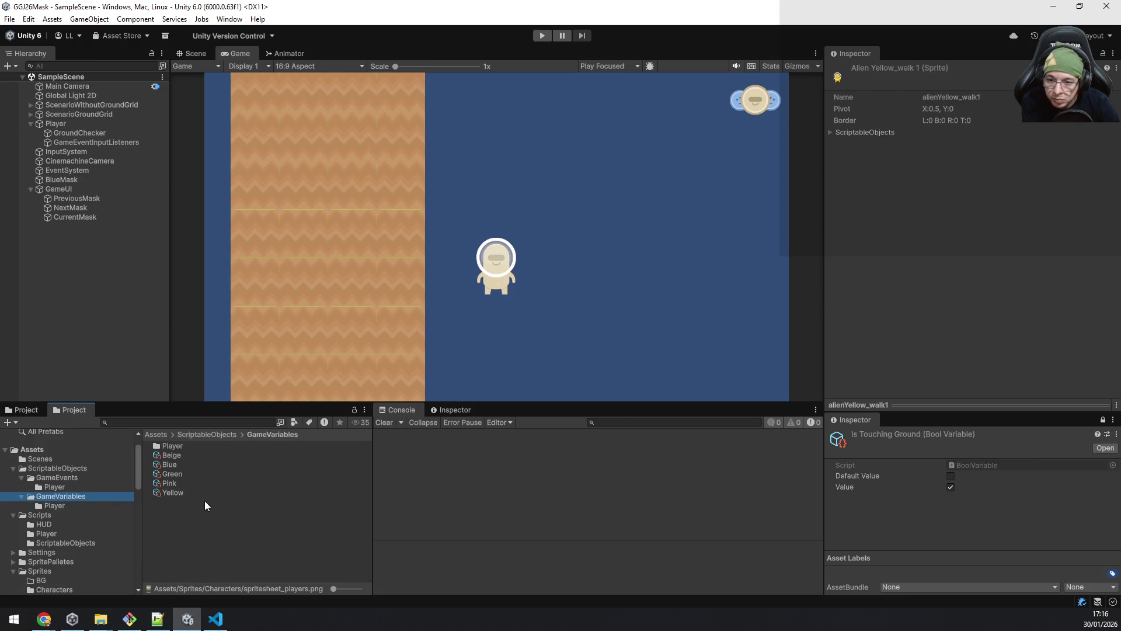
Step: Drag alienYellow_walk1 and alienYellow_walk2 into the Yellow mask's Walking Sprites list
{"action": "left_click", "coordinate": [163, 493]}
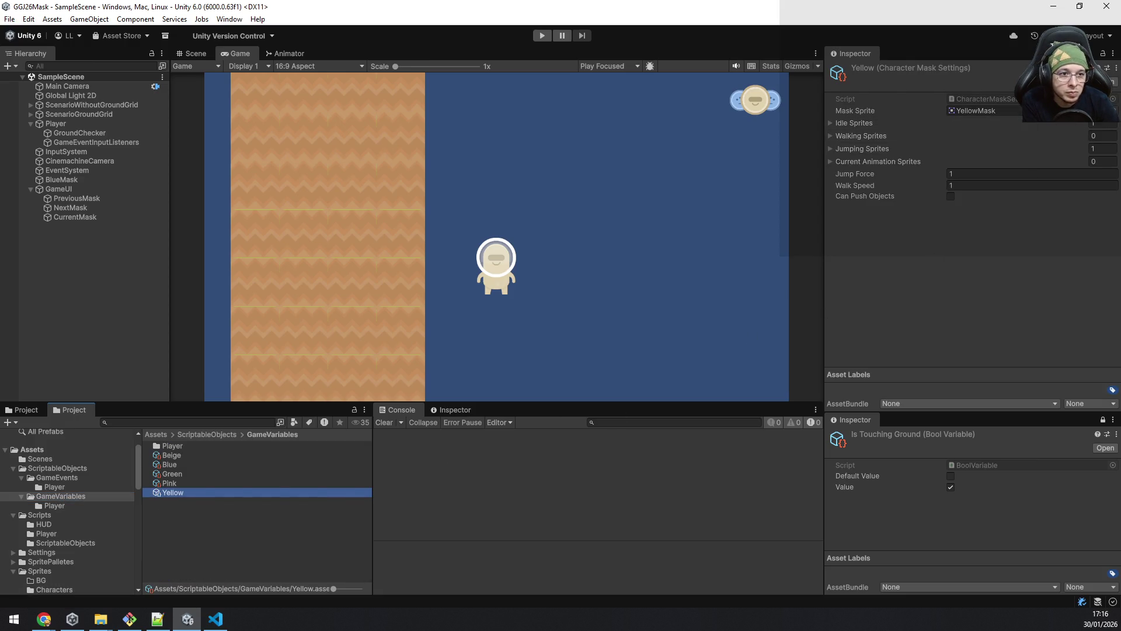
{"action": "left_click", "coordinate": [1104, 56]}
{"action": "left_click", "coordinate": [982, 110]}
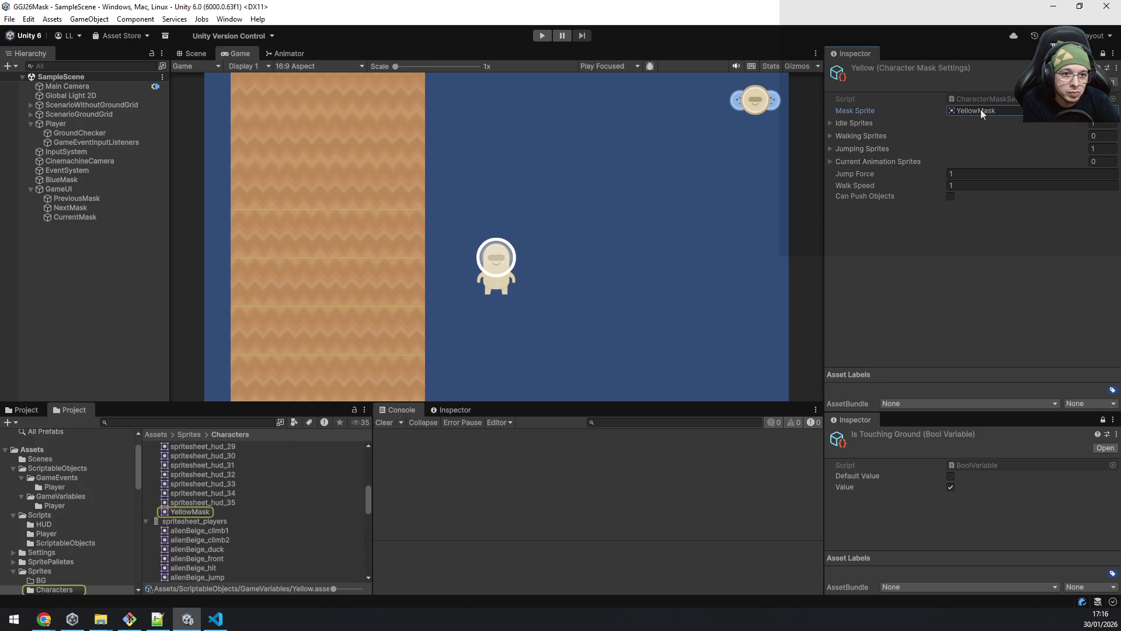
{"action": "left_click", "coordinate": [832, 125]}
{"action": "left_click", "coordinate": [960, 138]}
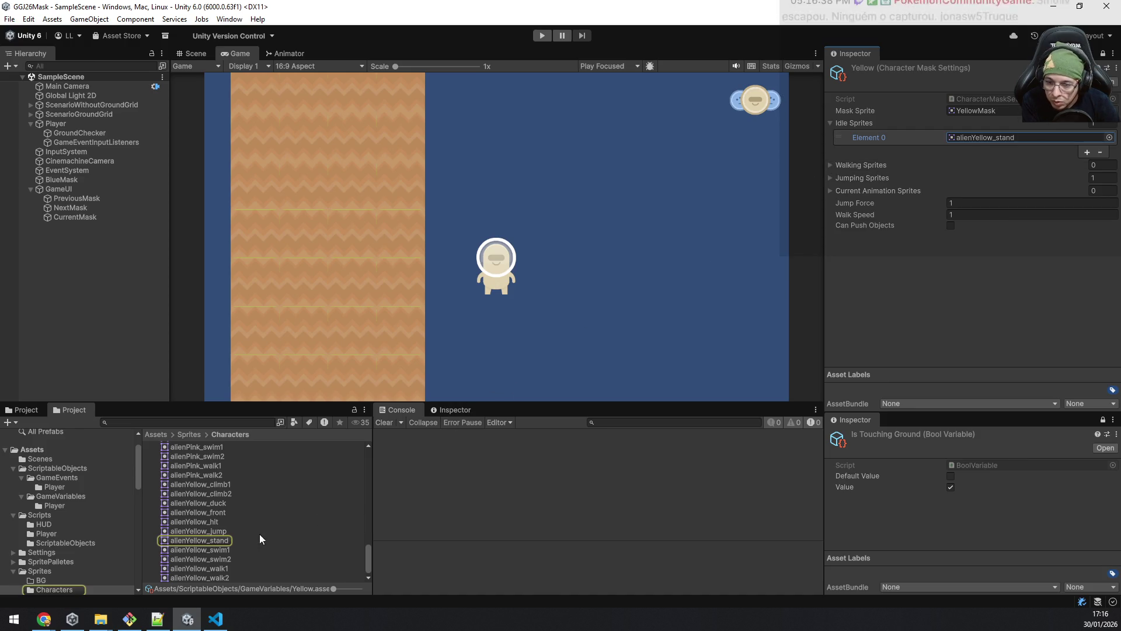
{"action": "left_click", "coordinate": [219, 569]}
{"action": "left_click", "coordinate": [219, 576], "text": "shift"}
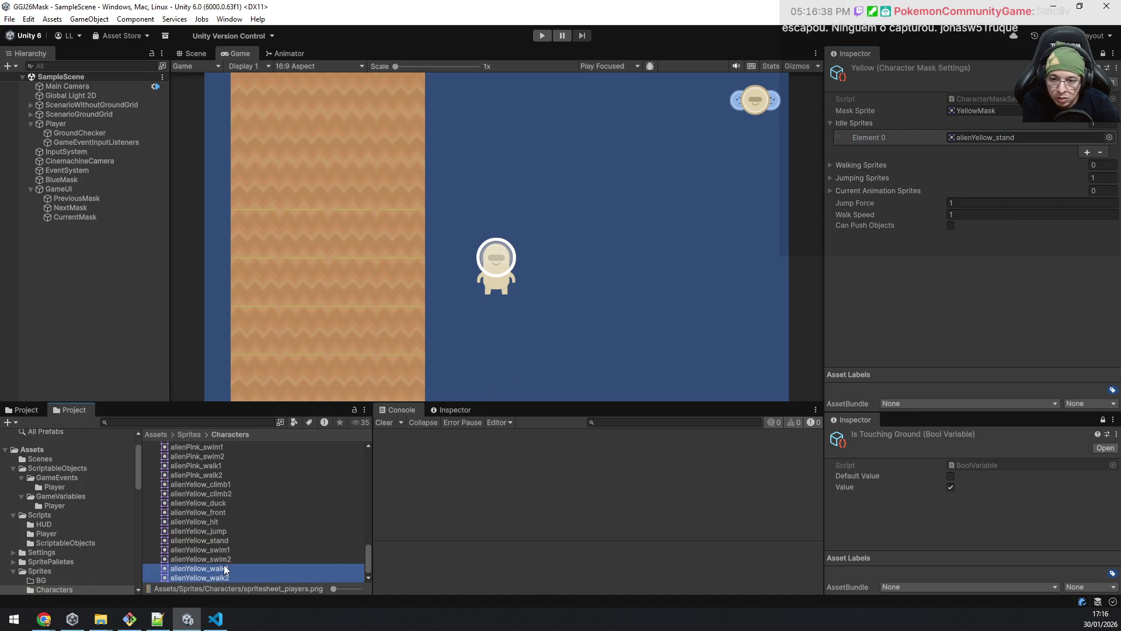
{"action": "mouse_move", "coordinate": [220, 571]}
{"action": "left_mouse_down"}
{"action": "mouse_move", "coordinate": [884, 187]}
{"action": "mouse_move", "coordinate": [888, 164]}
{"action": "left_mouse_up"}
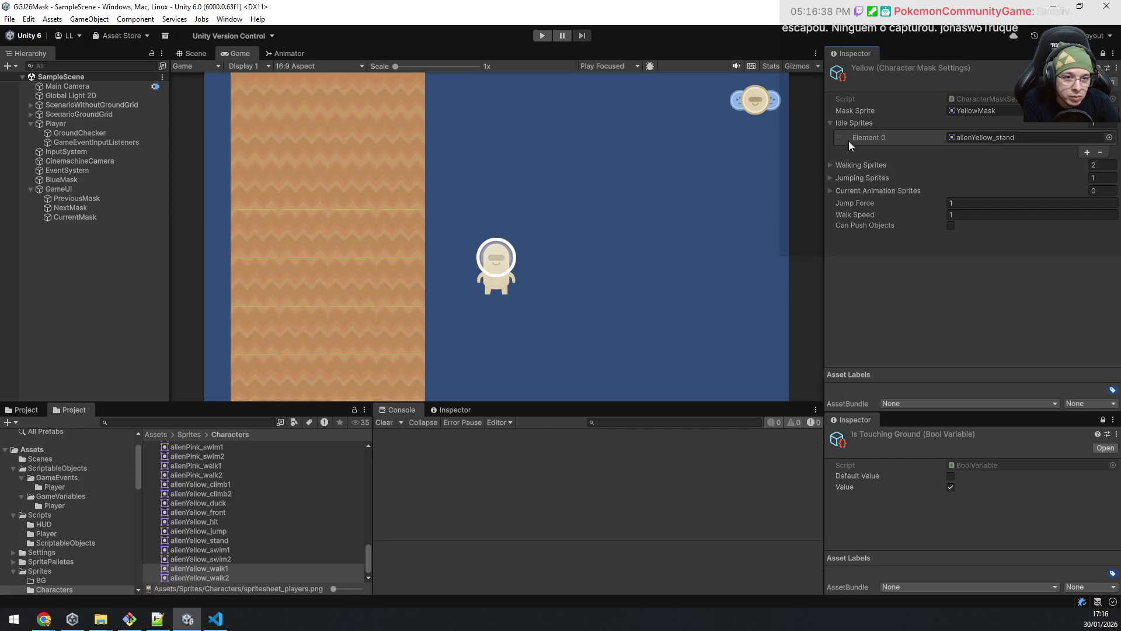
{"action": "left_click", "coordinate": [829, 123]}
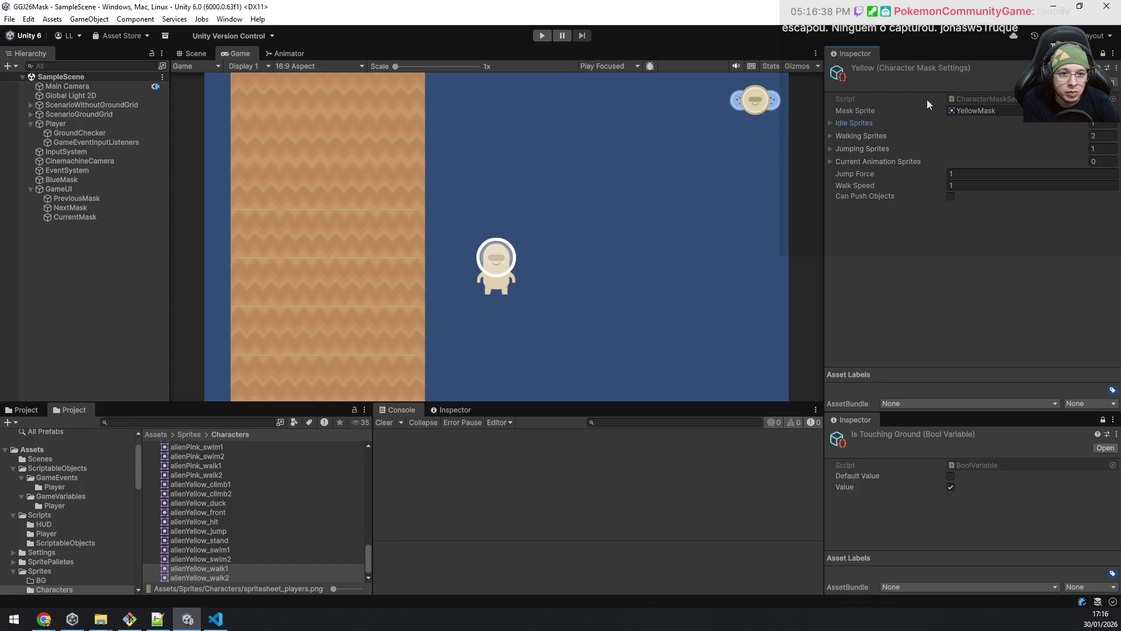
{"action": "left_click", "coordinate": [66, 496]}
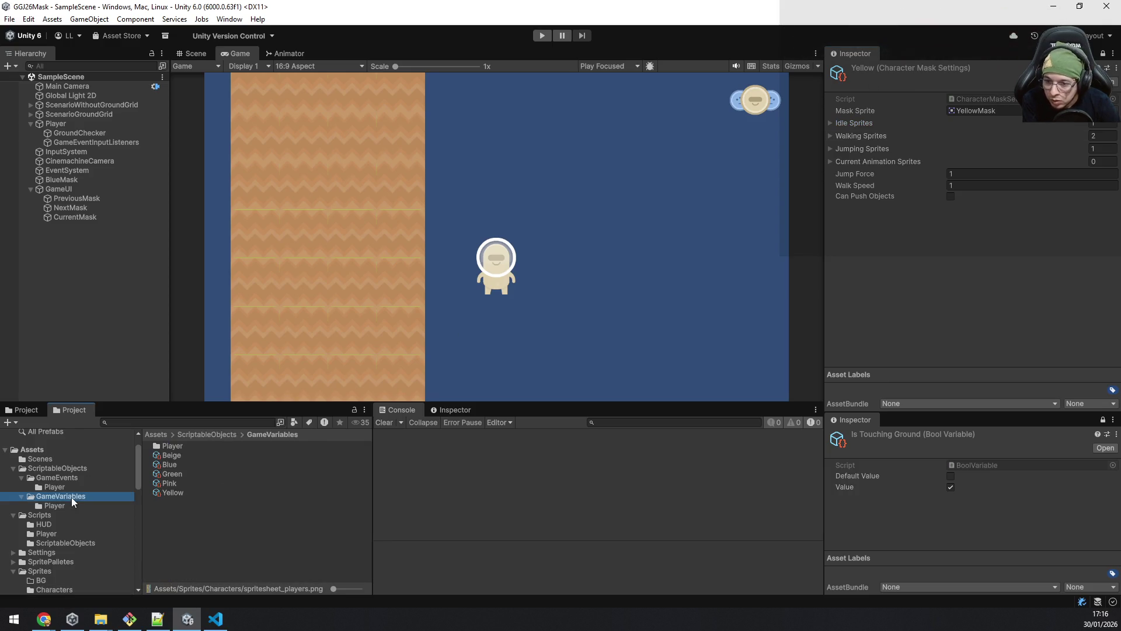
Step: Open the Pink mask settings and reset all its sprite list counts to 0
{"action": "left_click", "coordinate": [171, 482]}
{"action": "left_click", "coordinate": [1097, 131]}
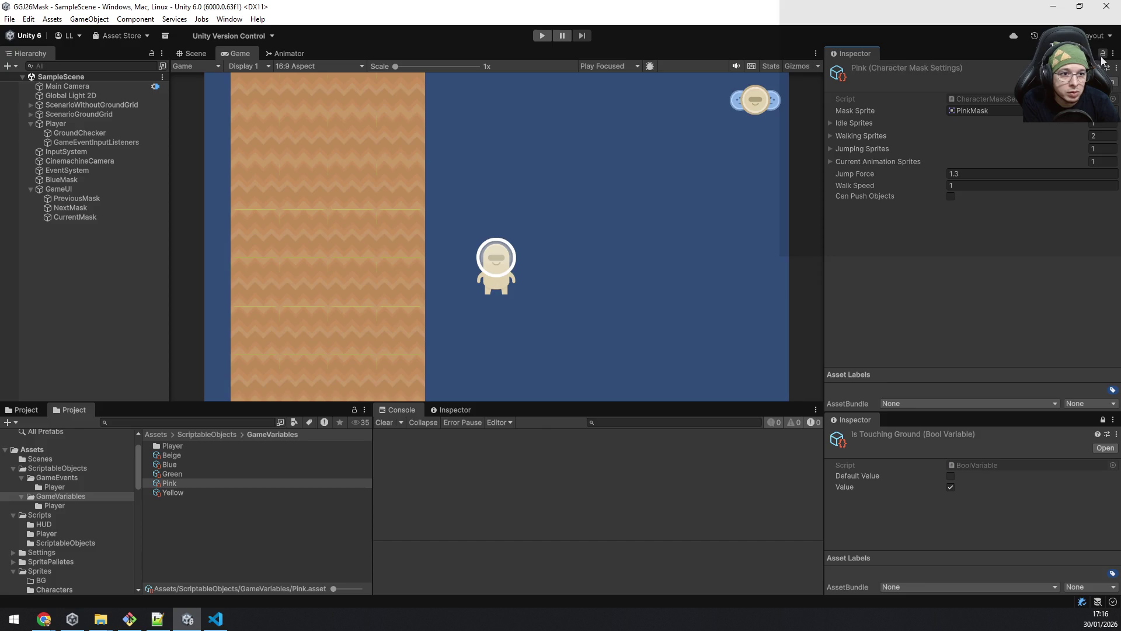
{"action": "type", "text": "0"}
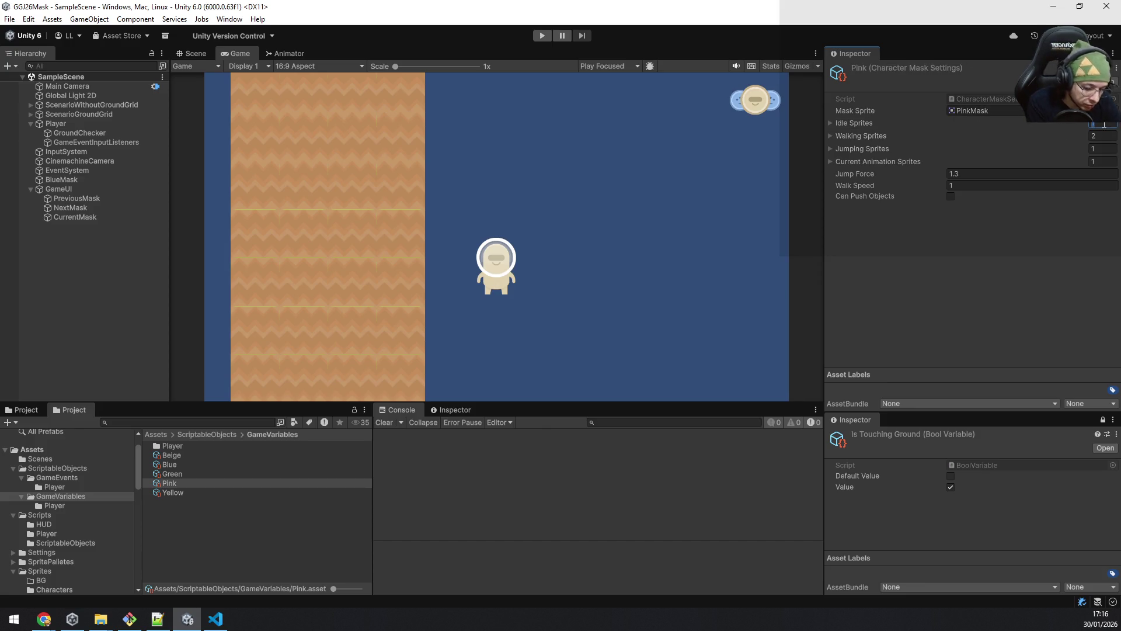
{"action": "key", "text": "Tab"}
{"action": "type", "text": "0"}
{"action": "key", "text": "Tab"}
{"action": "type", "text": "0"}
{"action": "key", "text": "Tab"}
{"action": "type", "text": "0"}
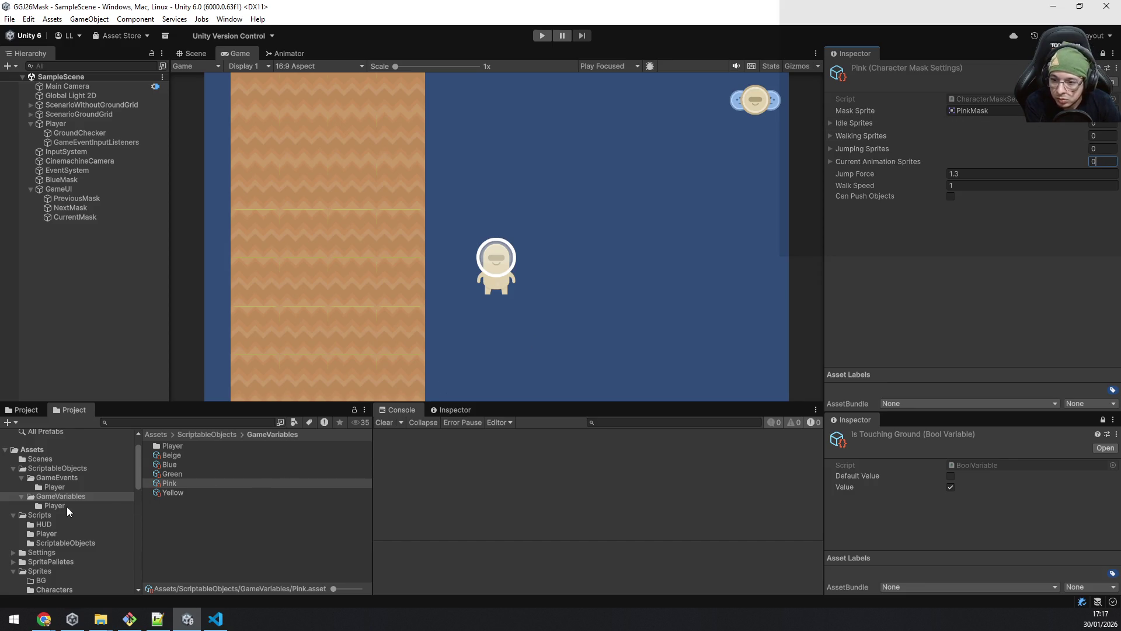
Step: Browse to the Characters sprites and add a pink sprite to the Pink mask's Jumping Sprites
{"action": "scroll", "coordinate": [76, 542], "scroll_direction": "down", "scroll_amount": 3}
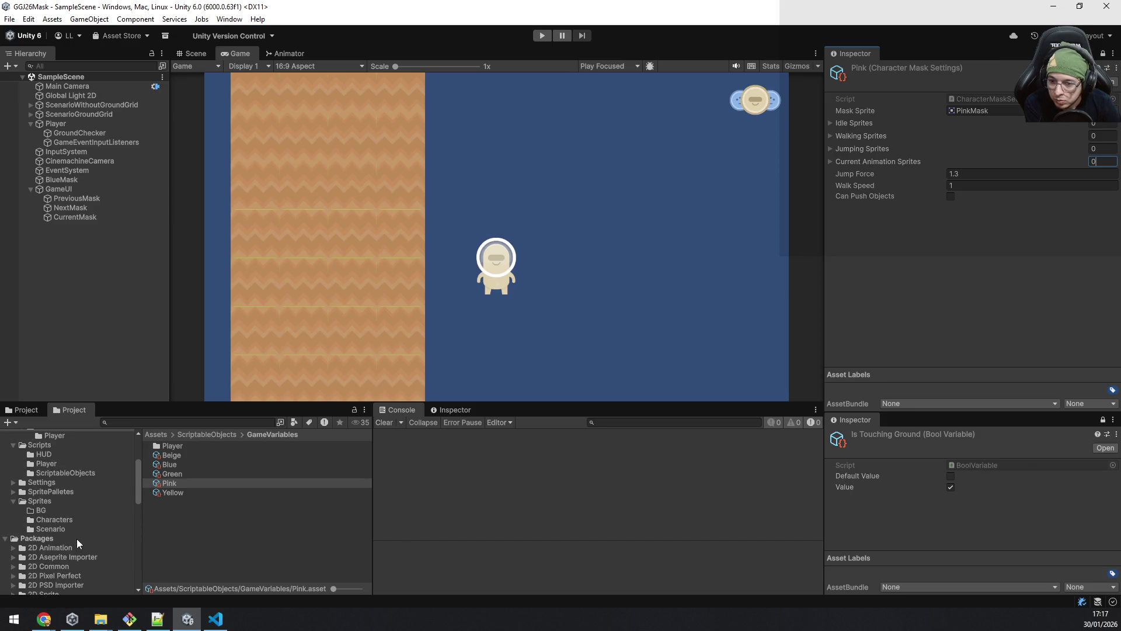
{"action": "left_click", "coordinate": [58, 518]}
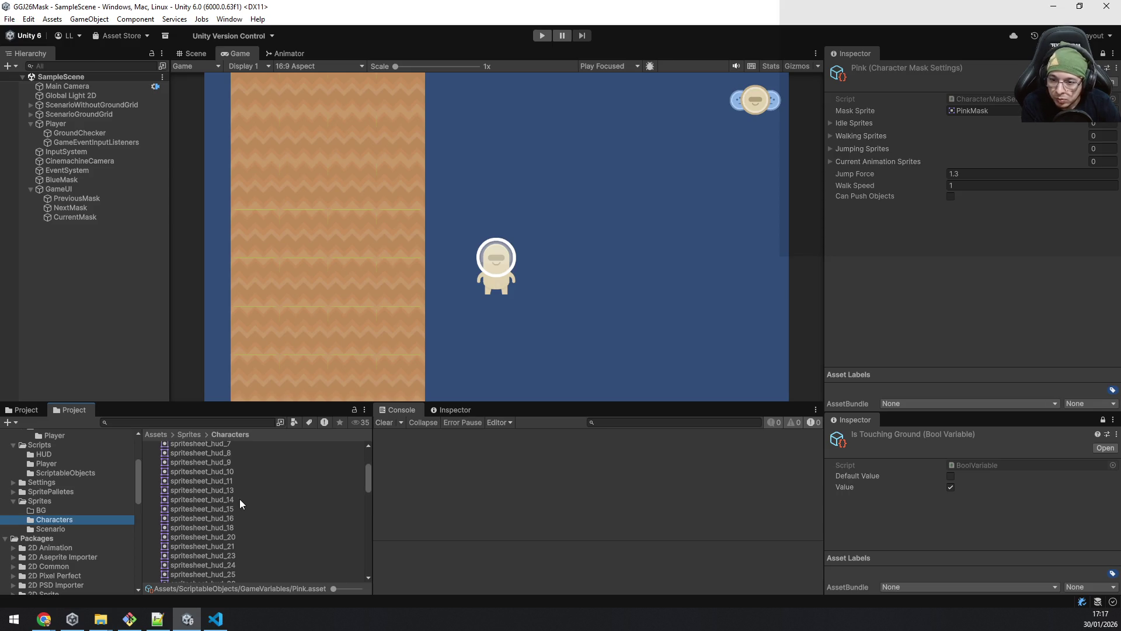
{"action": "left_click", "coordinate": [145, 446]}
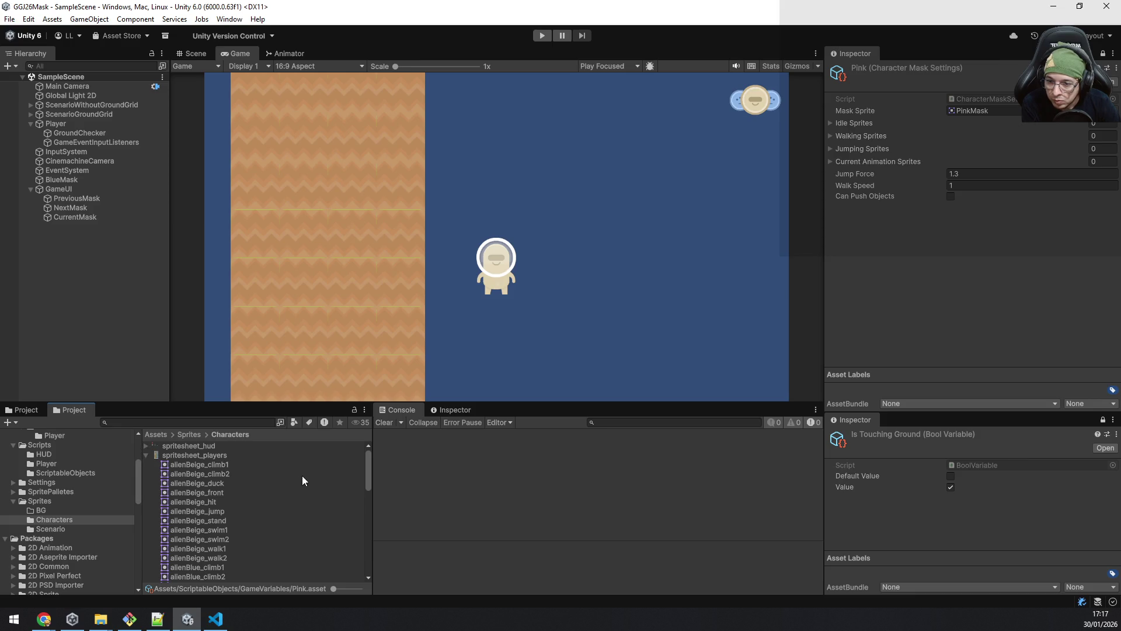
{"action": "scroll", "coordinate": [302, 476], "scroll_direction": "down", "scroll_amount": 10}
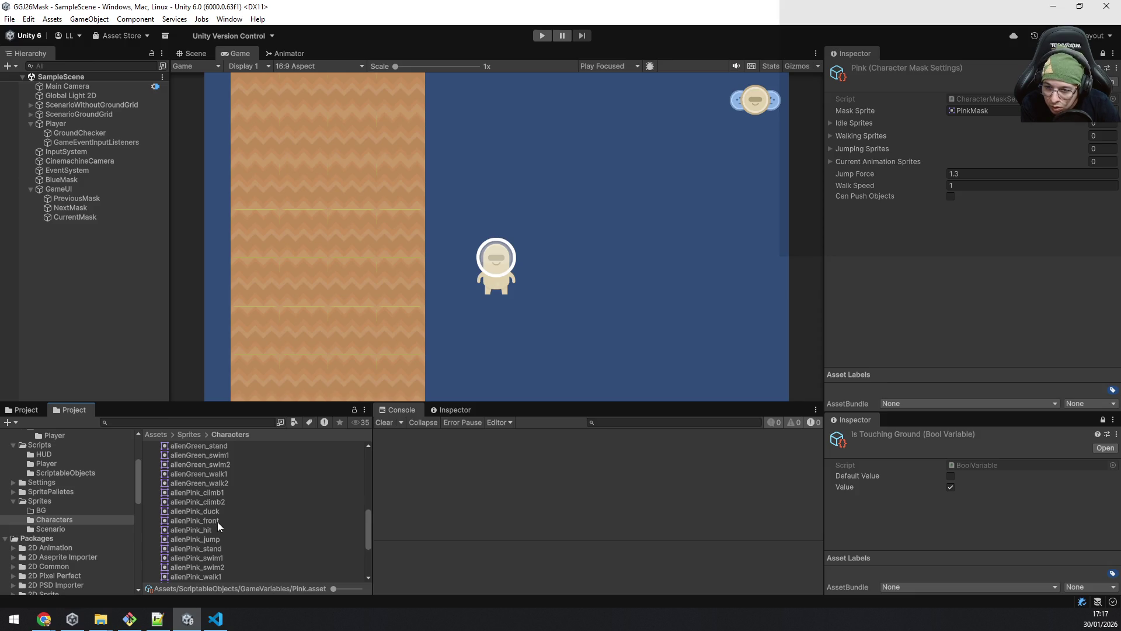
{"action": "left_click", "coordinate": [1102, 162]}
{"action": "left_click_drag", "start_coordinate": [868, 149], "coordinate": [868, 149]}
Step: Add alienPink_walk1 and alienPink_walk2 as walking sprites and fill the other sprite slots
{"action": "scroll", "coordinate": [226, 568], "scroll_direction": "down", "scroll_amount": 1}
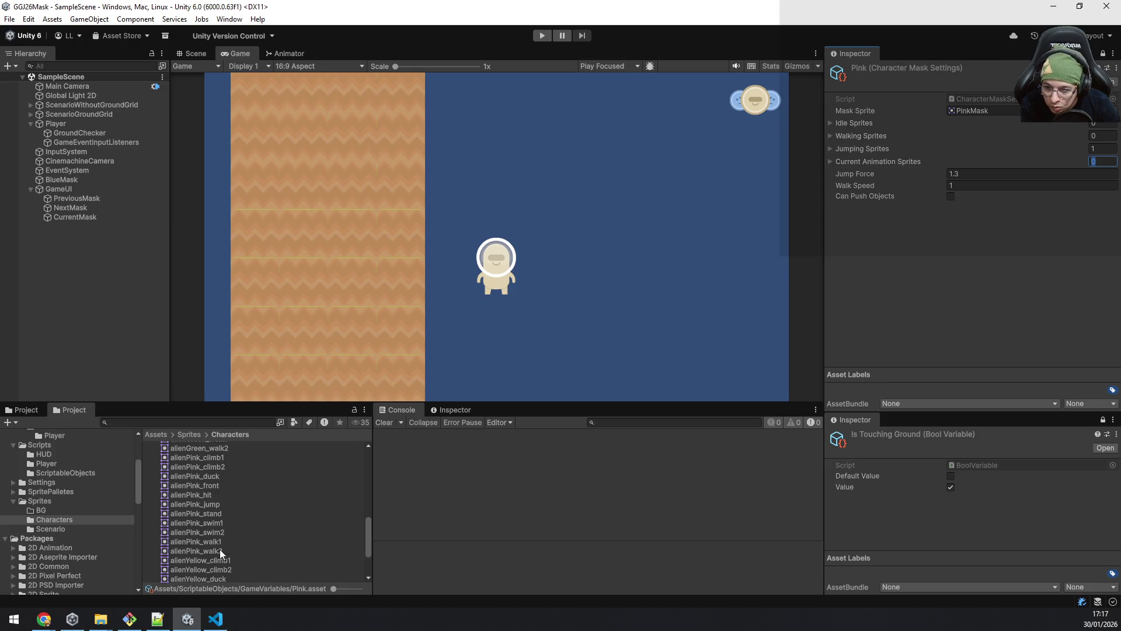
{"action": "left_click", "coordinate": [208, 541]}
{"action": "left_click", "coordinate": [208, 549], "text": "shift"}
{"action": "mouse_move", "coordinate": [212, 545]}
{"action": "left_mouse_down"}
{"action": "mouse_move", "coordinate": [739, 239]}
{"action": "mouse_move", "coordinate": [877, 123]}
{"action": "mouse_move", "coordinate": [876, 137]}
{"action": "left_mouse_up"}
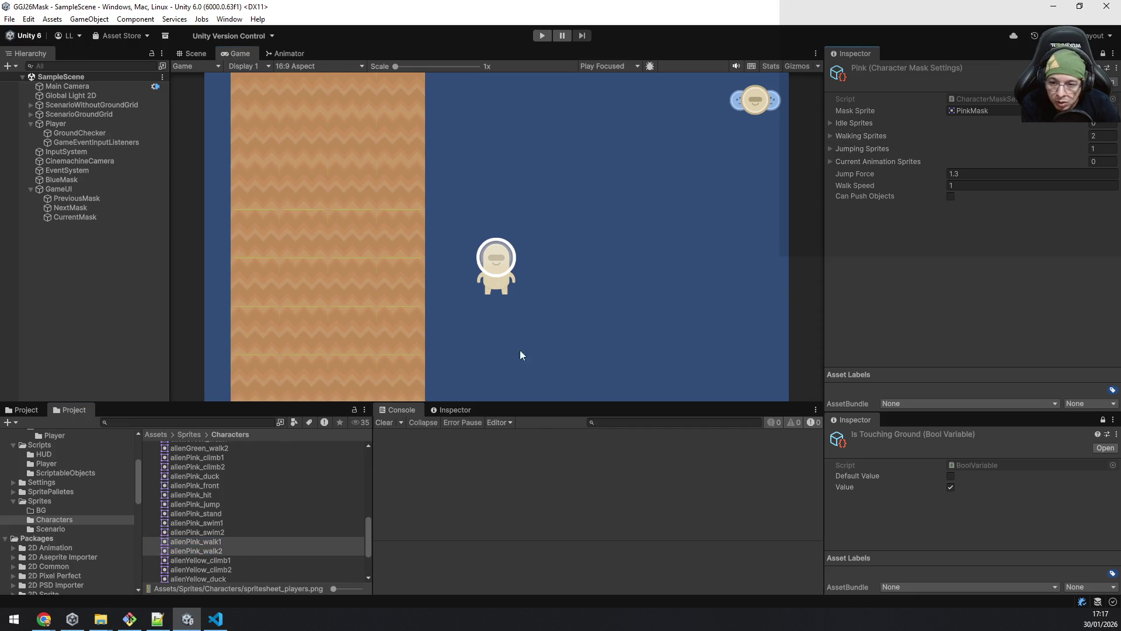
{"action": "scroll", "coordinate": [213, 482], "scroll_direction": "up", "scroll_amount": 1}
{"action": "left_click_drag", "start_coordinate": [198, 552], "coordinate": [866, 166]}
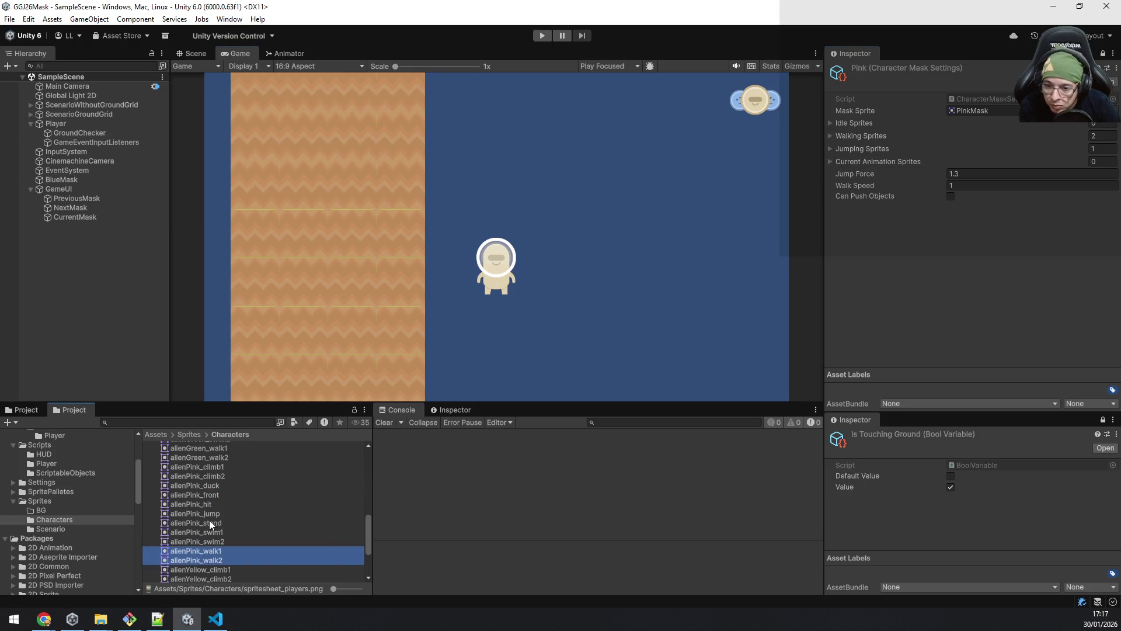
{"action": "mouse_move", "coordinate": [196, 552]}
{"action": "left_mouse_down"}
{"action": "mouse_move", "coordinate": [841, 212]}
{"action": "mouse_move", "coordinate": [875, 125]}
{"action": "left_mouse_up"}
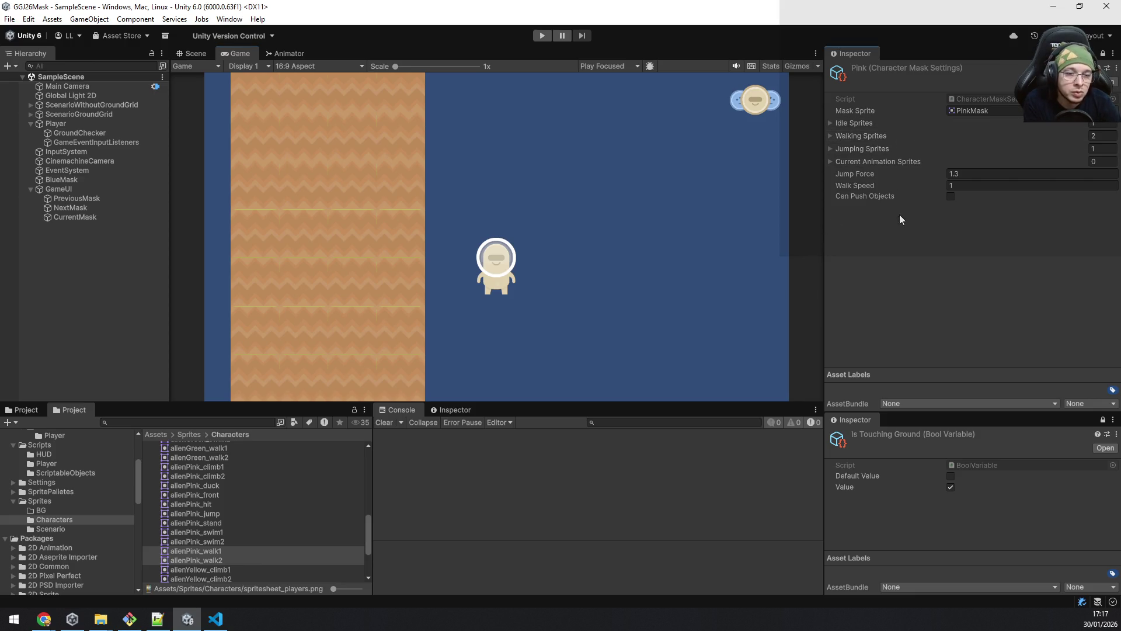
Step: Set the Pink mask's Jump Force to 1, then bring up the Green mask settings
{"action": "left_click", "coordinate": [960, 173]}
{"action": "type", "text": "1"}
{"action": "left_click", "coordinate": [927, 278]}
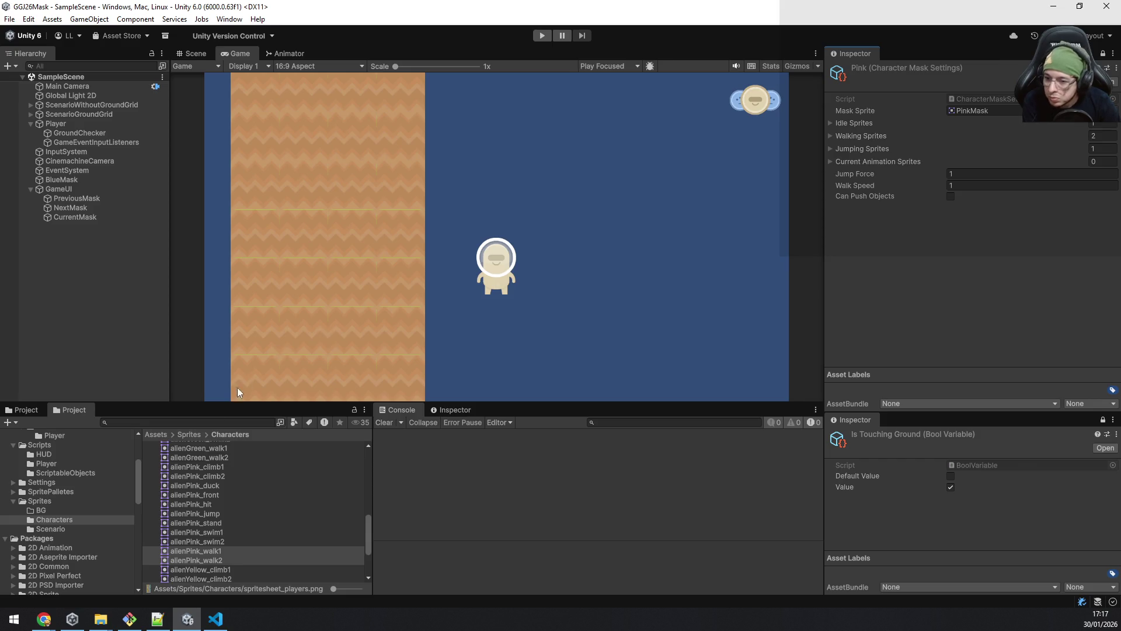
{"action": "scroll", "coordinate": [82, 477], "scroll_direction": "up", "scroll_amount": 3}
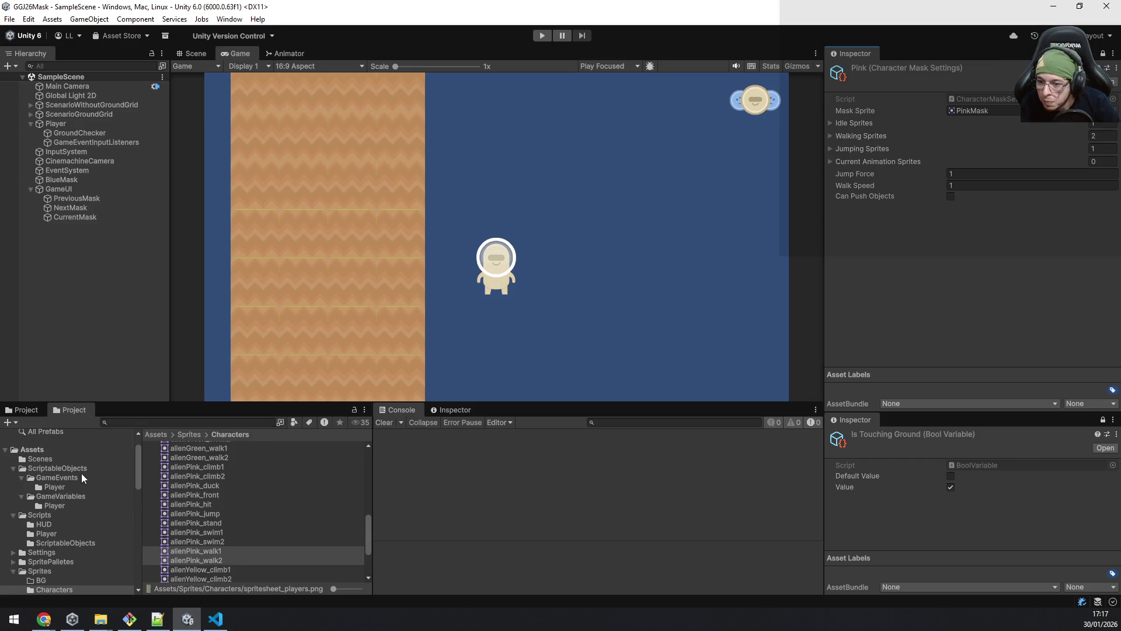
{"action": "left_click", "coordinate": [48, 506]}
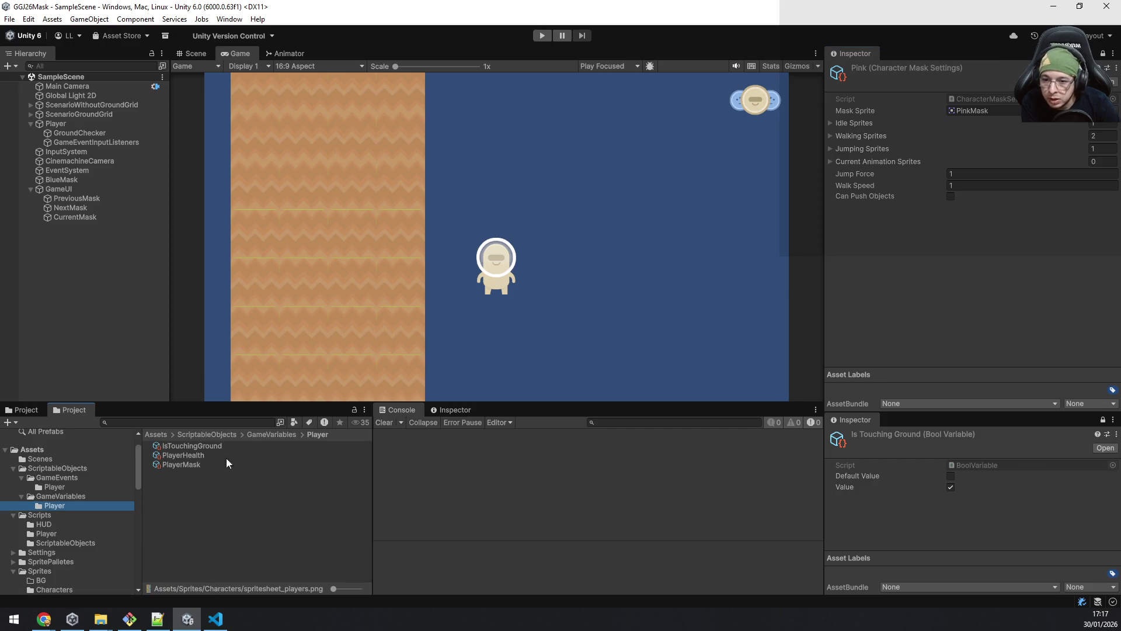
{"action": "left_click", "coordinate": [71, 494]}
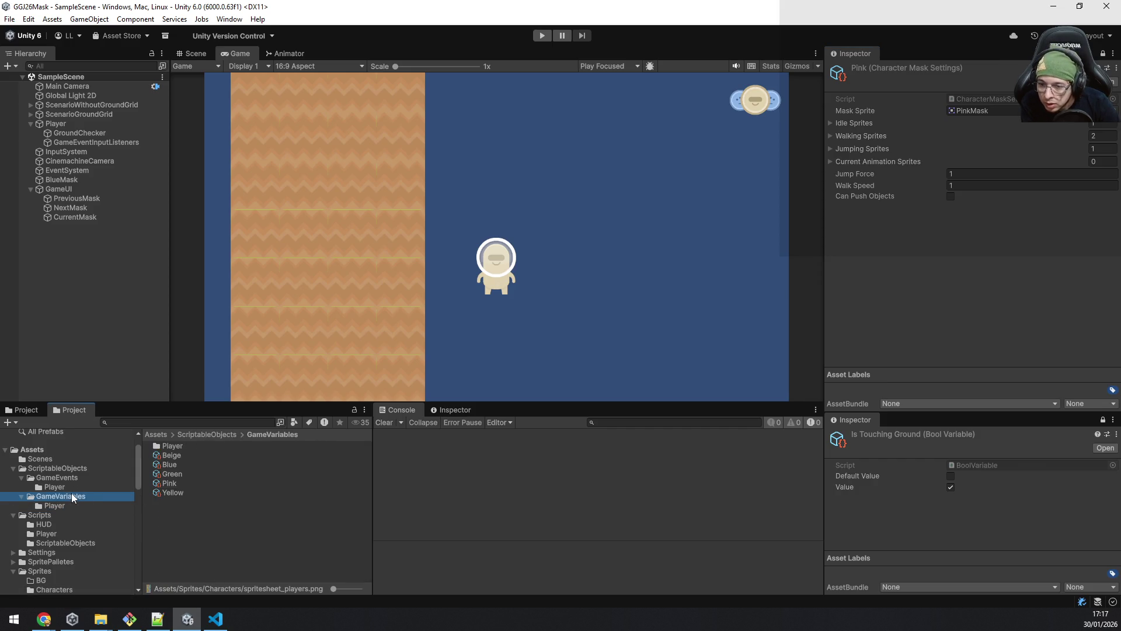
{"action": "left_click", "coordinate": [176, 474]}
{"action": "left_click", "coordinate": [1101, 54]}
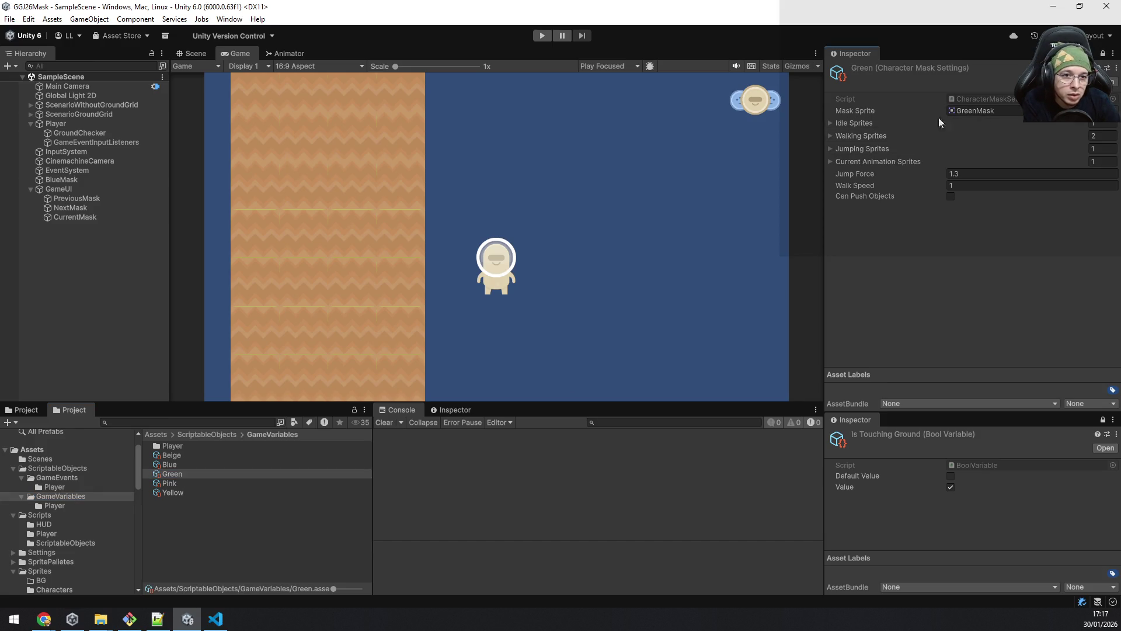
Step: Empty the Green mask's idle, walking and jumping sprite lists to size 0
{"action": "left_click", "coordinate": [830, 124]}
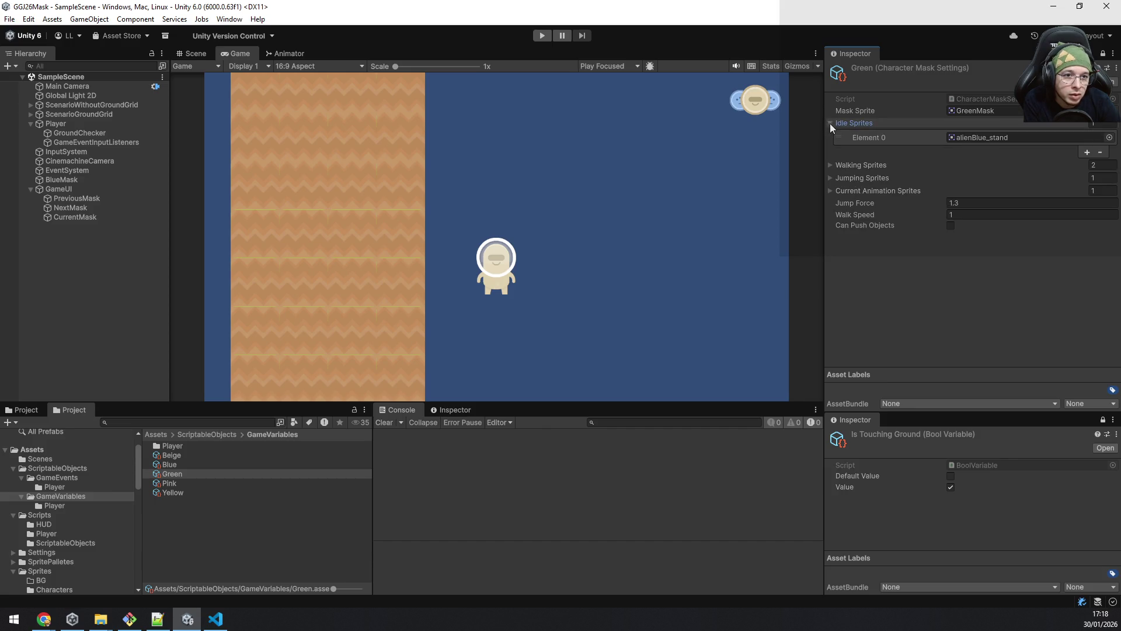
{"action": "left_click", "coordinate": [986, 138]}
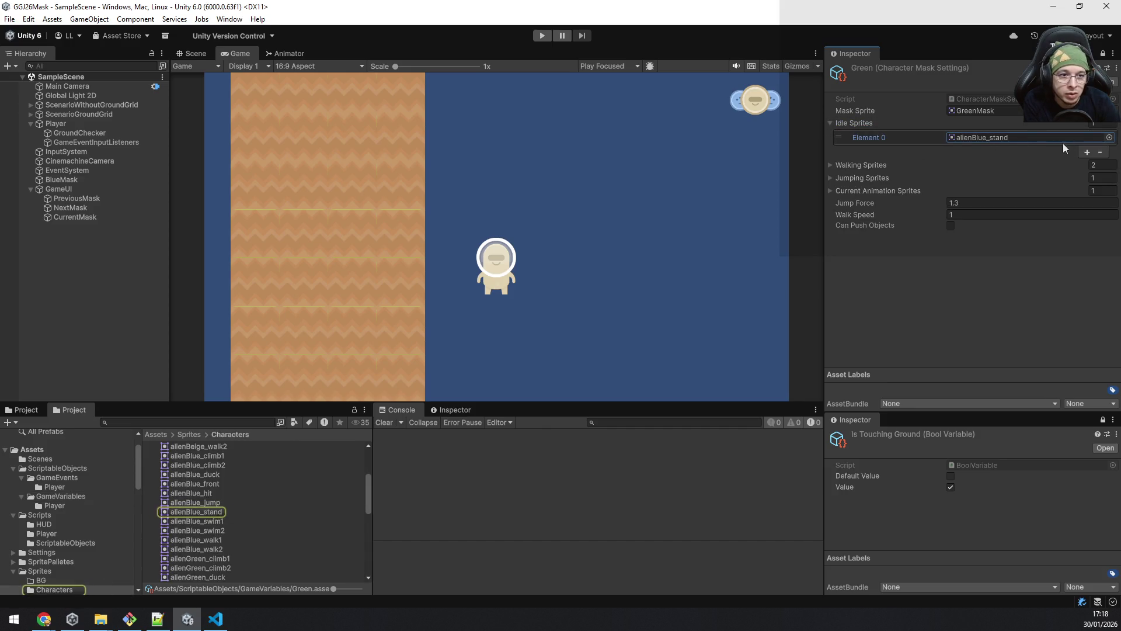
{"action": "left_click", "coordinate": [1099, 147]}
{"action": "type", "text": "0"}
{"action": "left_click", "coordinate": [1101, 165]}
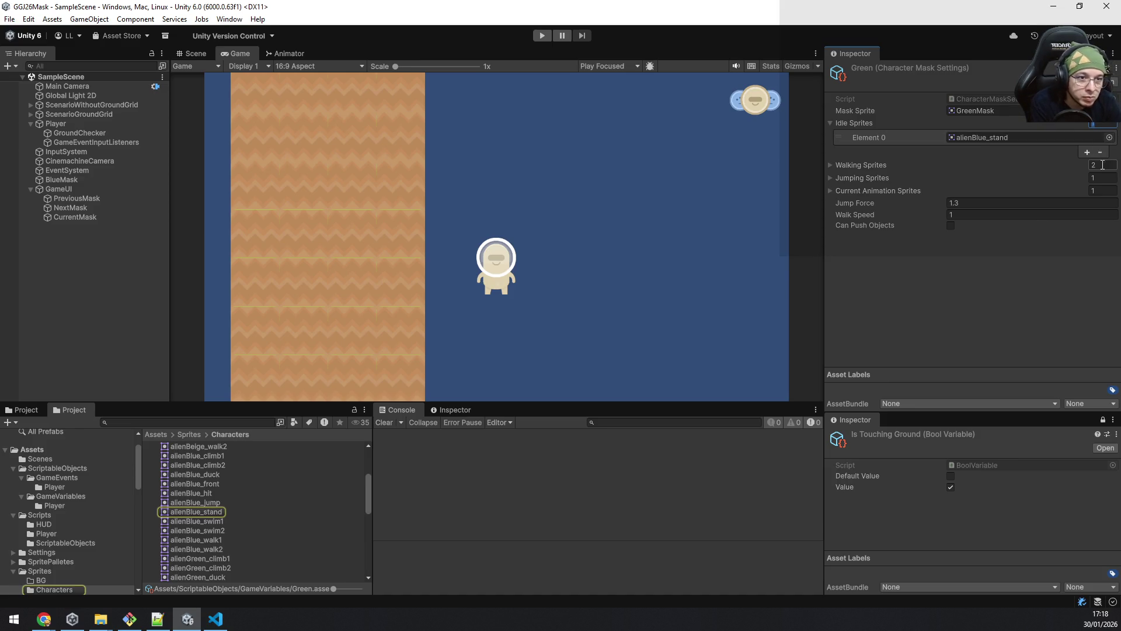
{"action": "type", "text": "0"}
{"action": "left_click", "coordinate": [1102, 178]}
{"action": "type", "text": "0"}
{"action": "left_click", "coordinate": [1101, 190]}
{"action": "type", "text": "0"}
{"action": "left_click", "coordinate": [854, 123]}
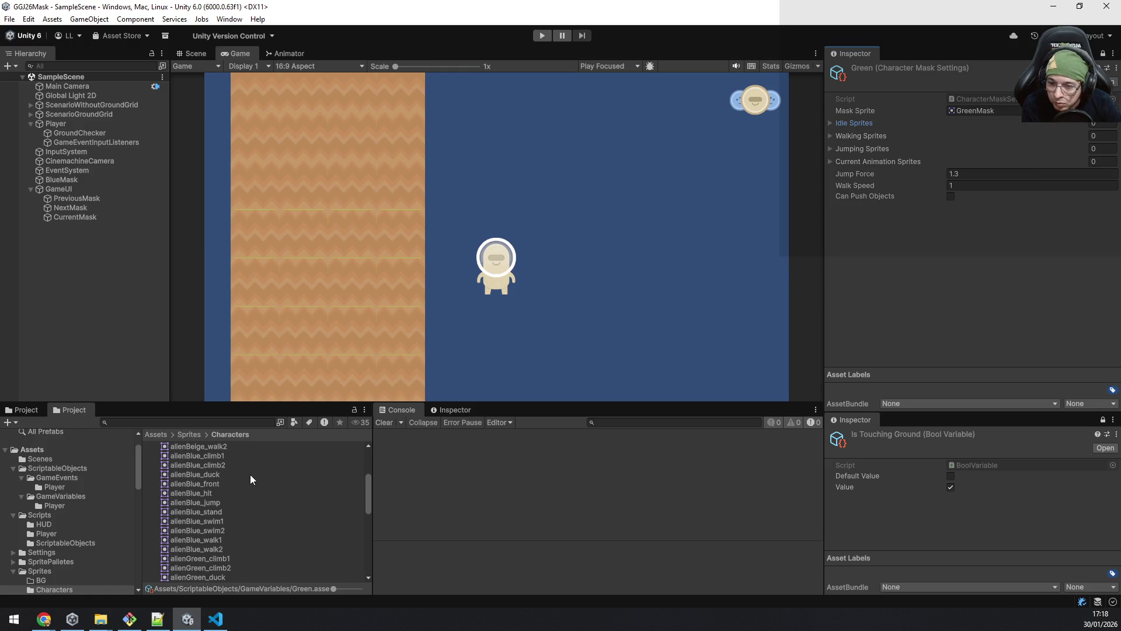
Step: Add alienGreen_jump, alienGreen_walk1/walk2 and alienGreen_stand sprites, and set Jump Force to 1
{"action": "scroll", "coordinate": [242, 493], "scroll_direction": "down", "scroll_amount": 4}
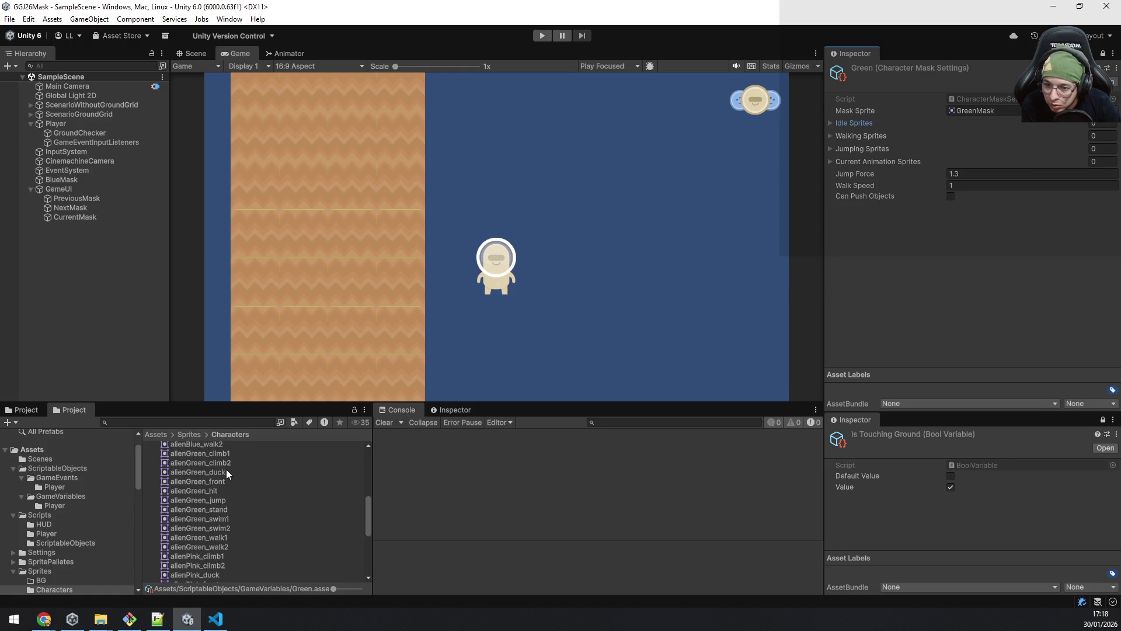
{"action": "left_click_drag", "start_coordinate": [197, 496], "coordinate": [856, 150]}
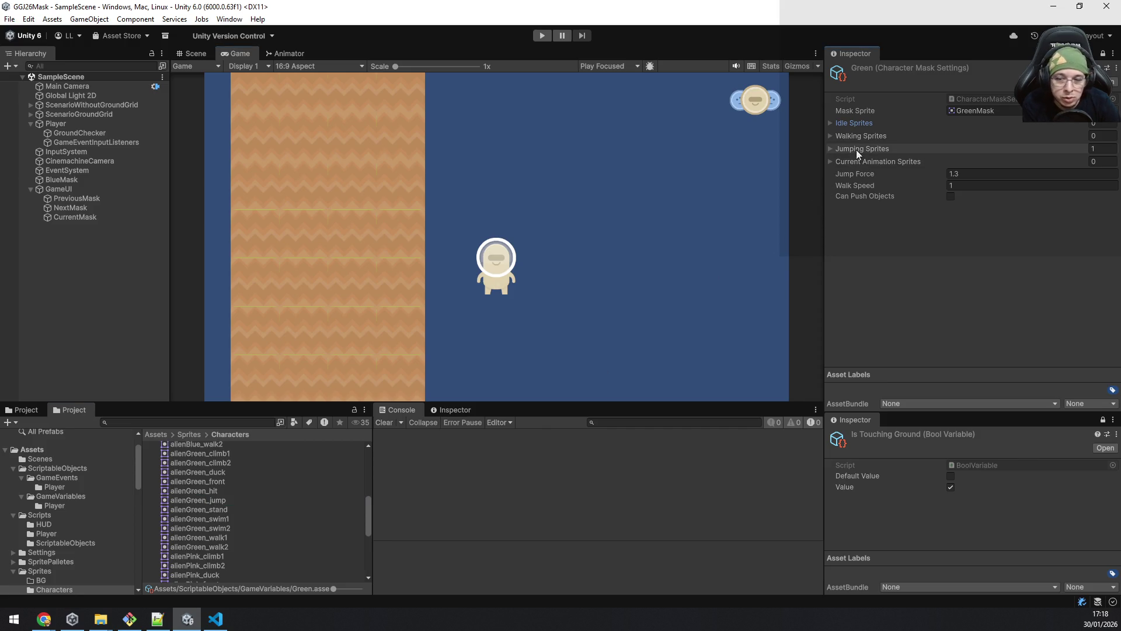
{"action": "left_click", "coordinate": [222, 536]}
{"action": "left_click", "coordinate": [221, 542], "text": "shift"}
{"action": "mouse_move", "coordinate": [222, 539]}
{"action": "left_mouse_down"}
{"action": "mouse_move", "coordinate": [353, 485]}
{"action": "mouse_move", "coordinate": [789, 170]}
{"action": "mouse_move", "coordinate": [863, 129]}
{"action": "mouse_move", "coordinate": [863, 140]}
{"action": "left_mouse_up"}
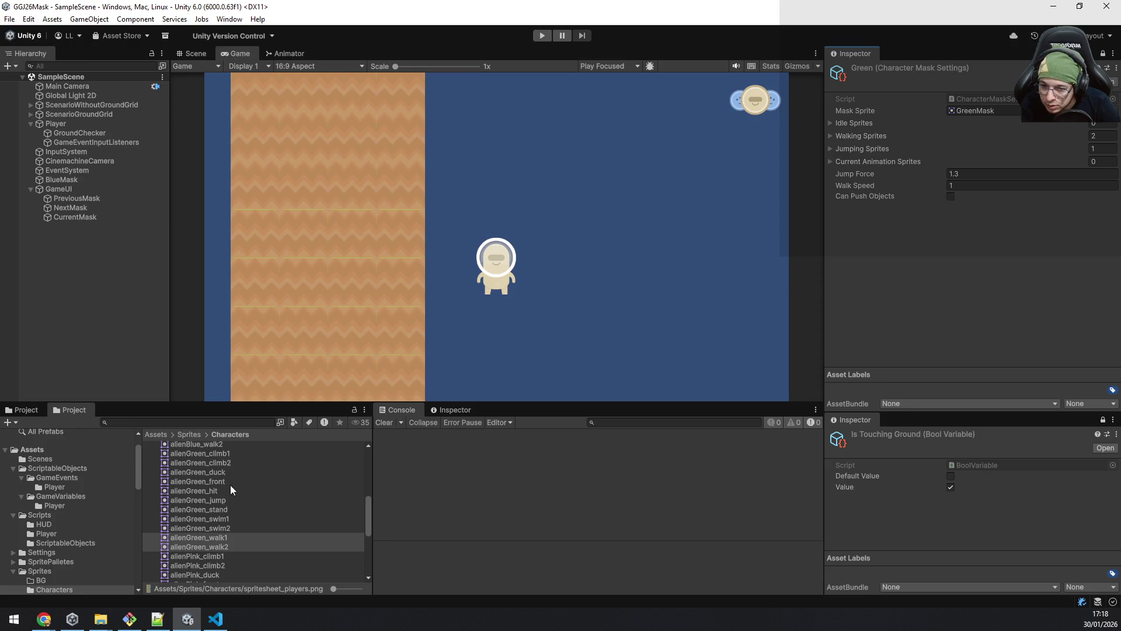
{"action": "mouse_move", "coordinate": [213, 513]}
{"action": "left_mouse_down"}
{"action": "mouse_move", "coordinate": [827, 194]}
{"action": "mouse_move", "coordinate": [862, 123]}
{"action": "left_mouse_up"}
{"action": "left_click", "coordinate": [959, 173]}
{"action": "type", "text": "1"}
{"action": "left_click", "coordinate": [967, 285]}
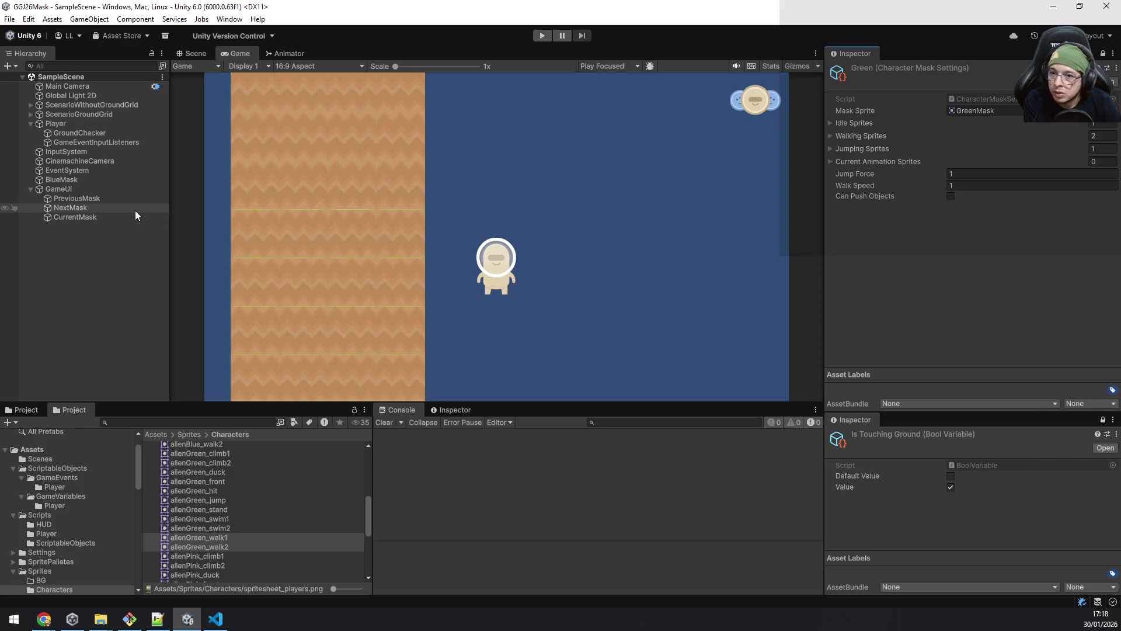
{"action": "left_click", "coordinate": [61, 496]}
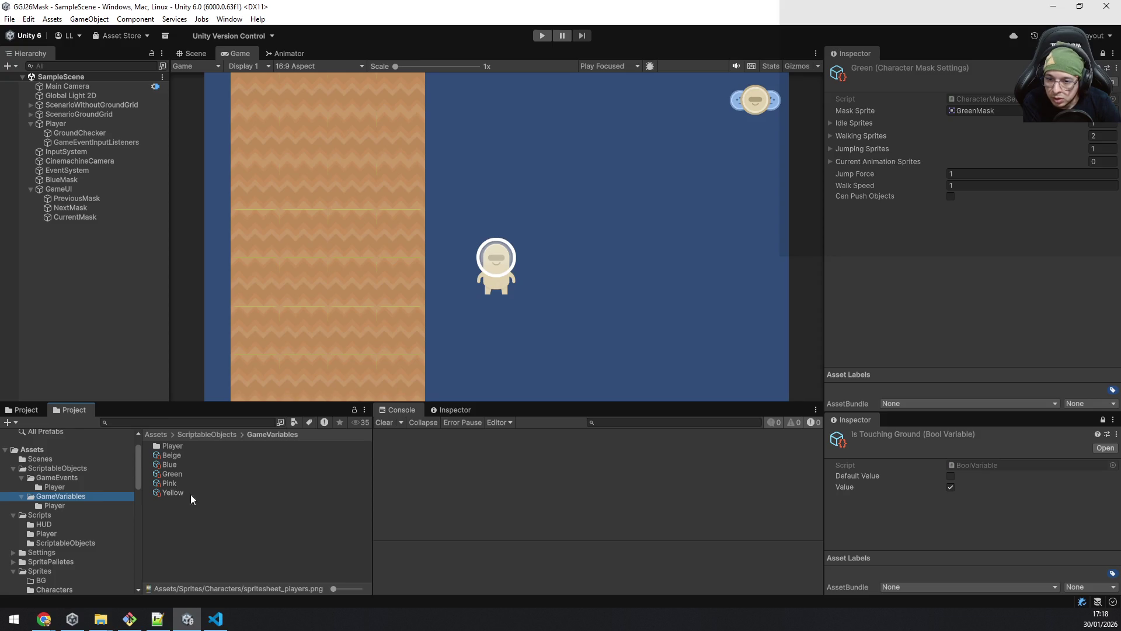
{"action": "left_click", "coordinate": [987, 110]}
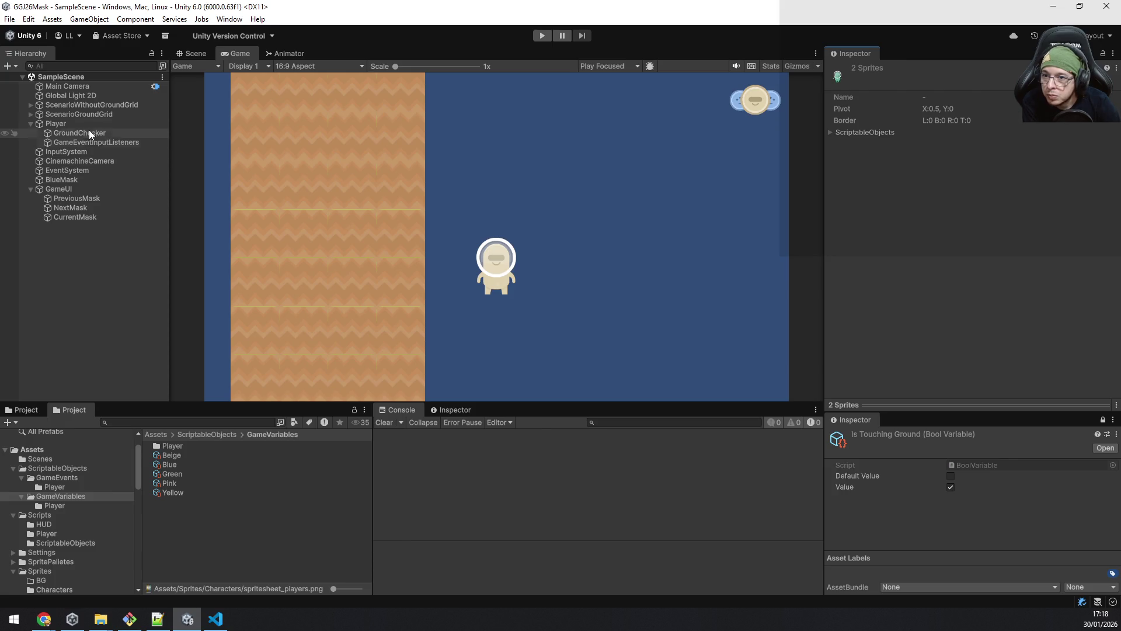
{"action": "left_click", "coordinate": [87, 179]}
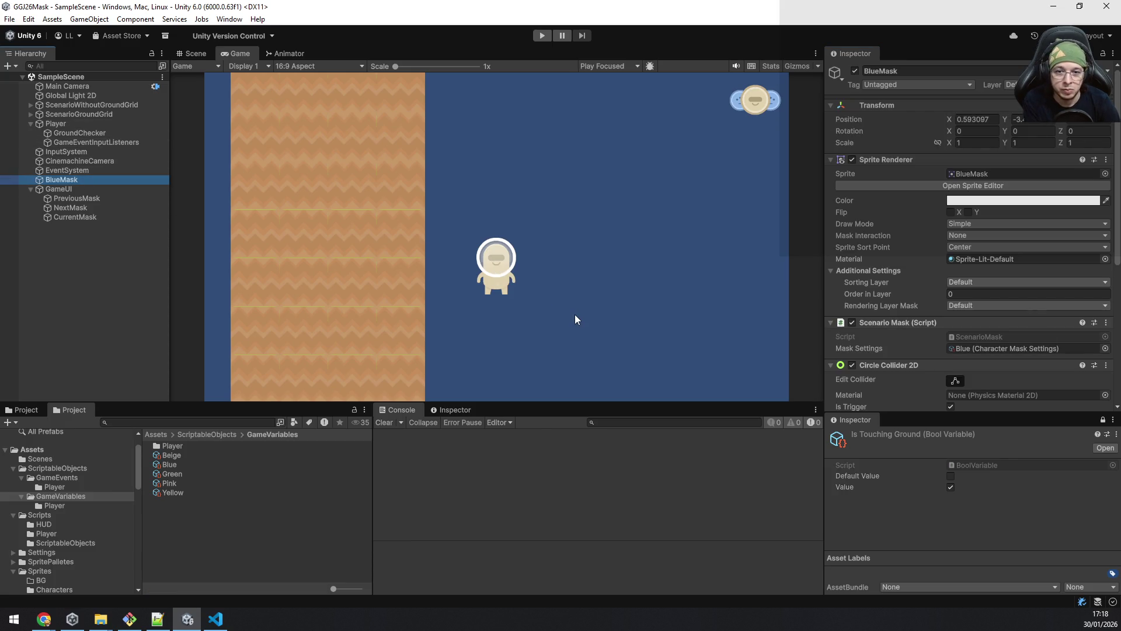
Step: Duplicate the BlueMask pickup and move the copy further right along the ground
{"action": "left_click", "coordinate": [200, 53]}
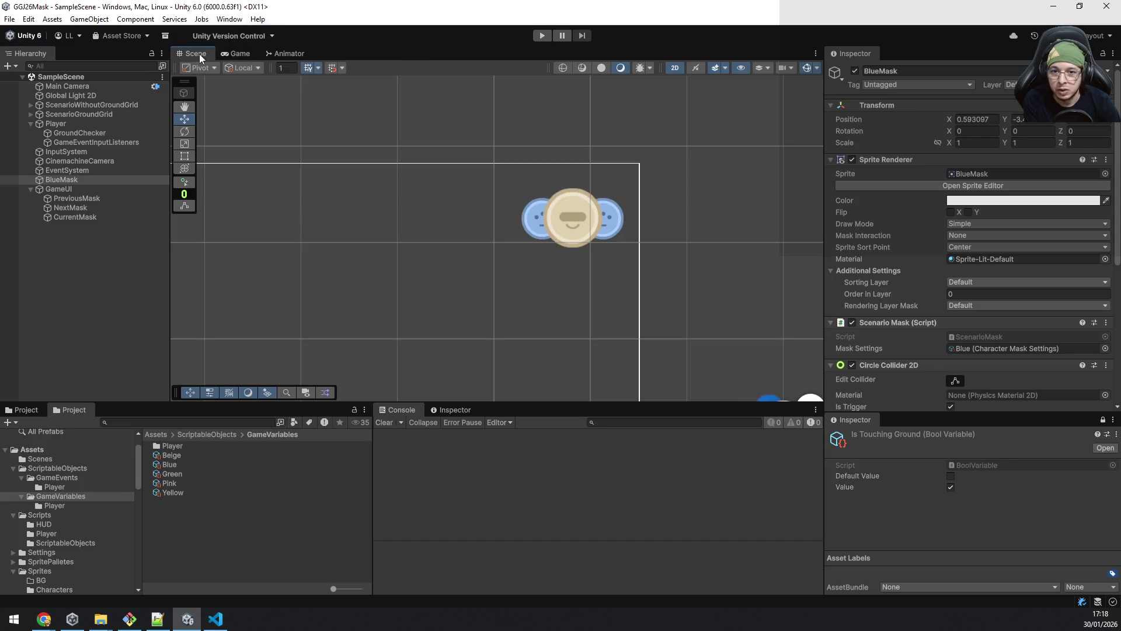
{"action": "double_click", "coordinate": [94, 177]}
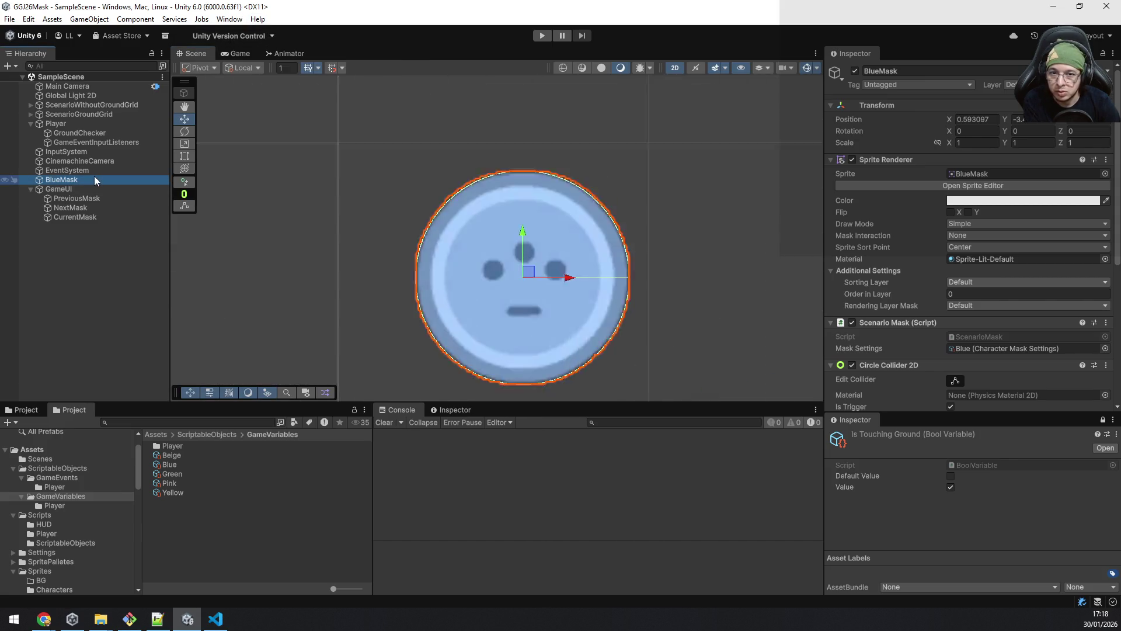
{"action": "scroll", "coordinate": [473, 262], "scroll_direction": "down", "scroll_amount": 5}
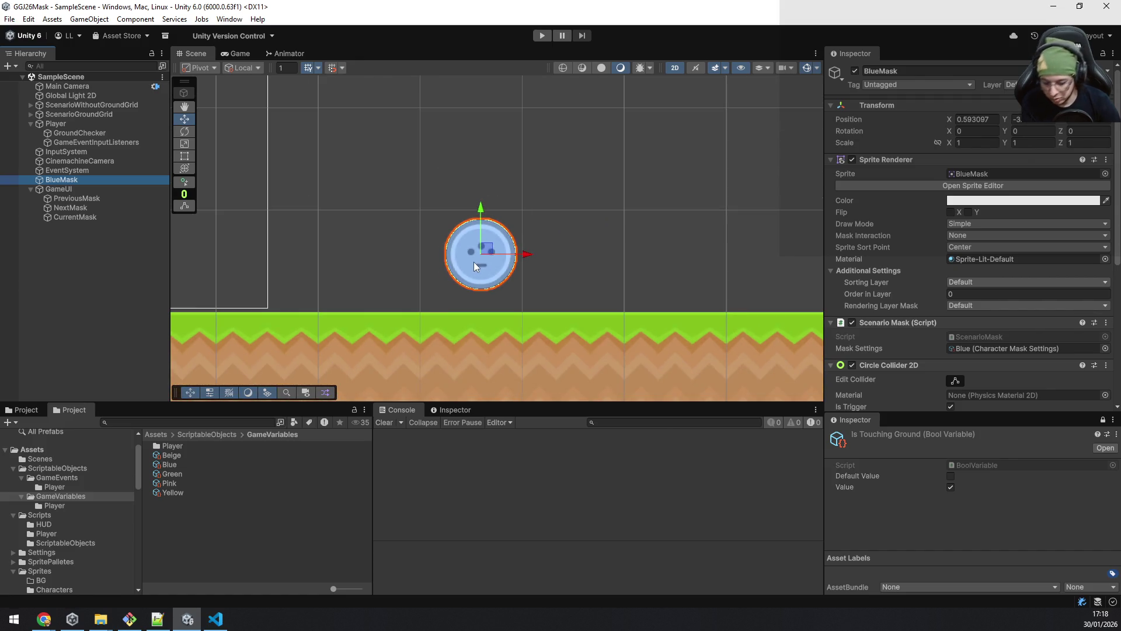
{"action": "key", "text": "ctrl+d"}
{"action": "scroll", "coordinate": [286, 256], "scroll_direction": "down", "scroll_amount": 2}
{"action": "scroll", "coordinate": [483, 240], "scroll_direction": "down", "scroll_amount": 4}
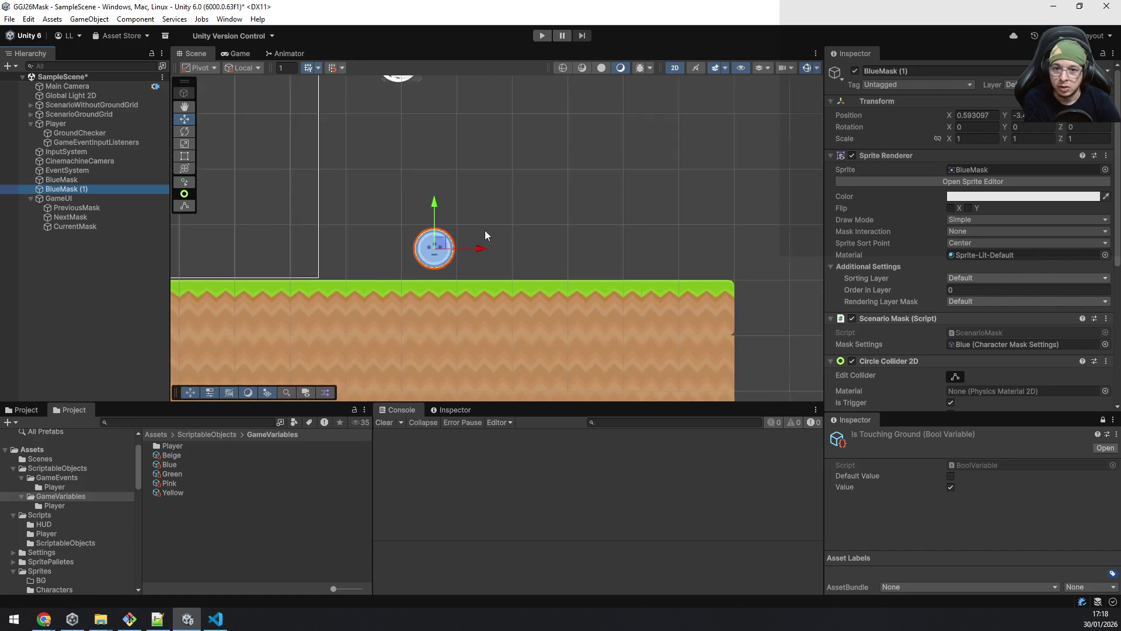
{"action": "left_click_drag", "start_coordinate": [487, 244], "coordinate": [677, 260]}
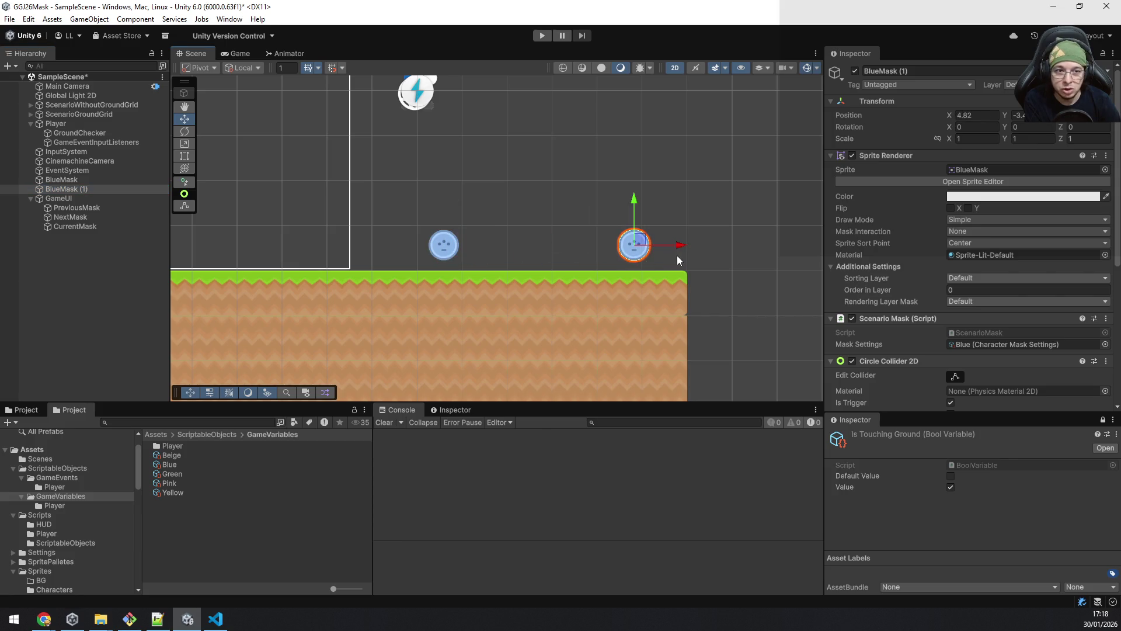
Step: Rename the copy to GreenMask and assign the Green mask settings to it
{"action": "left_click", "coordinate": [114, 181]}
{"action": "left_click", "coordinate": [110, 190]}
{"action": "key", "text": "F2"}
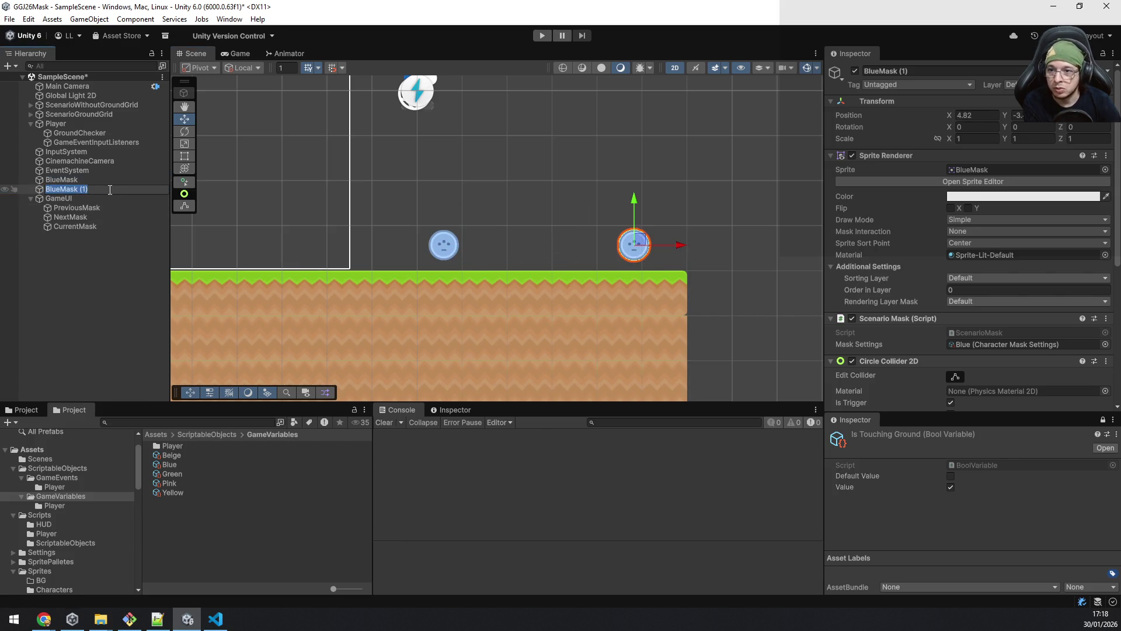
{"action": "type", "text": "GreenMask"}
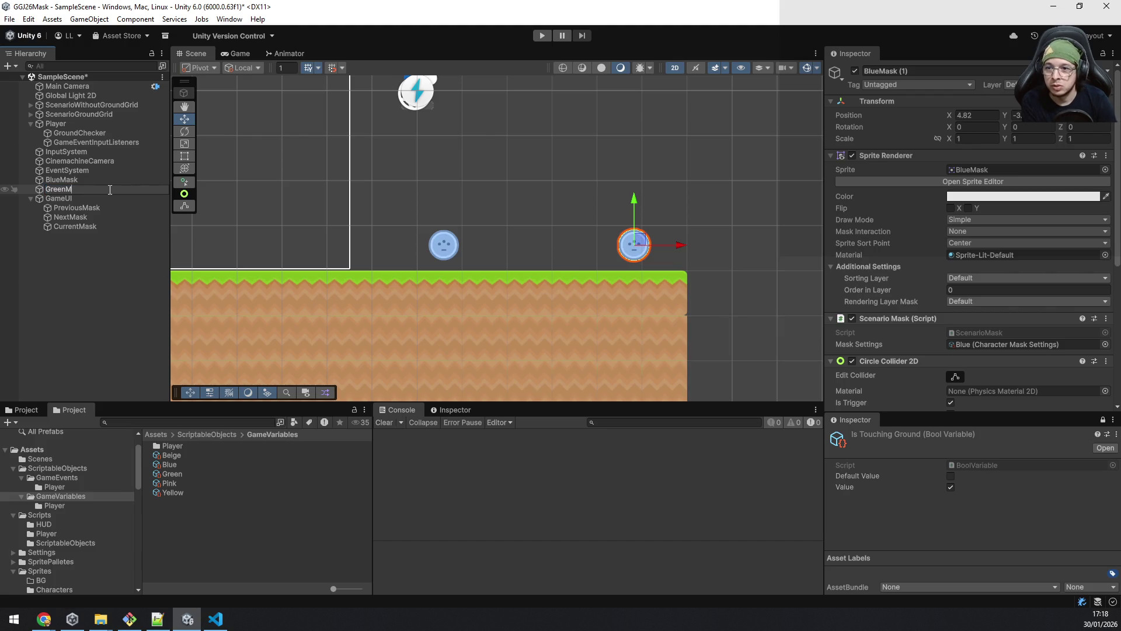
{"action": "key", "text": "Return"}
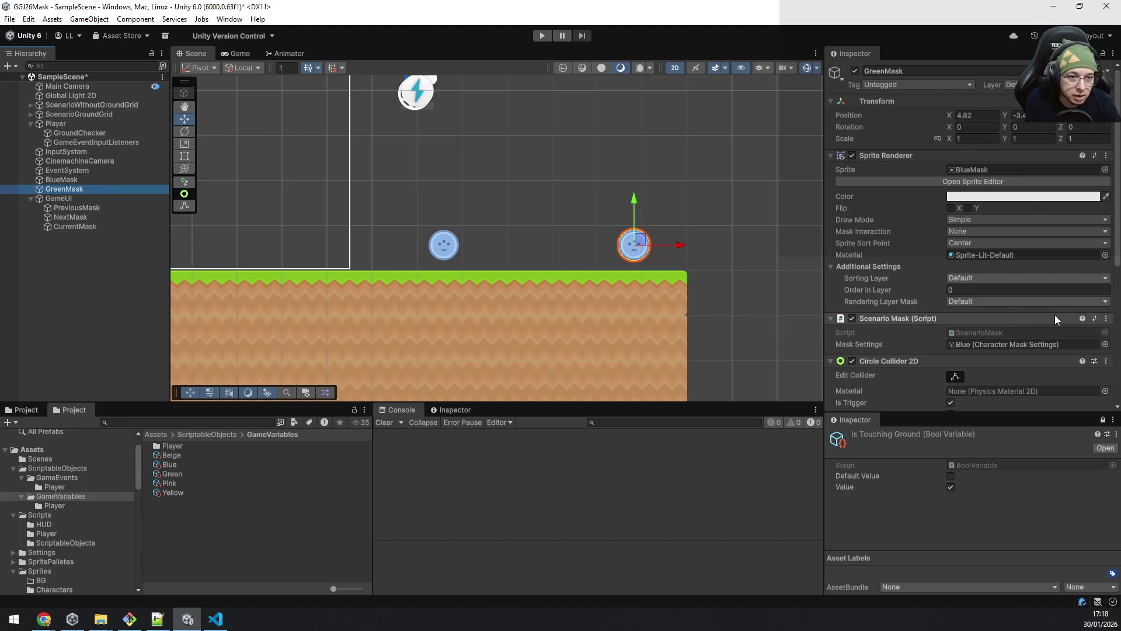
{"action": "left_click", "coordinate": [1018, 346]}
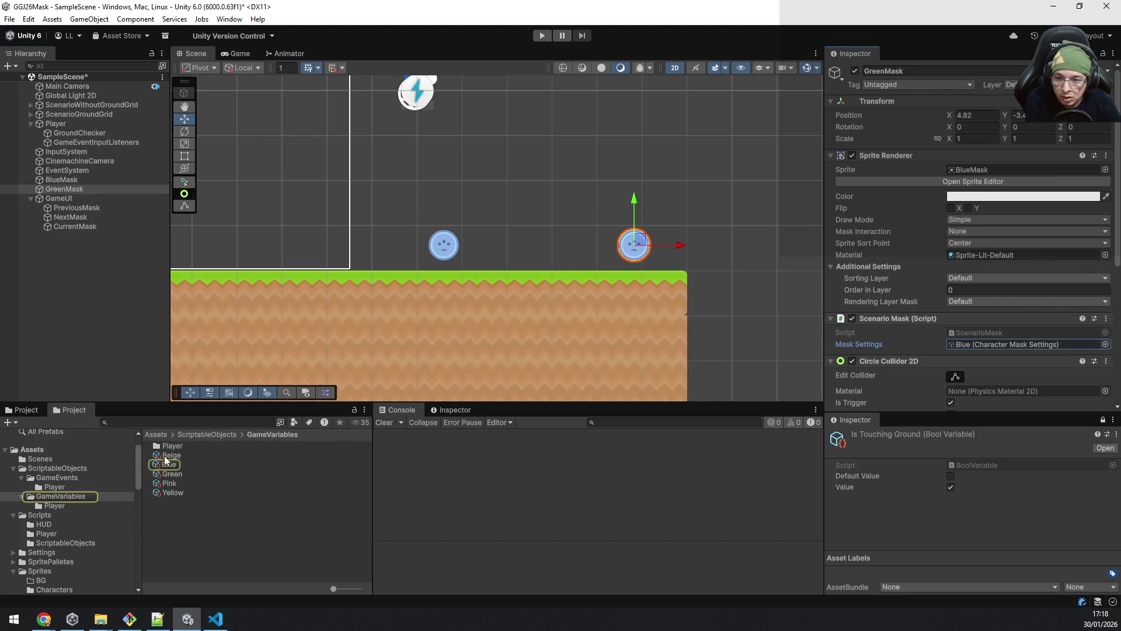
{"action": "mouse_move", "coordinate": [173, 474]}
{"action": "left_mouse_down"}
{"action": "mouse_move", "coordinate": [906, 370]}
{"action": "mouse_move", "coordinate": [975, 345]}
{"action": "left_mouse_up"}
Step: Save the scene with Ctrl+S and start Play mode
{"action": "scroll", "coordinate": [1031, 279], "scroll_direction": "down", "scroll_amount": 5}
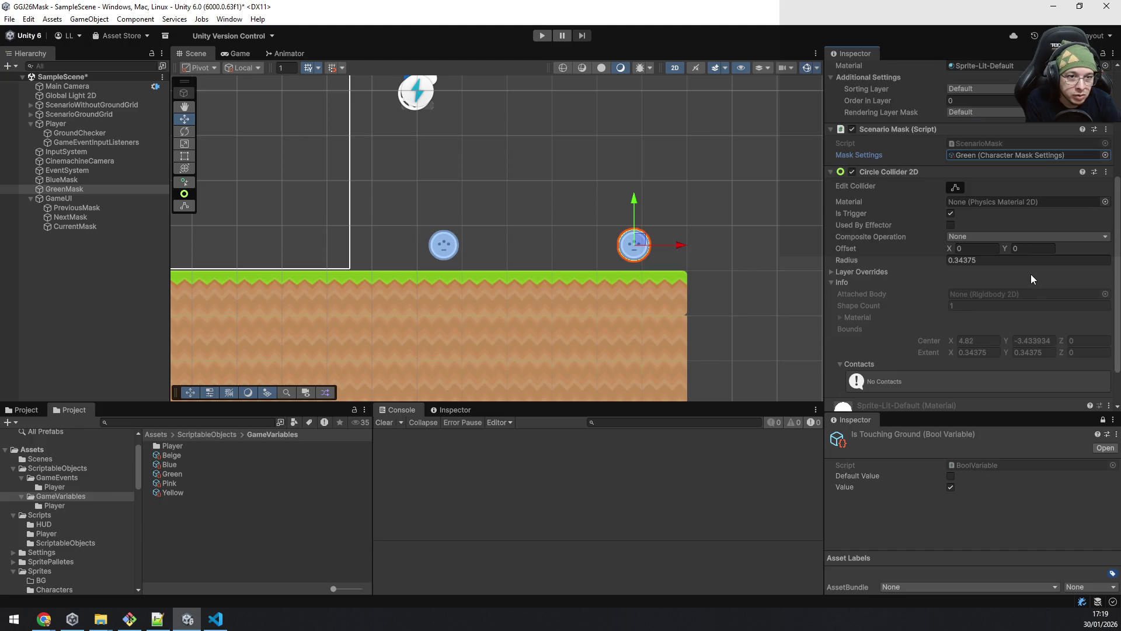
{"action": "scroll", "coordinate": [1030, 274], "scroll_direction": "up", "scroll_amount": 5}
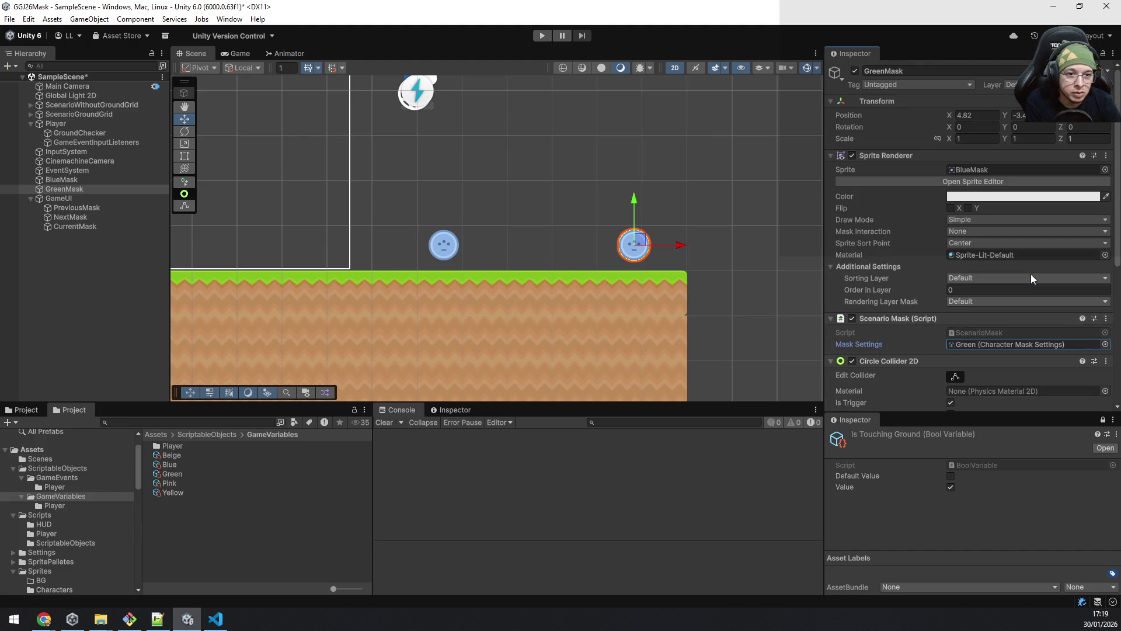
{"action": "key", "text": "ctrl+s"}
{"action": "left_click", "coordinate": [542, 37]}
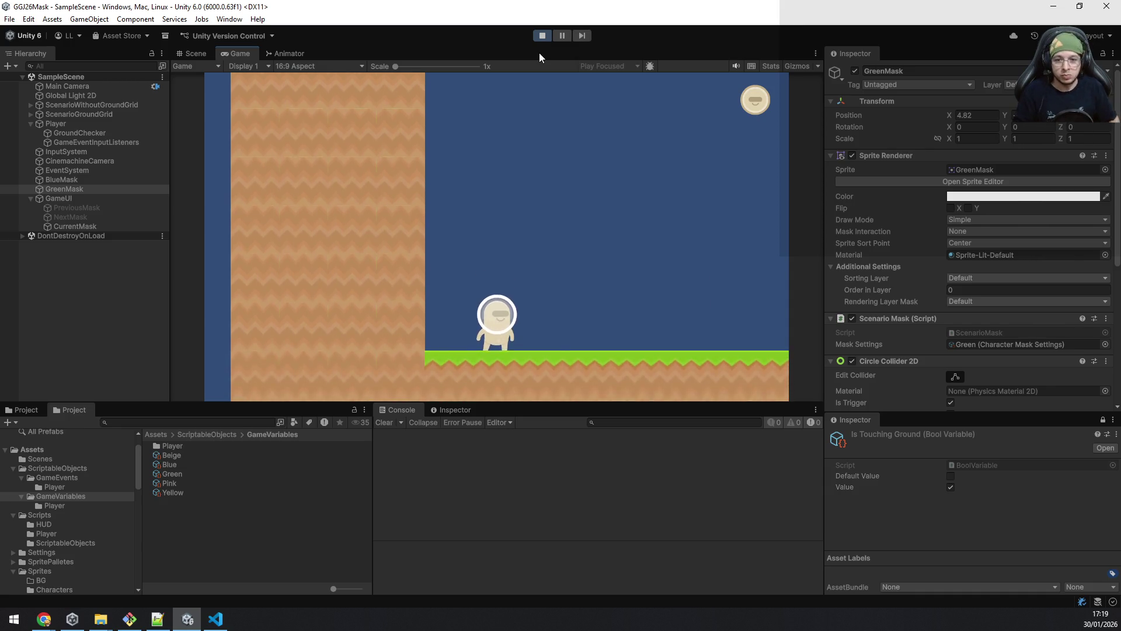
Step: Walk and jump the alien right to collect the blue and green mask pickups
{"action": "key", "text": "d"}
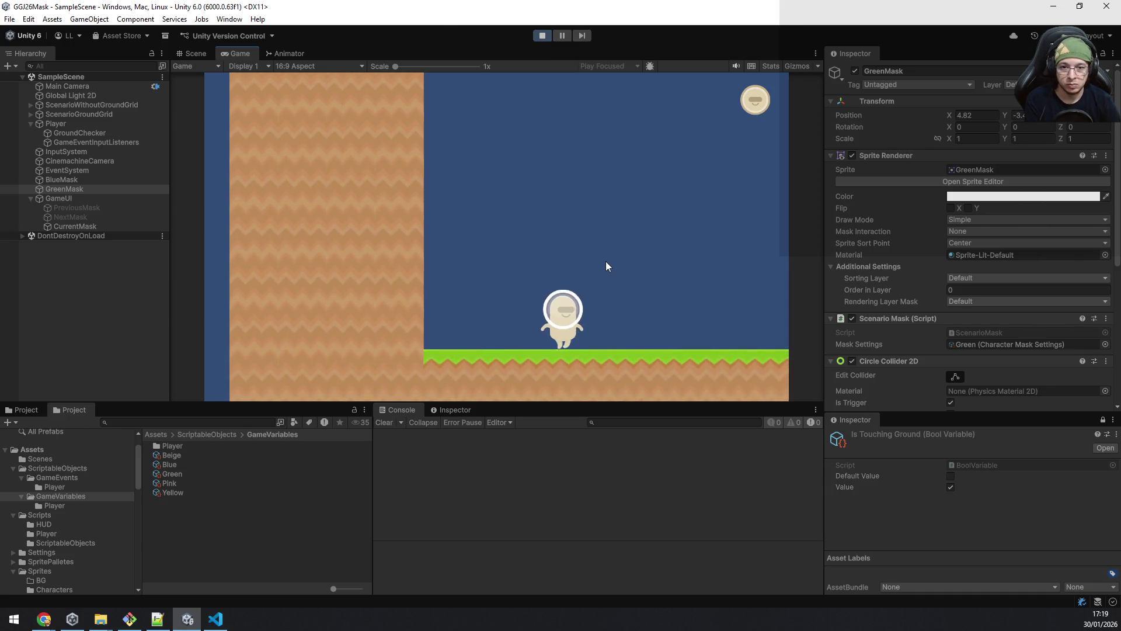
{"action": "key", "text": "d"}
{"action": "key", "text": "space"}
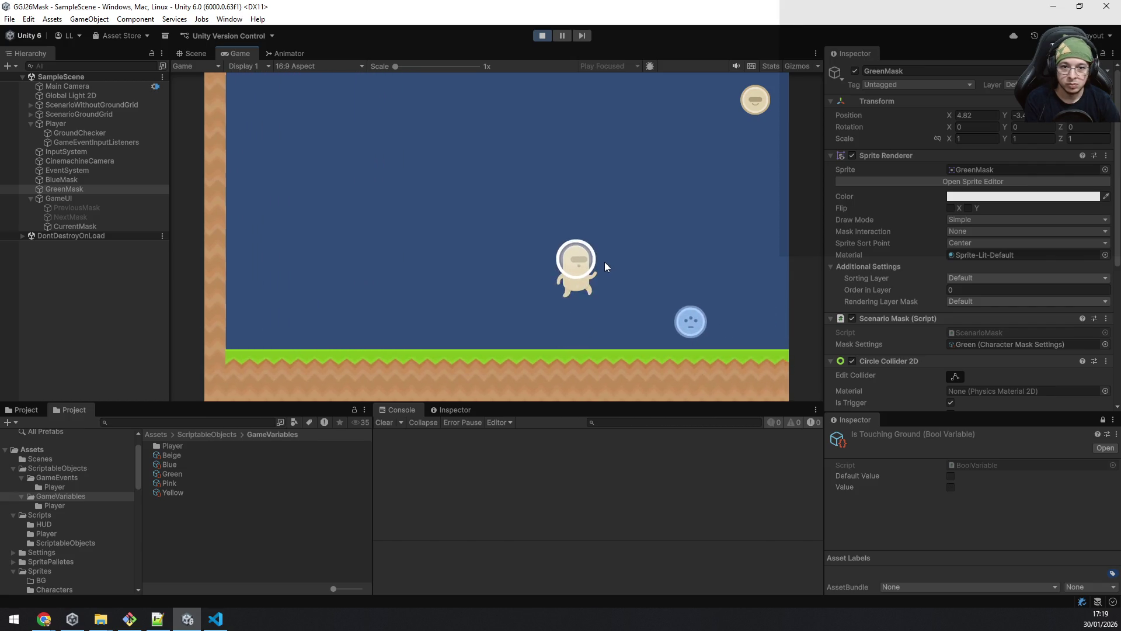
{"action": "key", "text": "d"}
{"action": "key", "text": "space"}
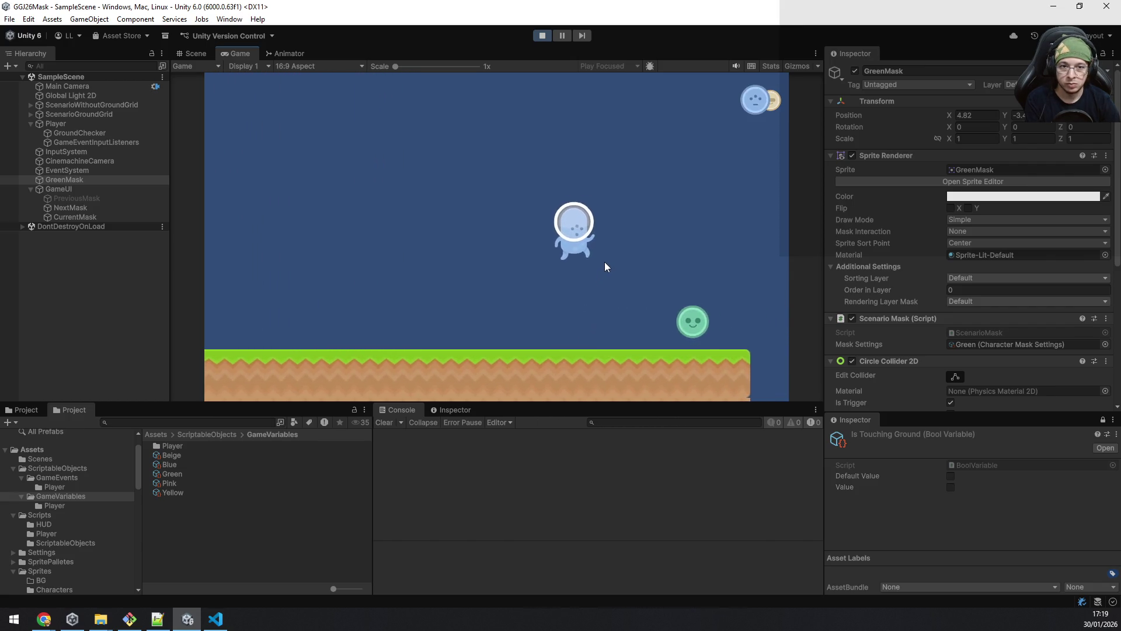
{"action": "key", "text": "d"}
{"action": "key", "text": "a"}
{"action": "key", "text": "d"}
{"action": "key", "text": "a"}
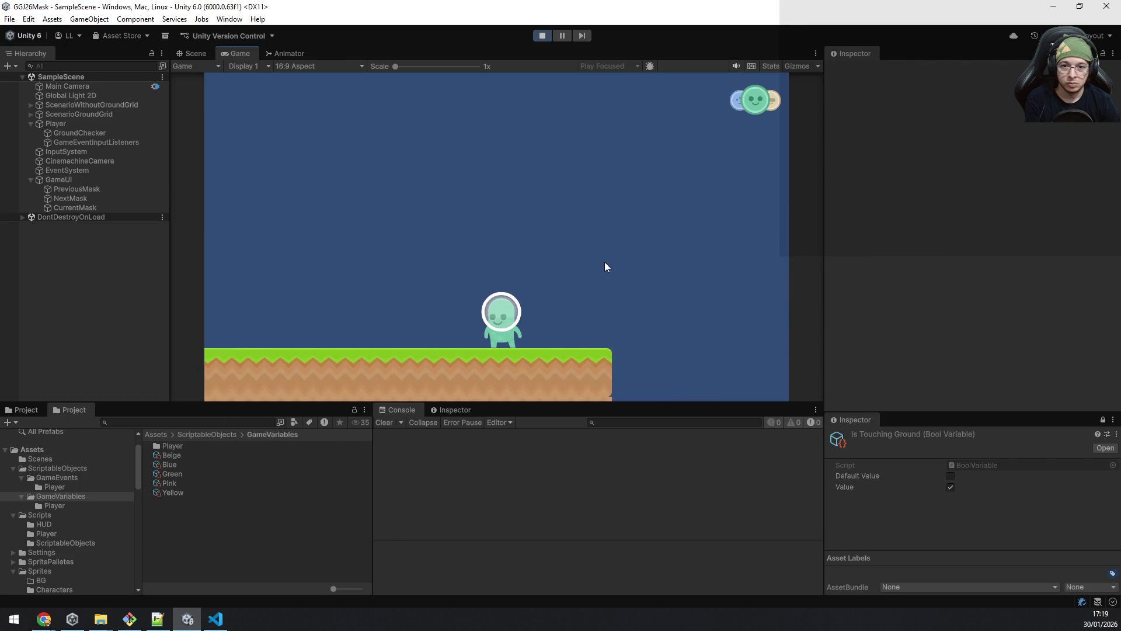
Step: Switch the alien from green to blue, then to beige, while walking and jumping
{"action": "key", "text": "a"}
{"action": "key", "text": "q"}
{"action": "key", "text": "a"}
{"action": "key", "text": "d"}
{"action": "key", "text": "a"}
{"action": "key", "text": "q"}
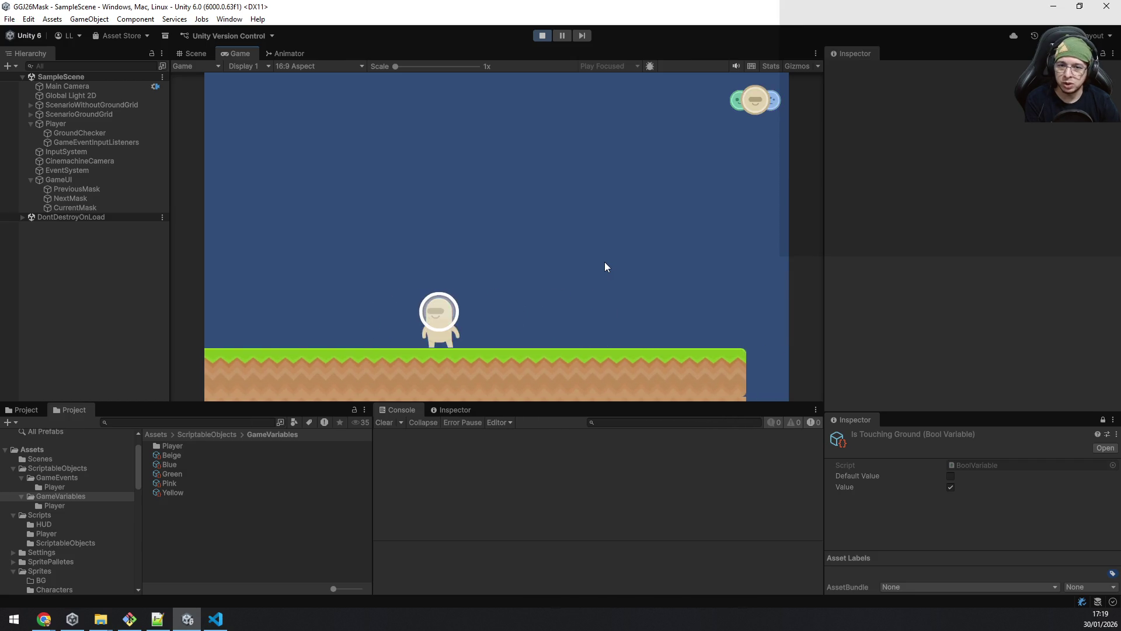
{"action": "key", "text": "space"}
{"action": "key", "text": "d"}
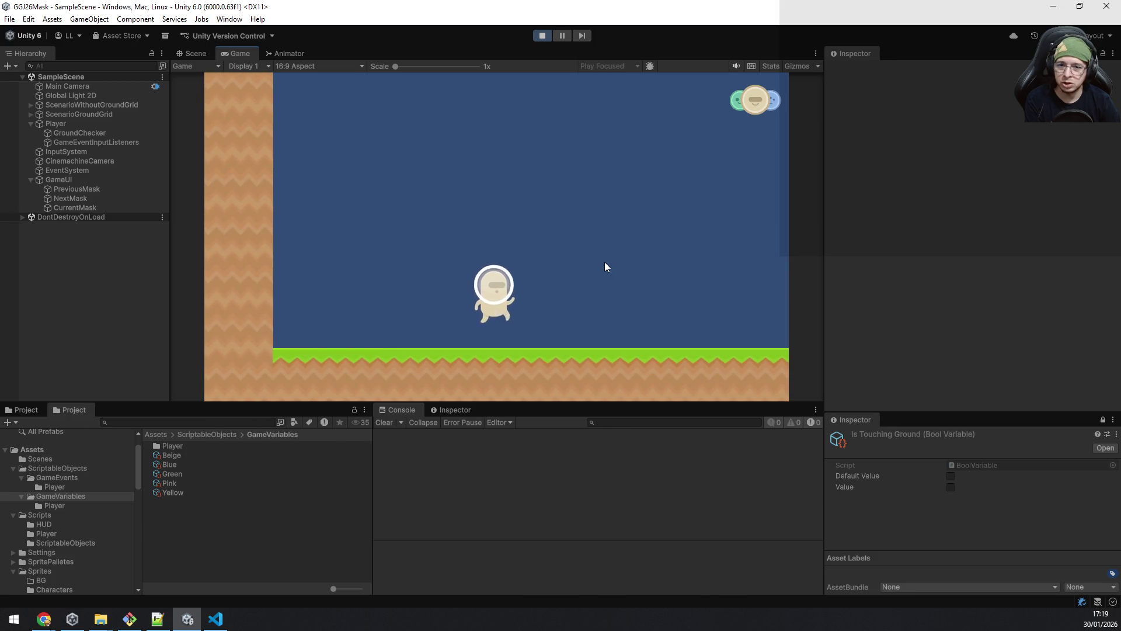
{"action": "key", "text": "d"}
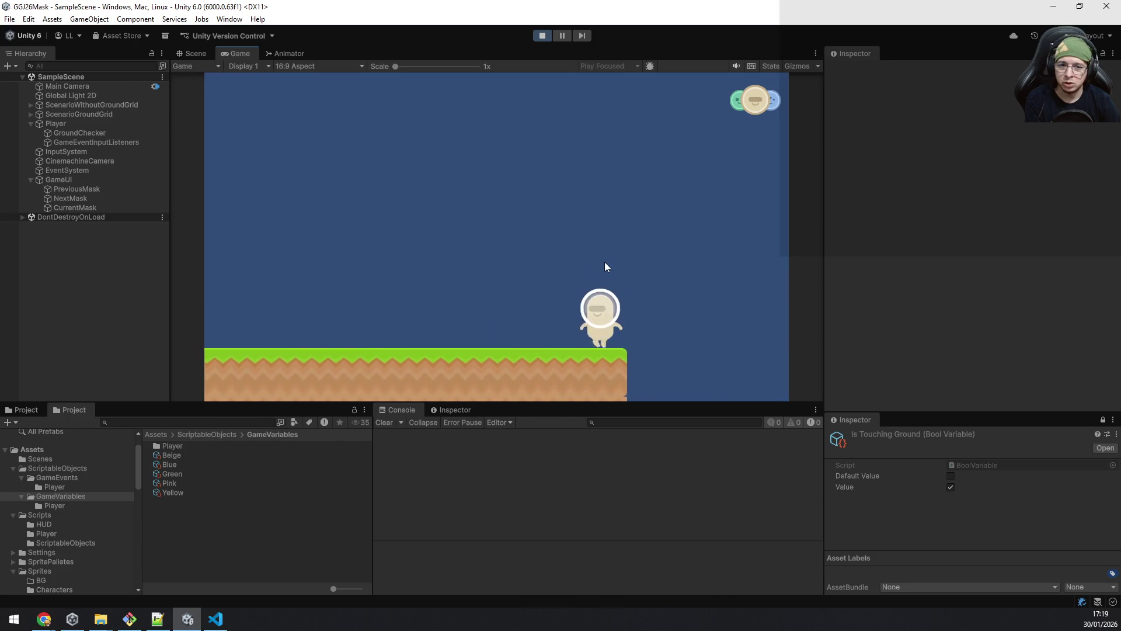
{"action": "key", "text": "a"}
{"action": "key", "text": "space"}
{"action": "key", "text": "space"}
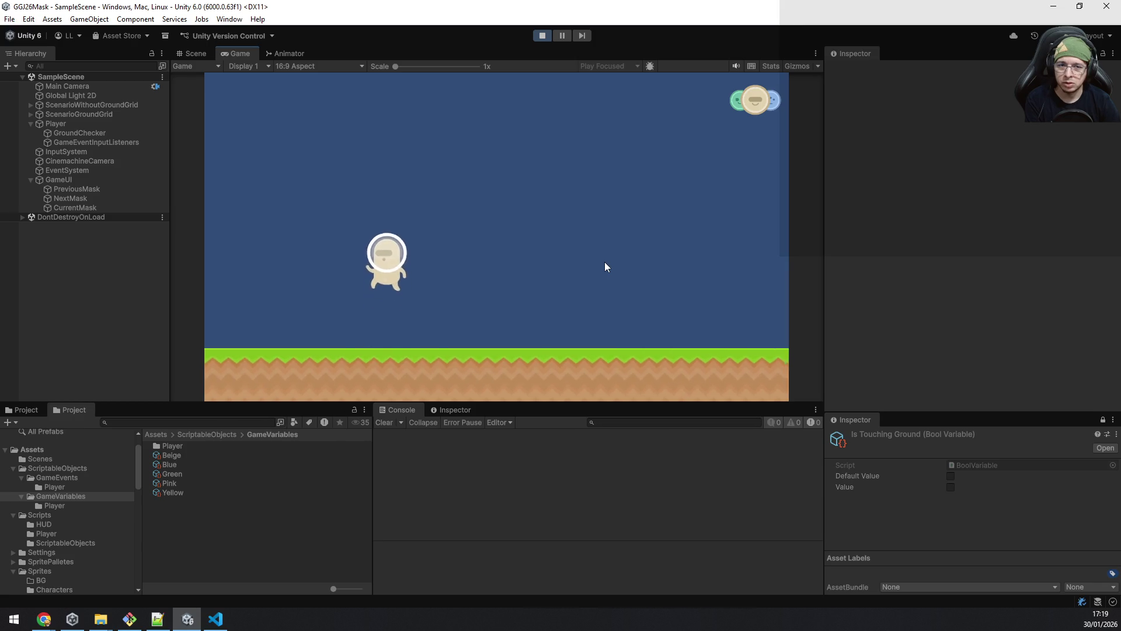
Step: Switch the alien back to the green mask and walk and jump around
{"action": "key", "text": "d"}
{"action": "key", "text": "e"}
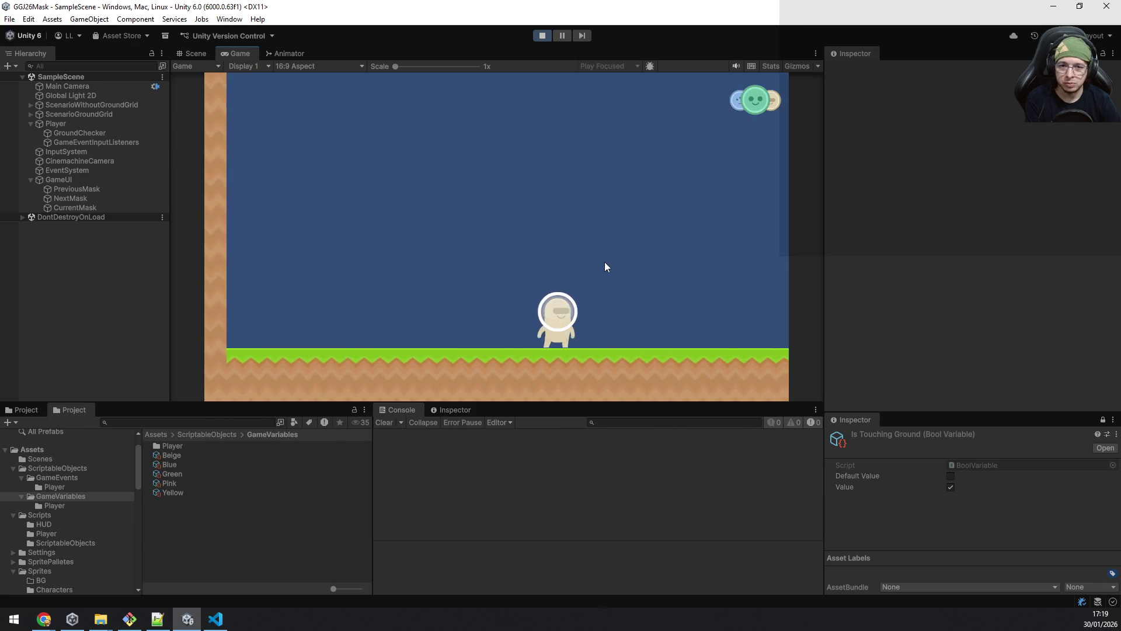
{"action": "key", "text": "e"}
{"action": "key", "text": "e"}
{"action": "key", "text": "e"}
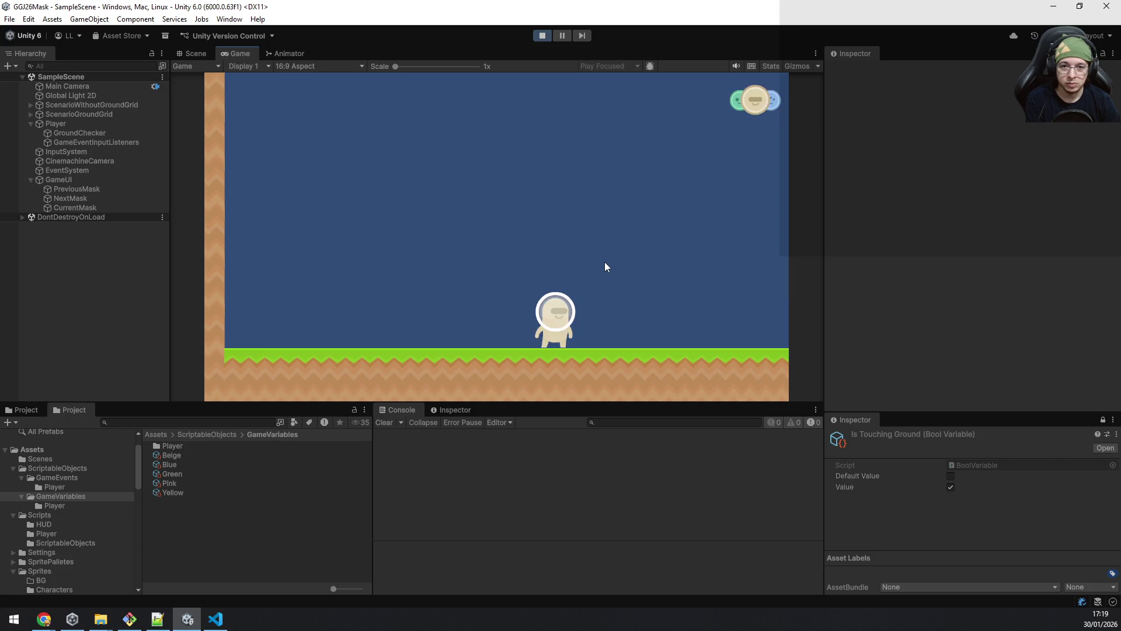
{"action": "key", "text": "q"}
{"action": "key", "text": "d"}
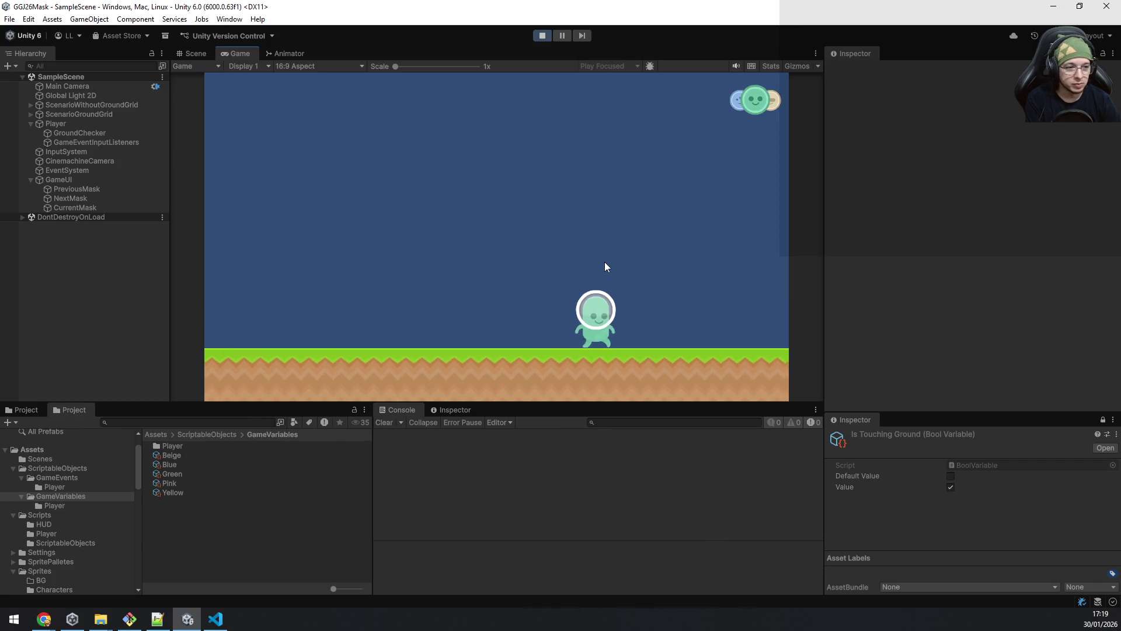
{"action": "key", "text": "space"}
{"action": "key", "text": "a"}
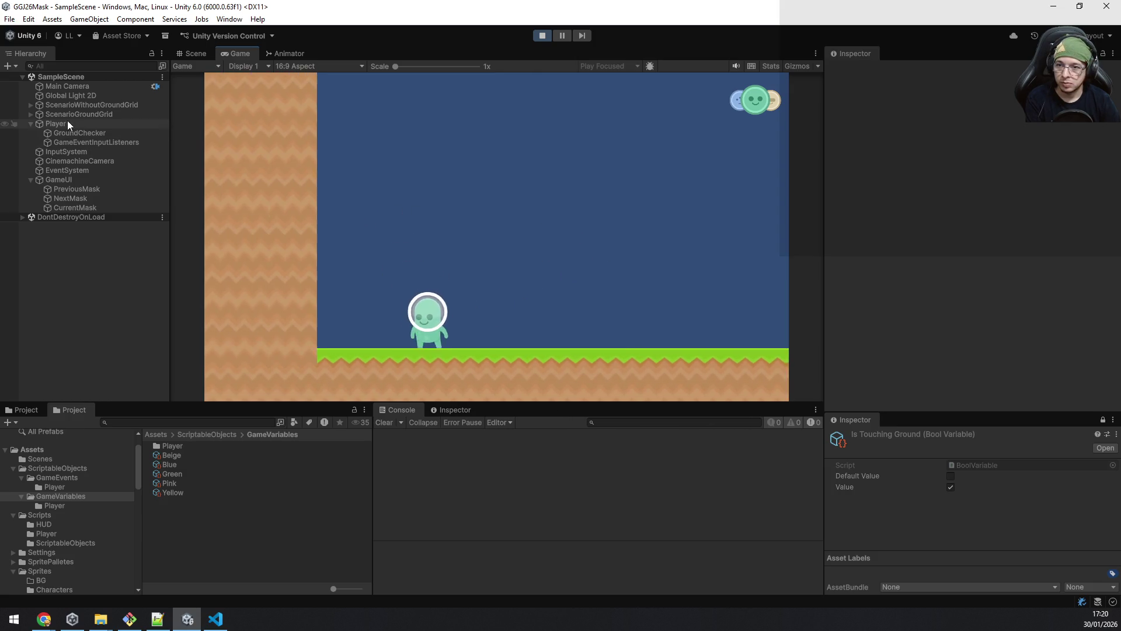
Step: Select Player, find Green among its Available Masks, and open the Green mask settings asset
{"action": "left_click", "coordinate": [68, 123]}
{"action": "scroll", "coordinate": [991, 315], "scroll_direction": "down", "scroll_amount": 5}
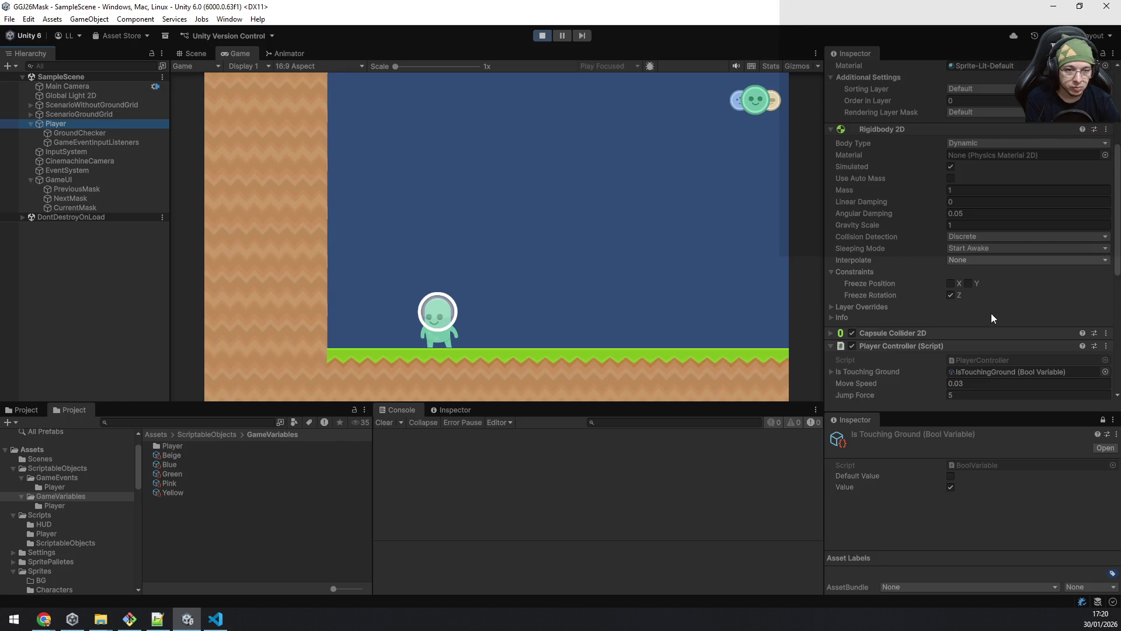
{"action": "scroll", "coordinate": [1003, 282], "scroll_direction": "down", "scroll_amount": 3}
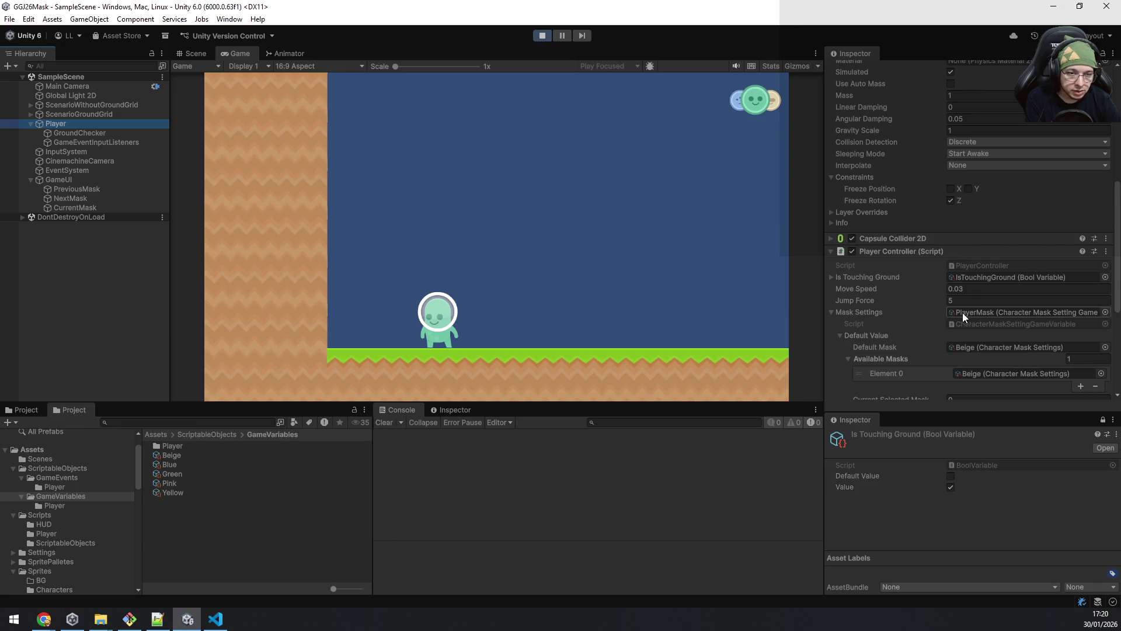
{"action": "scroll", "coordinate": [962, 313], "scroll_direction": "down", "scroll_amount": 1}
{"action": "scroll", "coordinate": [893, 301], "scroll_direction": "down", "scroll_amount": 2}
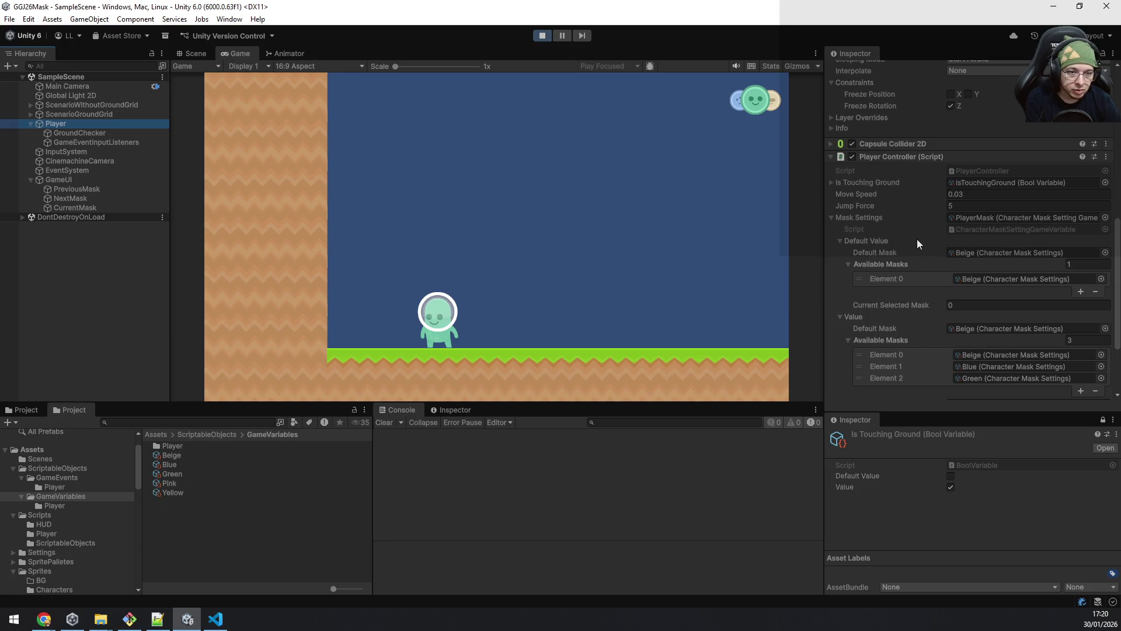
{"action": "scroll", "coordinate": [917, 240], "scroll_direction": "down", "scroll_amount": 2}
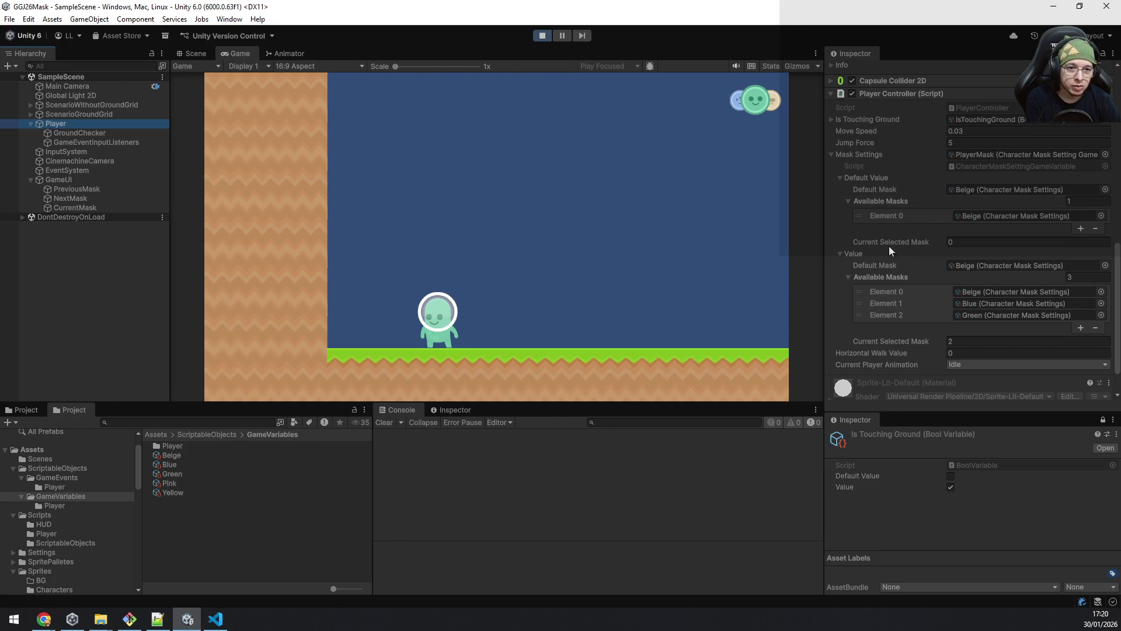
{"action": "scroll", "coordinate": [930, 282], "scroll_direction": "down", "scroll_amount": 2}
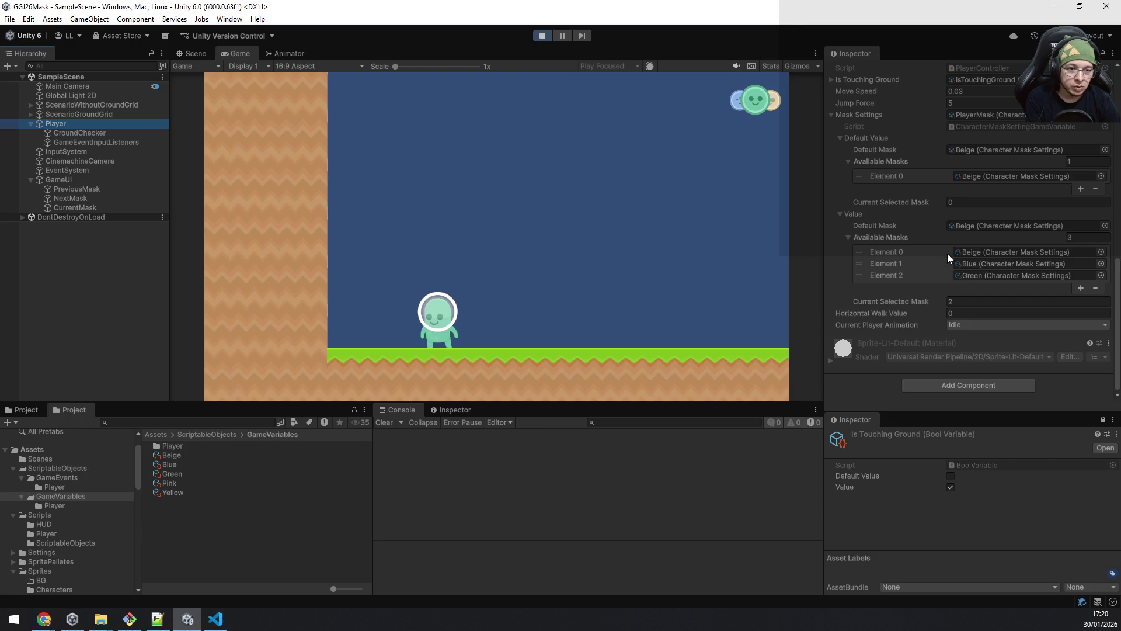
{"action": "left_click", "coordinate": [996, 276]}
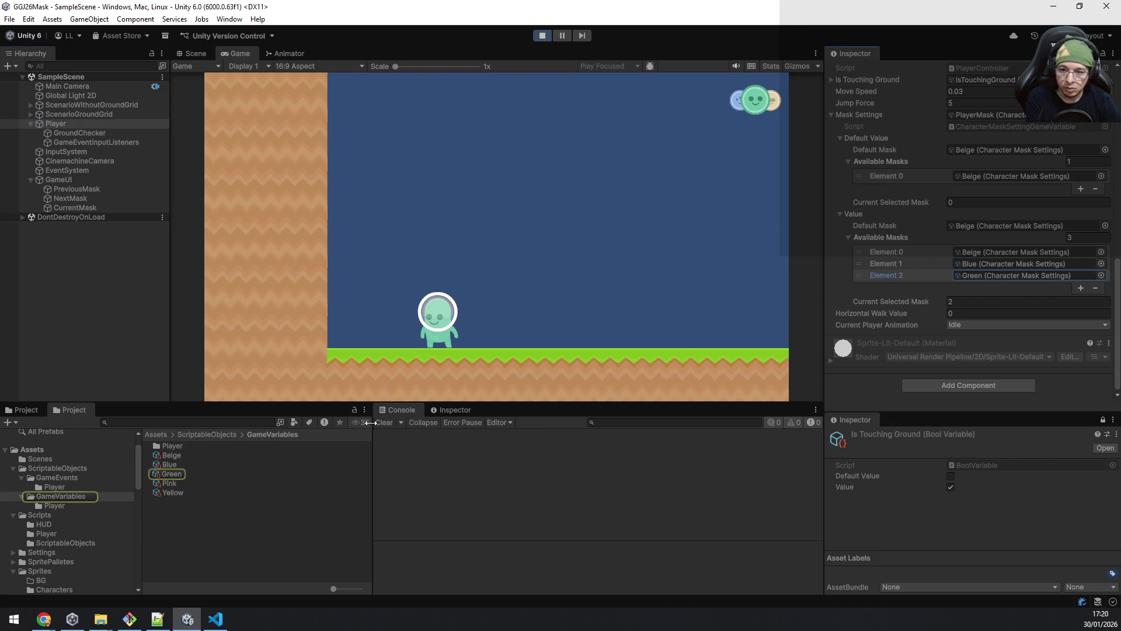
{"action": "left_click", "coordinate": [179, 475]}
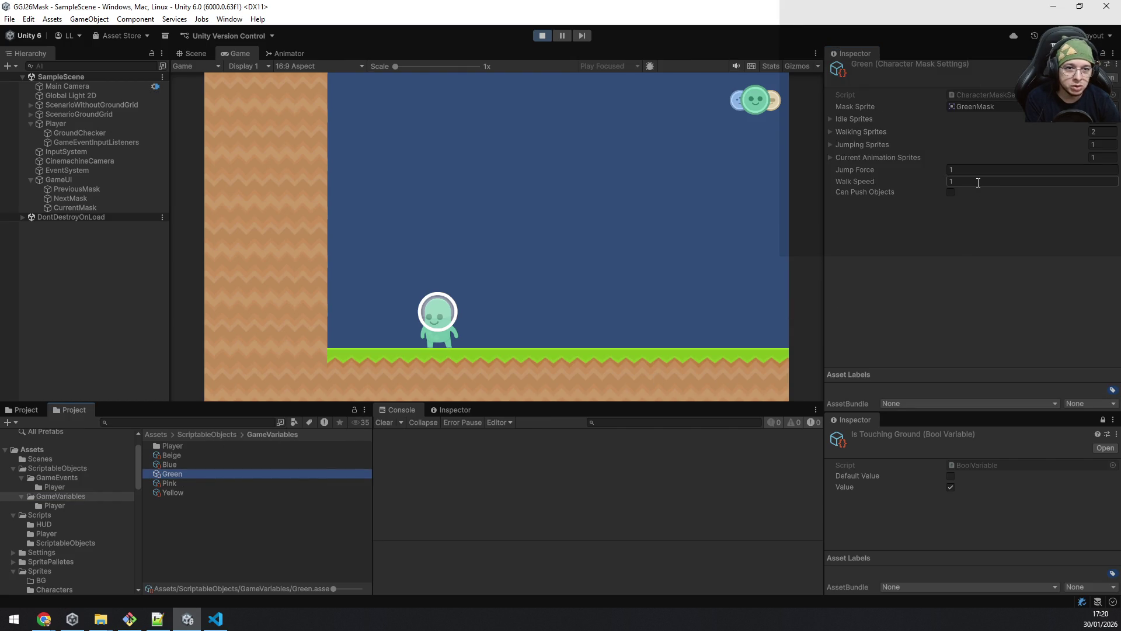
Step: Walk the alien right and left in the Game view, jumping each way
{"action": "left_click", "coordinate": [671, 231]}
{"action": "key", "text": "d"}
{"action": "key", "text": "space"}
{"action": "key", "text": "d"}
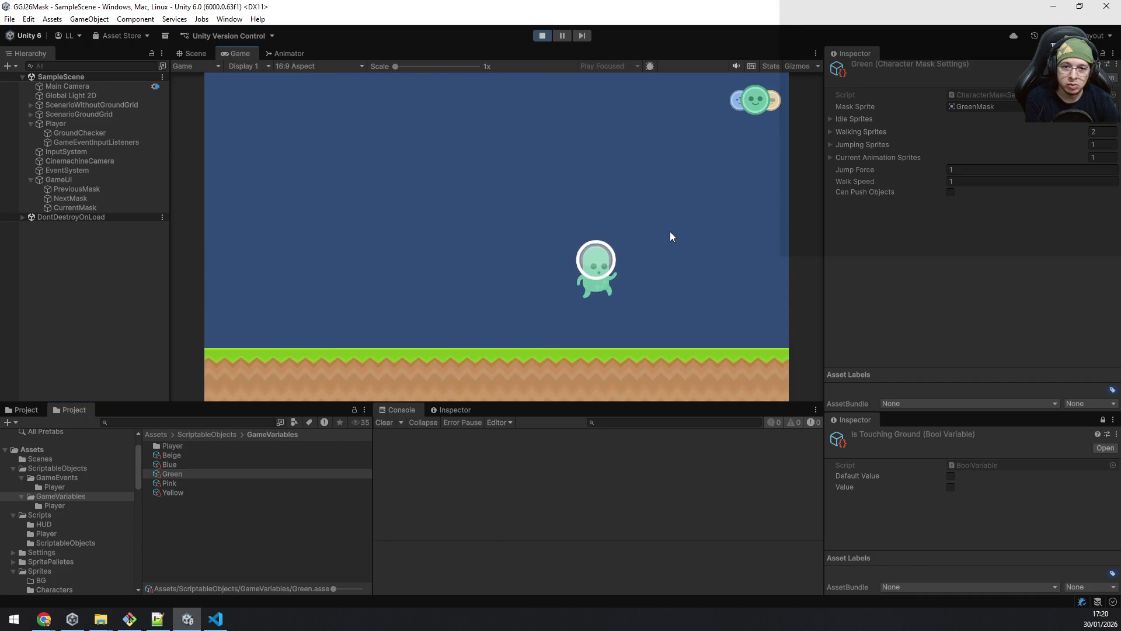
{"action": "key", "text": "a"}
{"action": "key", "text": "space"}
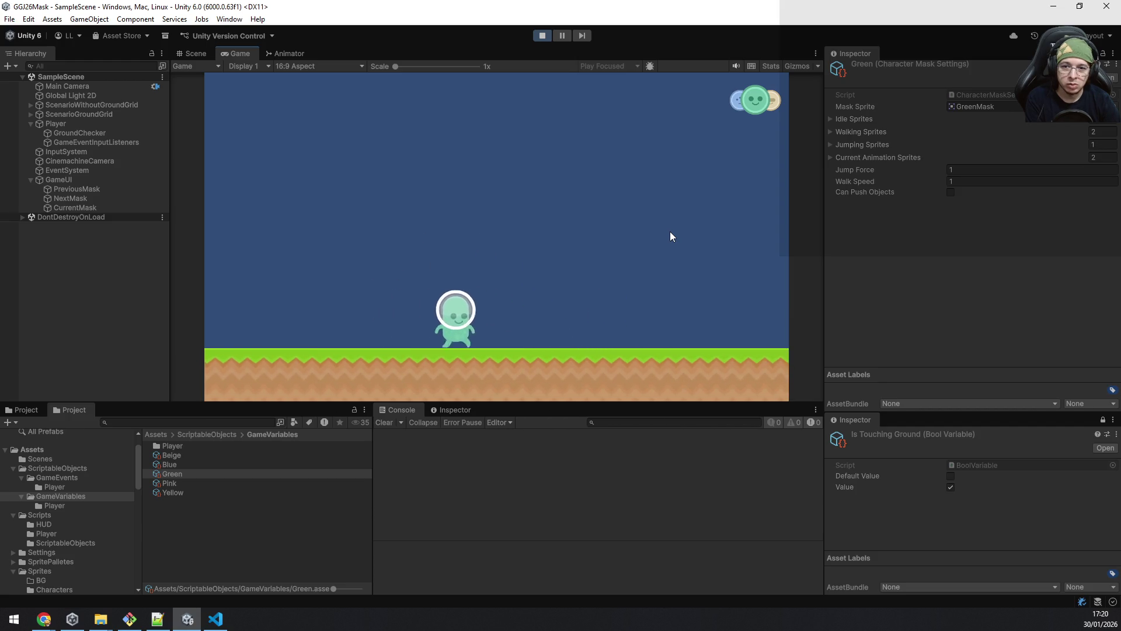
Step: Cycle the alien from Green to Beige, back to Green, then Blue, and stop the game
{"action": "key", "text": "d"}
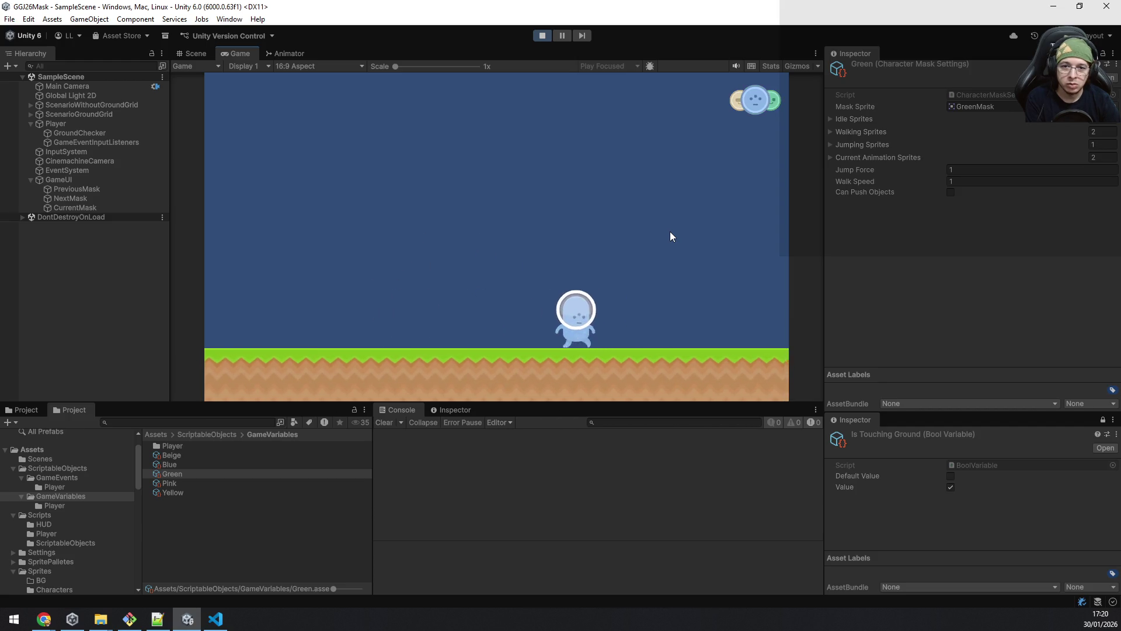
{"action": "key", "text": "e"}
{"action": "key", "text": "a"}
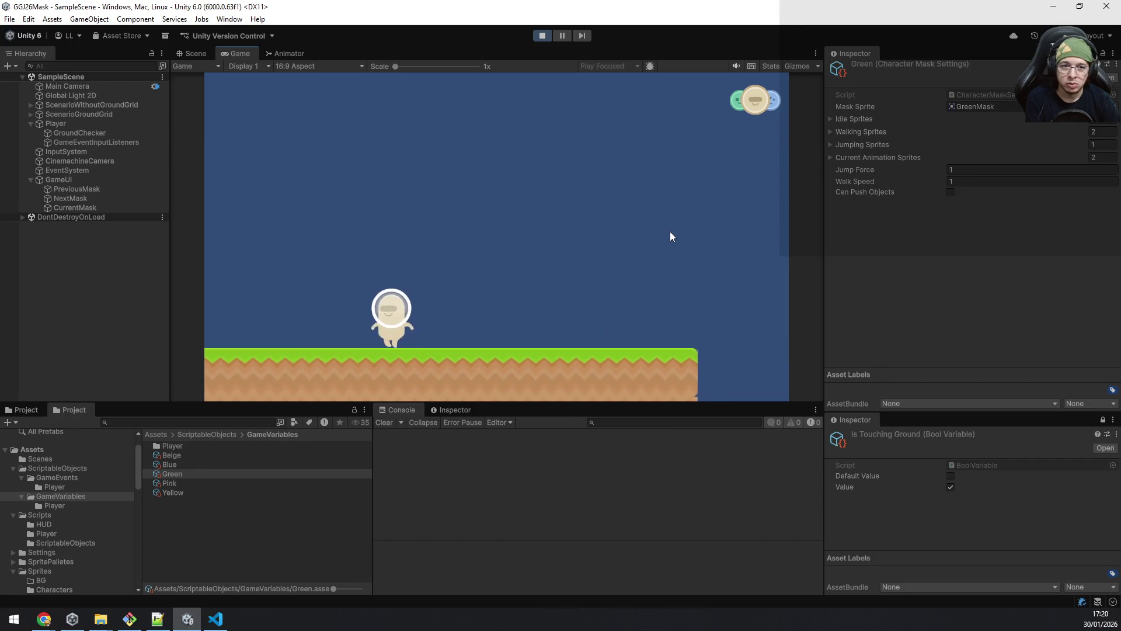
{"action": "key", "text": "q"}
{"action": "key", "text": "q"}
{"action": "key", "text": "q"}
{"action": "key", "text": "space"}
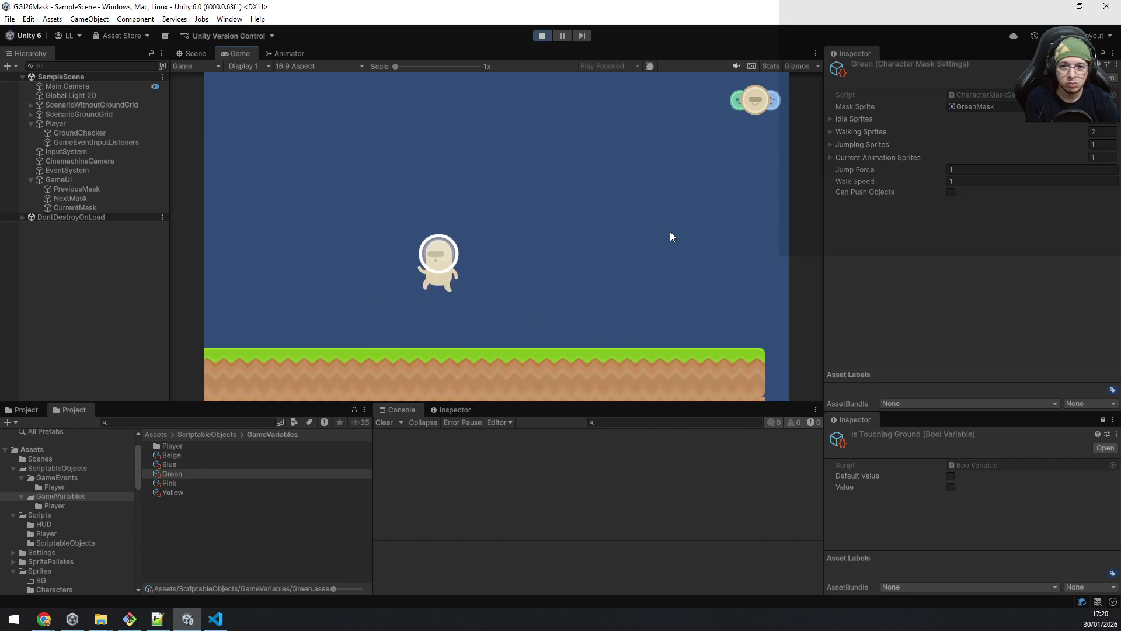
{"action": "key", "text": "q"}
{"action": "key", "text": "space"}
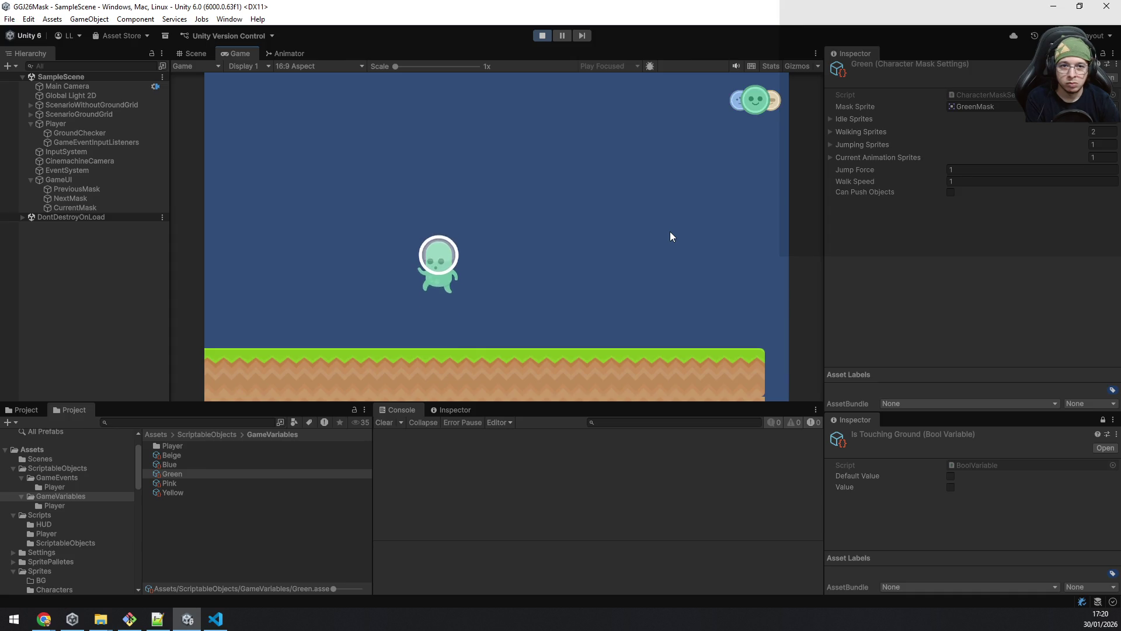
{"action": "key", "text": "q"}
{"action": "key", "text": "space"}
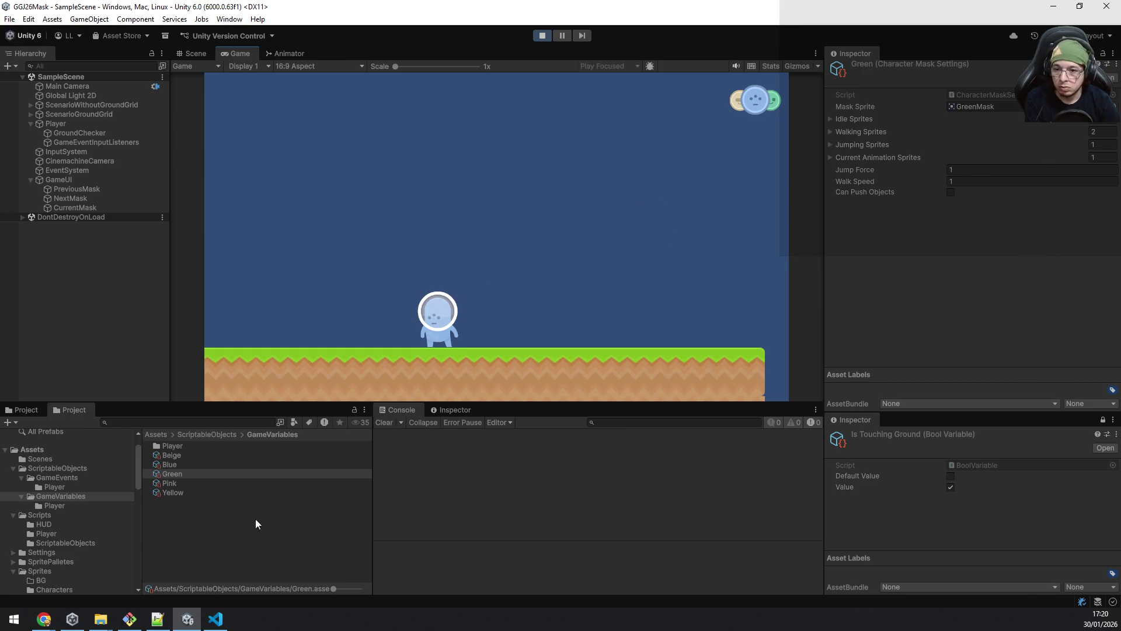
{"action": "left_click", "coordinate": [180, 475]}
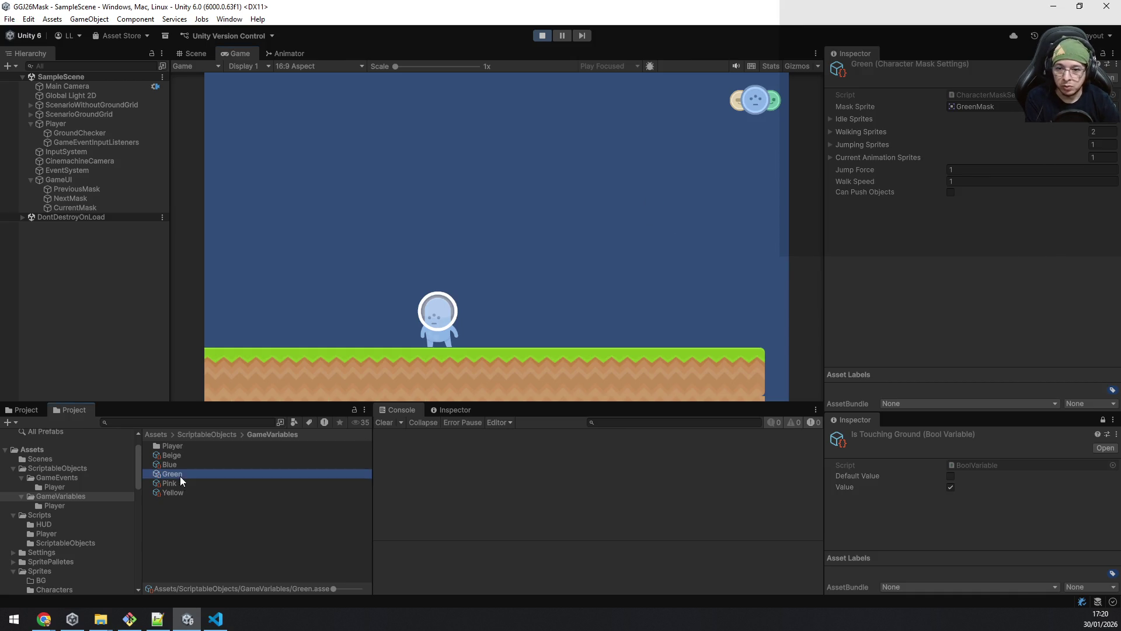
{"action": "left_click", "coordinate": [540, 36]}
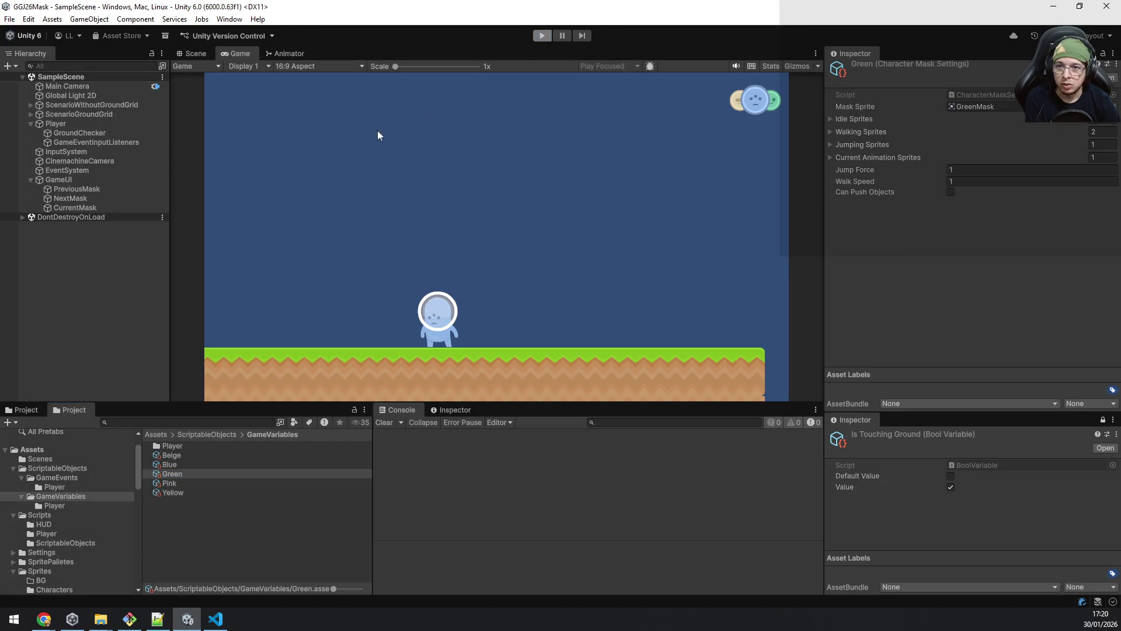
Step: Duplicate the BlueMask pickup and move the copy left along the ground
{"action": "left_click", "coordinate": [191, 52]}
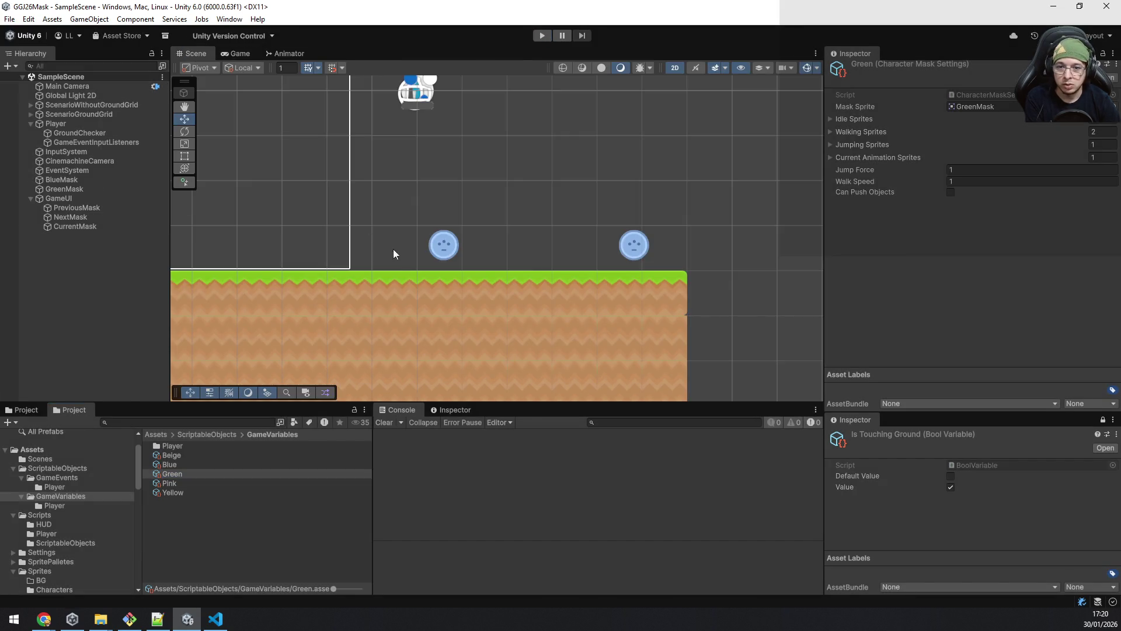
{"action": "scroll", "coordinate": [419, 272], "scroll_direction": "down", "scroll_amount": 1}
{"action": "left_click_drag", "start_coordinate": [473, 318], "coordinate": [682, 332]}
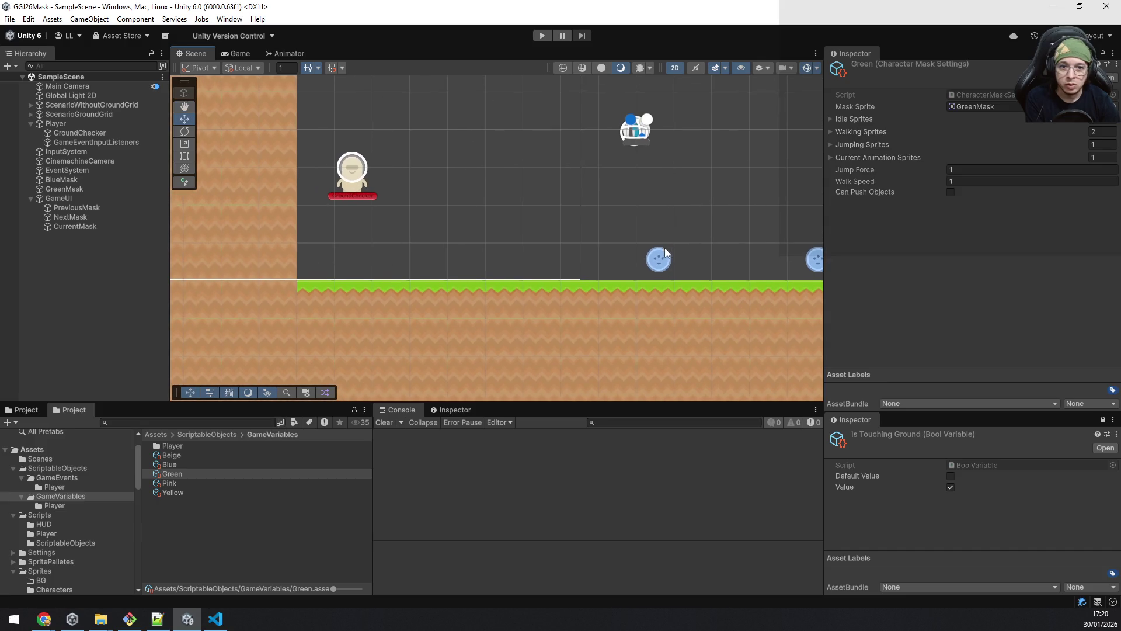
{"action": "left_click", "coordinate": [92, 179]}
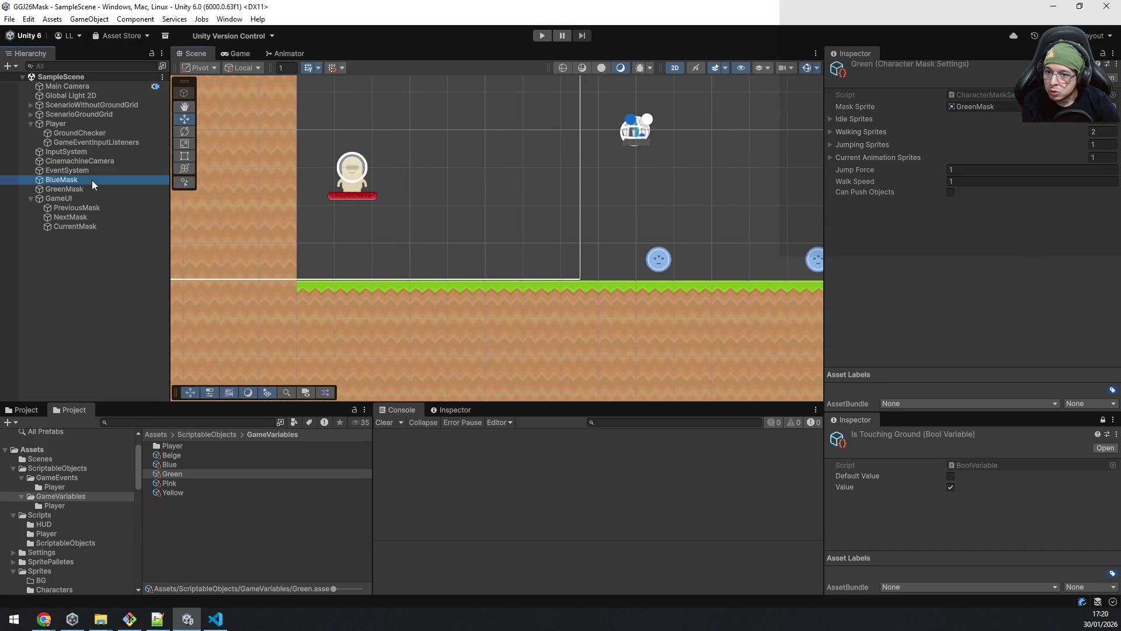
{"action": "left_click", "coordinate": [92, 188]}
{"action": "left_click", "coordinate": [89, 178]}
{"action": "key", "text": "ctrl+d"}
{"action": "mouse_move", "coordinate": [710, 262]}
{"action": "left_mouse_down"}
{"action": "mouse_move", "coordinate": [569, 263]}
{"action": "mouse_move", "coordinate": [634, 264]}
{"action": "mouse_move", "coordinate": [611, 273]}
{"action": "left_mouse_up"}
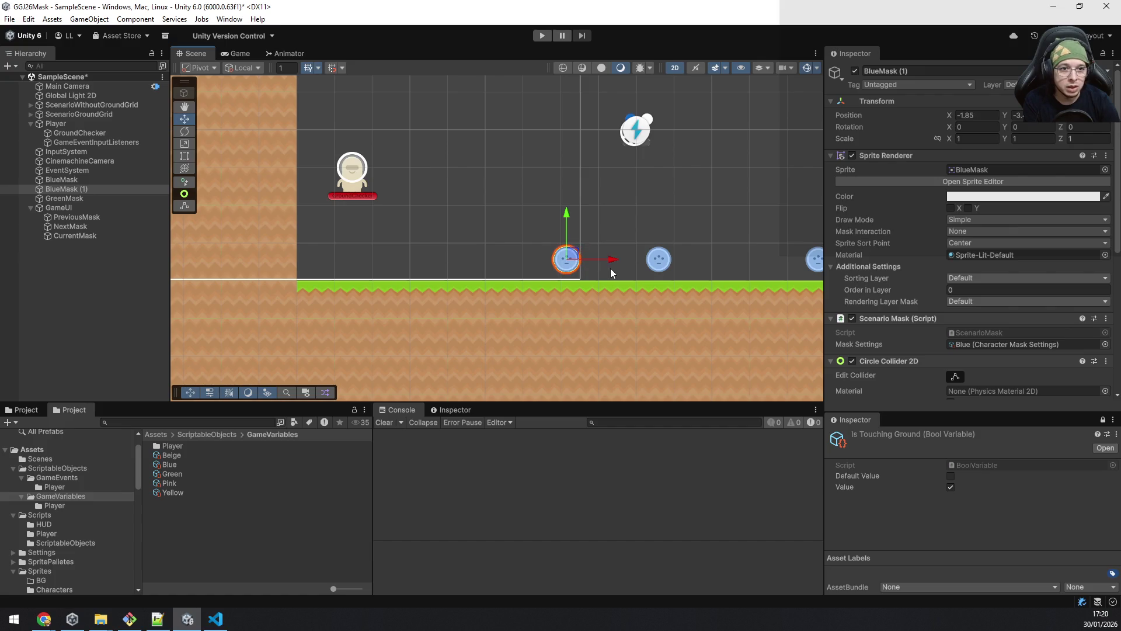
Step: Give the copied pickup the Yellow mask settings asset and save the scene
{"action": "left_click", "coordinate": [908, 72]}
{"action": "type", "text": "YellowMask"}
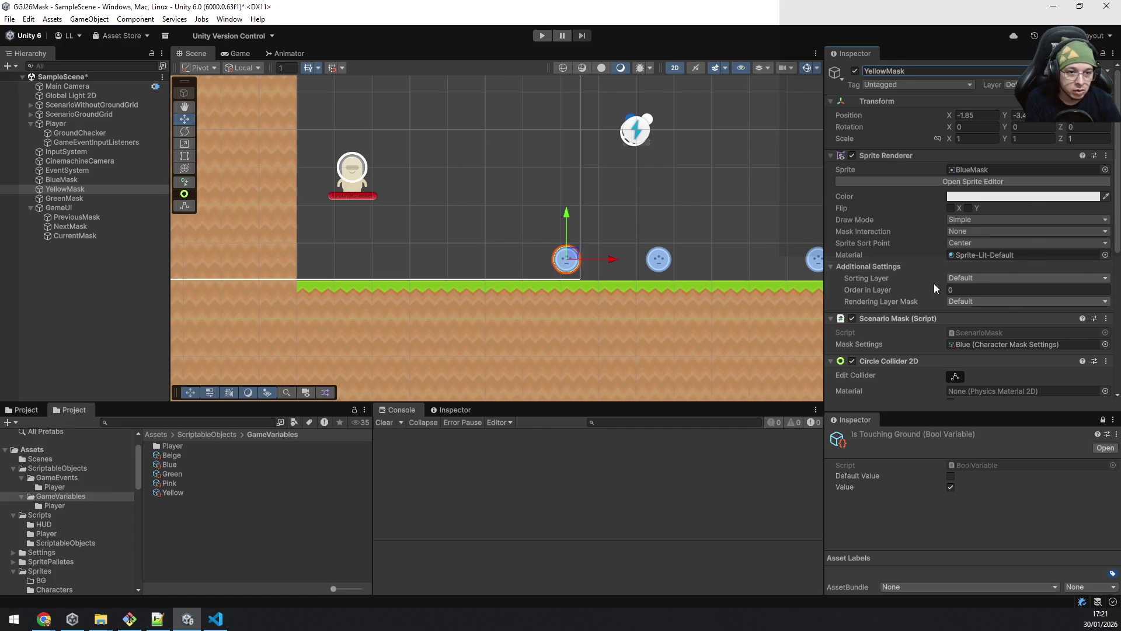
{"action": "left_click", "coordinate": [981, 344]}
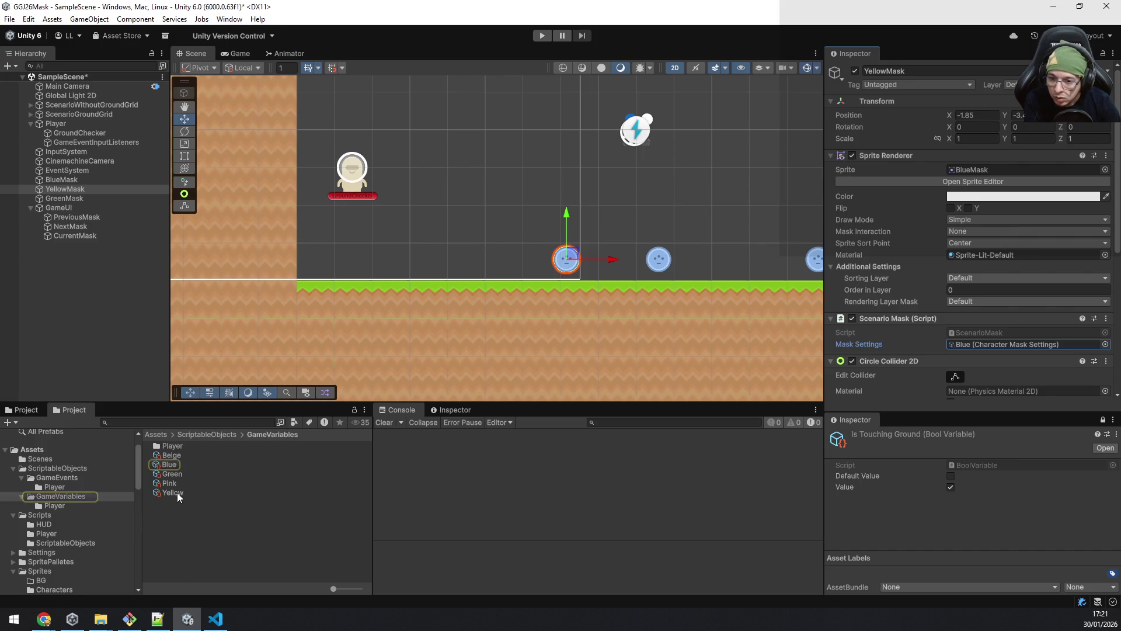
{"action": "left_click_drag", "start_coordinate": [177, 493], "coordinate": [1051, 289]}
{"action": "mouse_move", "coordinate": [949, 204]}
{"action": "left_mouse_down"}
{"action": "mouse_move", "coordinate": [983, 316]}
{"action": "mouse_move", "coordinate": [978, 347]}
{"action": "left_mouse_up"}
{"action": "key", "text": "ctrl+s"}
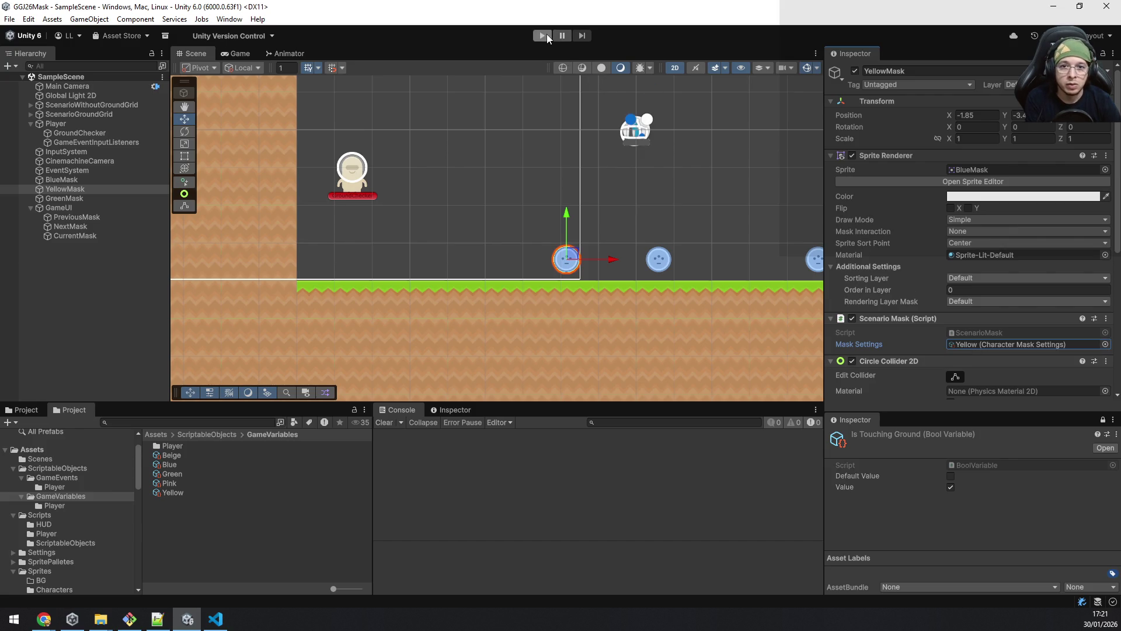
{"action": "left_click", "coordinate": [545, 34]}
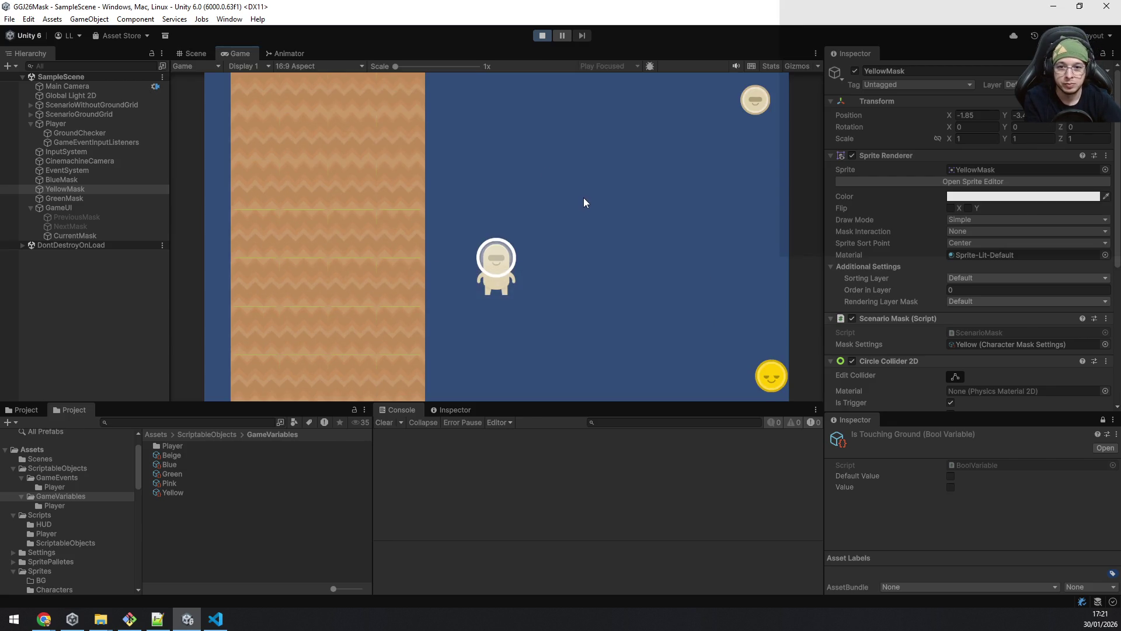
Step: Walk and jump the alien back and forth along the grass
{"action": "key", "text": "d"}
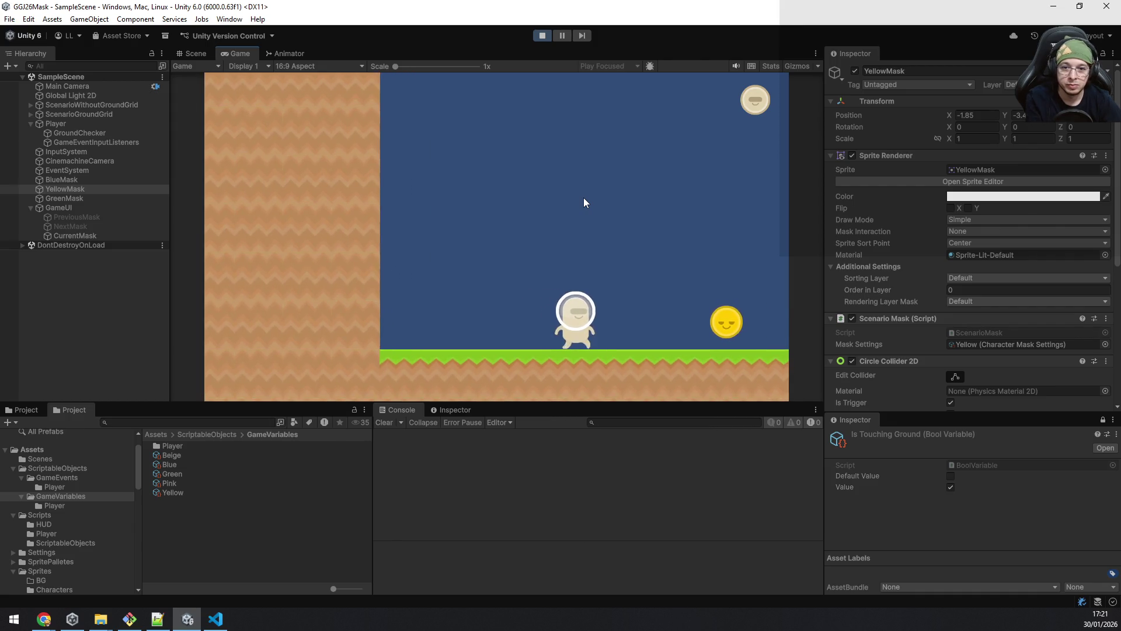
{"action": "key", "text": "a"}
{"action": "key", "text": "space"}
{"action": "key", "text": "d"}
{"action": "key", "text": "space"}
{"action": "key", "text": "a"}
{"action": "key", "text": "d"}
{"action": "key", "text": "space"}
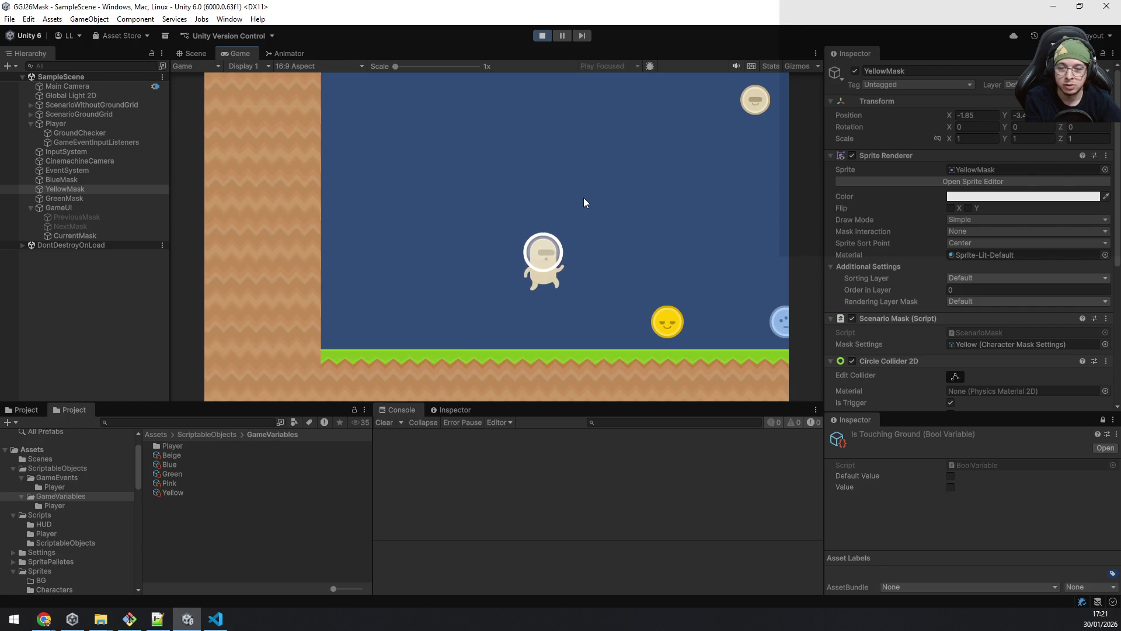
Step: Walk the alien into the YellowMask pickup, move it around, then select the Player
{"action": "key", "text": "a"}
{"action": "key", "text": "d"}
{"action": "key", "text": "a"}
{"action": "key", "text": "d"}
{"action": "key", "text": "space"}
{"action": "key", "text": "a"}
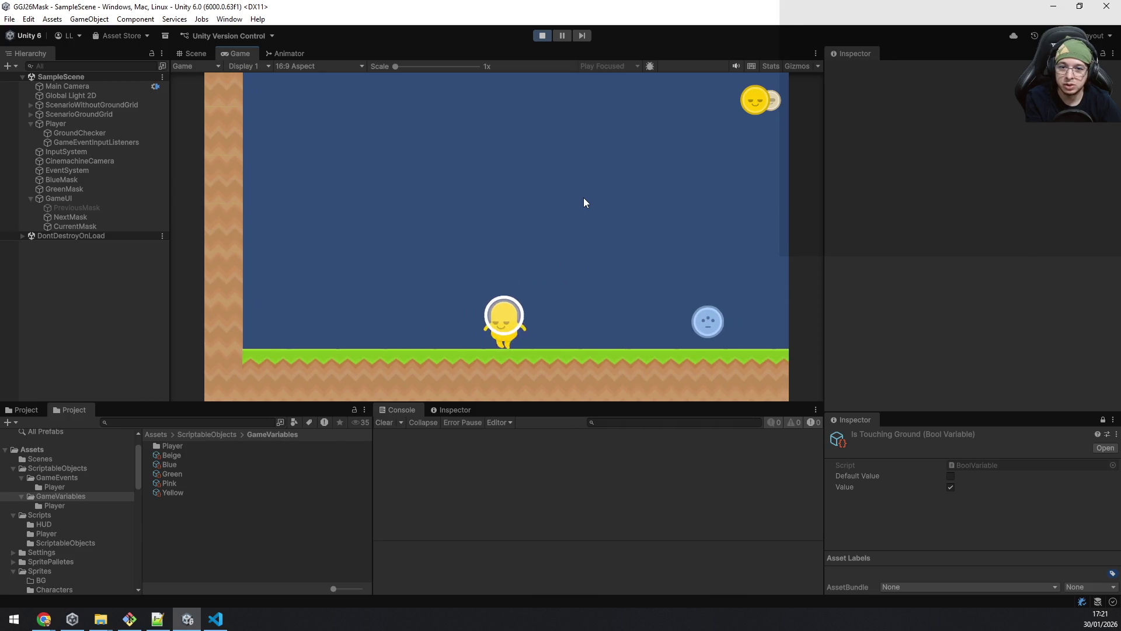
{"action": "key", "text": "d"}
{"action": "key", "text": "a"}
{"action": "key", "text": "d"}
{"action": "key", "text": "a"}
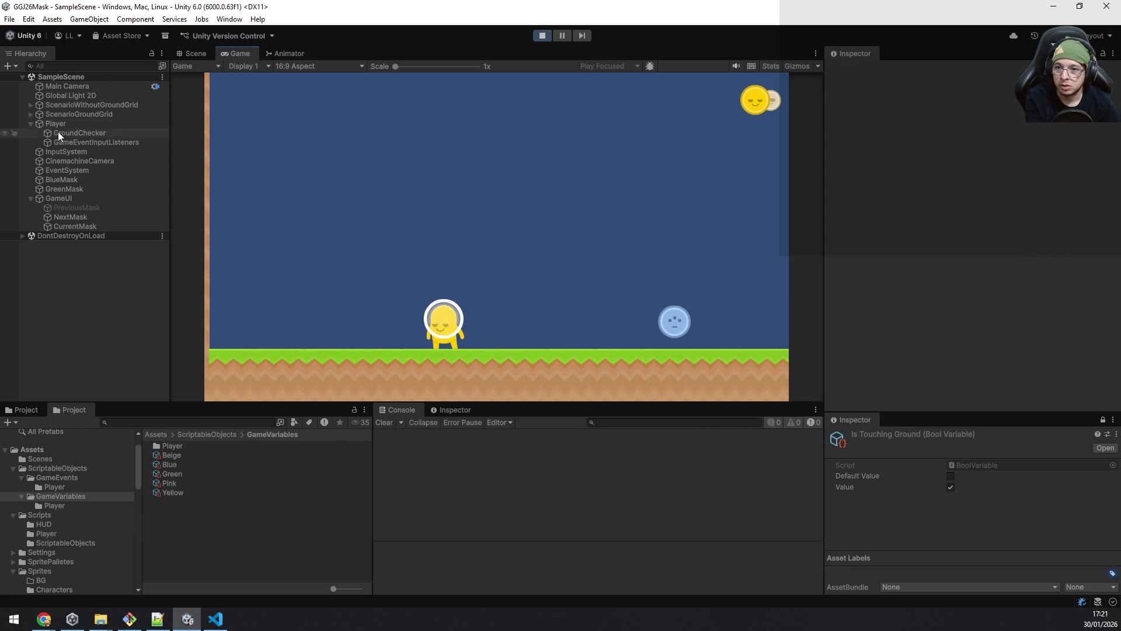
{"action": "left_click", "coordinate": [60, 123]}
{"action": "left_click", "coordinate": [629, 226]}
Step: Switch the alien to blue, then jump into the green mask pickup and walk with it
{"action": "key", "text": "a"}
{"action": "key", "text": "d"}
{"action": "key", "text": "d"}
{"action": "key", "text": "e"}
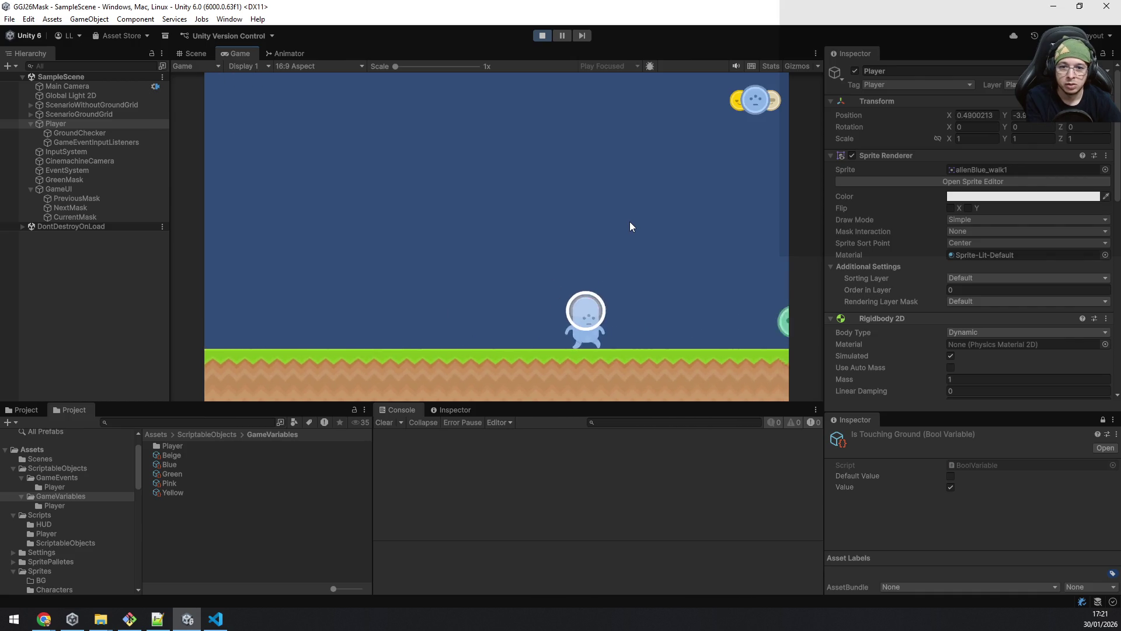
{"action": "key", "text": "a"}
{"action": "key", "text": "d"}
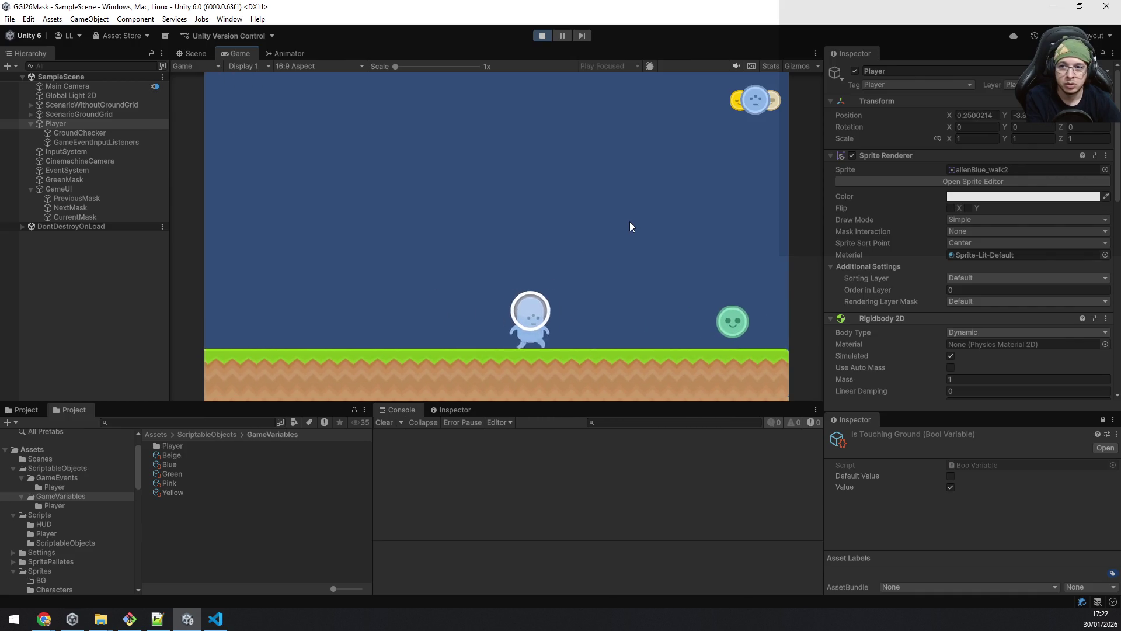
{"action": "key", "text": "space"}
{"action": "key", "text": "d"}
{"action": "key", "text": "a"}
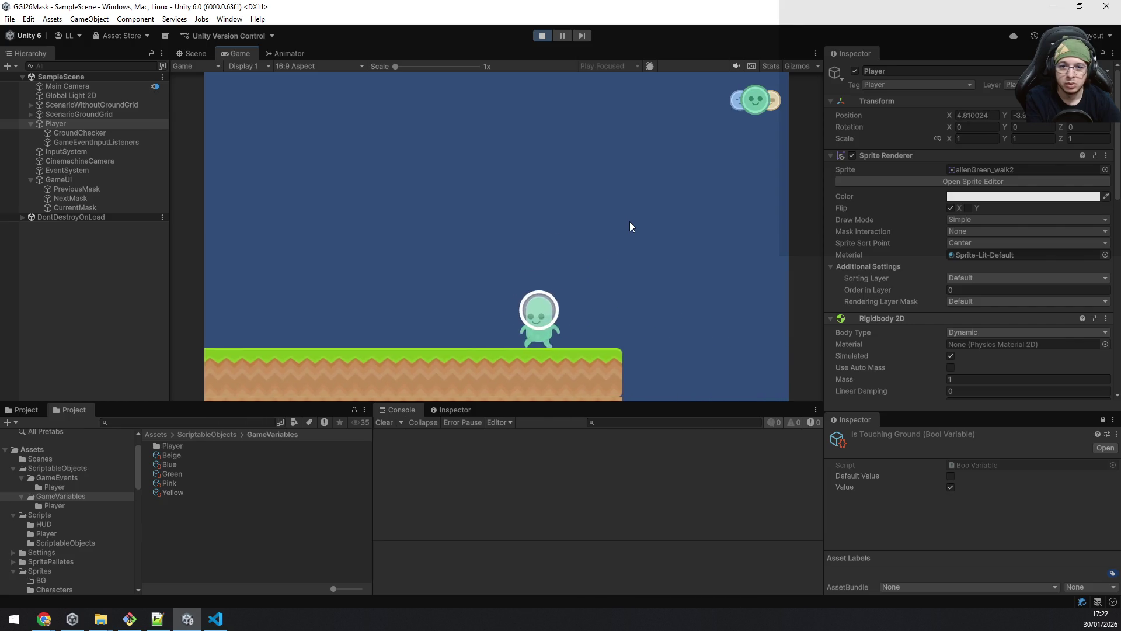
{"action": "key", "text": "d"}
{"action": "key", "text": "a"}
{"action": "key", "text": "space"}
Step: Cycle the masks while walking right, toggling between yellow and blue and ending on yellow
{"action": "key", "text": "e"}
{"action": "key", "text": "e"}
{"action": "key", "text": "q"}
{"action": "key", "text": "q"}
{"action": "key", "text": "e"}
{"action": "key", "text": "e"}
{"action": "key", "text": "q"}
{"action": "key", "text": "e"}
{"action": "key", "text": "a"}
{"action": "key", "text": "d"}
{"action": "key", "text": "e"}
{"action": "key", "text": "q"}
{"action": "key", "text": "e"}
{"action": "key", "text": "q"}
{"action": "key", "text": "e"}
{"action": "key", "text": "e"}
{"action": "key", "text": "e"}
Step: Walk and jump as the yellow alien, then switch to blue and cycle through to beige
{"action": "key", "text": "a"}
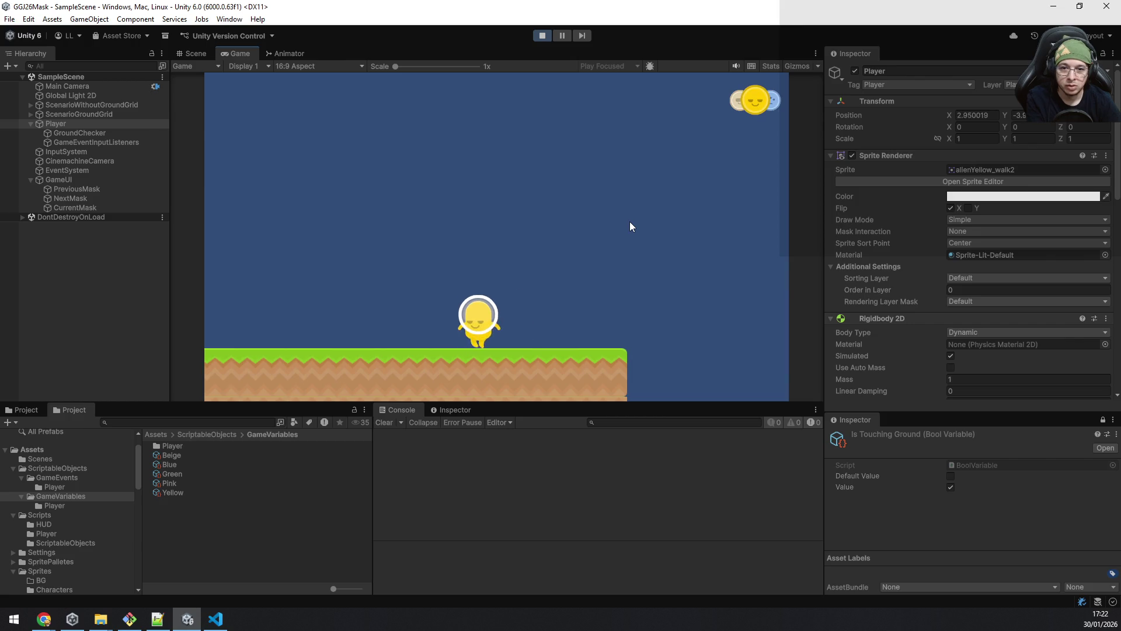
{"action": "key", "text": "d"}
{"action": "key", "text": "space"}
{"action": "key", "text": "a"}
{"action": "key", "text": "e"}
{"action": "key", "text": "e"}
{"action": "key", "text": "e"}
{"action": "key", "text": "e"}
{"action": "key", "text": "e"}
{"action": "key", "text": "e"}
{"action": "key", "text": "e"}
{"action": "key", "text": "e"}
{"action": "key", "text": "e"}
{"action": "key", "text": "e"}
{"action": "key", "text": "q"}
{"action": "key", "text": "e"}
{"action": "key", "text": "q"}
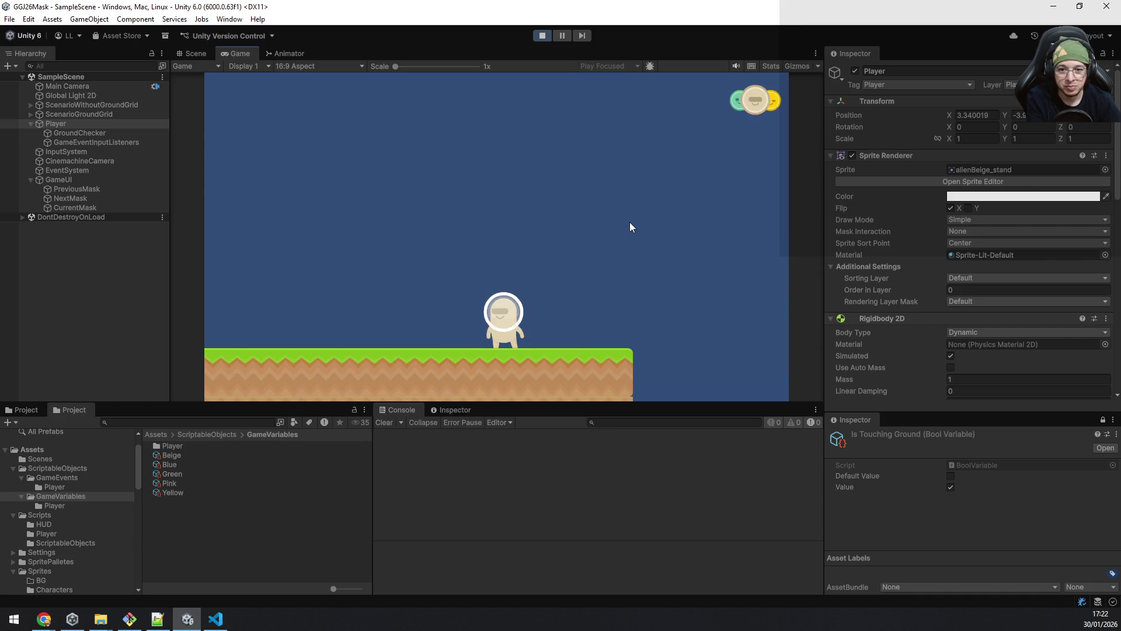
{"action": "key", "text": "e"}
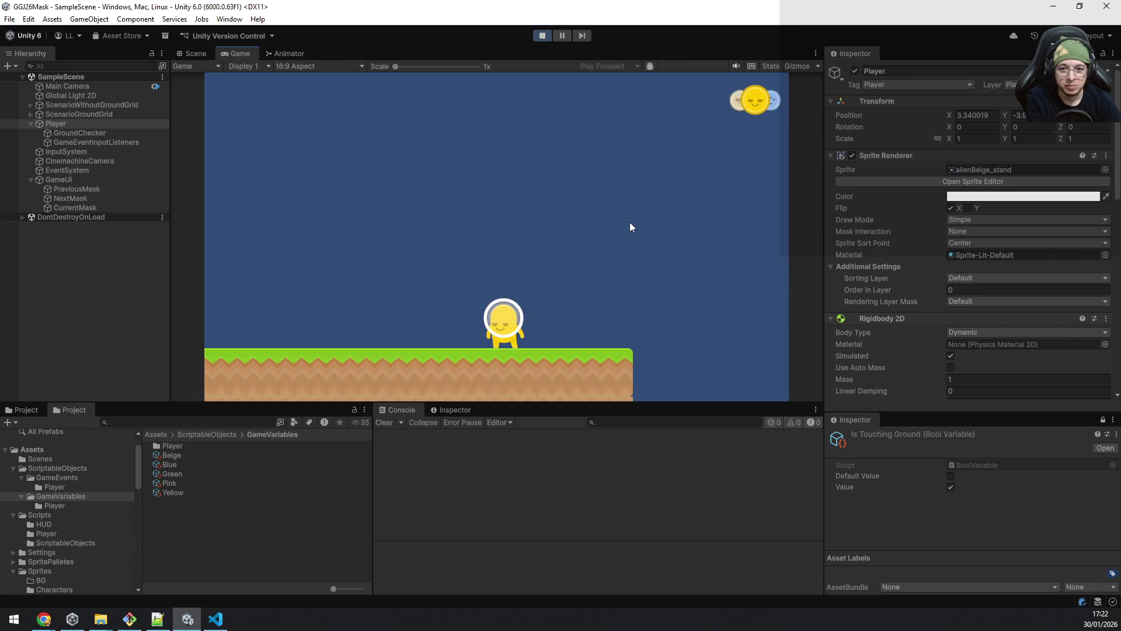
{"action": "key", "text": "q"}
{"action": "key", "text": "e"}
Step: Cycle masks to blue, flip to yellow, flash green, and finish on yellow
{"action": "key", "text": "q"}
{"action": "key", "text": "e"}
{"action": "key", "text": "e"}
{"action": "key", "text": "q"}
{"action": "key", "text": "e"}
{"action": "key", "text": "q"}
{"action": "key", "text": "e"}
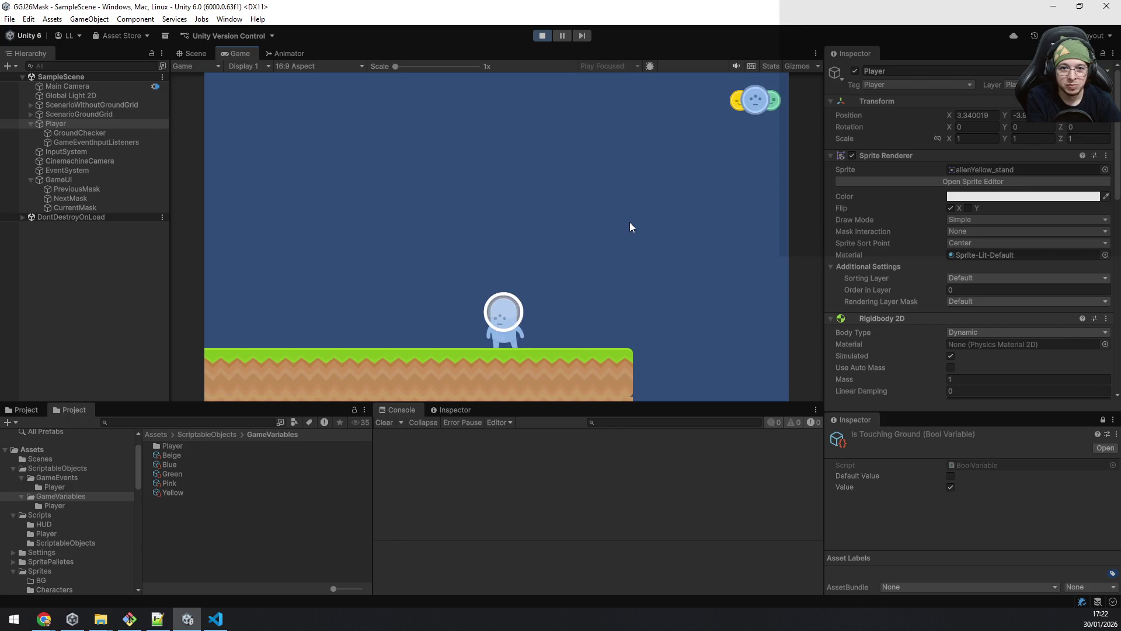
{"action": "key", "text": "e"}
{"action": "key", "text": "q"}
{"action": "key", "text": "e"}
{"action": "key", "text": "q"}
{"action": "key", "text": "e"}
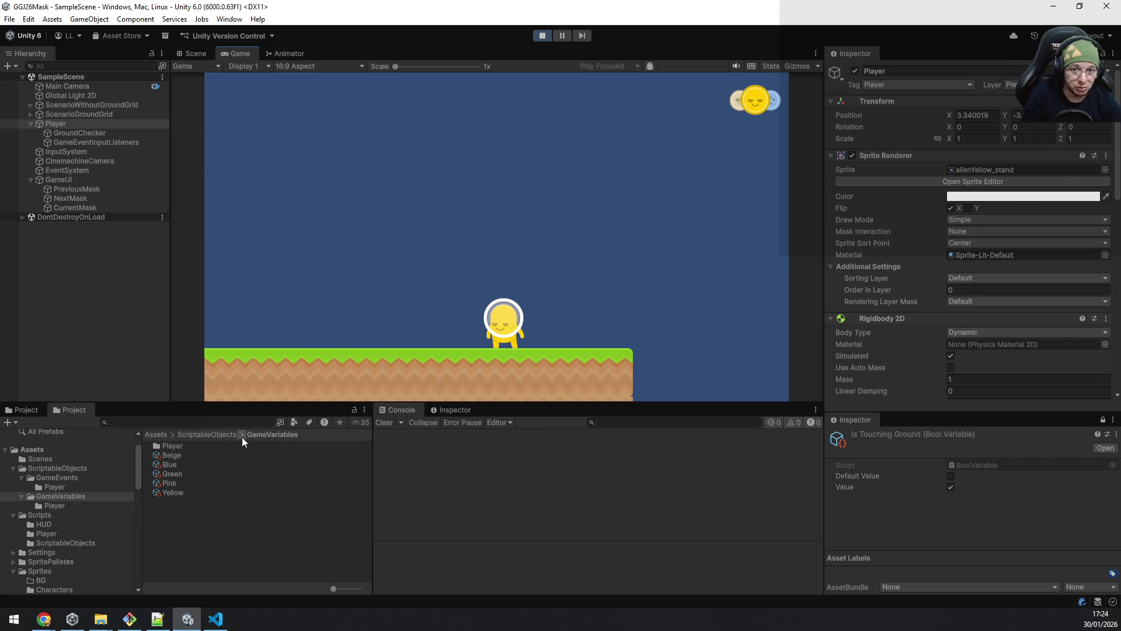
Step: Cycle the alien's mask with Q until the yellow sprite shows
{"action": "key", "text": "q"}
{"action": "key", "text": "q"}
{"action": "key", "text": "q"}
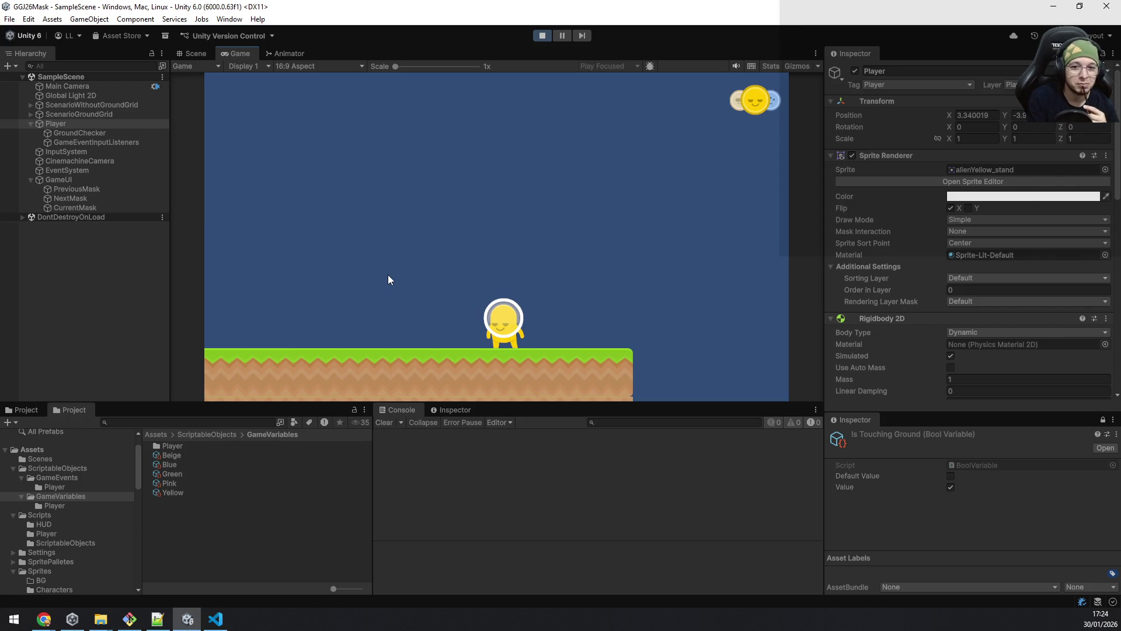
Step: Jump and cycle the alien's masks with Q and E through green, yellow and blue
{"action": "key", "text": "space"}
{"action": "key", "text": "q"}
{"action": "key", "text": "q"}
{"action": "key", "text": "space"}
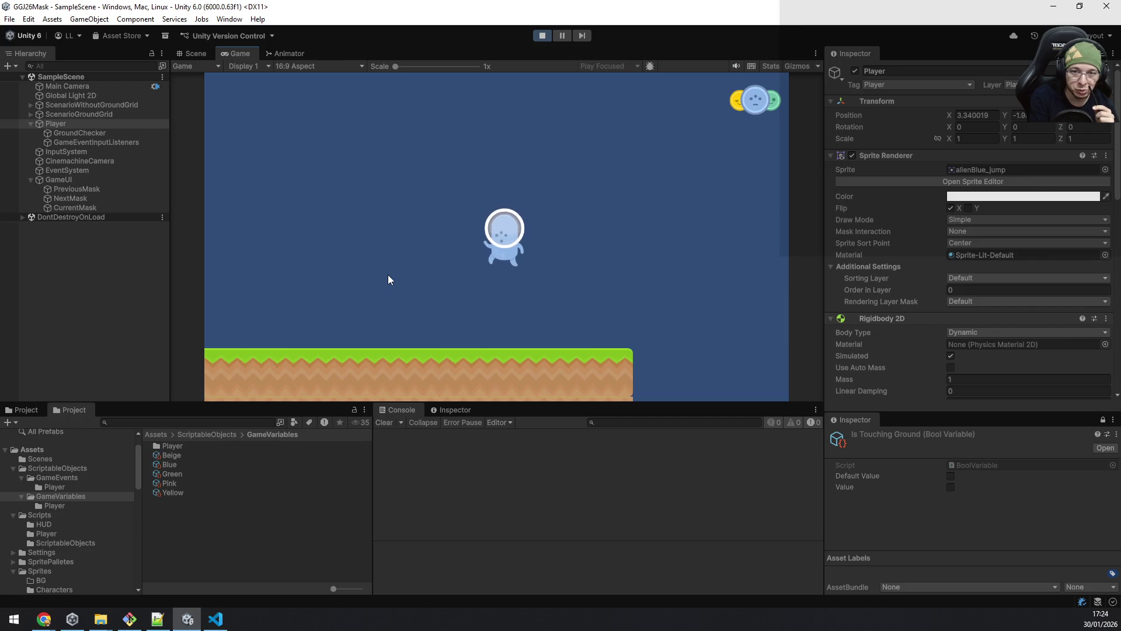
{"action": "key", "text": "e"}
{"action": "key", "text": "space"}
{"action": "key", "text": "space"}
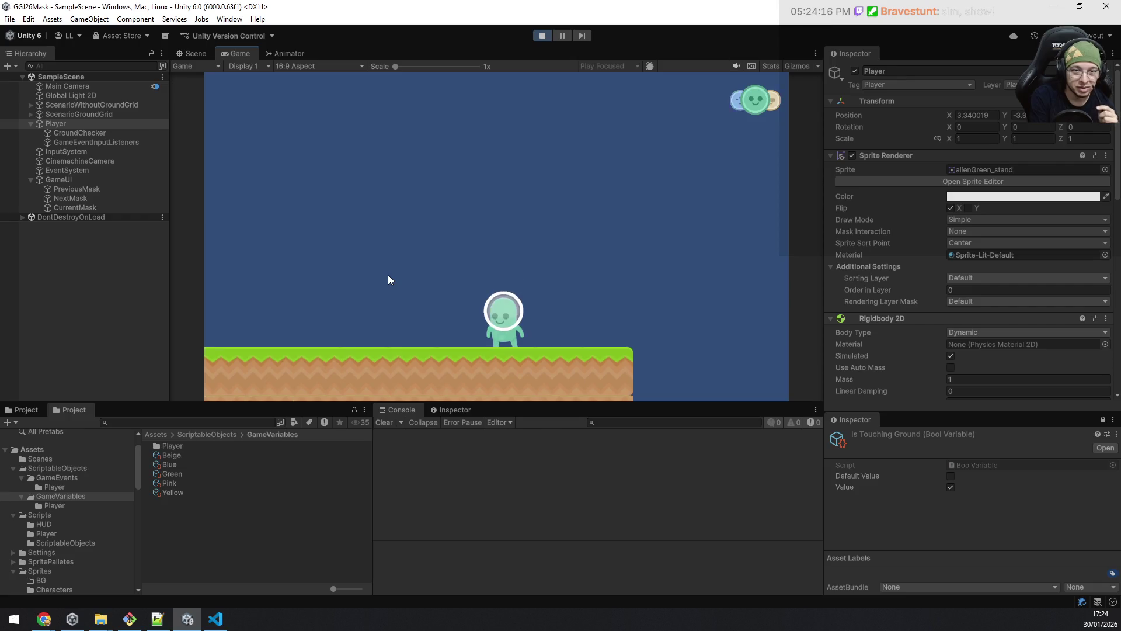
{"action": "key", "text": "e"}
{"action": "key", "text": "q"}
{"action": "key", "text": "e"}
{"action": "key", "text": "e"}
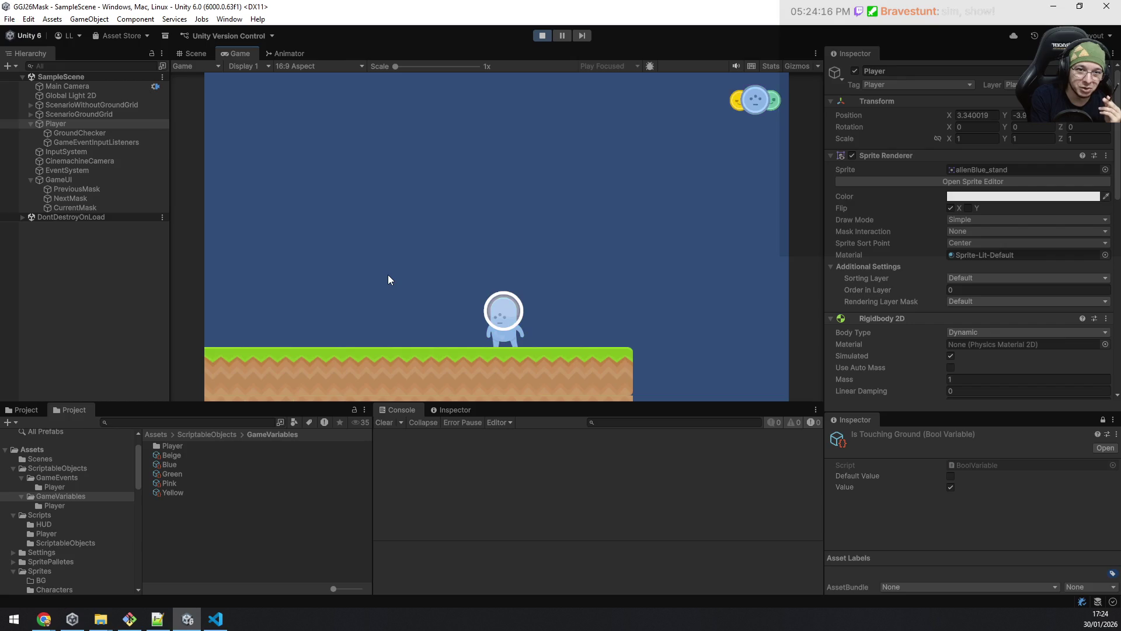
{"action": "key", "text": "q"}
{"action": "key", "text": "e"}
{"action": "key", "text": "q"}
{"action": "key", "text": "e"}
{"action": "key", "text": "e"}
Step: Keep toggling the masks between yellow and blue, finishing on the green mask
{"action": "key", "text": "q"}
{"action": "key", "text": "q"}
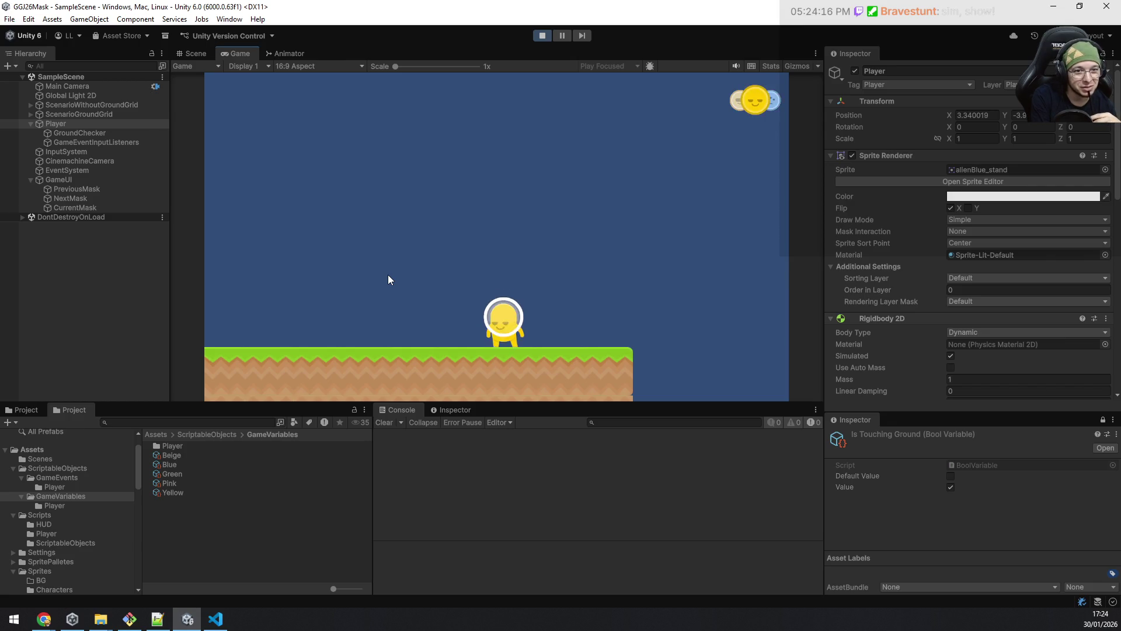
{"action": "key", "text": "e"}
{"action": "key", "text": "q"}
{"action": "key", "text": "e"}
{"action": "key", "text": "e"}
{"action": "key", "text": "q"}
{"action": "key", "text": "e"}
{"action": "key", "text": "e"}
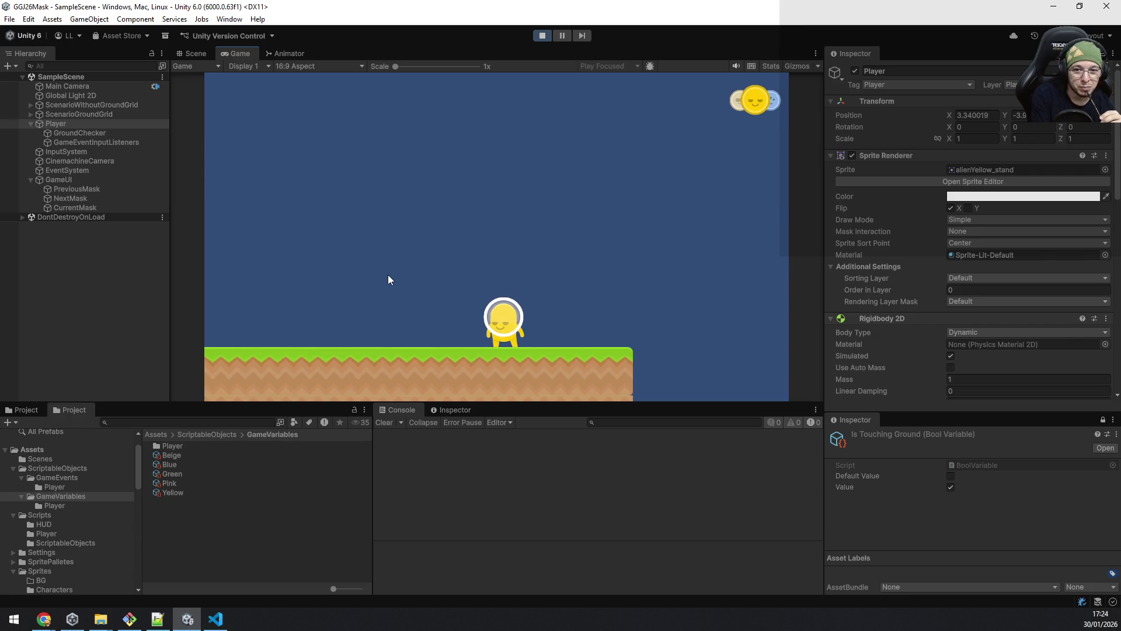
{"action": "key", "text": "e"}
{"action": "key", "text": "q"}
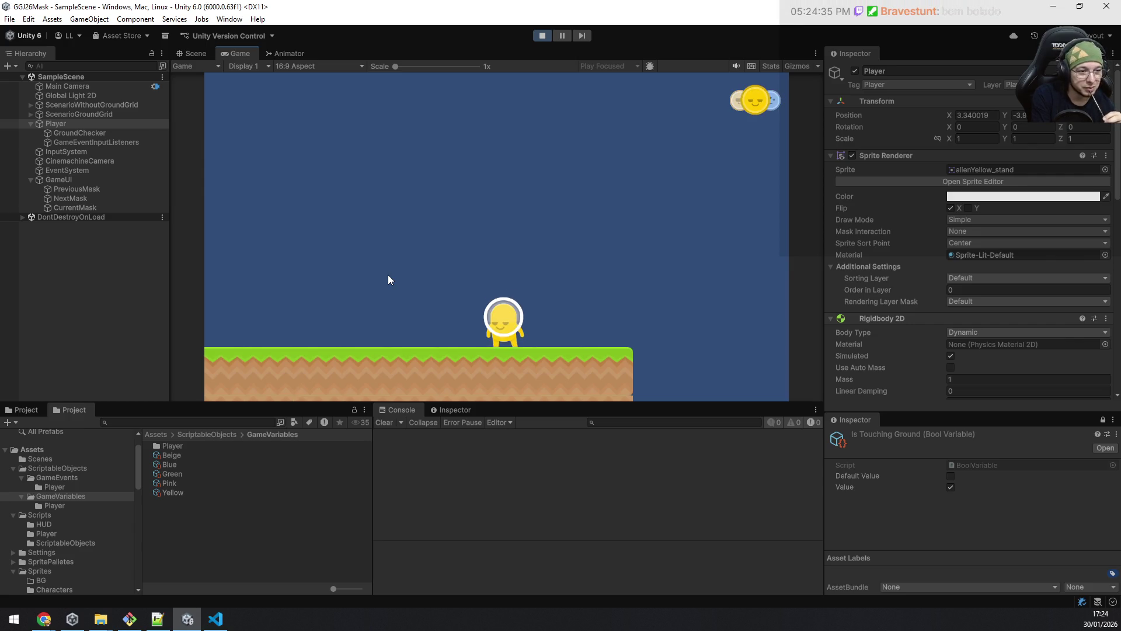
{"action": "key", "text": "q"}
{"action": "key", "text": "e"}
{"action": "key", "text": "e"}
{"action": "key", "text": "e"}
{"action": "key", "text": "q"}
{"action": "key", "text": "e"}
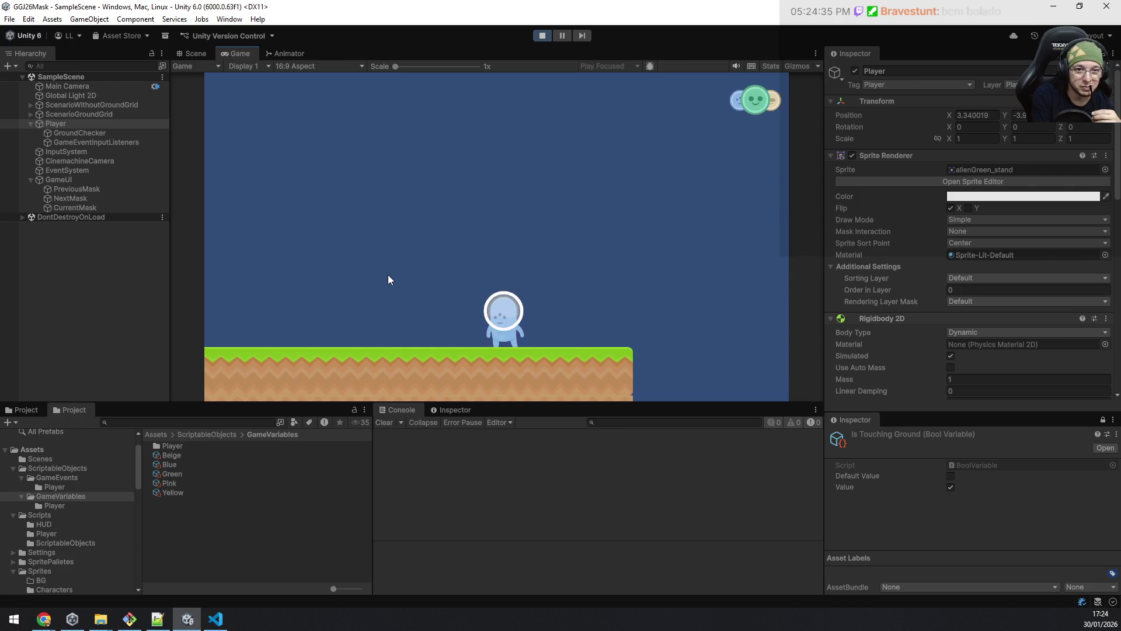
{"action": "key", "text": "e"}
{"action": "key", "text": "q"}
{"action": "key", "text": "e"}
{"action": "key", "text": "q"}
Step: Walk the green alien left and right, jumping while moving left
{"action": "key", "text": "a"}
{"action": "key", "text": "d"}
{"action": "key", "text": "a"}
{"action": "key", "text": "space"}
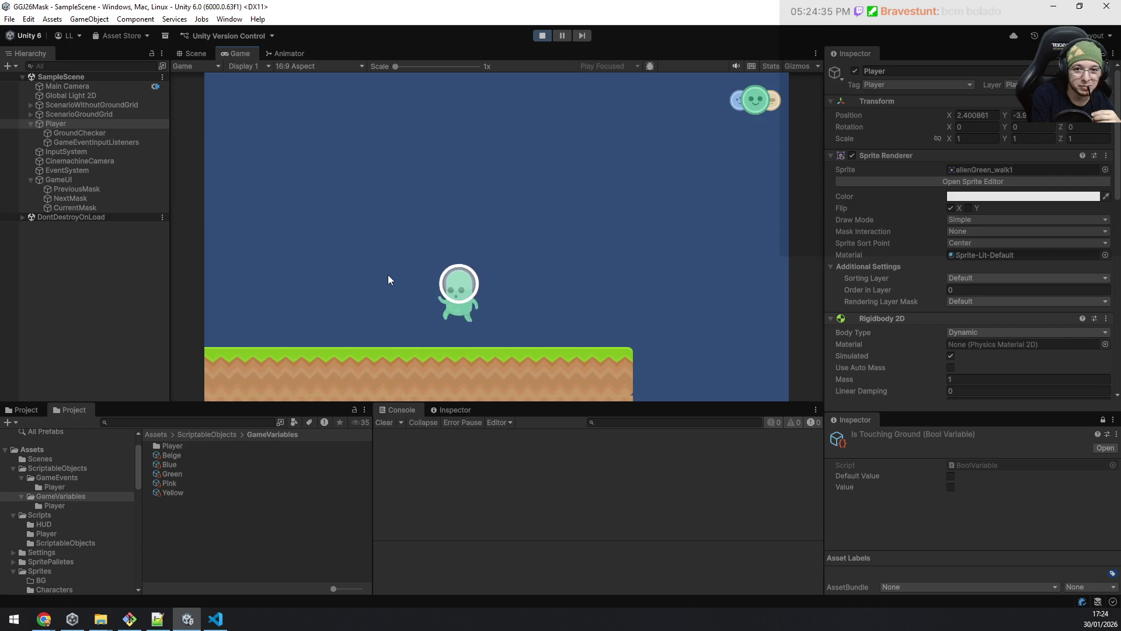
{"action": "key", "text": "a"}
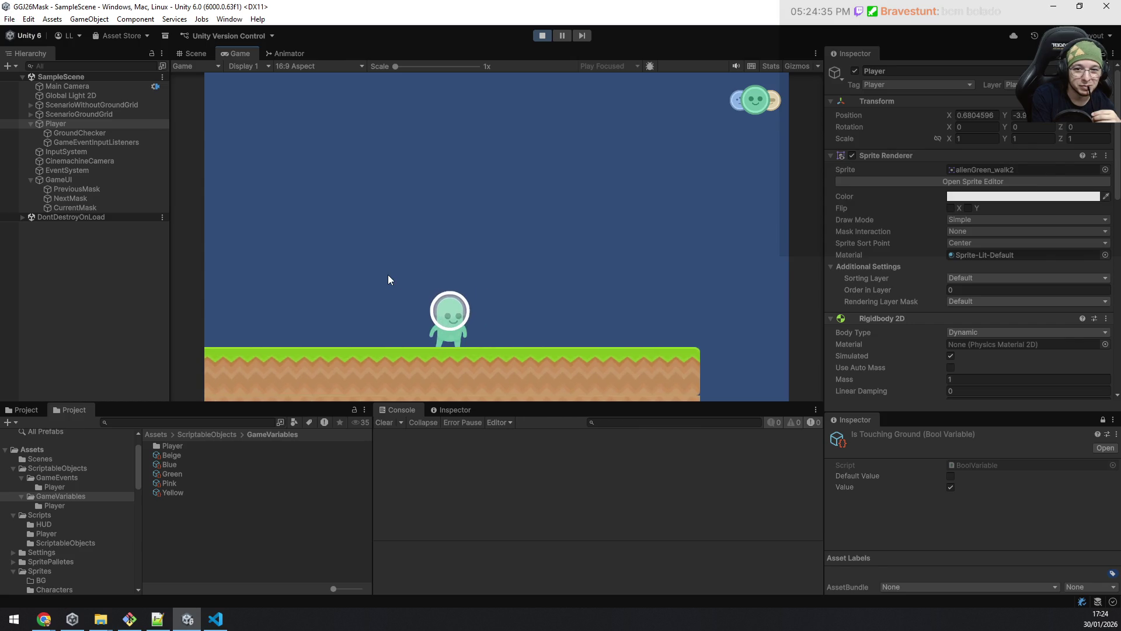
{"action": "key", "text": "d"}
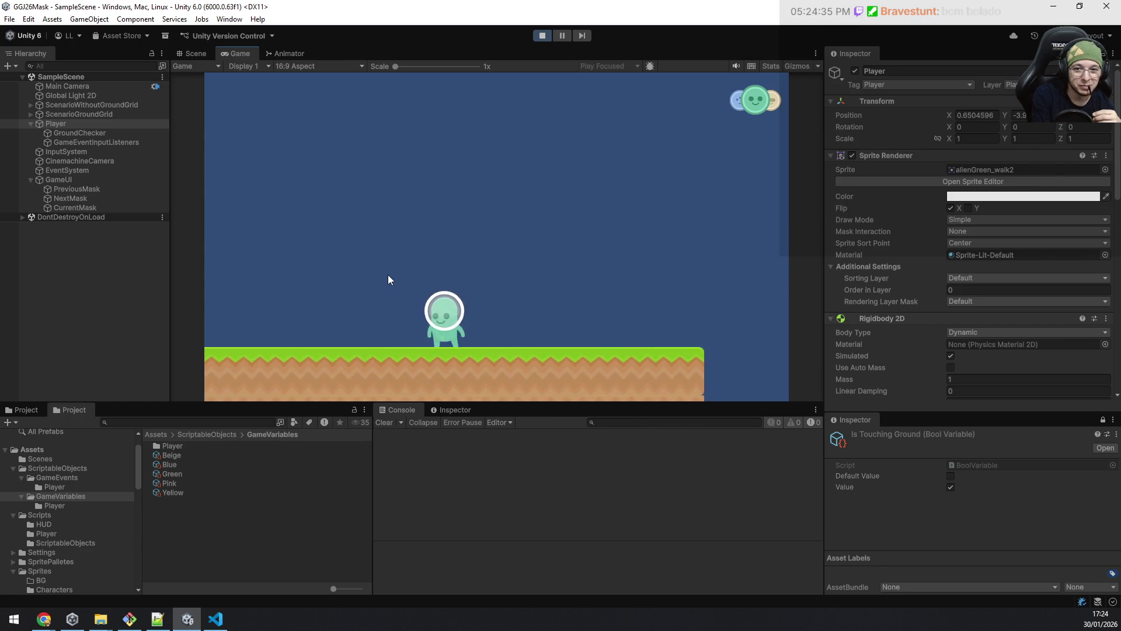
{"action": "key", "text": "a"}
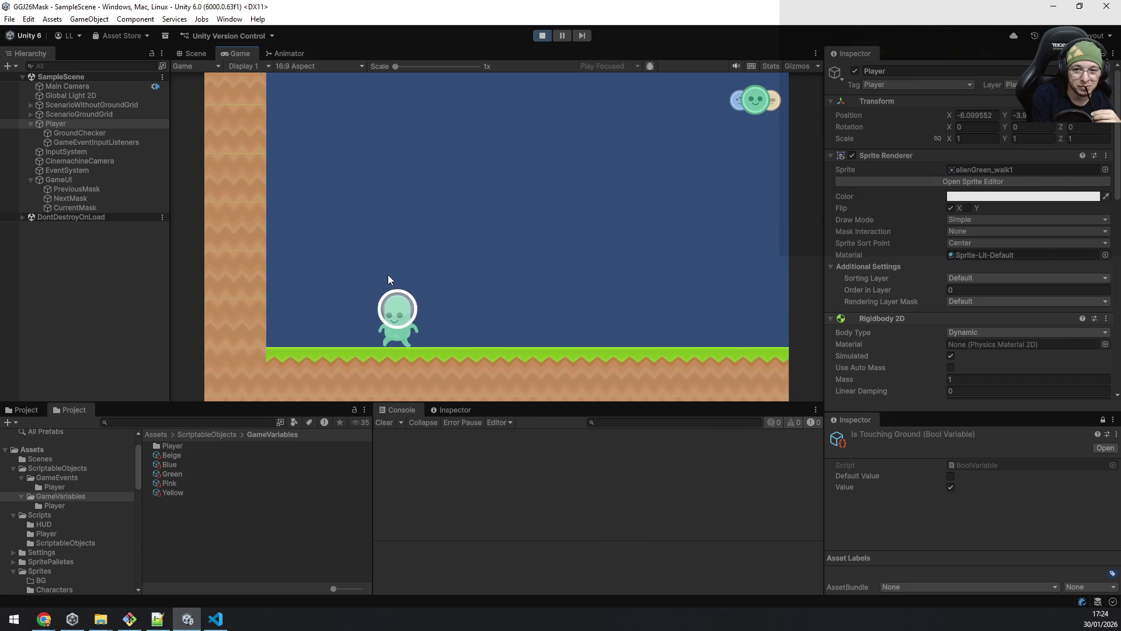
{"action": "key", "text": "space"}
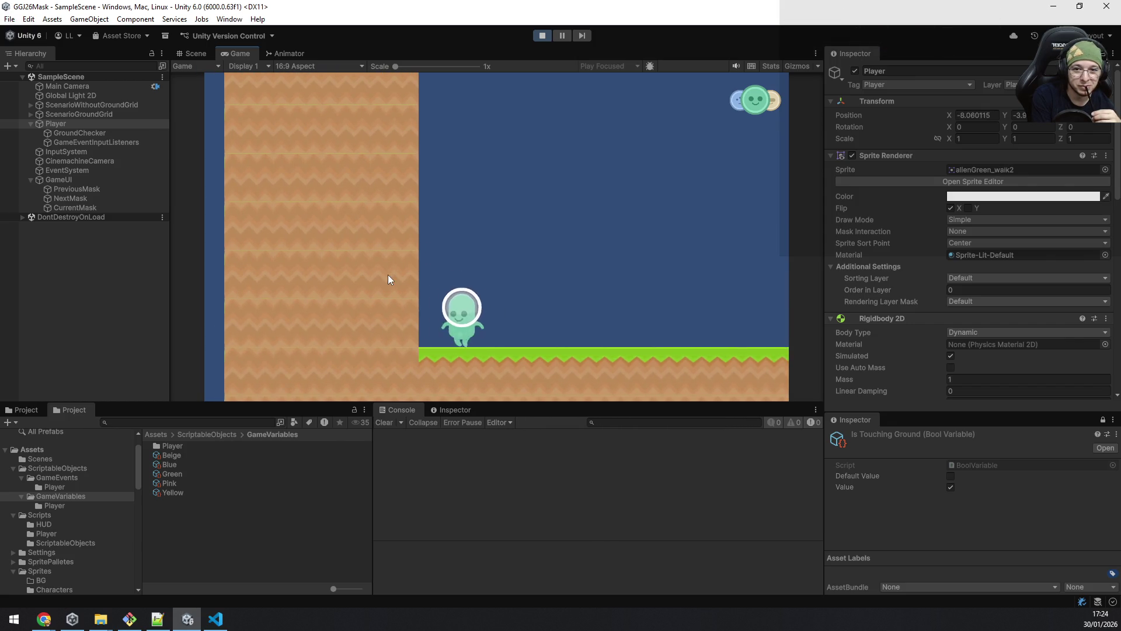
Step: Jump the alien against the dirt wall, then walk it across the grass and back
{"action": "key", "text": "d"}
{"action": "key", "text": "space"}
{"action": "key", "text": "a"}
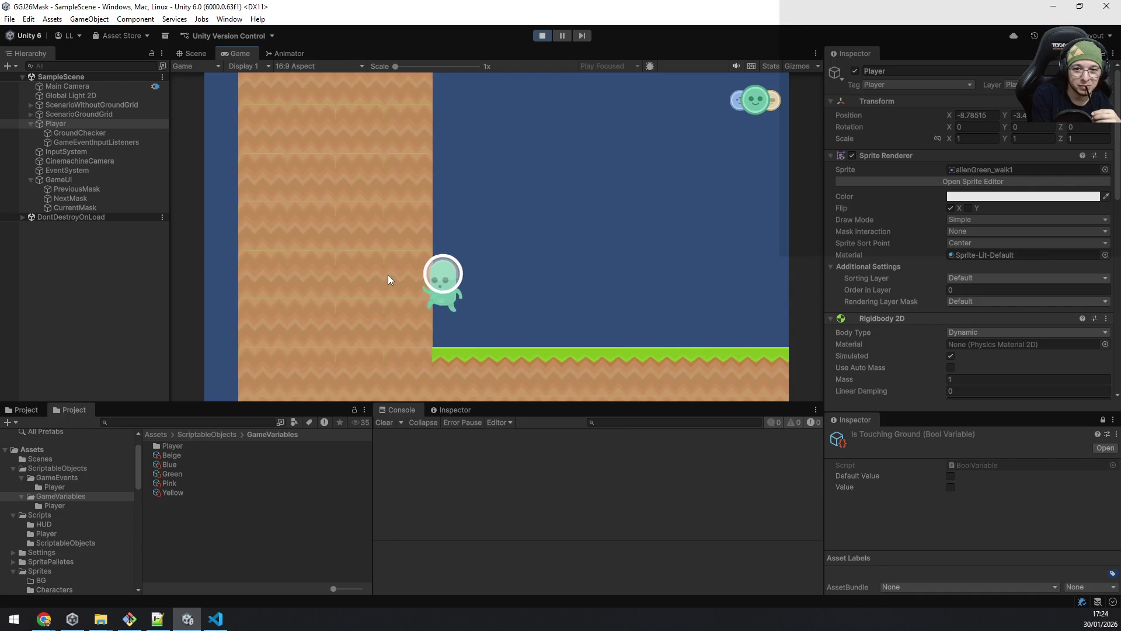
{"action": "key", "text": "d"}
{"action": "key", "text": "a"}
{"action": "key", "text": "space"}
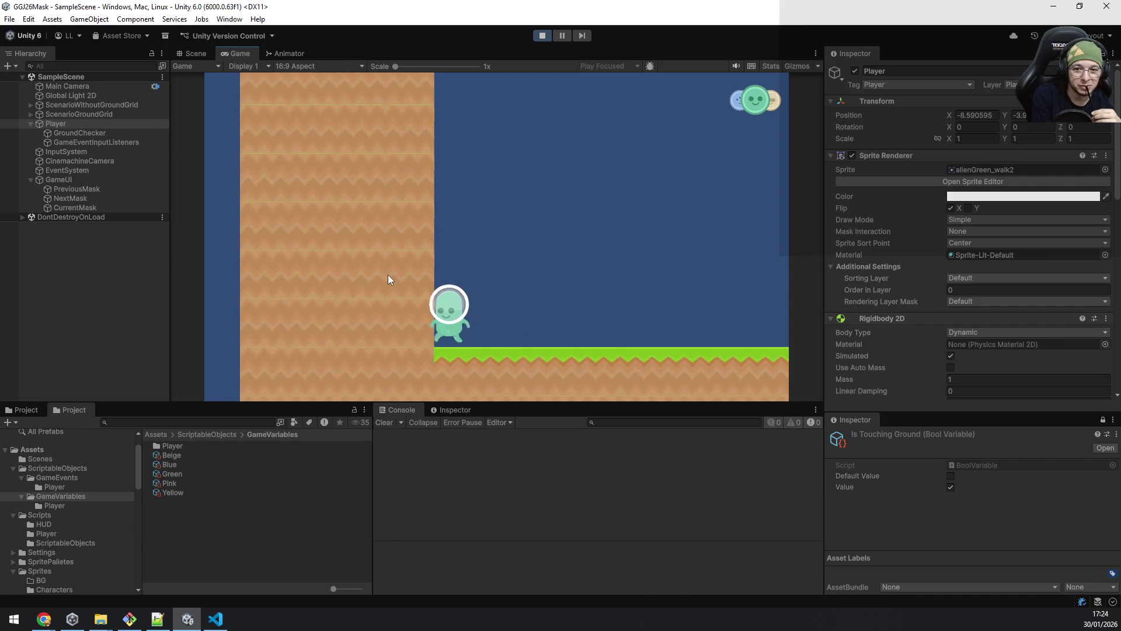
{"action": "key", "text": "d"}
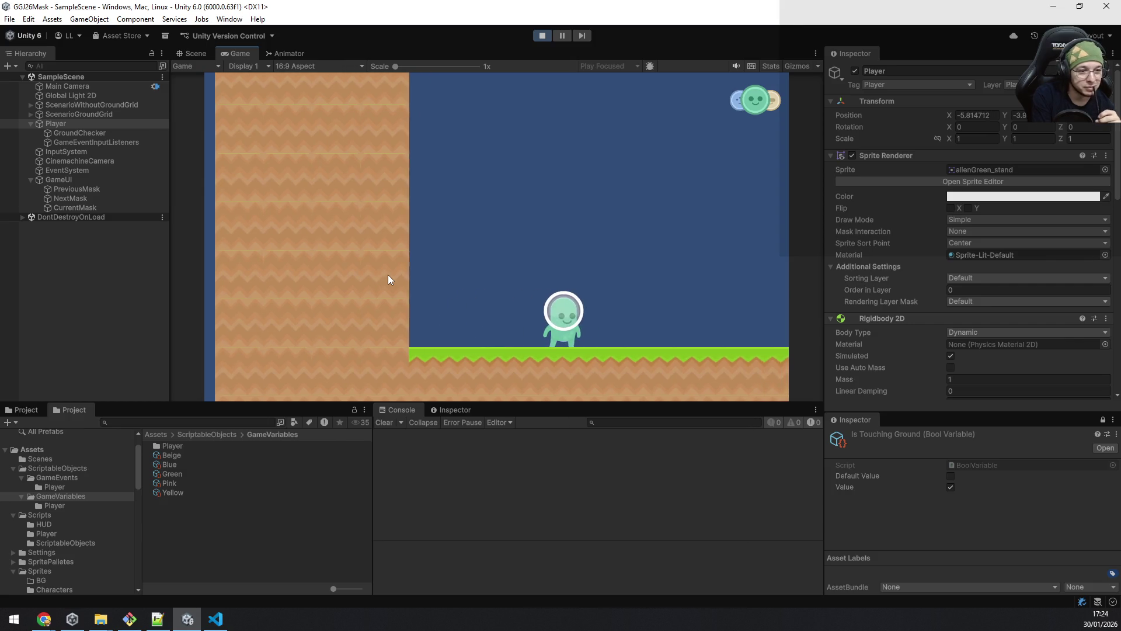
{"action": "key", "text": "a"}
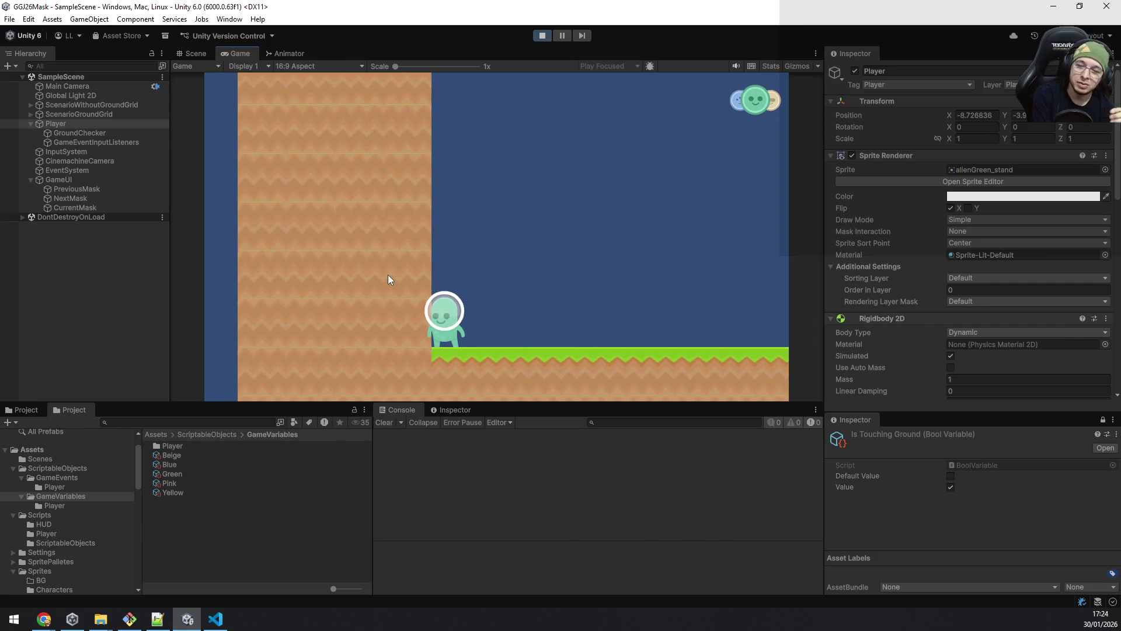
{"action": "key", "text": "d"}
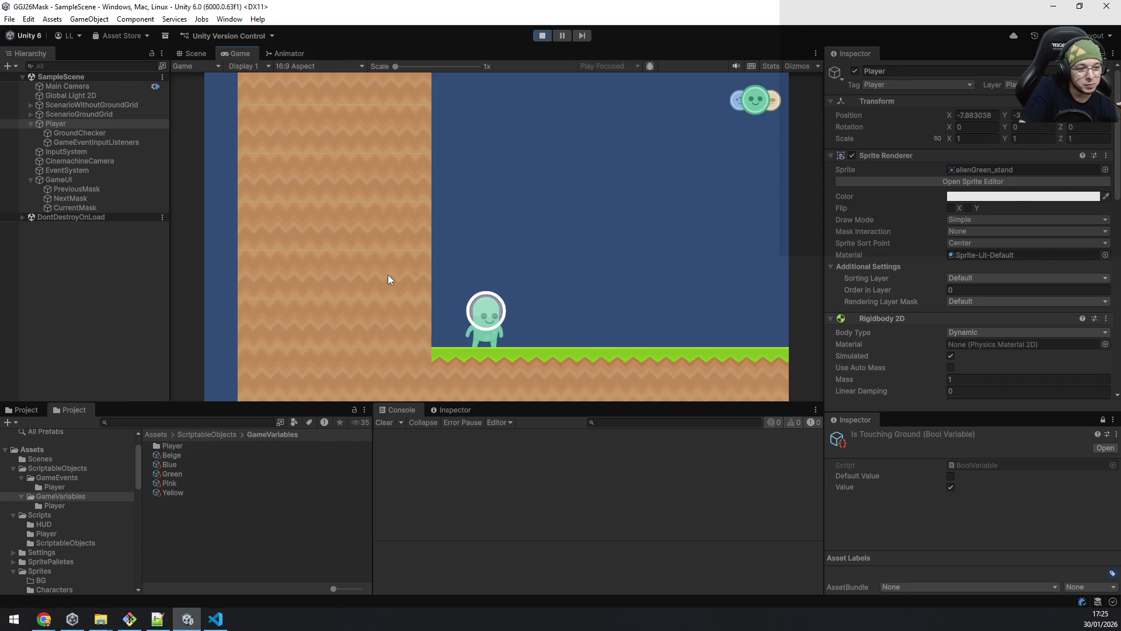
Step: Jump the alien repeatedly against the left wall while walking it back and forth
{"action": "key", "text": "space"}
{"action": "key", "text": "a"}
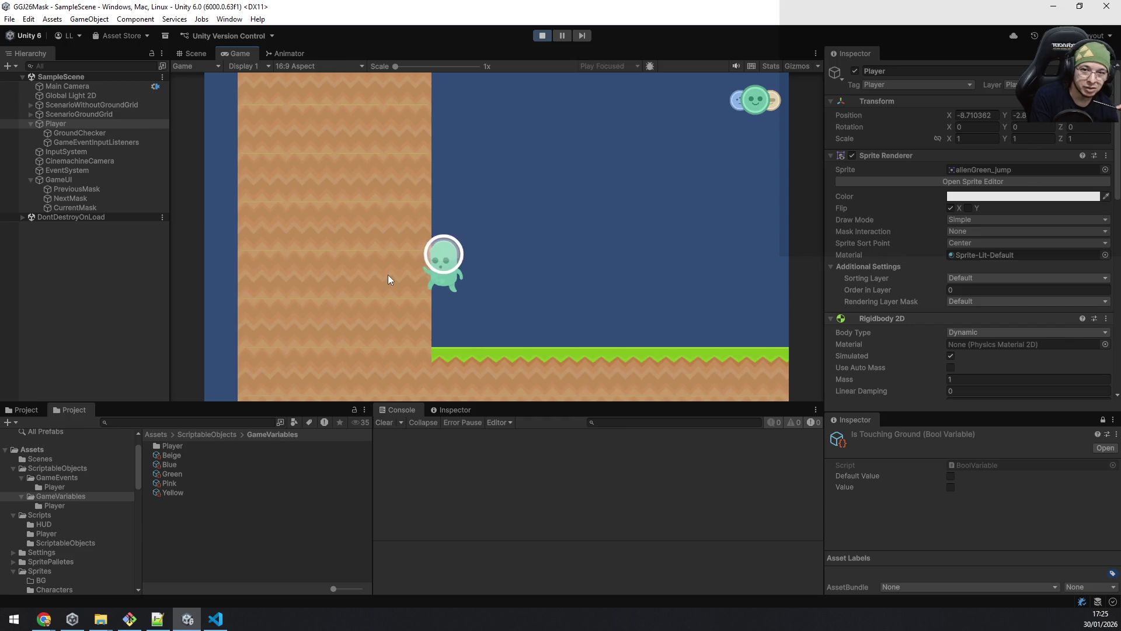
{"action": "key", "text": "d"}
{"action": "key", "text": "a"}
{"action": "key", "text": "space"}
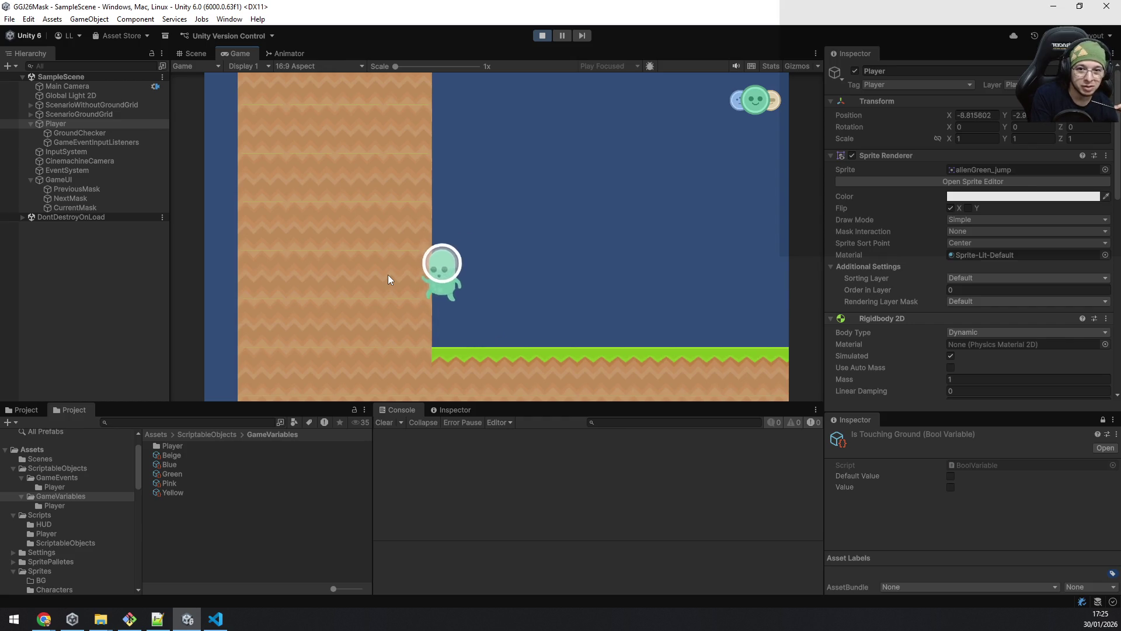
{"action": "key", "text": "d"}
{"action": "key", "text": "a"}
{"action": "key", "text": "space"}
{"action": "key", "text": "d"}
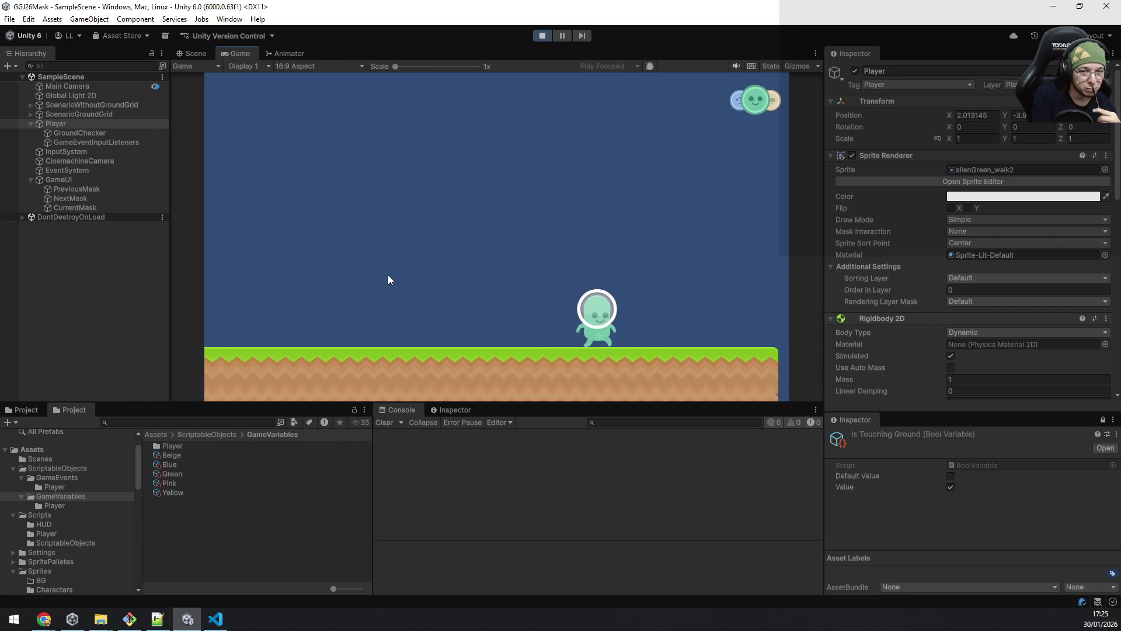
{"action": "key", "text": "a"}
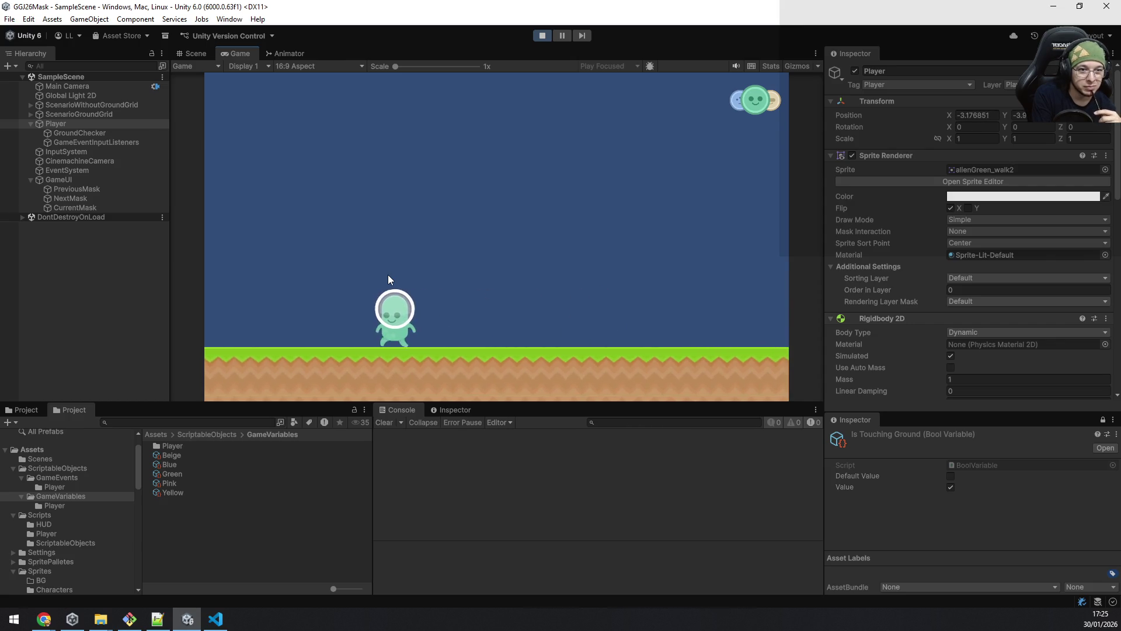
{"action": "key", "text": "space"}
{"action": "key", "text": "d"}
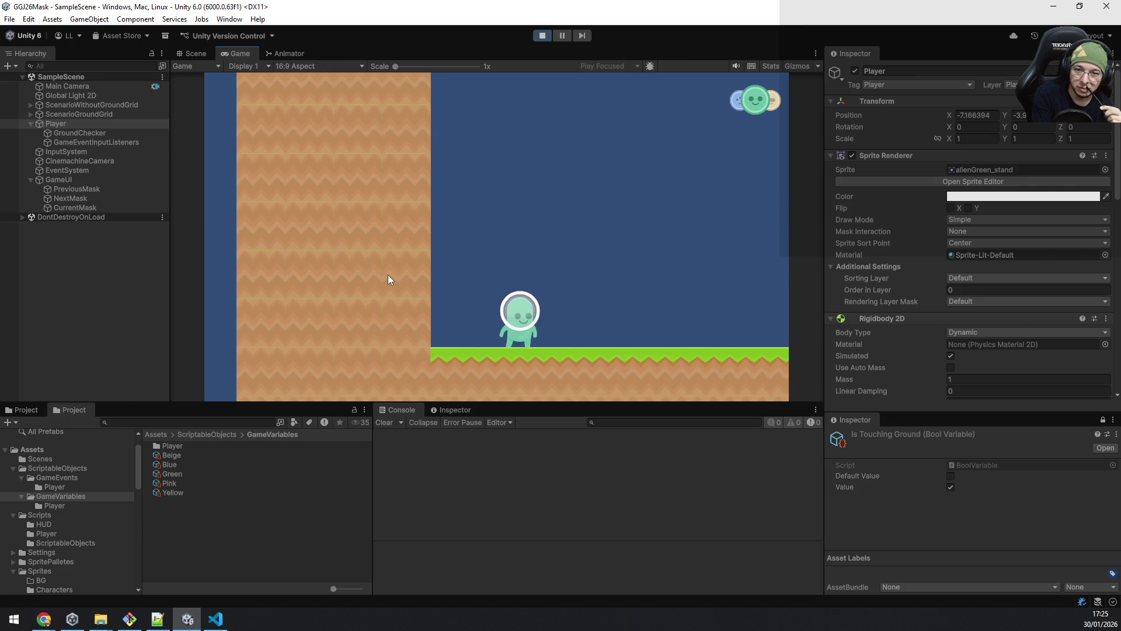
{"action": "key", "text": "space"}
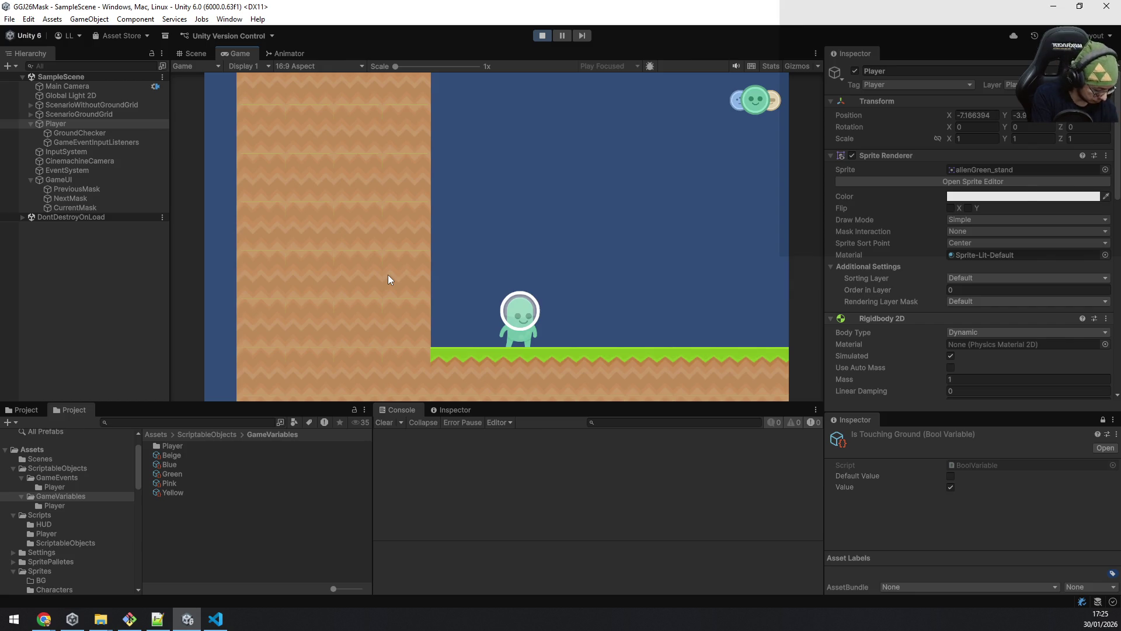
Step: Walk the alien right until it falls off the ledge, then stop Play mode
{"action": "key", "text": "d"}
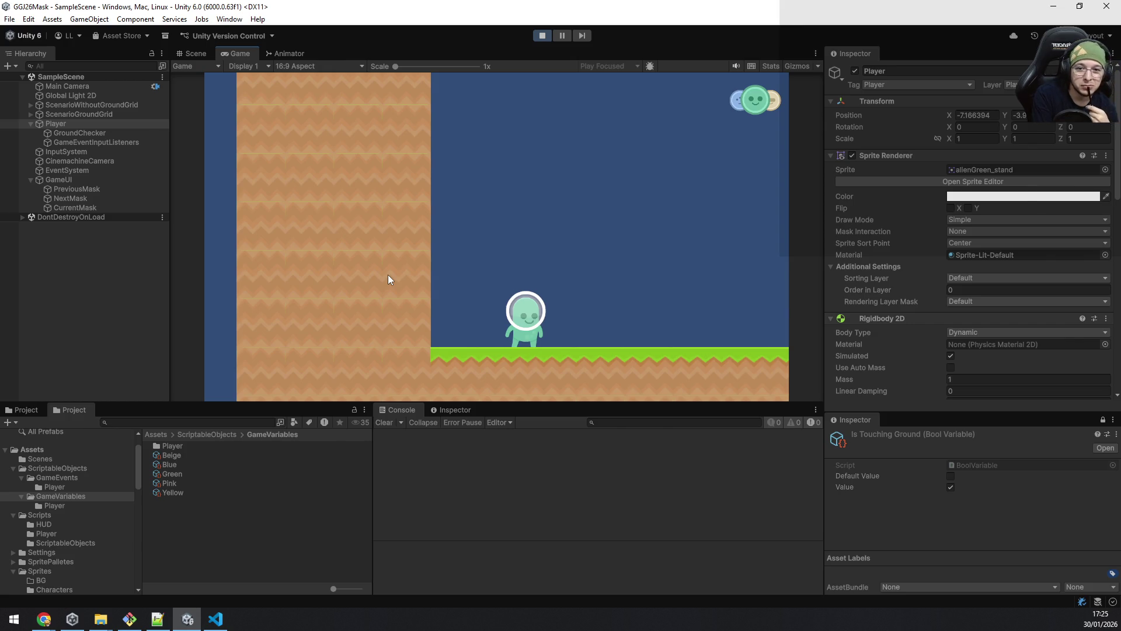
{"action": "key", "text": "d"}
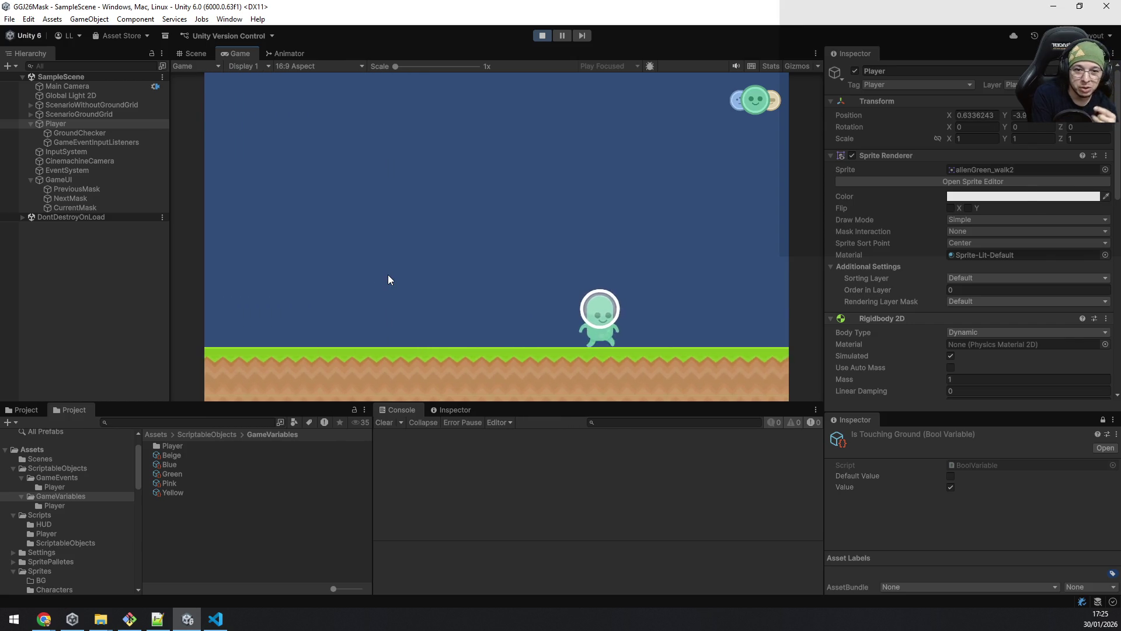
{"action": "key", "text": "a"}
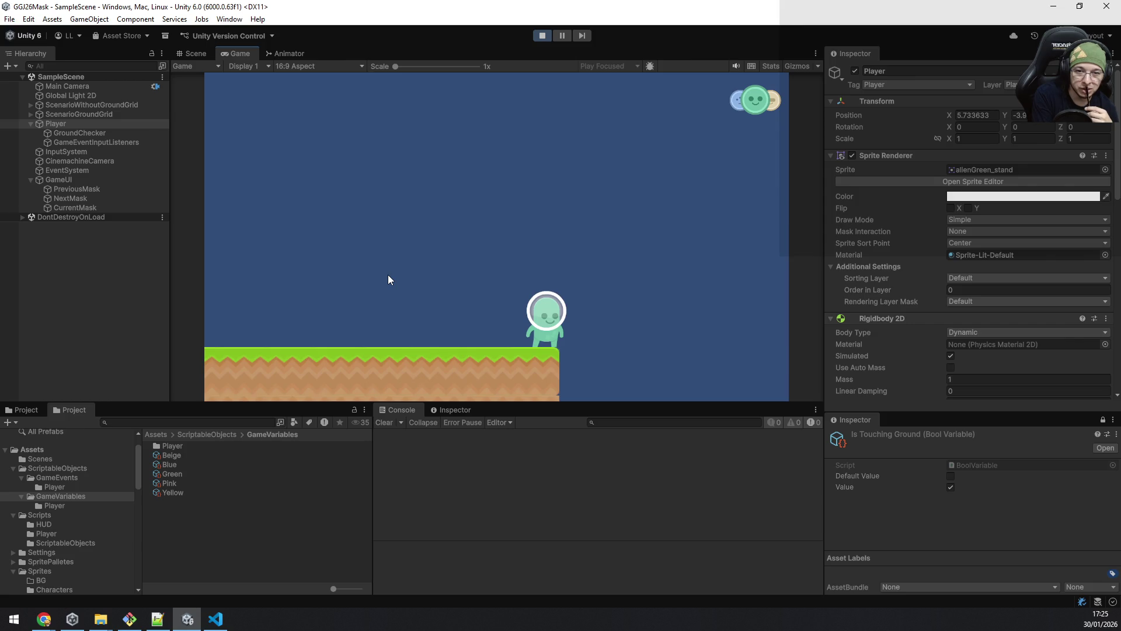
{"action": "key", "text": "space"}
{"action": "key", "text": "space"}
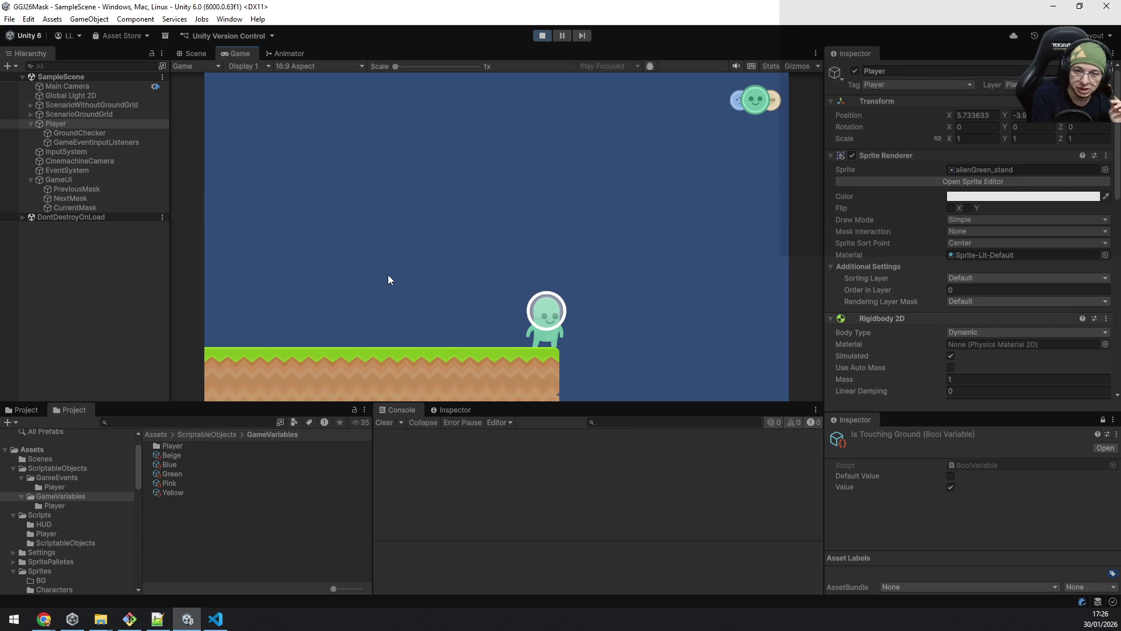
{"action": "key", "text": "d"}
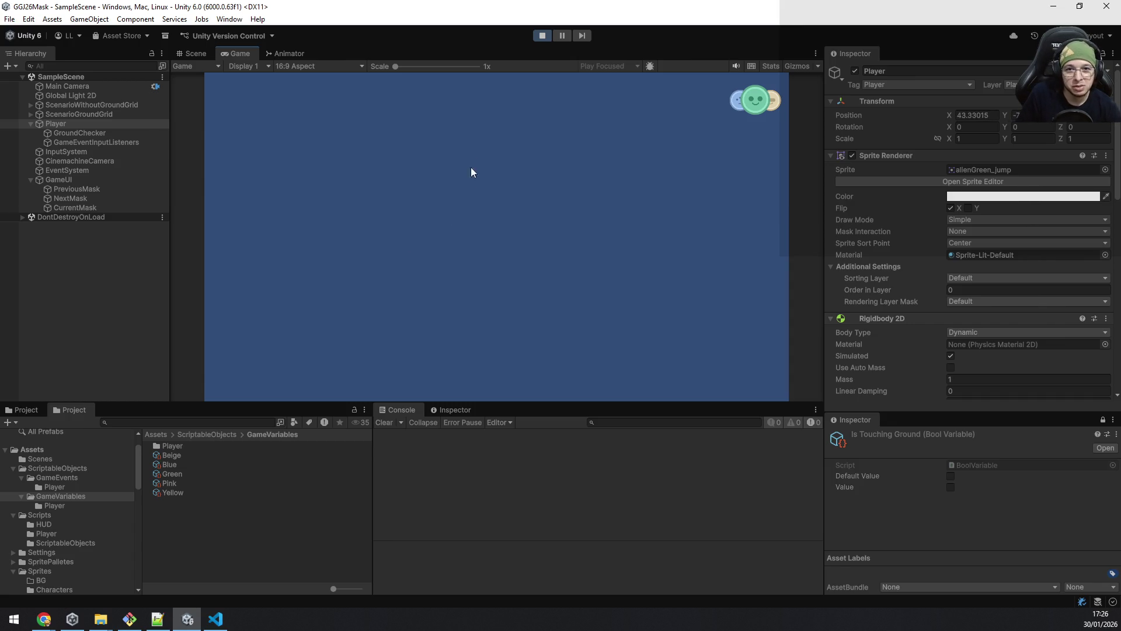
{"action": "left_click", "coordinate": [540, 36]}
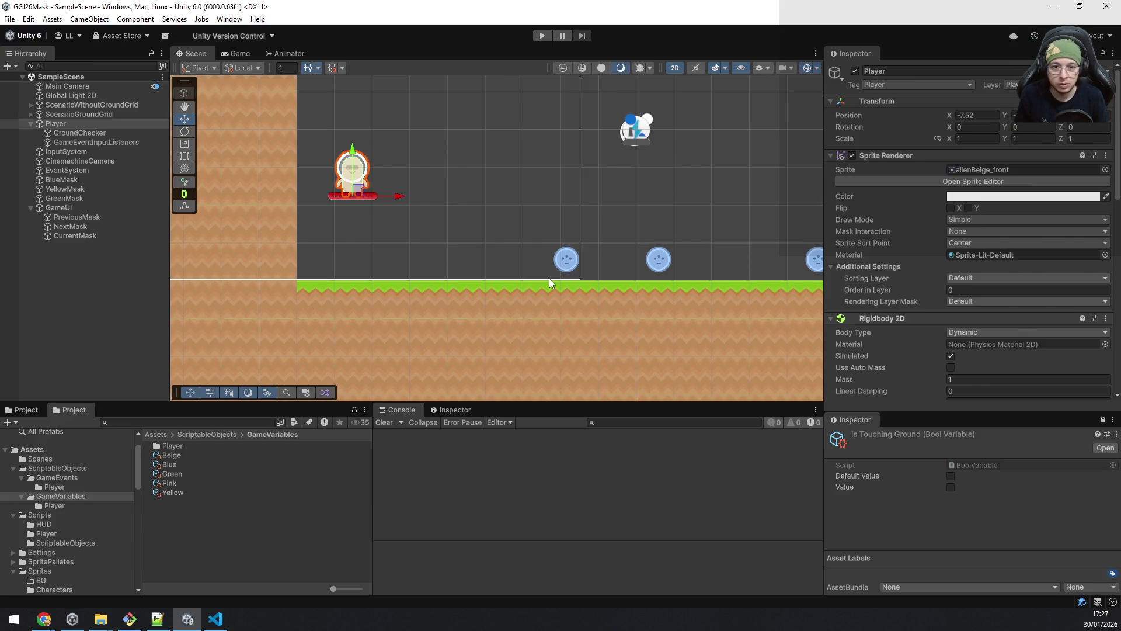
Step: Leave Unity for the Nintendo Switch home screen
{"action": "key", "text": "alt+Tab"}
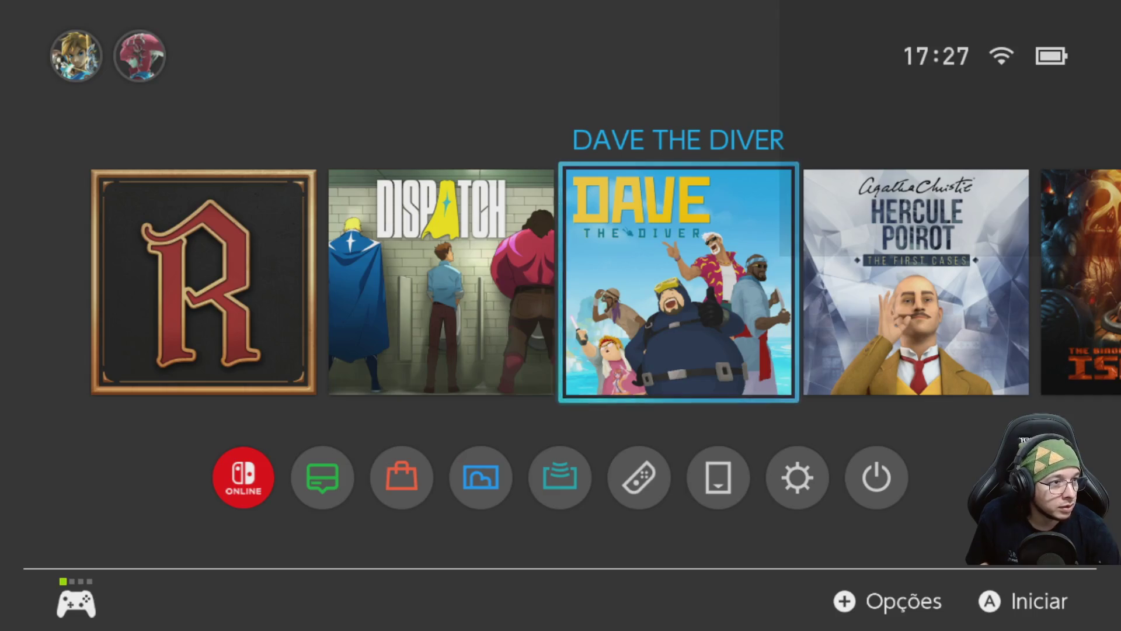
{"action": "key", "text": "Left"}
{"action": "key", "text": "Right"}
{"action": "key", "text": "Left"}
{"action": "key", "text": "Left"}
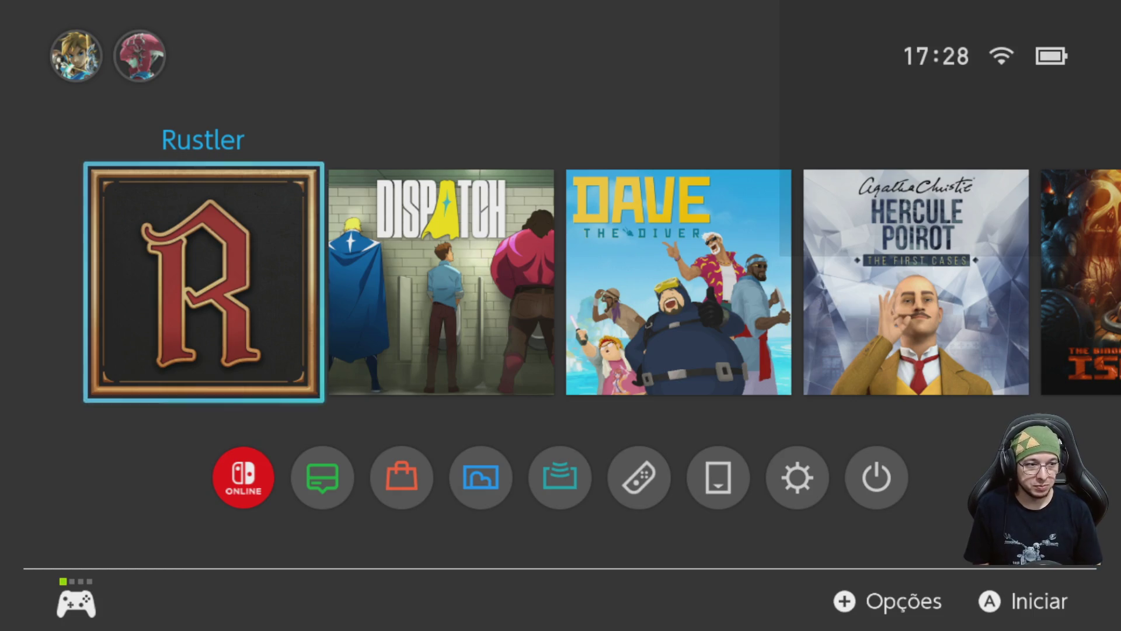
Step: Browse the game tiles from Rustler and Dispatch to The Binding of Isaac: Afterbirth+
{"action": "key", "text": "Right"}
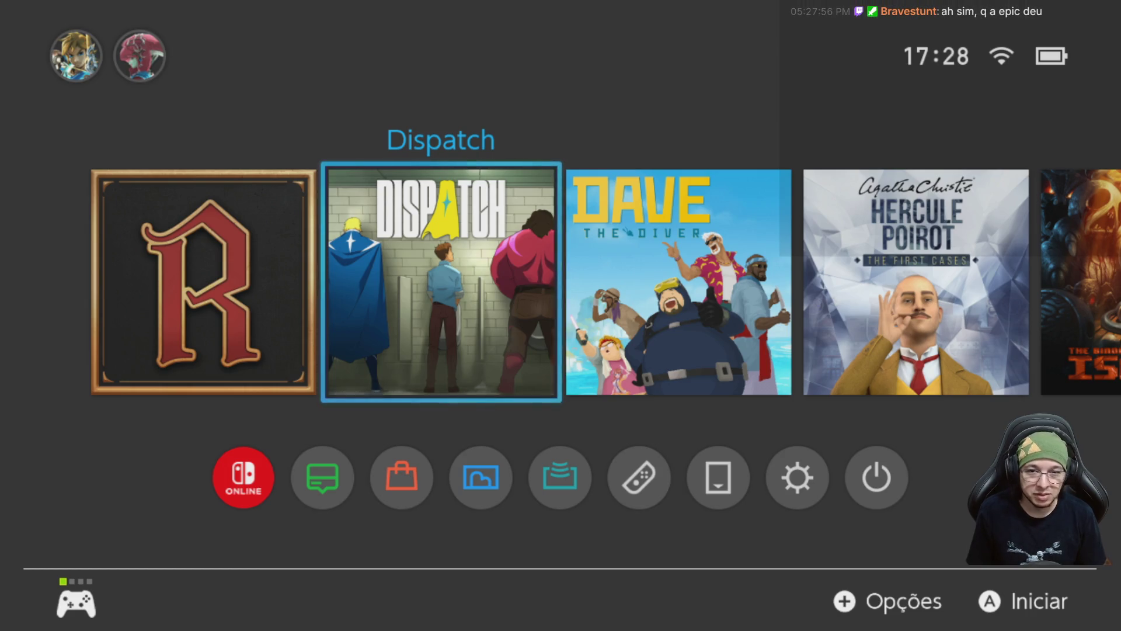
{"action": "key", "text": "Left"}
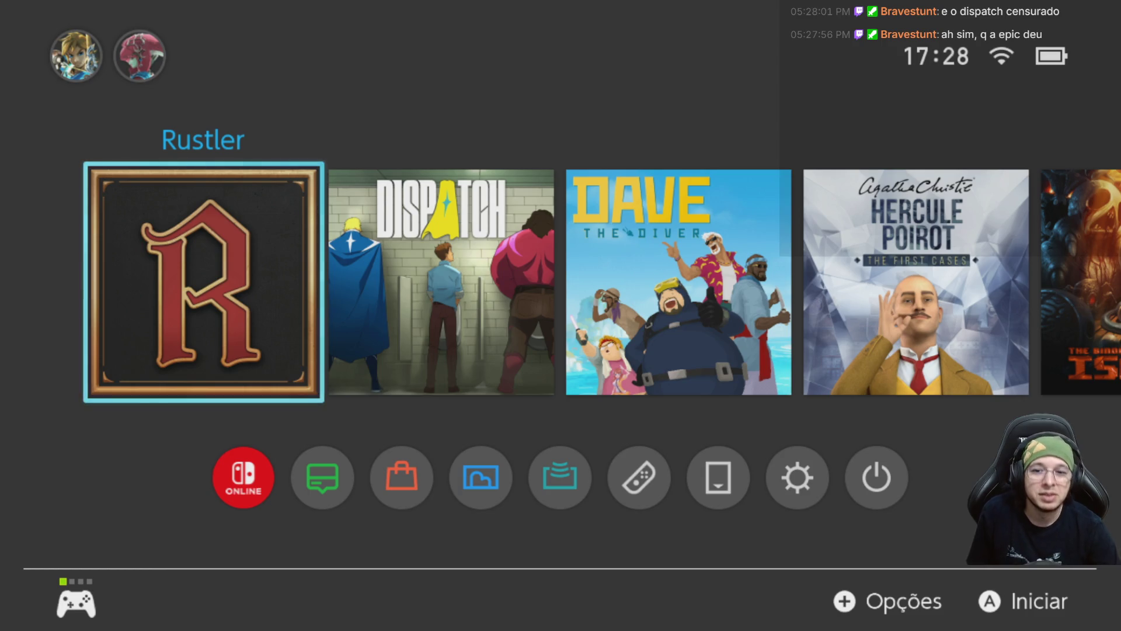
{"action": "key", "text": "Right"}
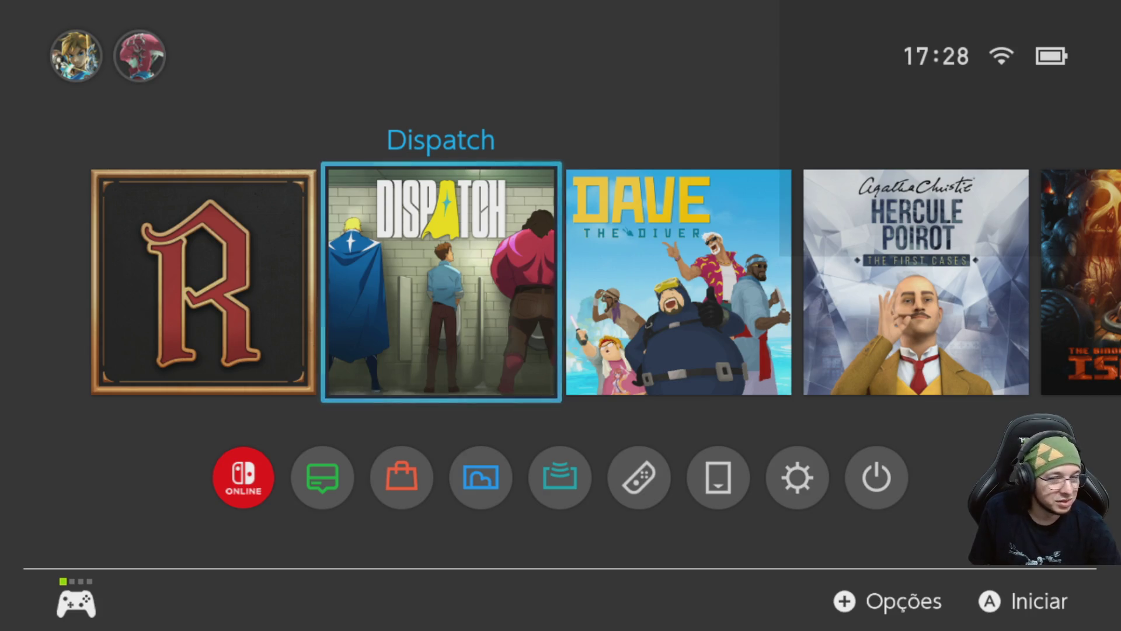
{"action": "key", "text": "Left"}
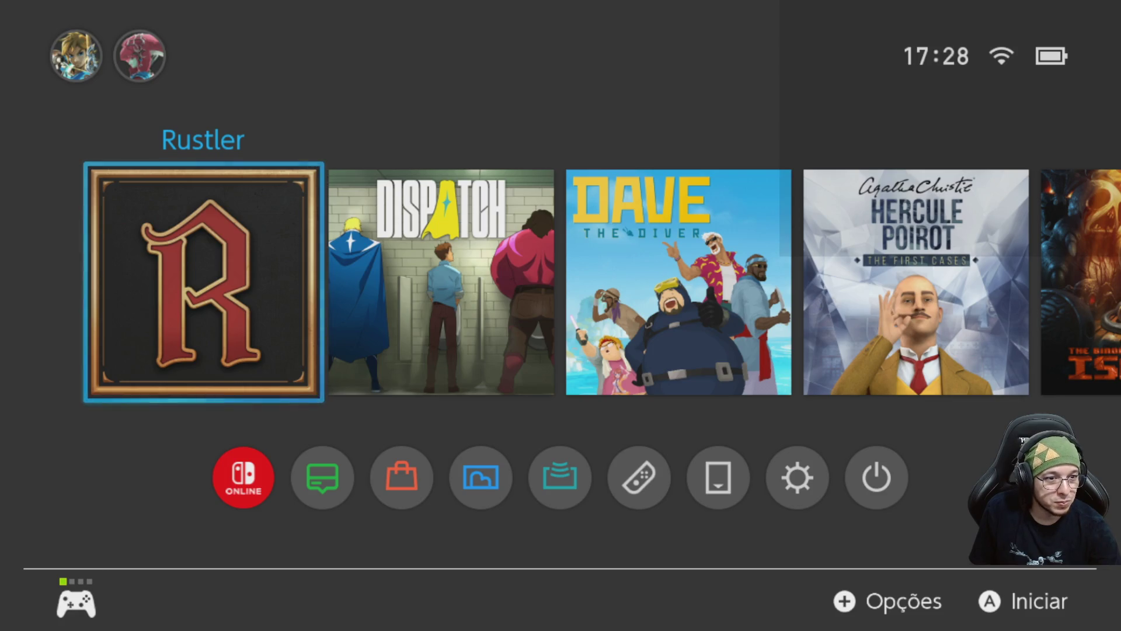
{"action": "key", "text": "Right"}
{"action": "key", "text": "Right"}
{"action": "key", "text": "Right"}
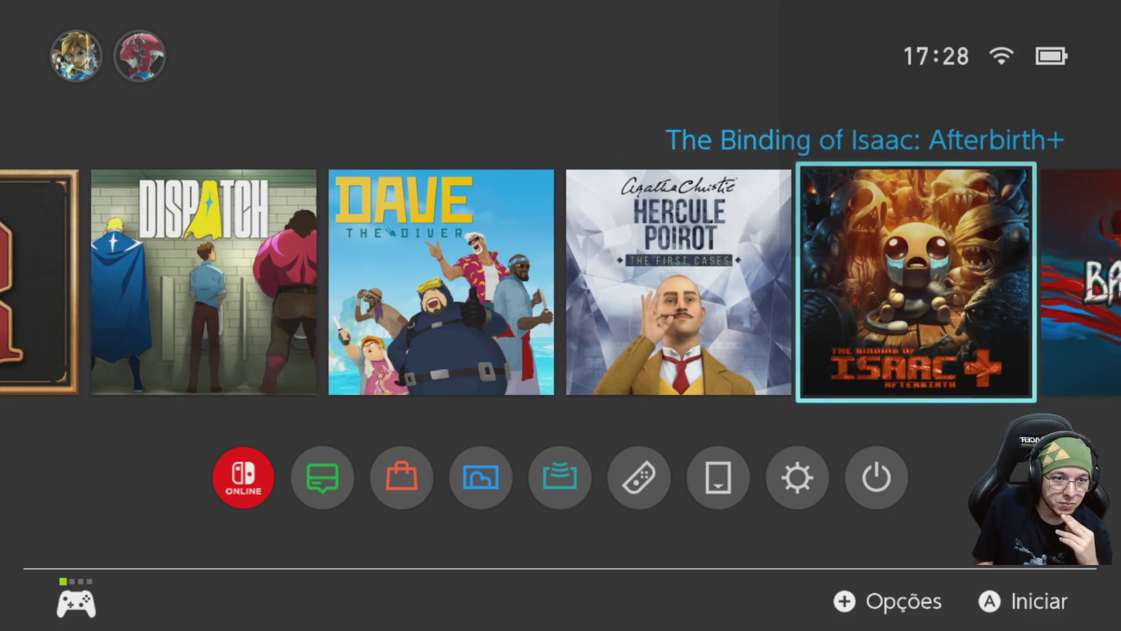
{"action": "key", "text": "Right"}
{"action": "key", "text": "Right"}
{"action": "key", "text": "Right"}
Step: Return the selection to Rustler and bring up the console's power options
{"action": "key", "text": "Left"}
{"action": "key", "text": "Left"}
{"action": "key", "text": "Left"}
{"action": "key", "text": "Right"}
{"action": "key", "text": "Left"}
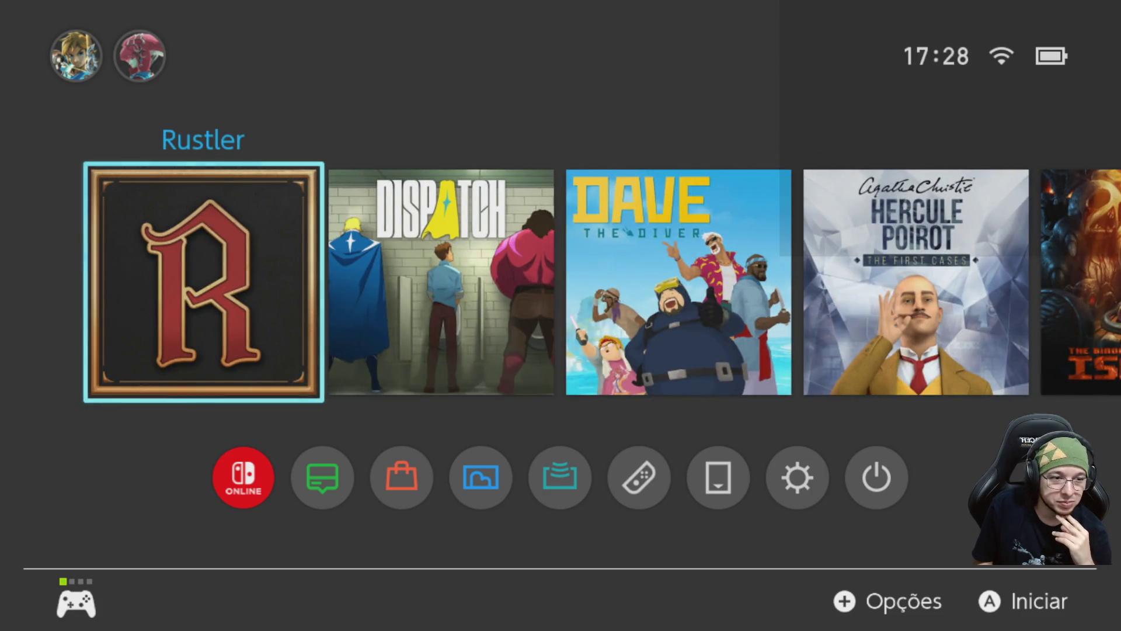
{"action": "key", "text": "Right"}
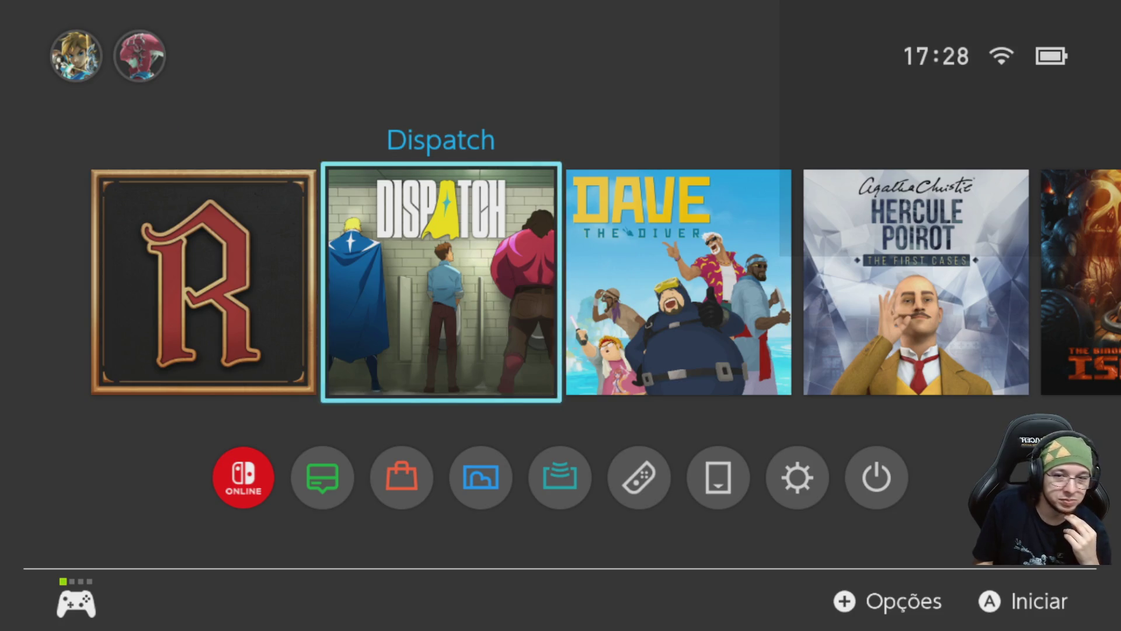
{"action": "key", "text": "Left"}
{"action": "key", "text": "Right"}
{"action": "key", "text": "Left"}
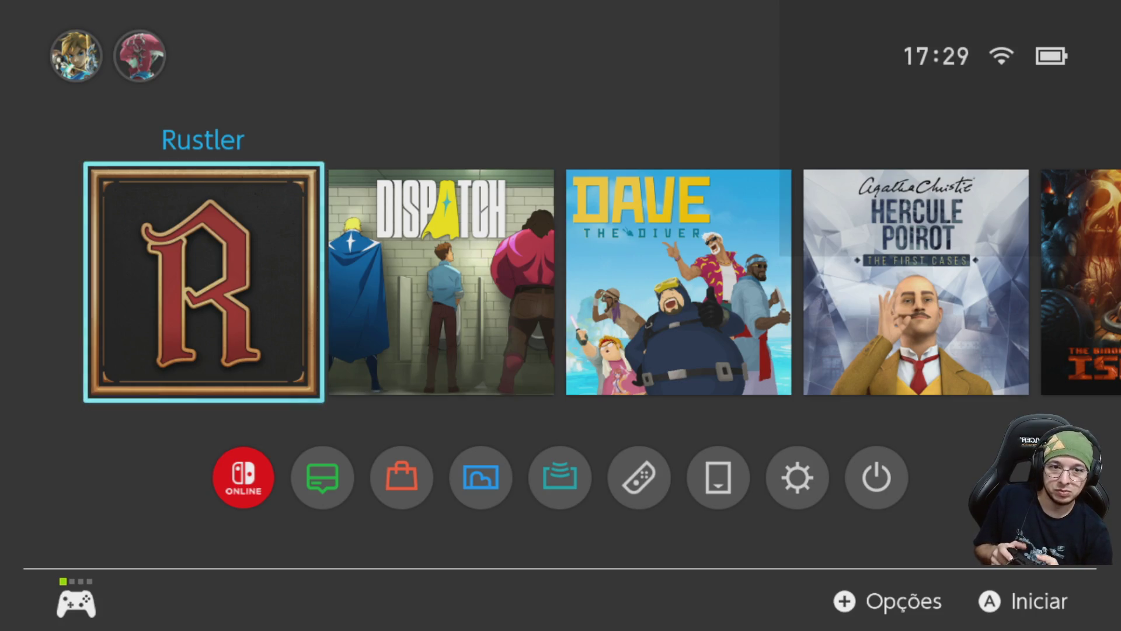
{"action": "key", "text": "XF86PowerOff"}
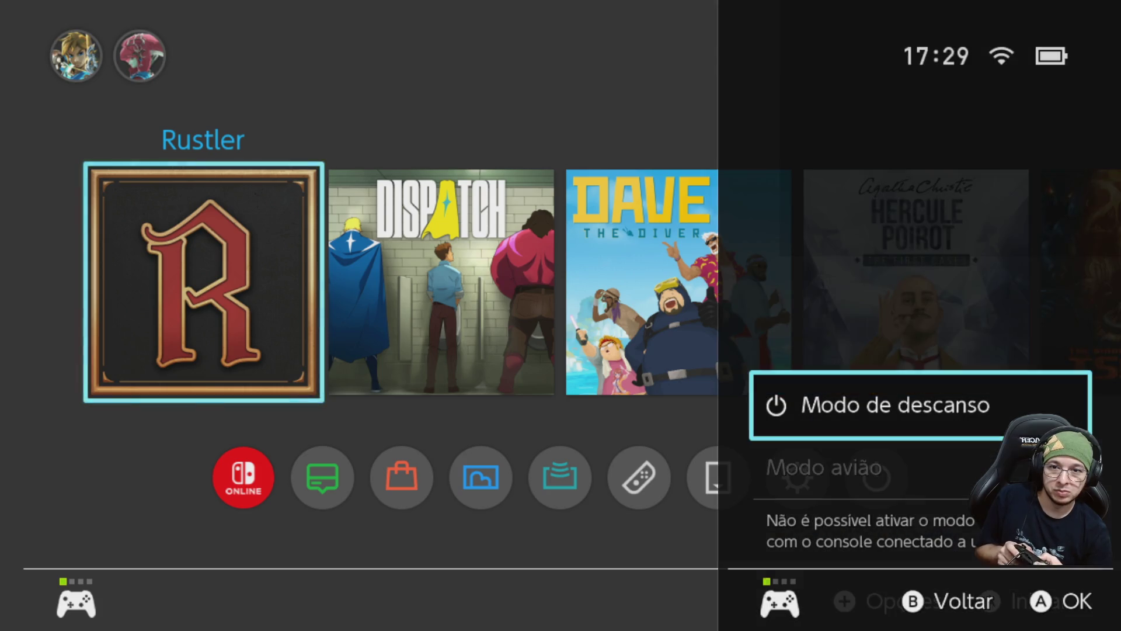
Step: Put the console into Modo de descanso, then start Play mode in Unity
{"action": "key", "text": "Return"}
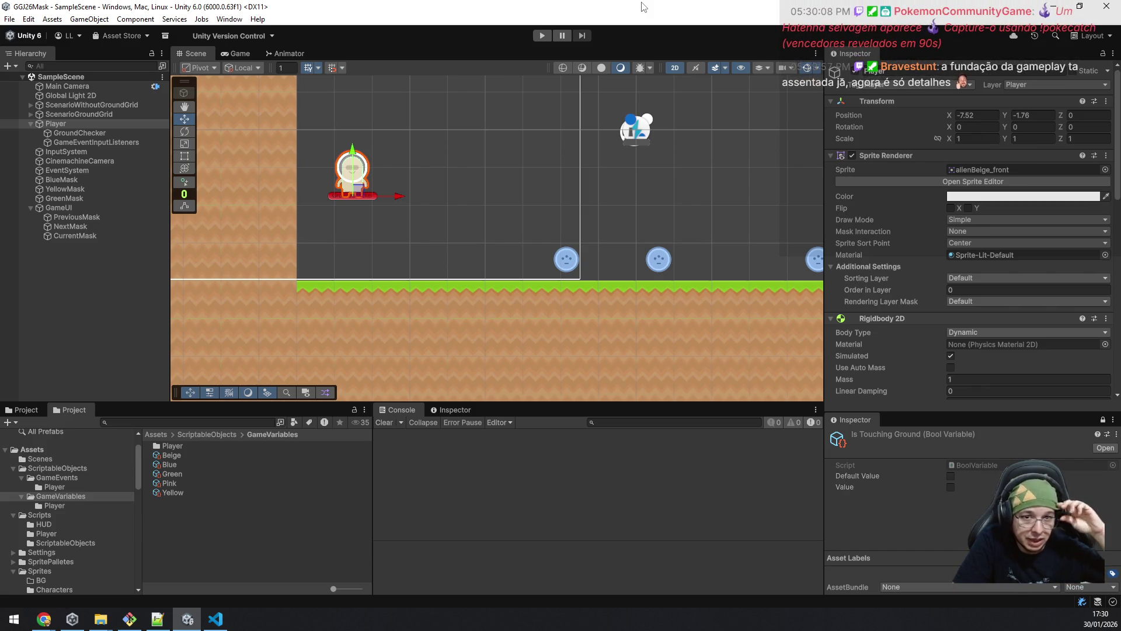
{"action": "left_click", "coordinate": [542, 35]}
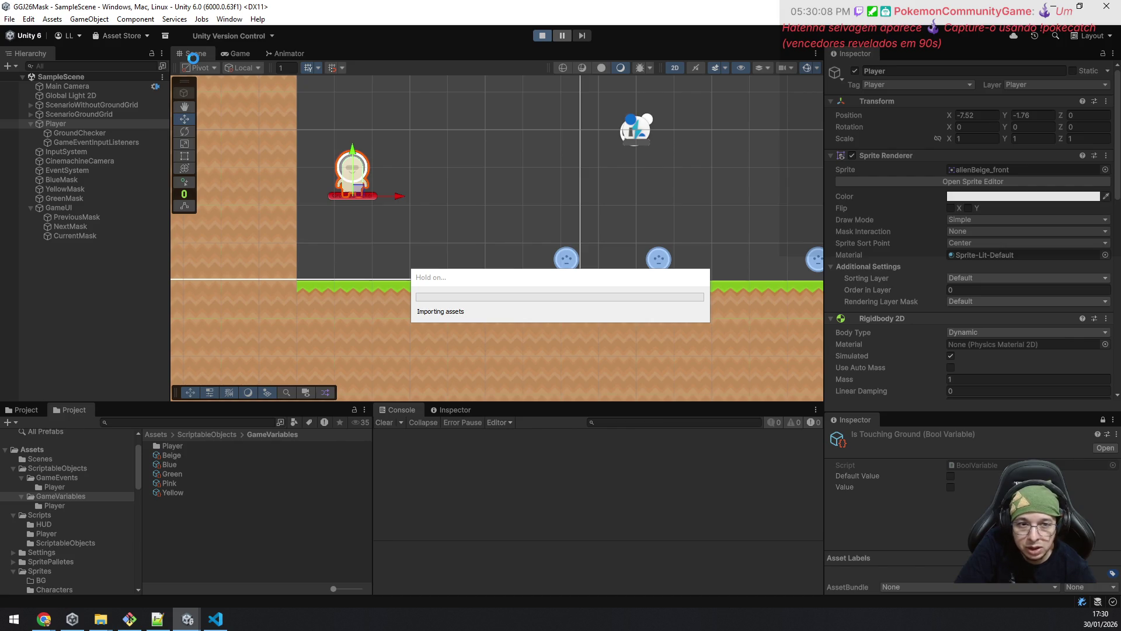
Step: Switch to Visual Studio Code showing CharacterMaskSettingGameVariable.cs
{"action": "left_click", "coordinate": [214, 620]}
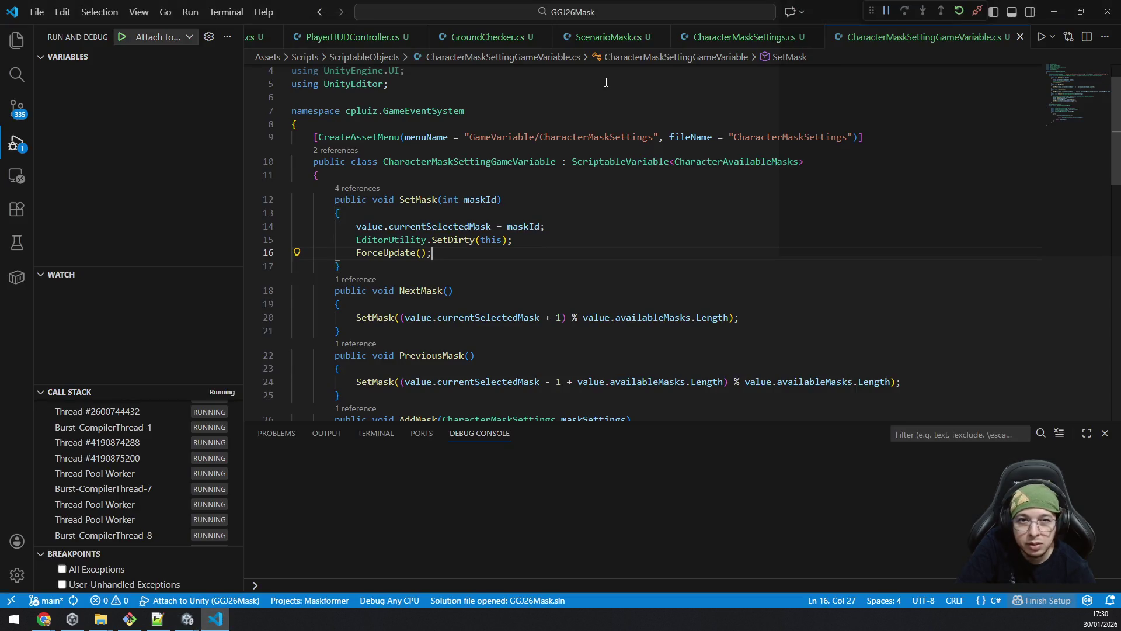
Step: Close the CharacterMaskSettingGameVariable, CharacterMaskSettings, FloatVariable, ScenarioMask, GroundChecker and PlayerHUDController tabs
{"action": "middle_click", "coordinate": [873, 46]}
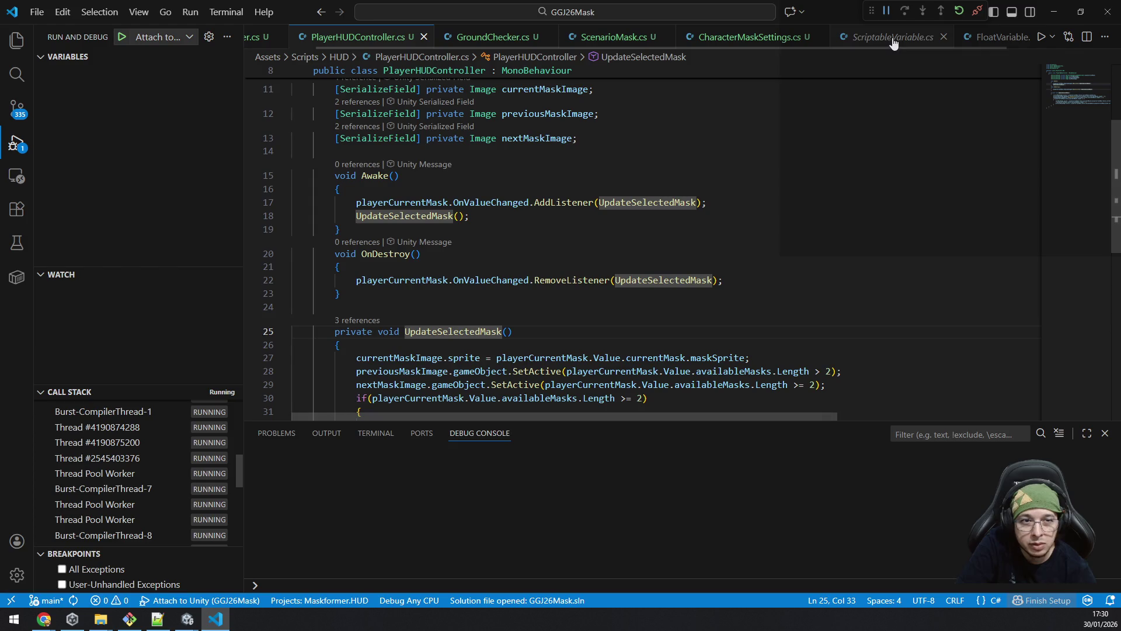
{"action": "middle_click", "coordinate": [884, 40]}
{"action": "middle_click", "coordinate": [817, 36]}
{"action": "middle_click", "coordinate": [698, 37]}
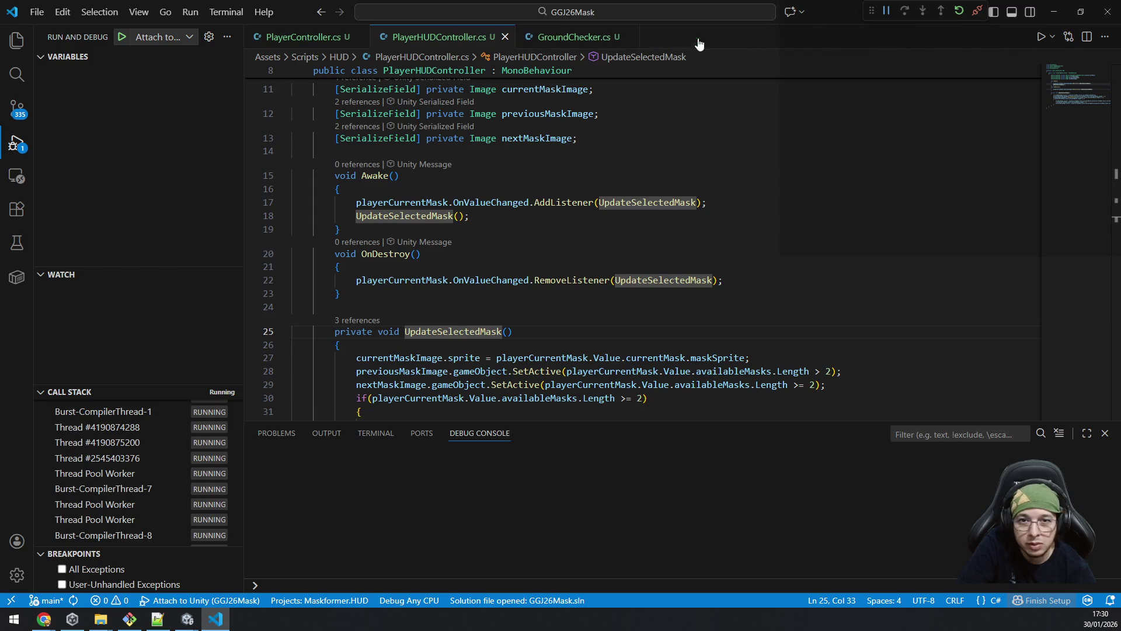
{"action": "middle_click", "coordinate": [572, 37]}
{"action": "middle_click", "coordinate": [448, 36]}
Step: Highlight the uses of maskSettings and horizontalWalkValue in PlayerController.cs
{"action": "scroll", "coordinate": [741, 254], "scroll_direction": "up", "scroll_amount": 8}
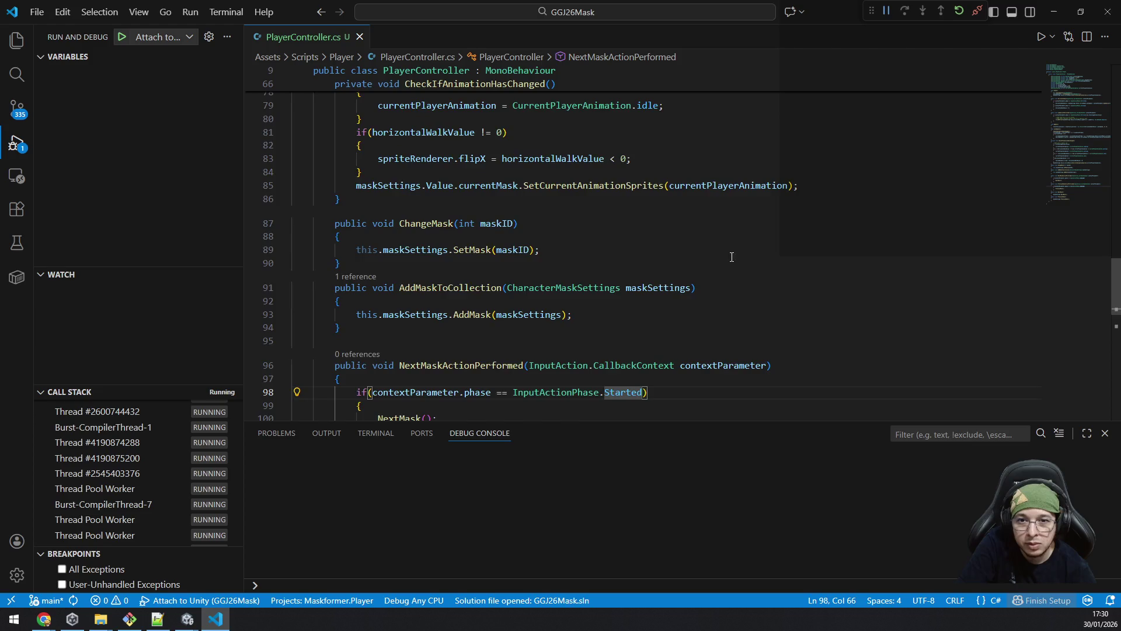
{"action": "scroll", "coordinate": [740, 254], "scroll_direction": "down", "scroll_amount": 3}
{"action": "left_click", "coordinate": [439, 281]}
{"action": "scroll", "coordinate": [835, 265], "scroll_direction": "up", "scroll_amount": 9}
{"action": "scroll", "coordinate": [835, 265], "scroll_direction": "up", "scroll_amount": 4}
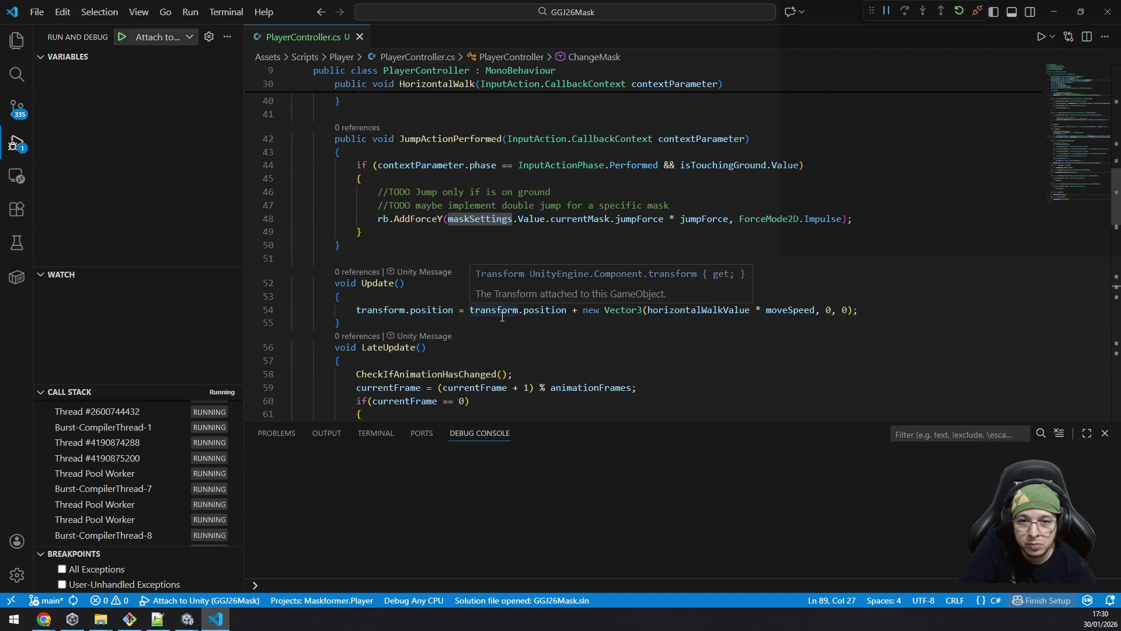
{"action": "left_click", "coordinate": [695, 306]}
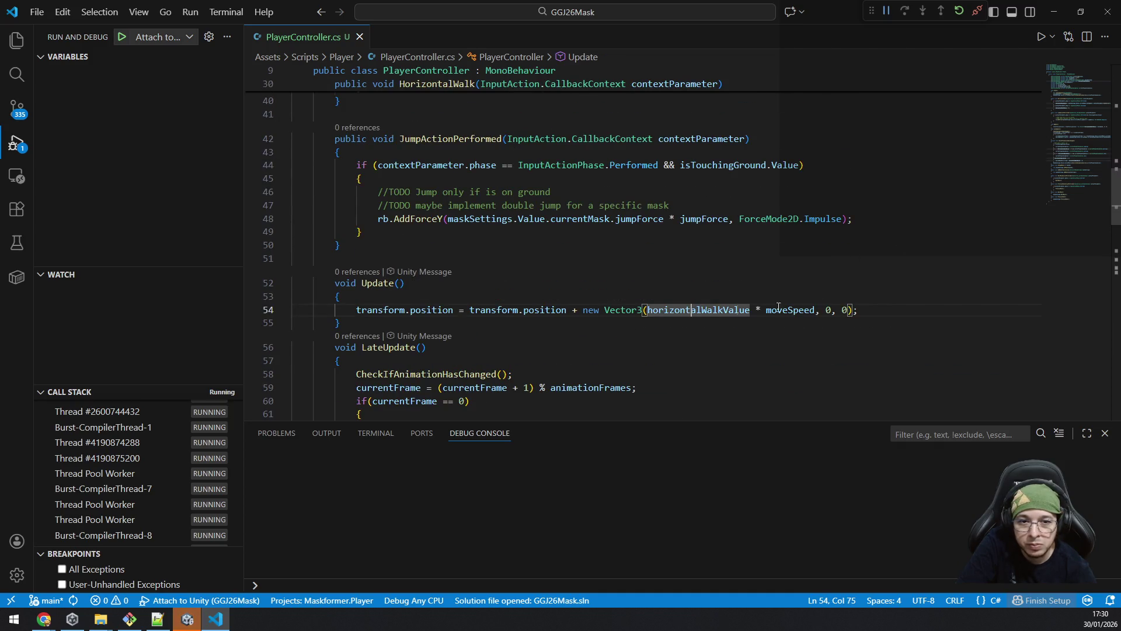
{"action": "left_click", "coordinate": [741, 263]}
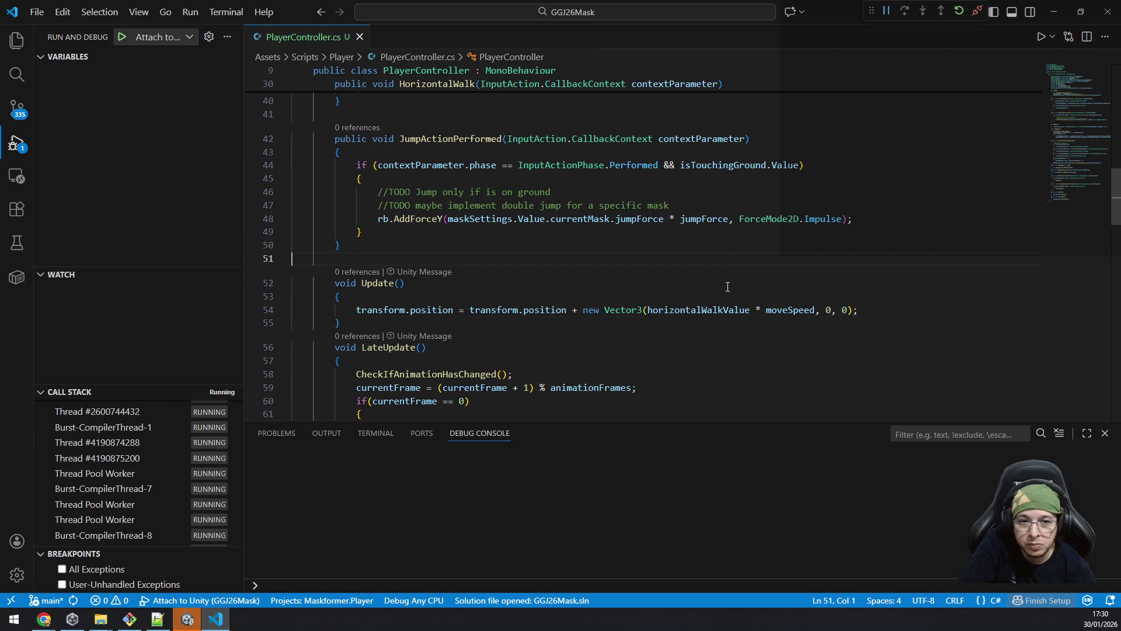
{"action": "left_click", "coordinate": [716, 309]}
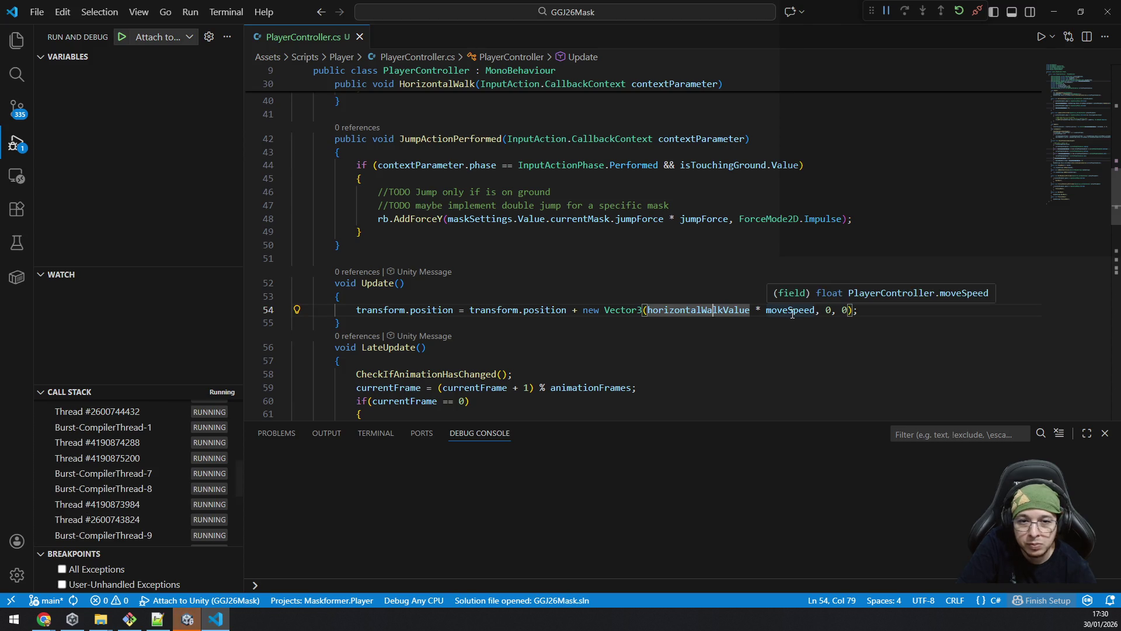
Step: Inspect how moveSpeed and horizontalWalkValue drive movement in Update, then return to Unity
{"action": "left_click", "coordinate": [792, 312]}
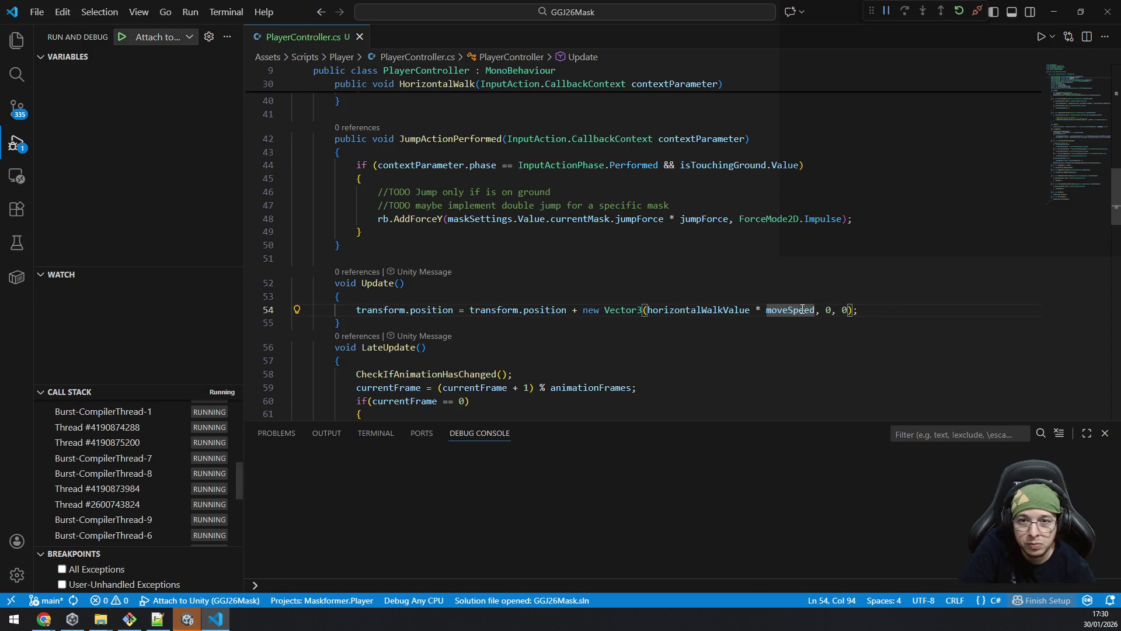
{"action": "scroll", "coordinate": [813, 304], "scroll_direction": "up", "scroll_amount": 4}
{"action": "scroll", "coordinate": [811, 313], "scroll_direction": "down", "scroll_amount": 4}
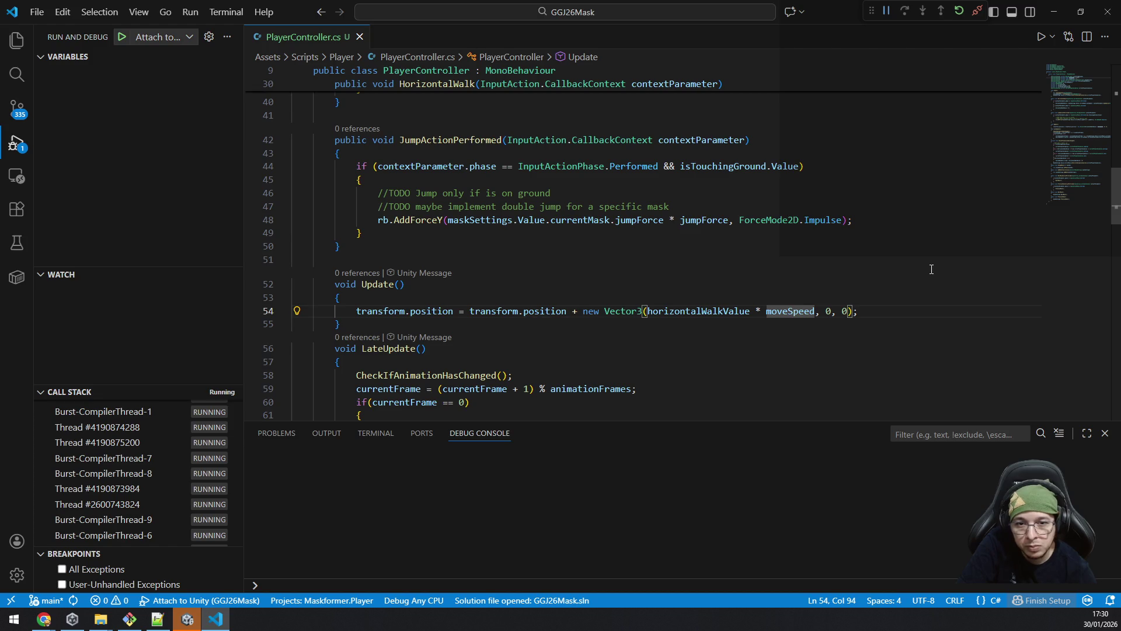
{"action": "left_click", "coordinate": [726, 310]}
{"action": "double_click", "coordinate": [726, 311]}
{"action": "scroll", "coordinate": [735, 310], "scroll_direction": "down", "scroll_amount": 4}
{"action": "scroll", "coordinate": [742, 307], "scroll_direction": "down", "scroll_amount": 8}
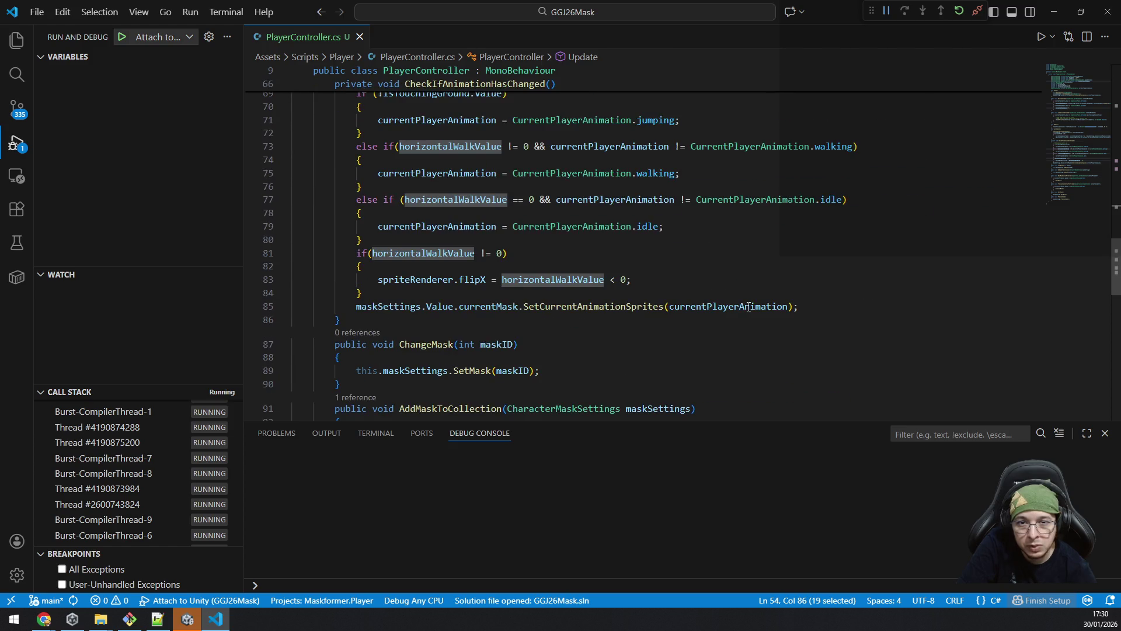
{"action": "scroll", "coordinate": [748, 222], "scroll_direction": "up", "scroll_amount": 2}
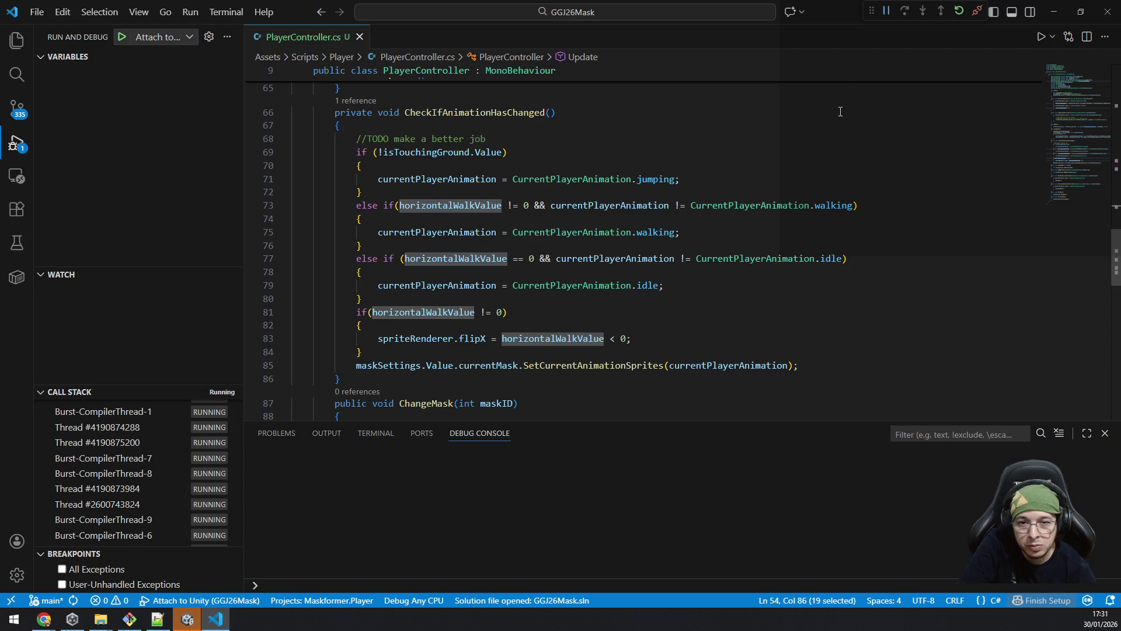
{"action": "scroll", "coordinate": [658, 236], "scroll_direction": "down", "scroll_amount": 2}
{"action": "scroll", "coordinate": [700, 251], "scroll_direction": "up", "scroll_amount": 14}
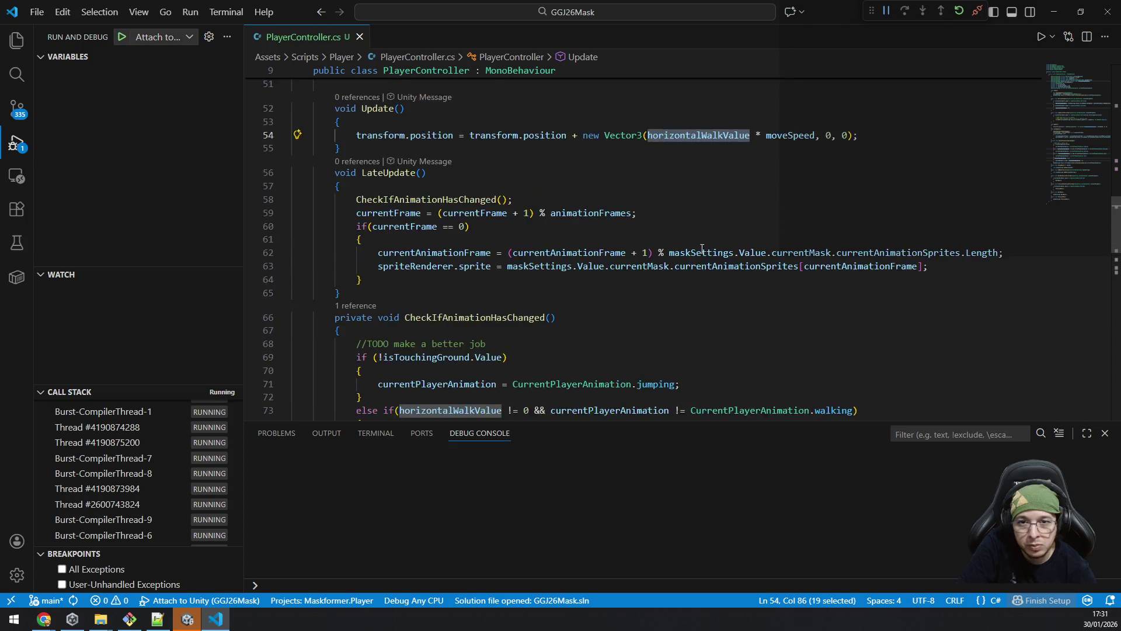
{"action": "scroll", "coordinate": [724, 263], "scroll_direction": "up", "scroll_amount": 3}
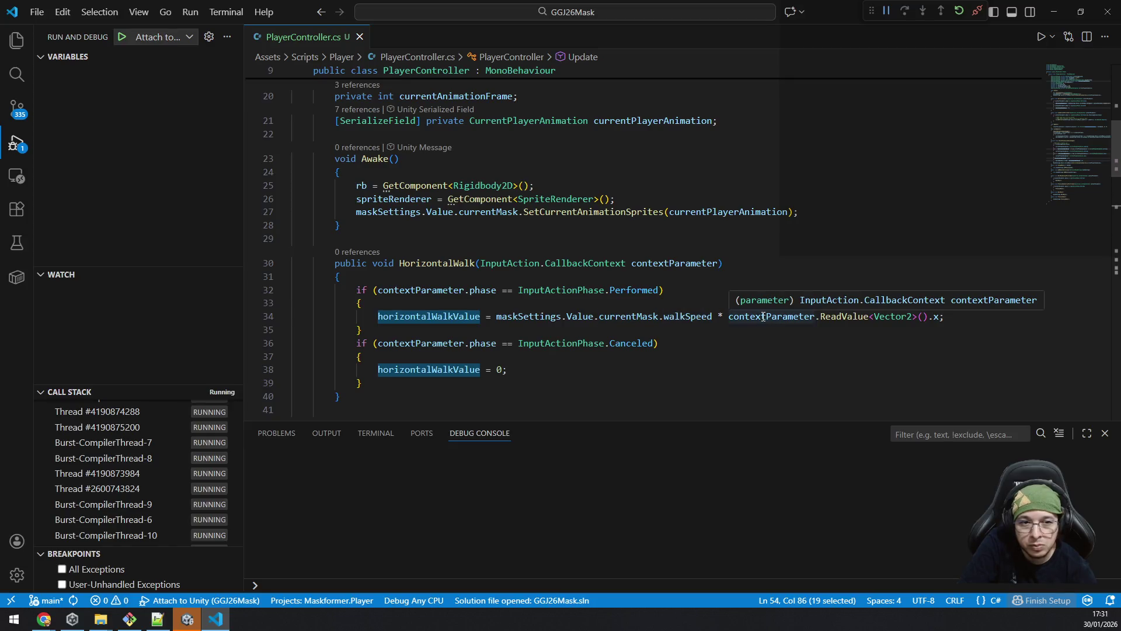
{"action": "key", "text": "alt+Tab"}
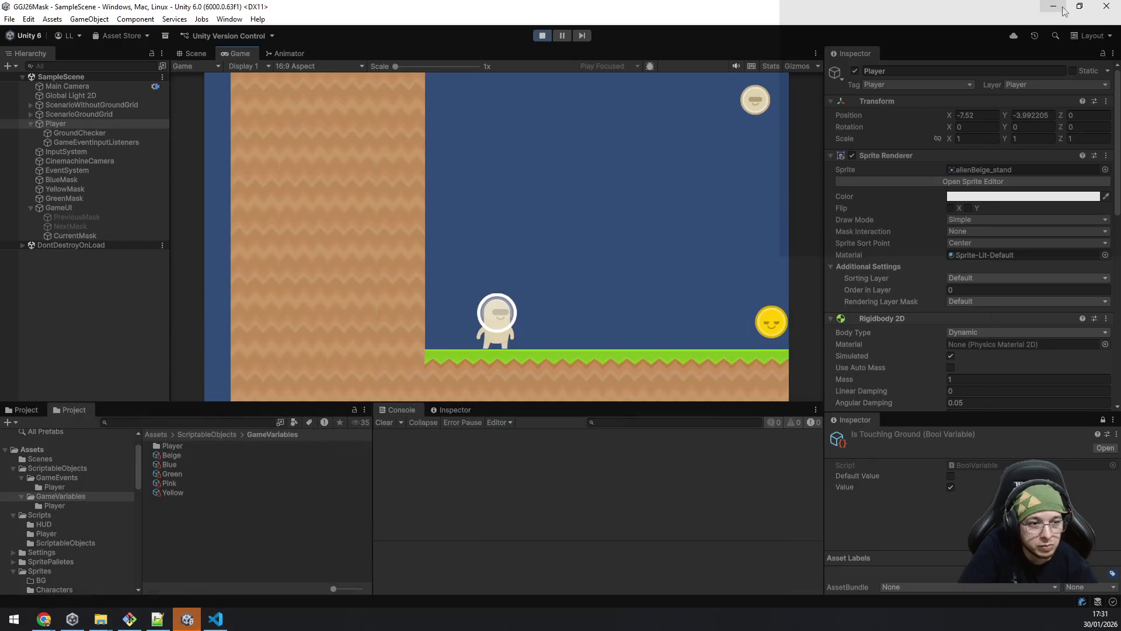
Step: Show the Scene view with gizmos, then walk the alien left and right, jumping with Space
{"action": "left_click_drag", "start_coordinate": [237, 53], "coordinate": [245, 55]}
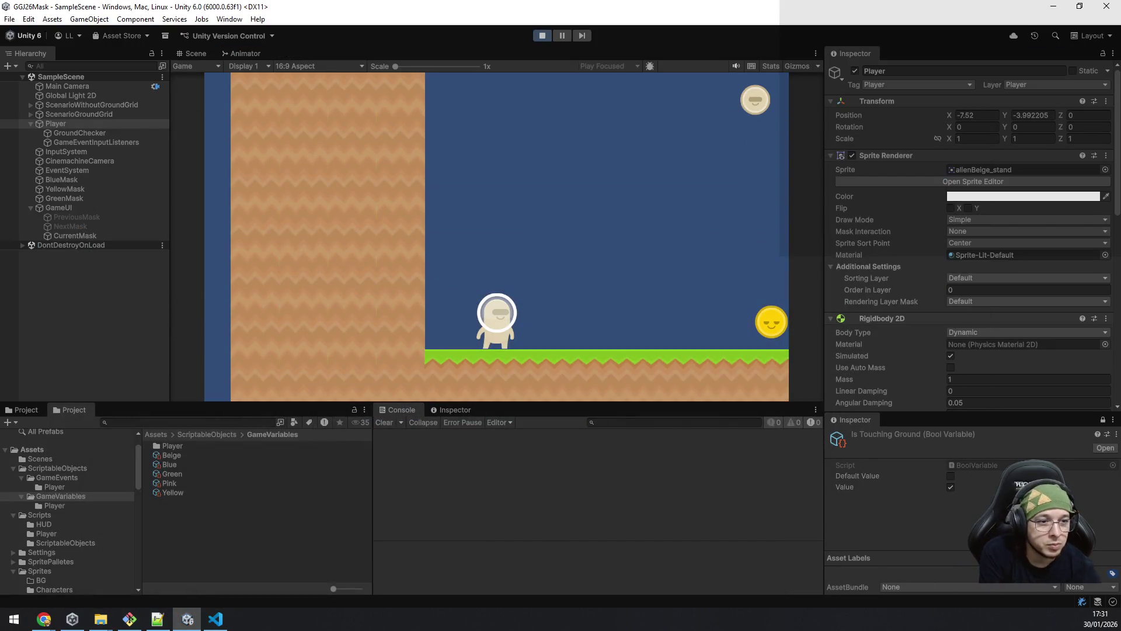
{"action": "key", "text": "ctrl+1"}
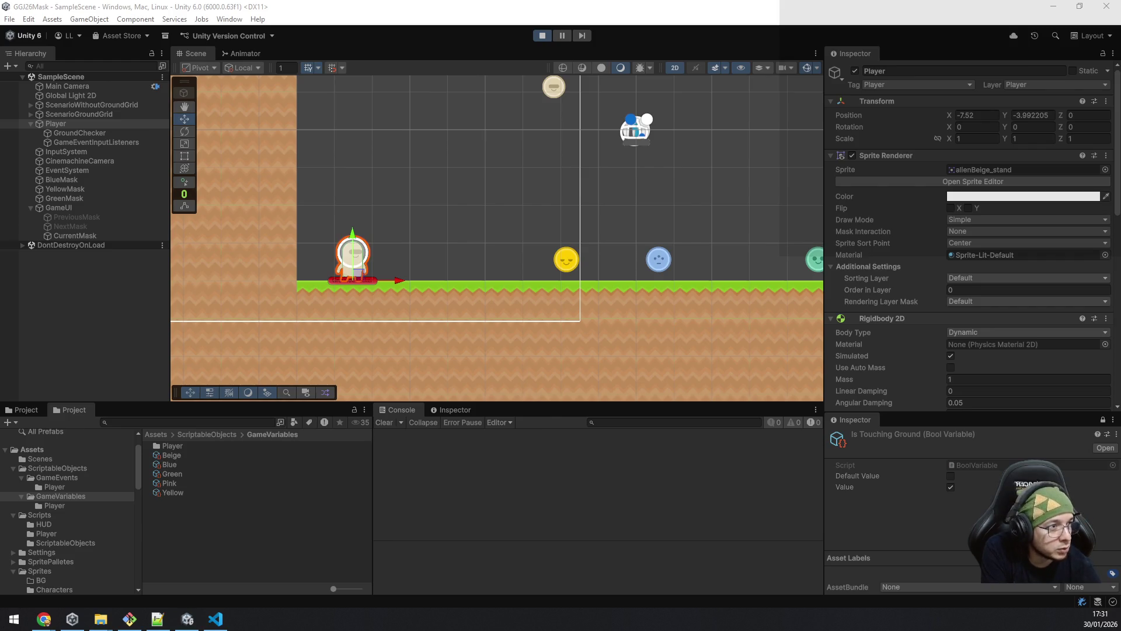
{"action": "key", "text": "d"}
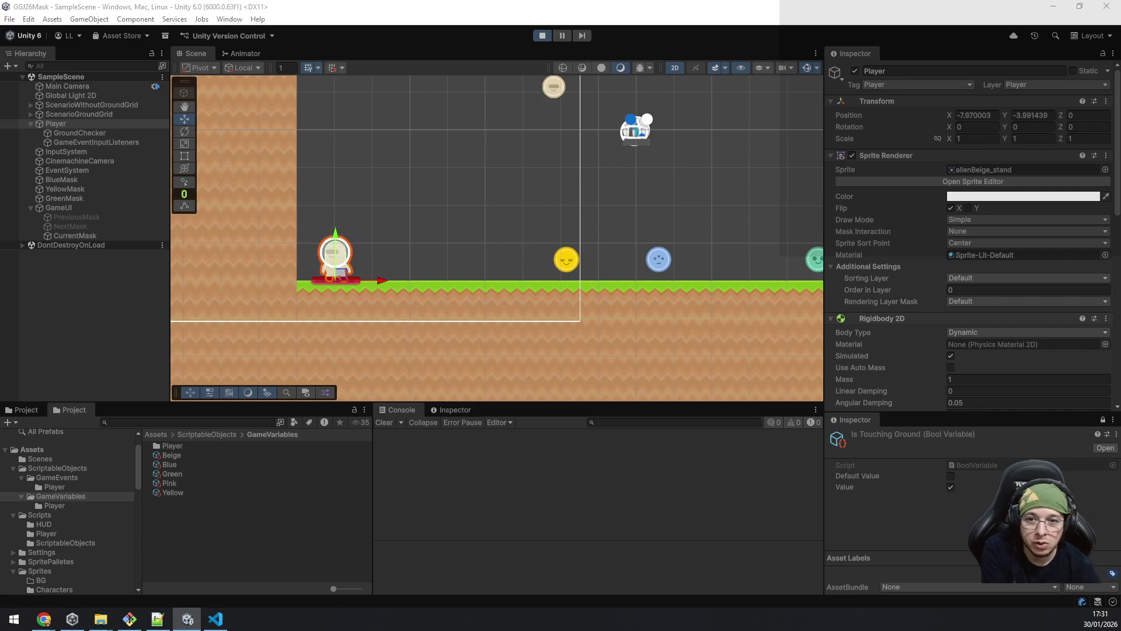
{"action": "key", "text": "space"}
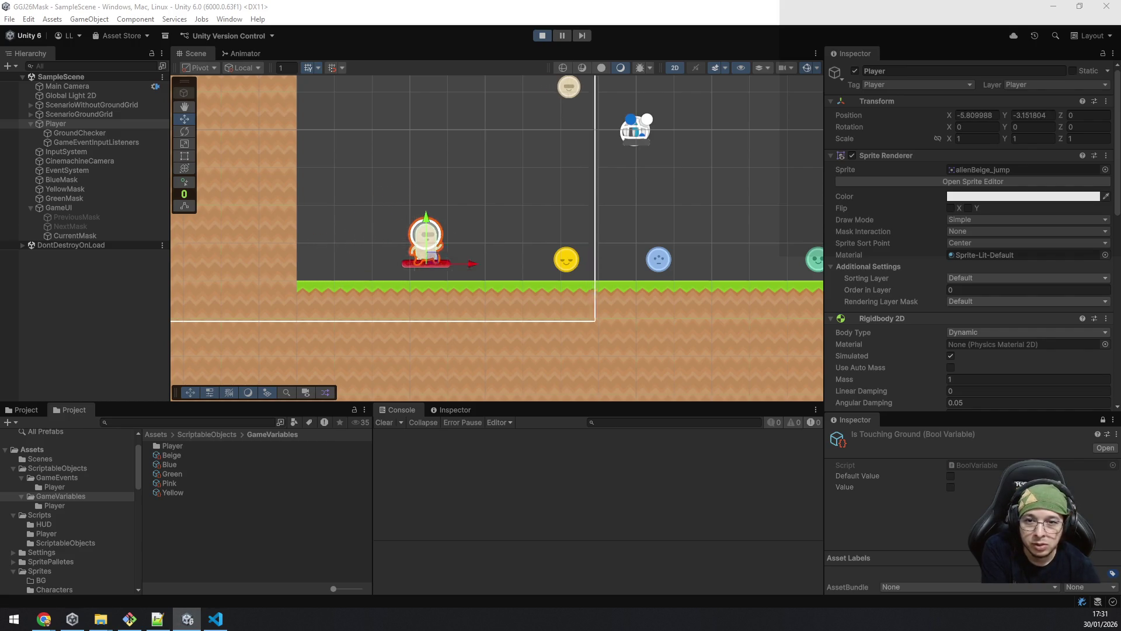
{"action": "key", "text": "a"}
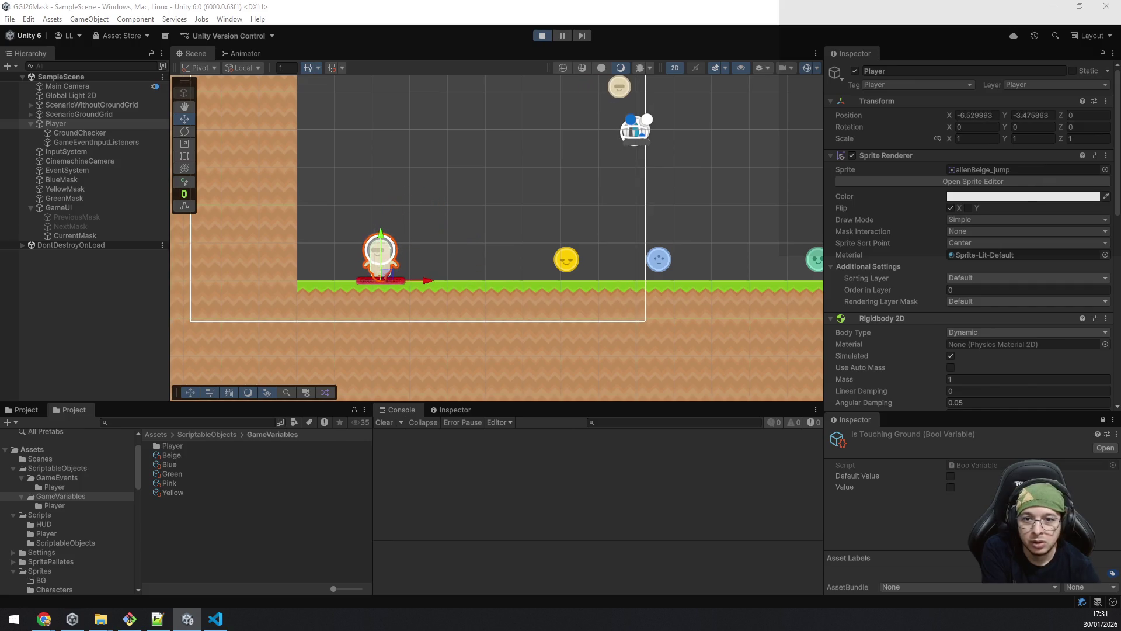
{"action": "key", "text": "d"}
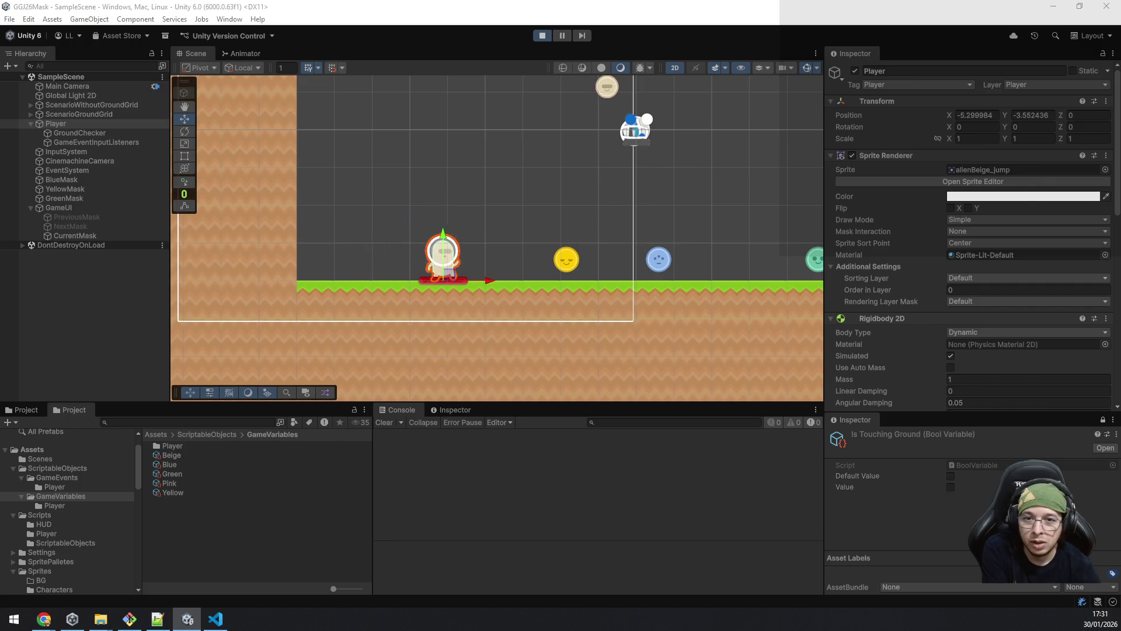
{"action": "key", "text": "a"}
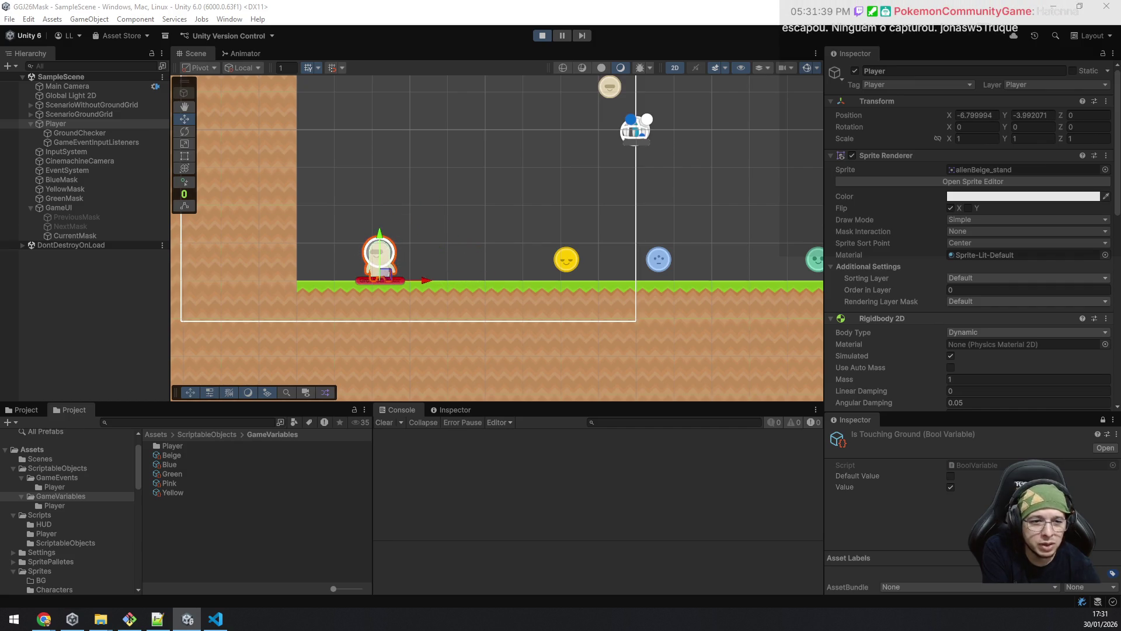
{"action": "key", "text": "a"}
{"action": "key", "text": "space"}
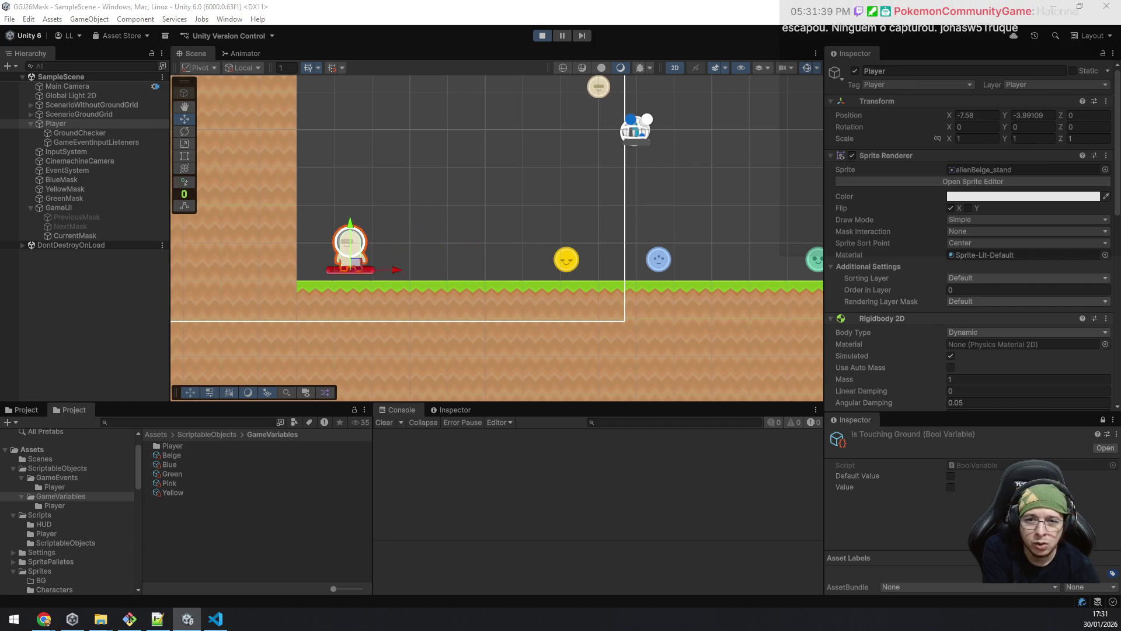
{"action": "key", "text": "d"}
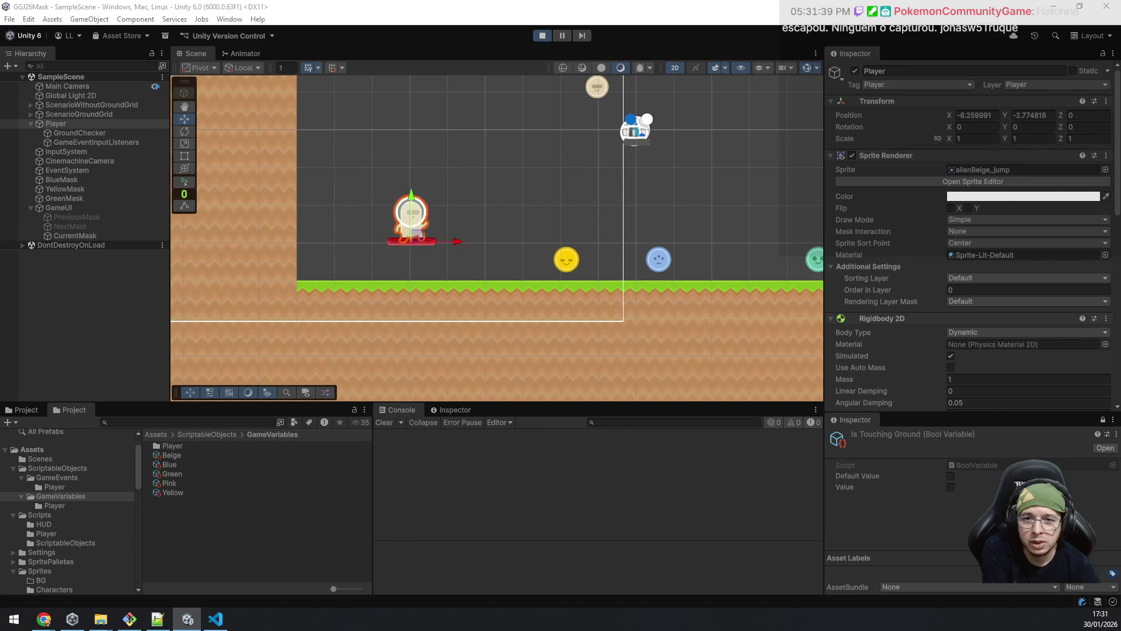
Step: Jump the alien back and forth, then walk right into the yellow mask pickup
{"action": "key", "text": "a"}
{"action": "key", "text": "space"}
{"action": "key", "text": "d"}
{"action": "key", "text": "space"}
{"action": "key", "text": "a"}
{"action": "key", "text": "space"}
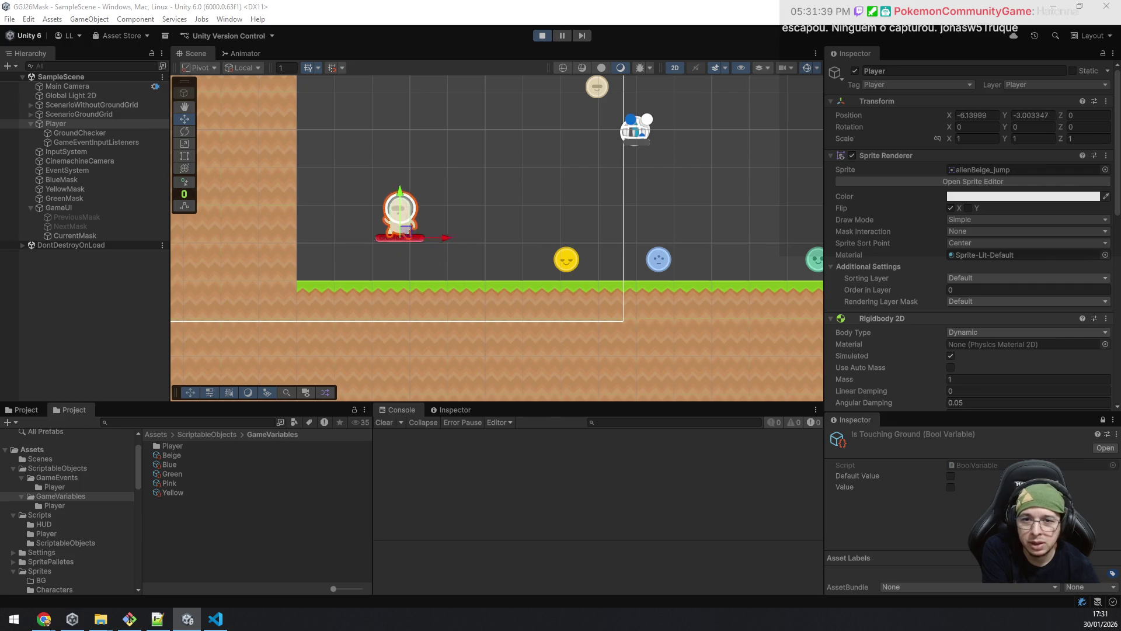
{"action": "key", "text": "d"}
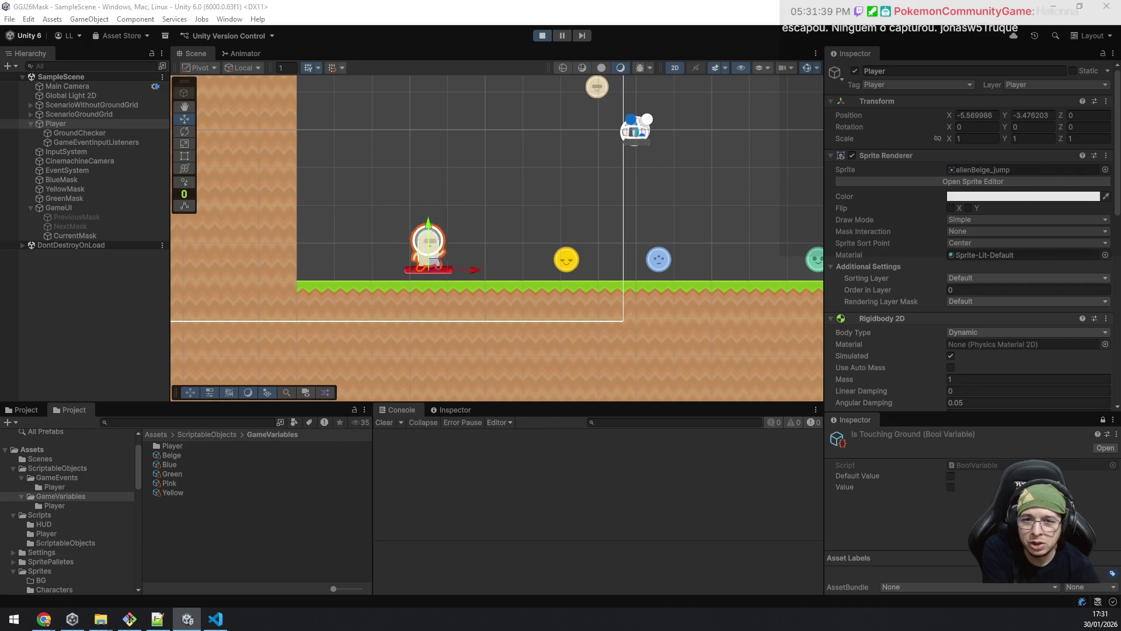
{"action": "key", "text": "a"}
{"action": "key", "text": "space"}
{"action": "key", "text": "d"}
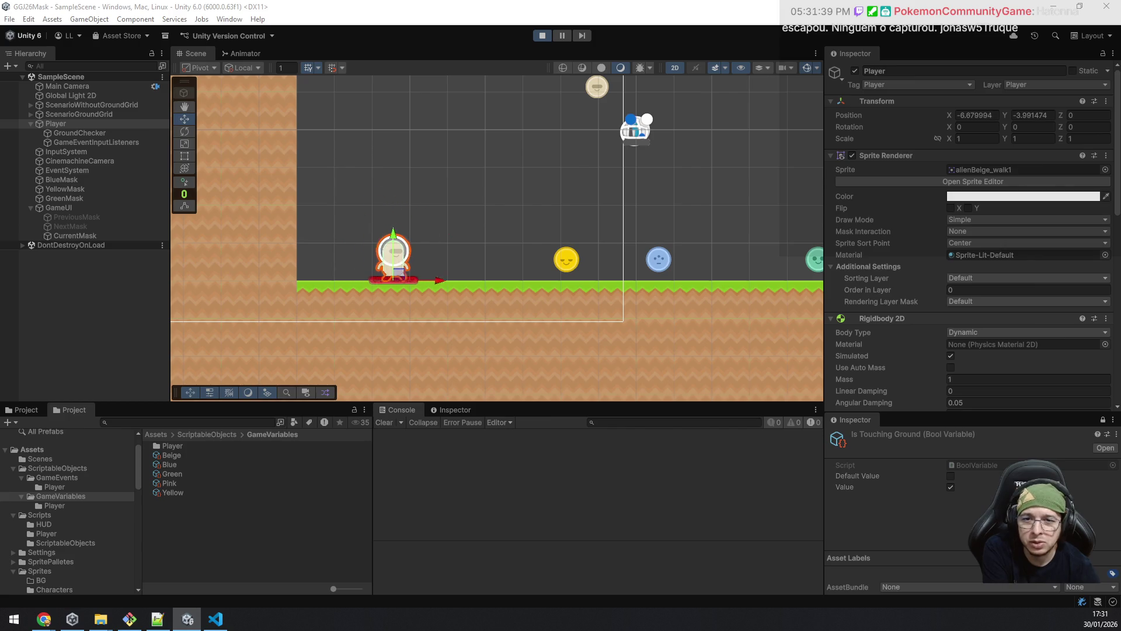
{"action": "key", "text": "d"}
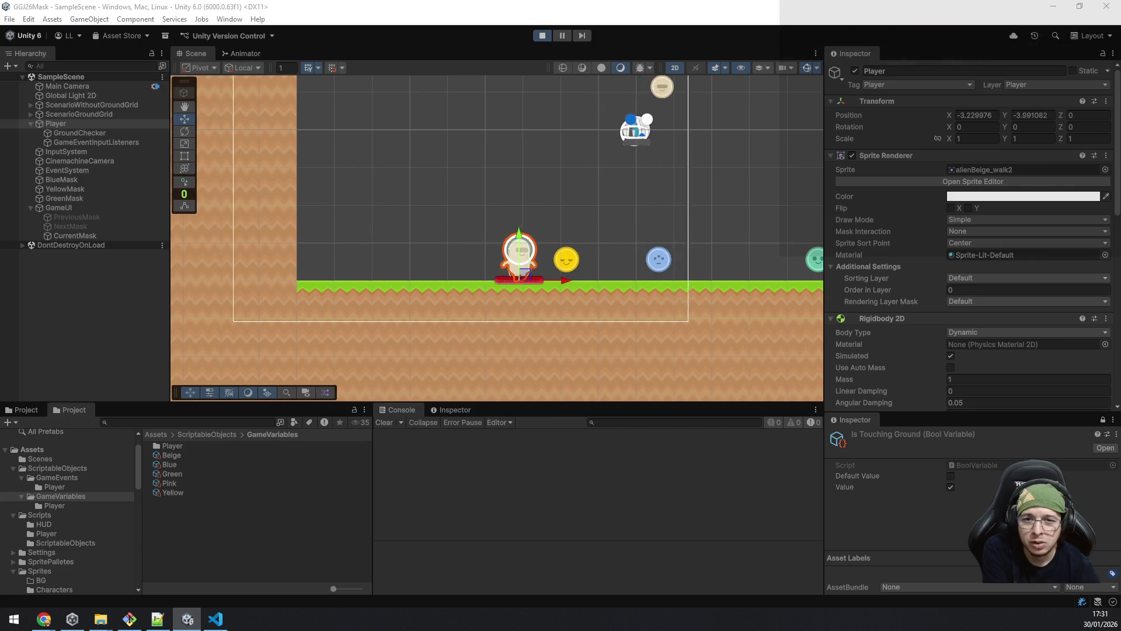
Step: Step the yellow alien left and right, then switch masks with E
{"action": "key", "text": "a"}
{"action": "key", "text": "d"}
{"action": "key", "text": "a"}
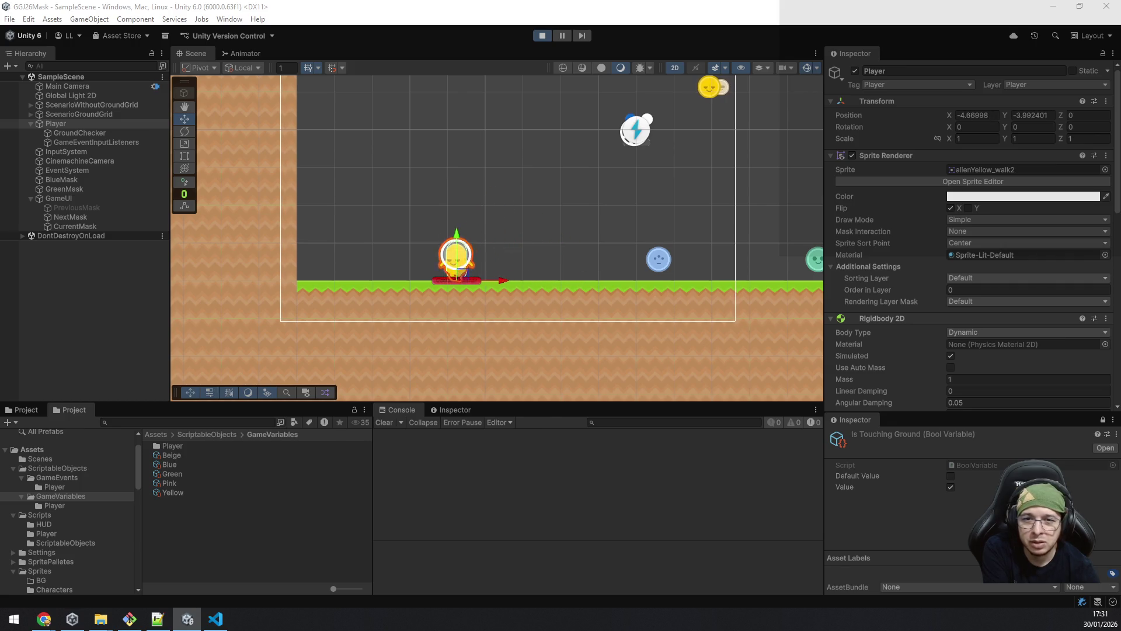
{"action": "key", "text": "d"}
{"action": "key", "text": "e"}
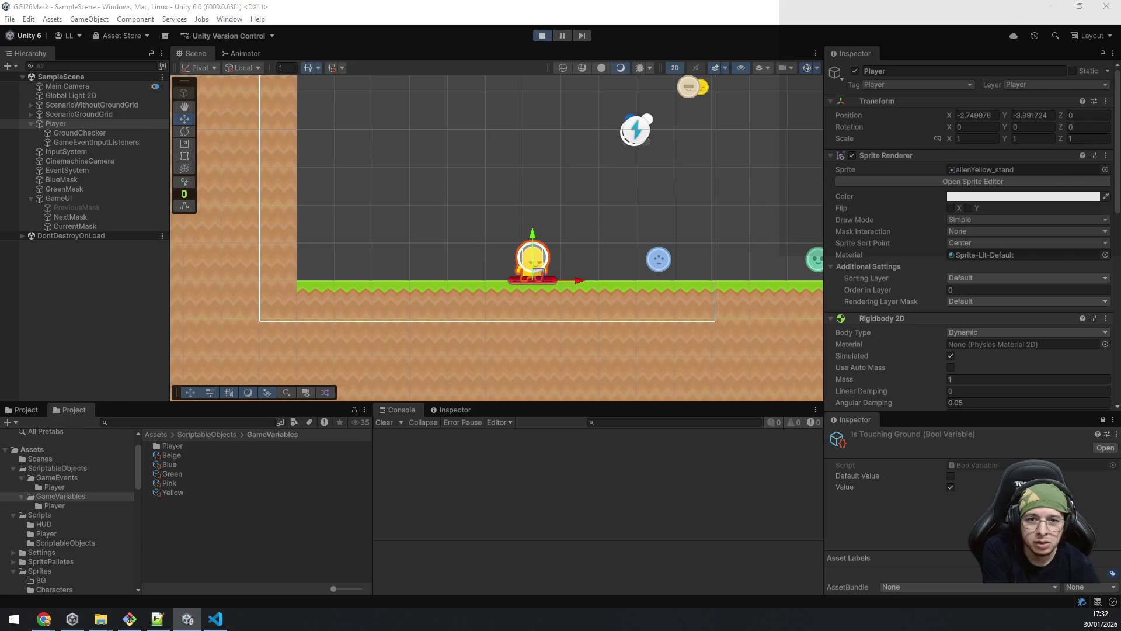
Step: Hop left and right into the blue mask to collect it, then clear the player selection
{"action": "key", "text": "a"}
{"action": "key", "text": "space"}
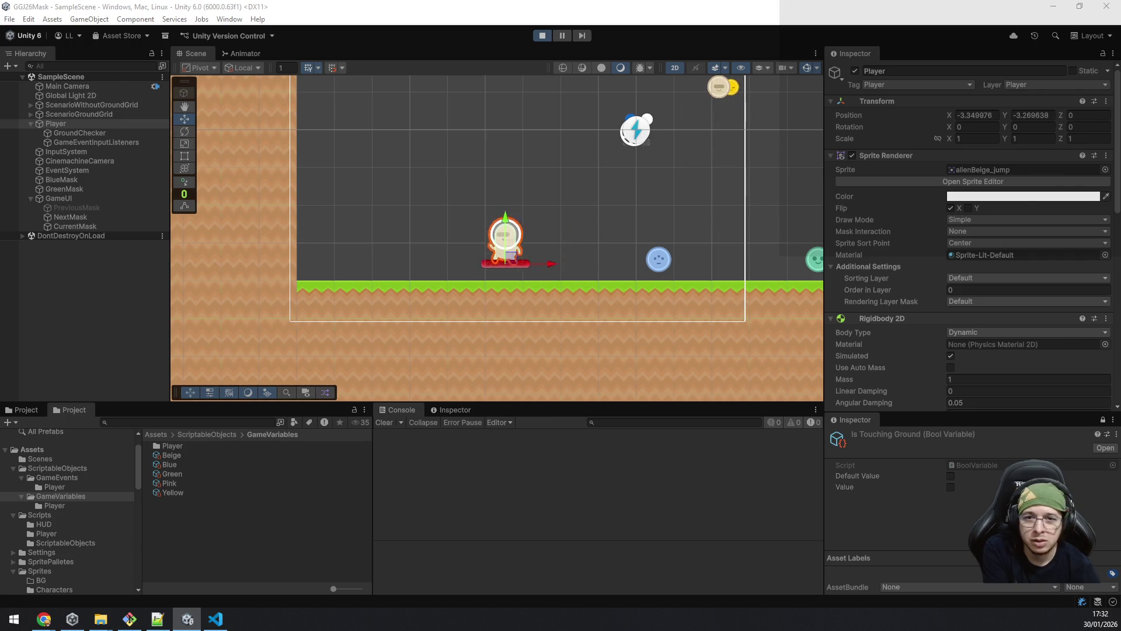
{"action": "key", "text": "d"}
{"action": "key", "text": "space"}
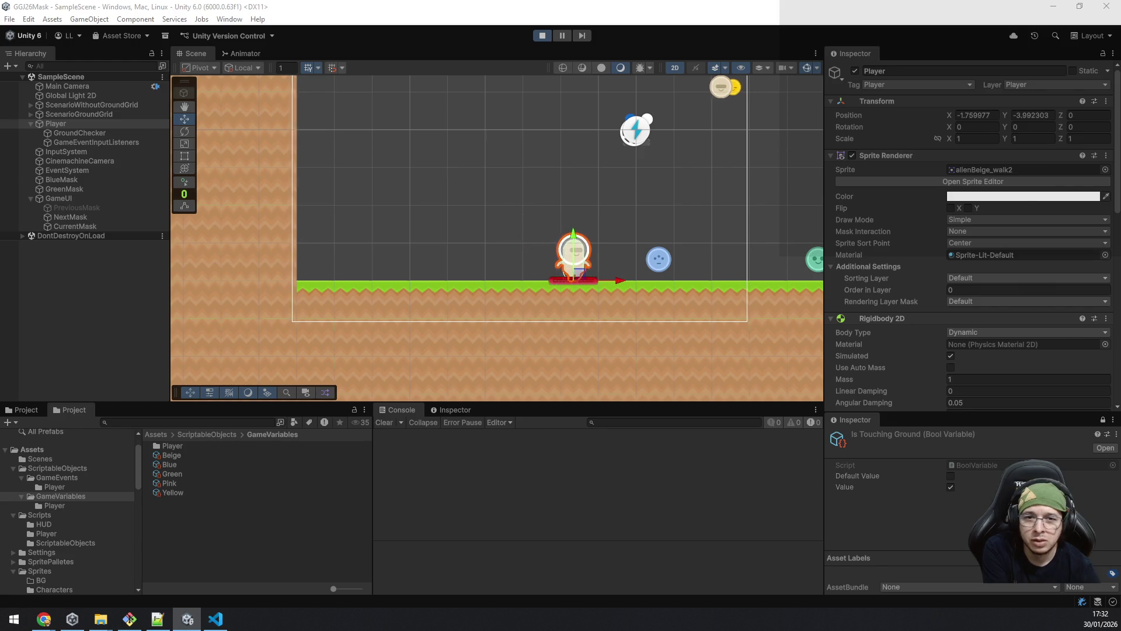
{"action": "key", "text": "a"}
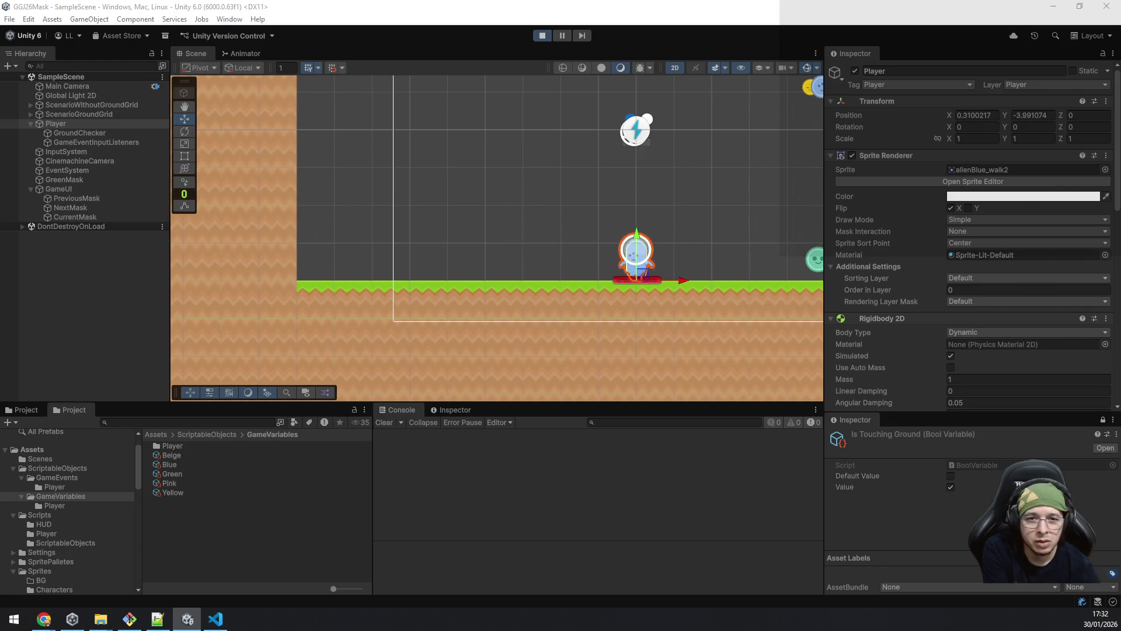
{"action": "key", "text": "d"}
{"action": "key", "text": "space"}
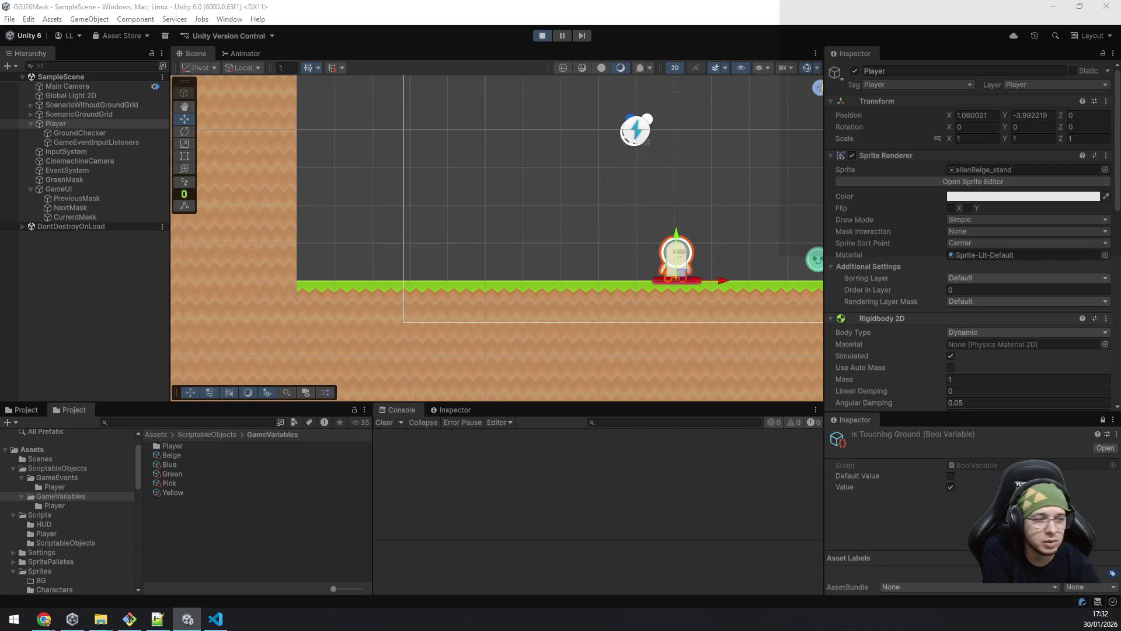
{"action": "key", "text": "a"}
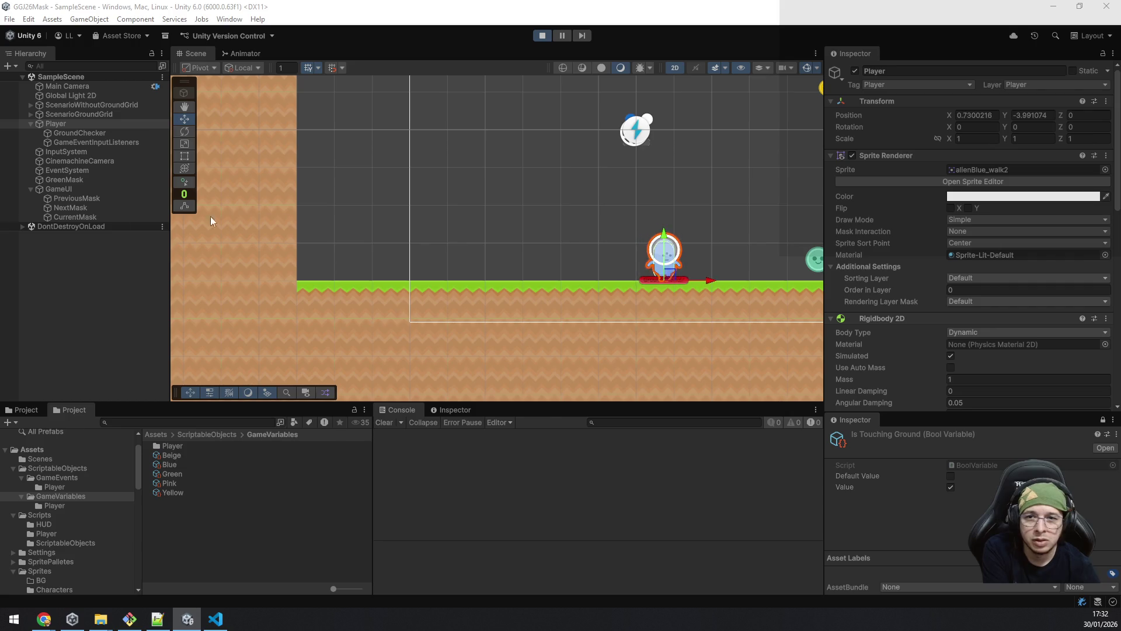
{"action": "left_click", "coordinate": [57, 293]}
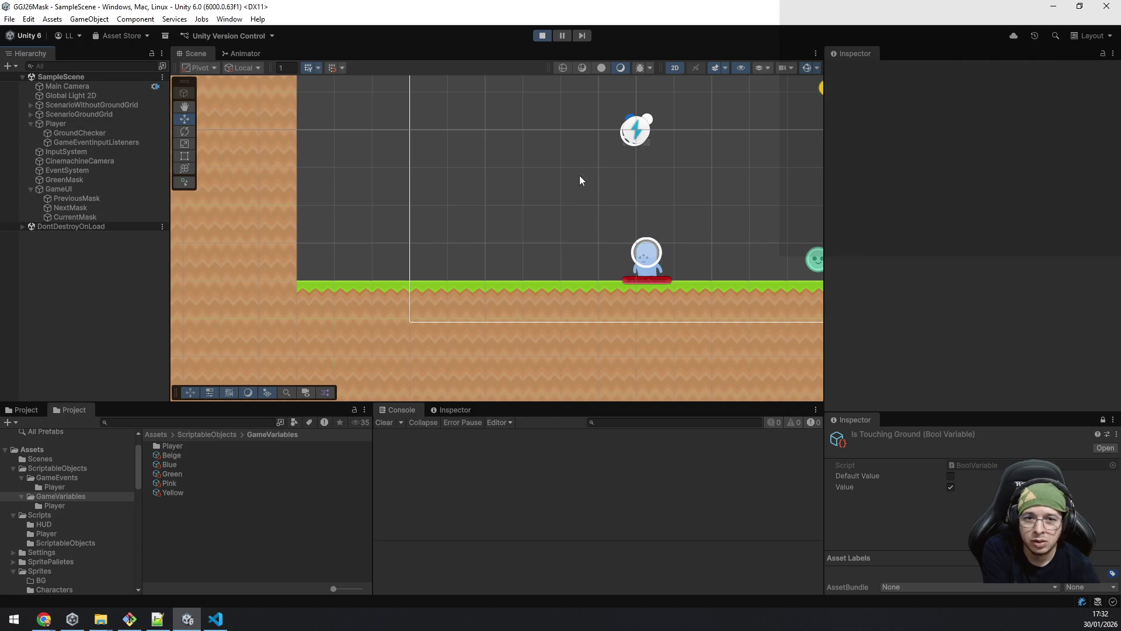
Step: Jump the alien, switch it to the yellow mask with Q, and select the player to inspect it
{"action": "key", "text": "a"}
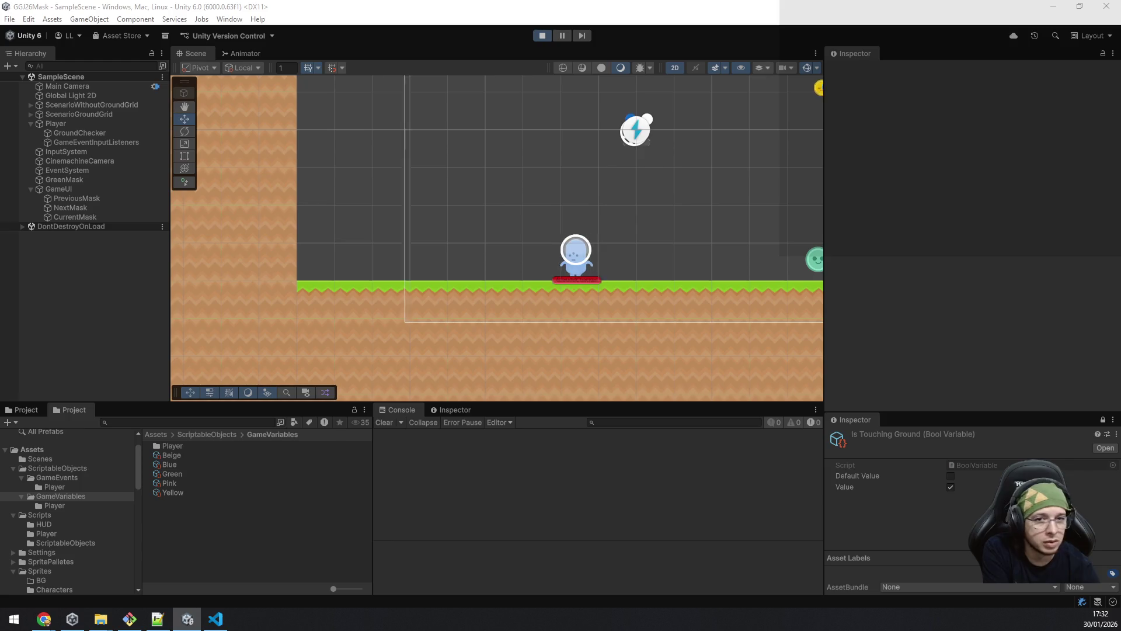
{"action": "key", "text": "space"}
{"action": "key", "text": "q"}
{"action": "key", "text": "d"}
{"action": "key", "text": "space"}
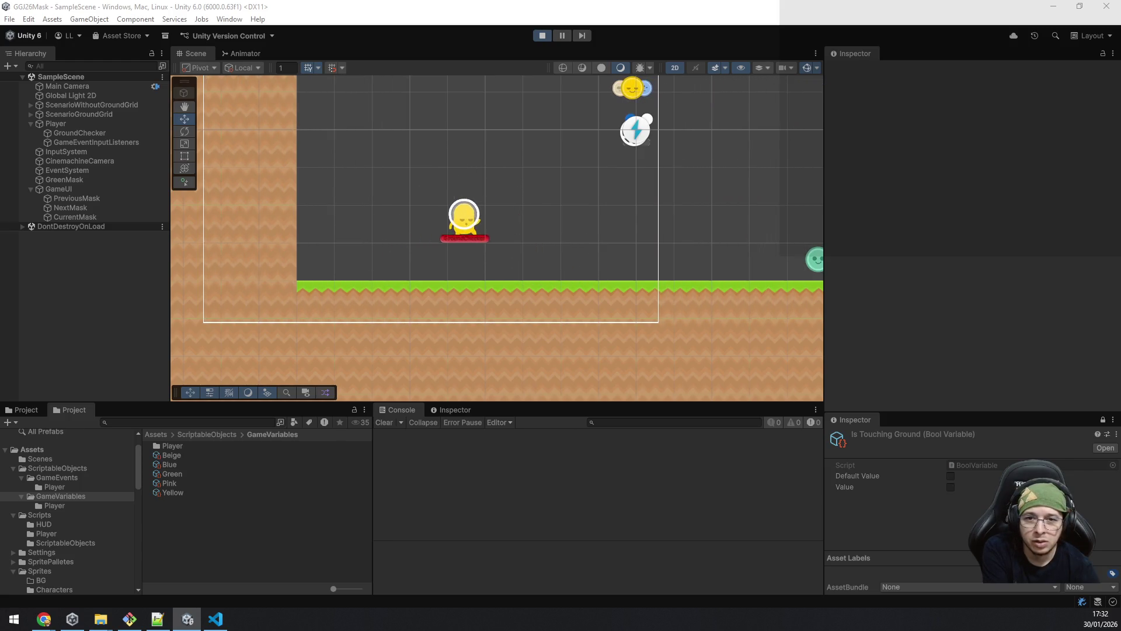
{"action": "key", "text": "a"}
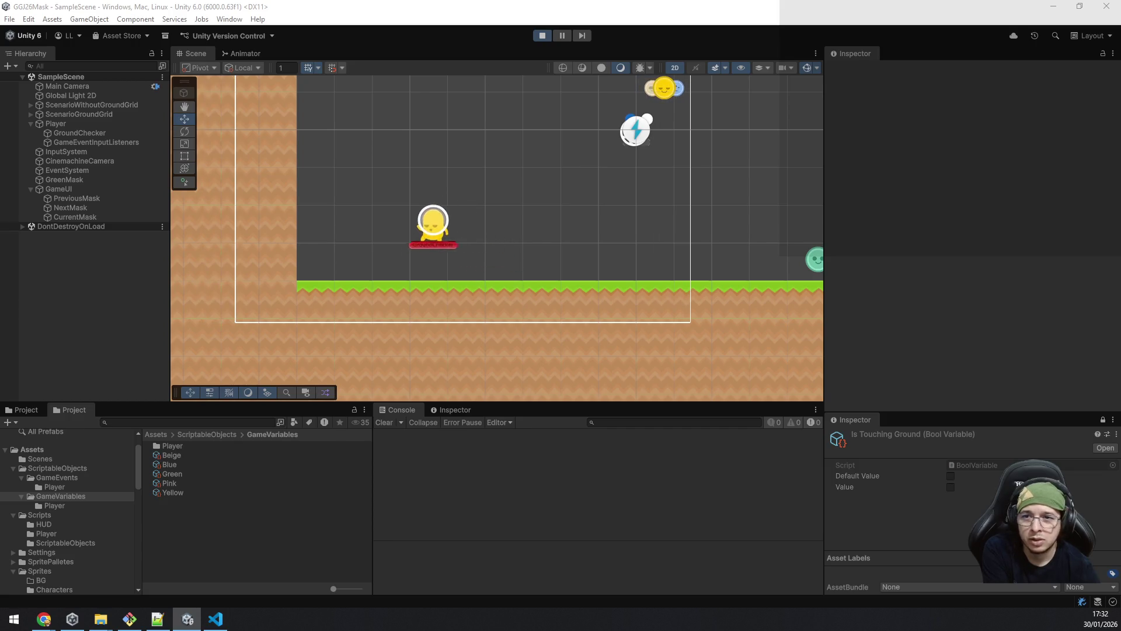
{"action": "left_click", "coordinate": [72, 124]}
Step: Run and jump the alien left and right, clearing the player selection along the way
{"action": "key", "text": "d"}
{"action": "key", "text": "space"}
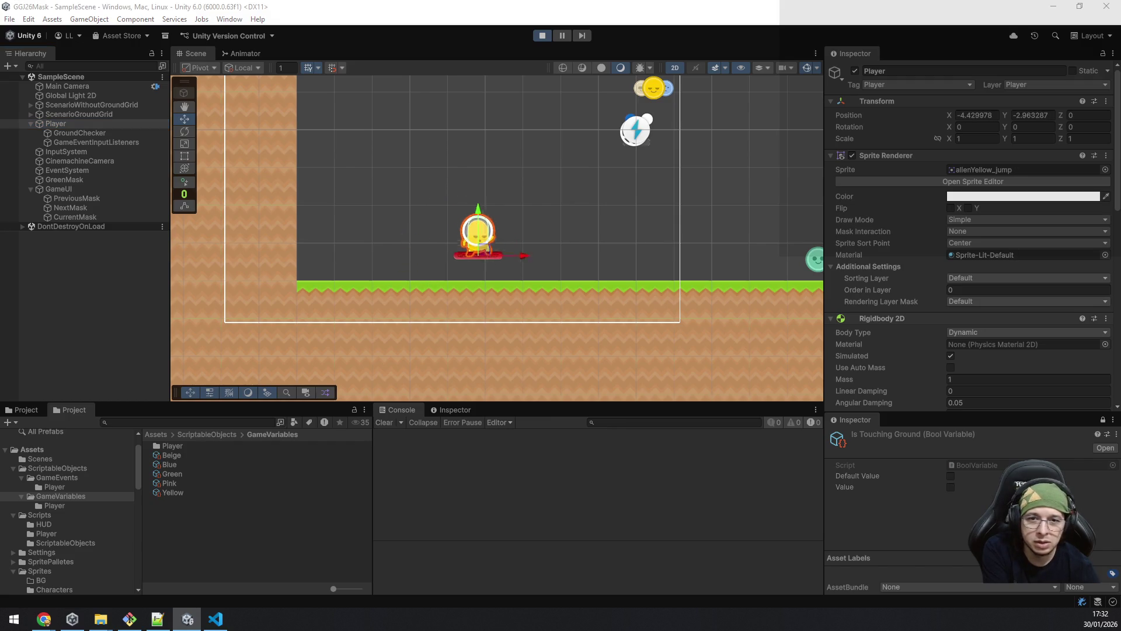
{"action": "key", "text": "a"}
{"action": "key", "text": "d"}
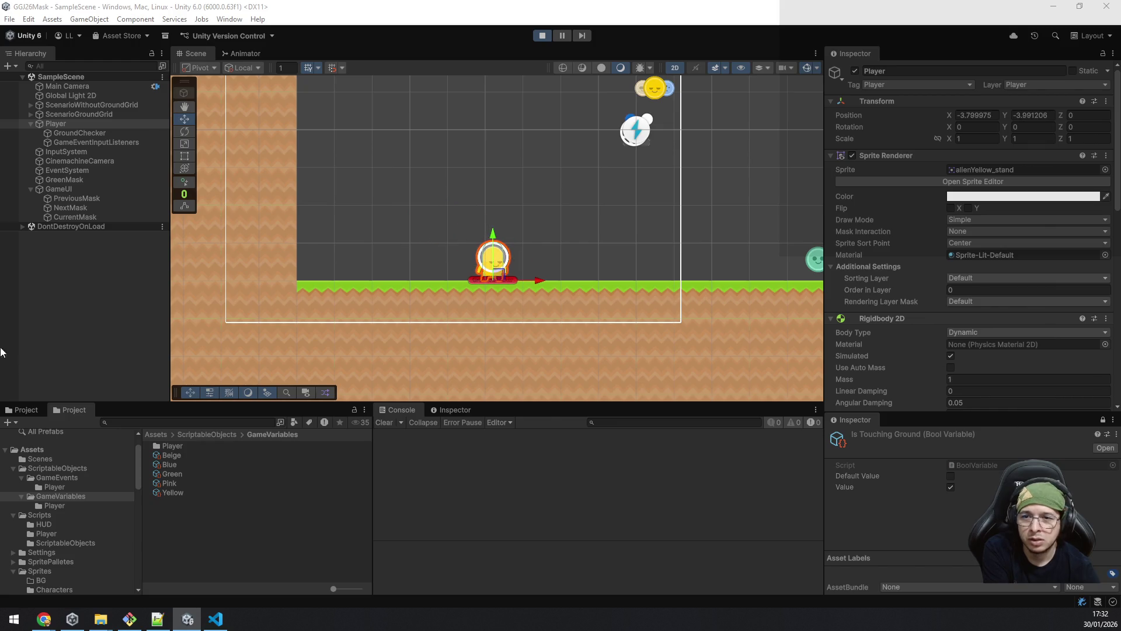
{"action": "left_click", "coordinate": [85, 272]}
{"action": "key", "text": "a"}
{"action": "key", "text": "space"}
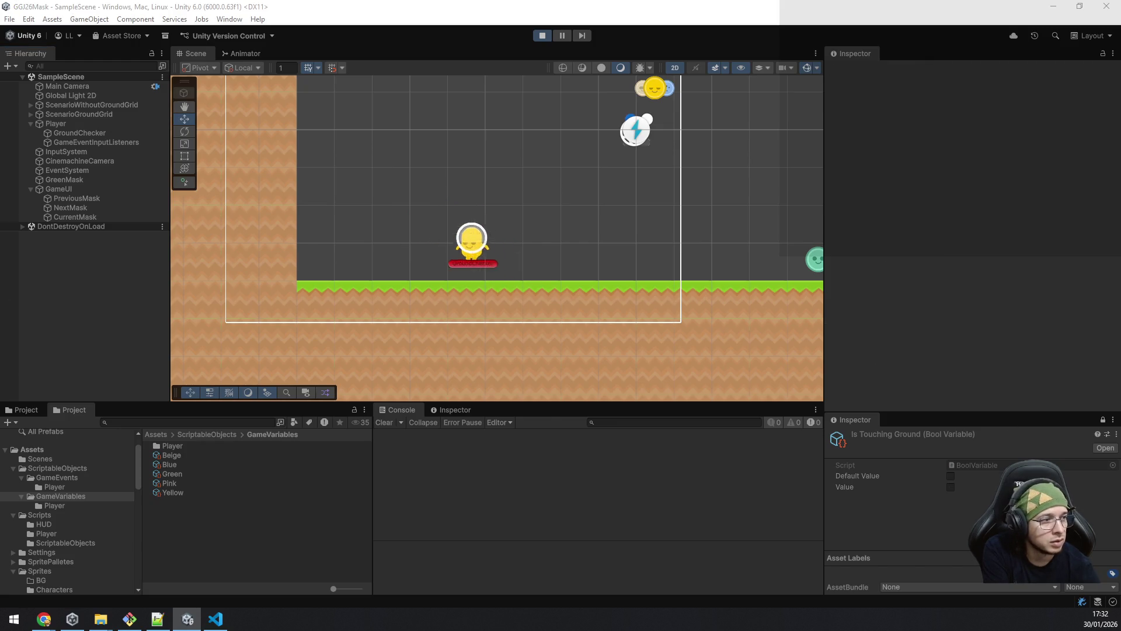
{"action": "key", "text": "space"}
{"action": "key", "text": "d"}
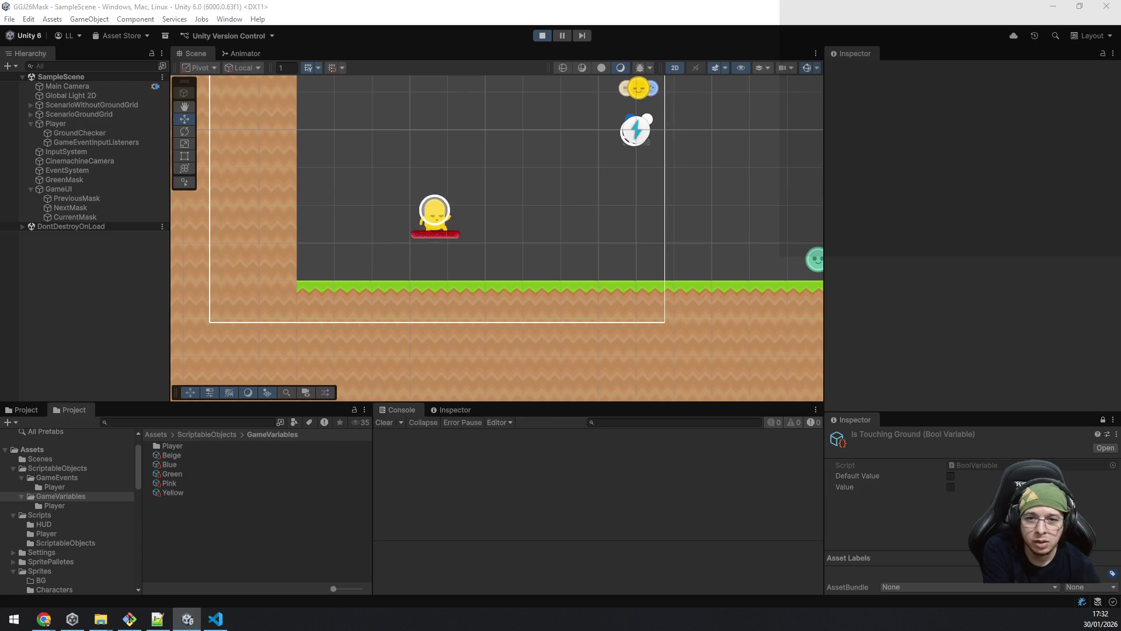
{"action": "key", "text": "space"}
{"action": "key", "text": "a"}
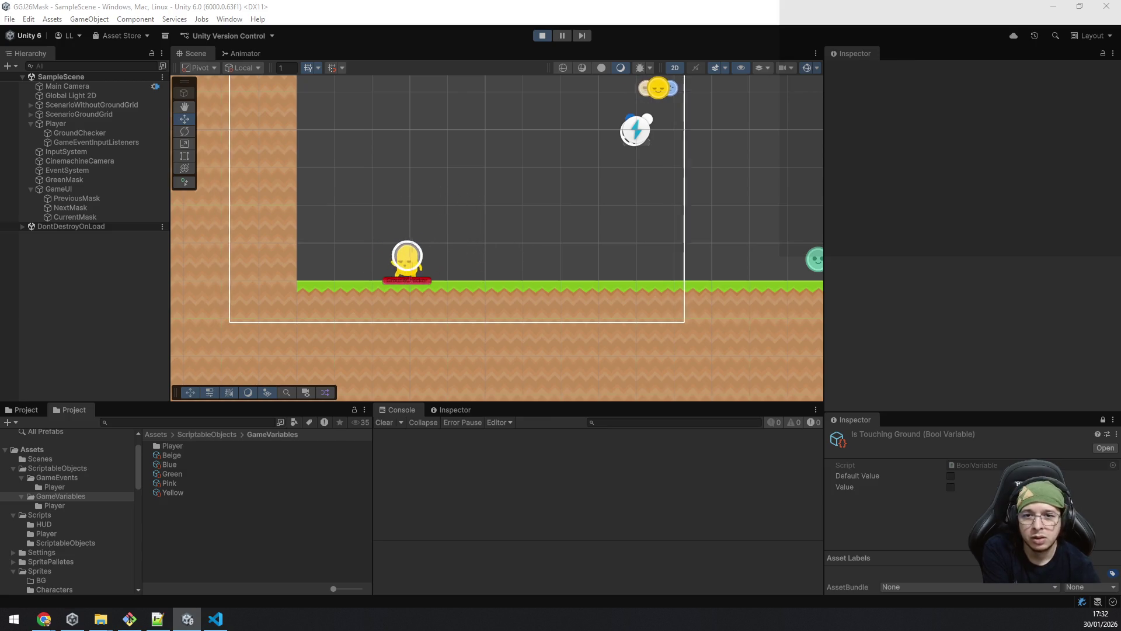
{"action": "key", "text": "d"}
Step: Jump the alien left and right, then cycle to its next mask with E
{"action": "key", "text": "a"}
{"action": "key", "text": "space"}
{"action": "key", "text": "space"}
{"action": "key", "text": "d"}
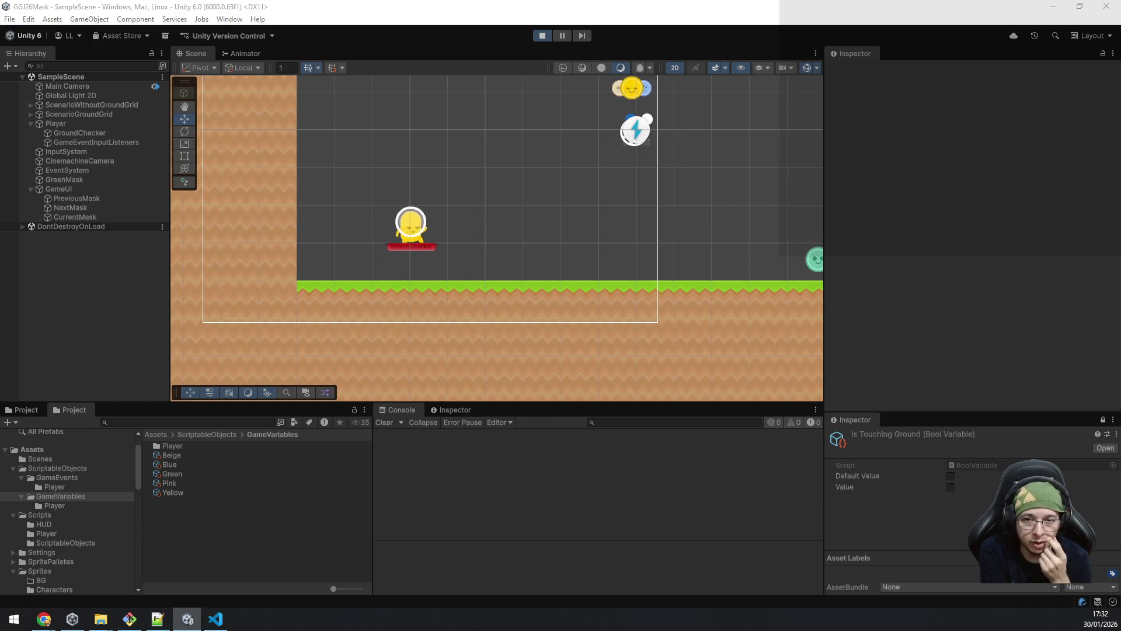
{"action": "key", "text": "a"}
{"action": "key", "text": "space"}
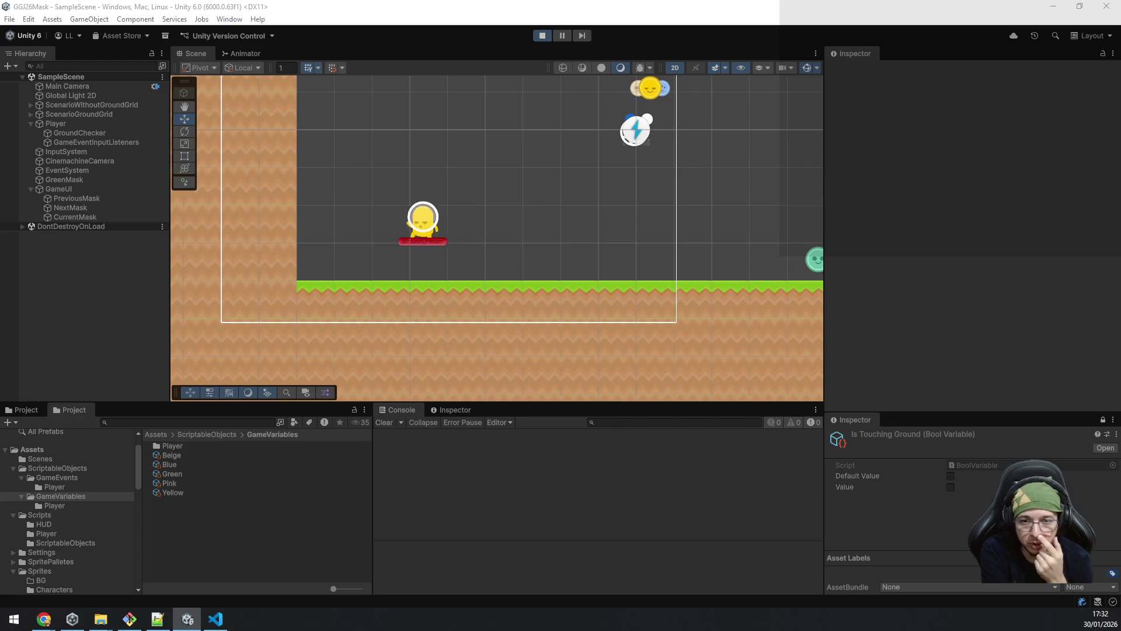
{"action": "key", "text": "space"}
{"action": "key", "text": "d"}
{"action": "key", "text": "e"}
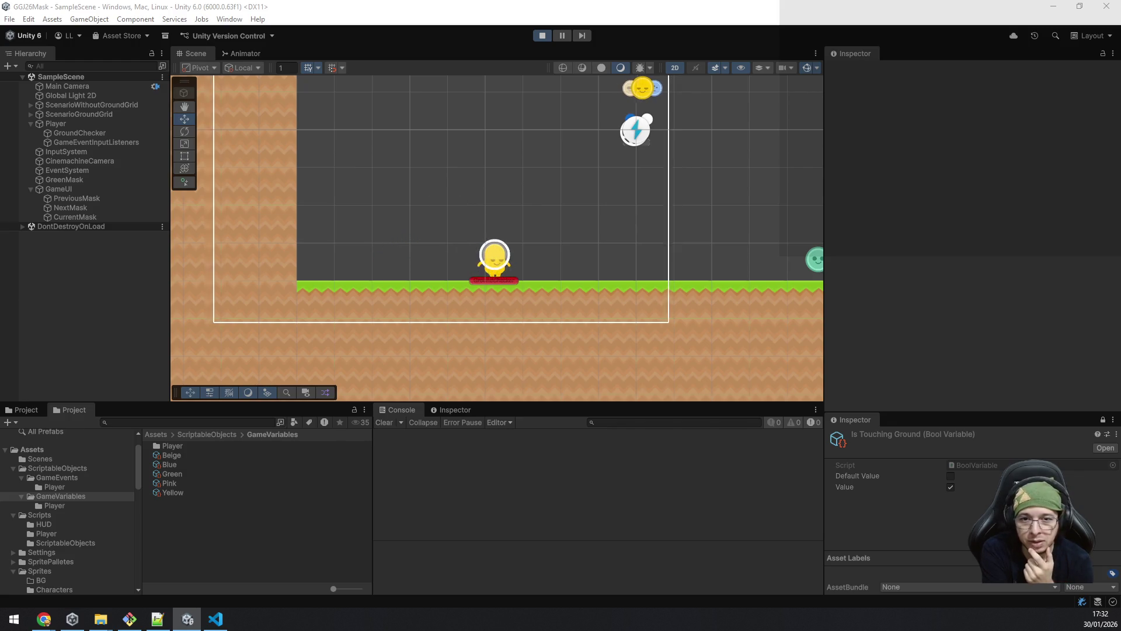
Step: Repeatedly jump the alien alternately to the left and right
{"action": "key", "text": "a"}
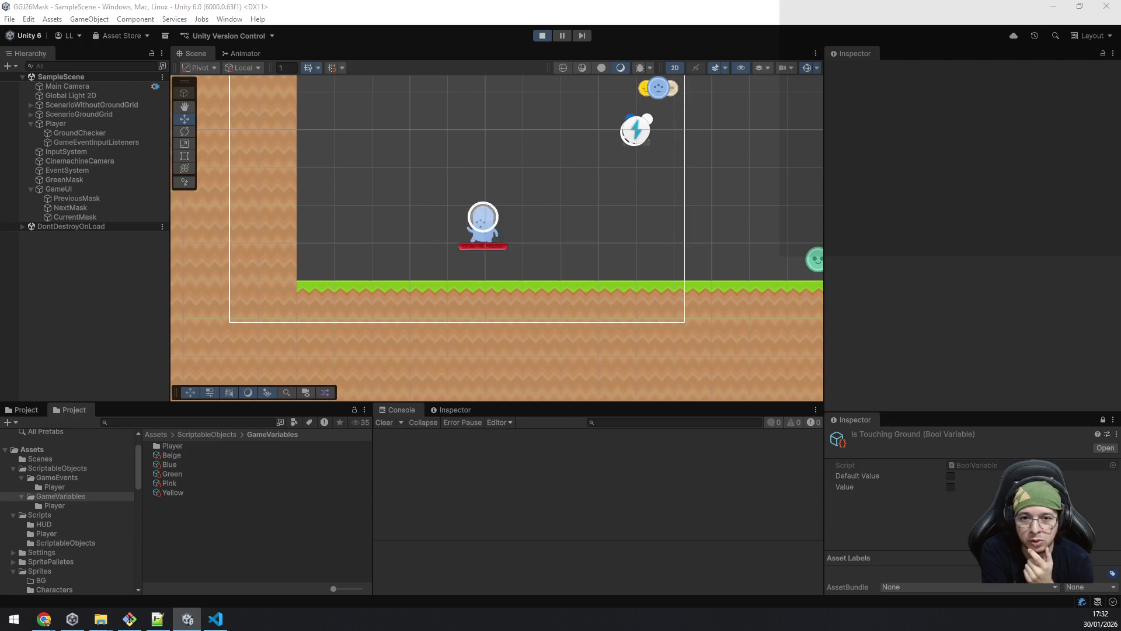
{"action": "key", "text": "d"}
{"action": "key", "text": "space"}
{"action": "key", "text": "a"}
{"action": "key", "text": "space"}
{"action": "key", "text": "d"}
{"action": "key", "text": "space"}
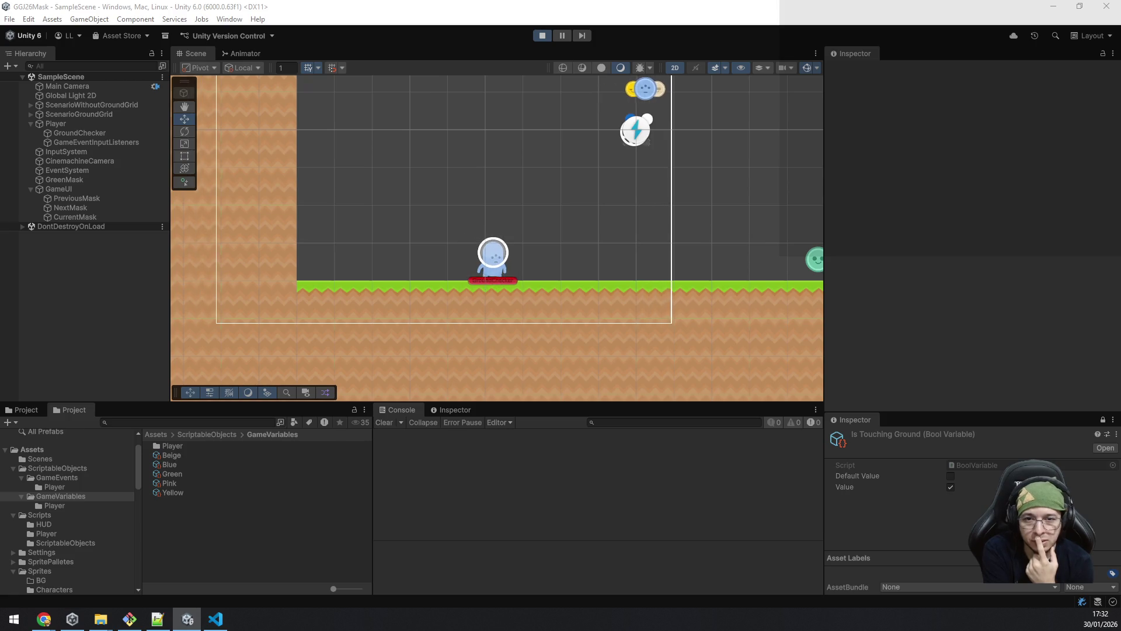
{"action": "key", "text": "a"}
{"action": "key", "text": "space"}
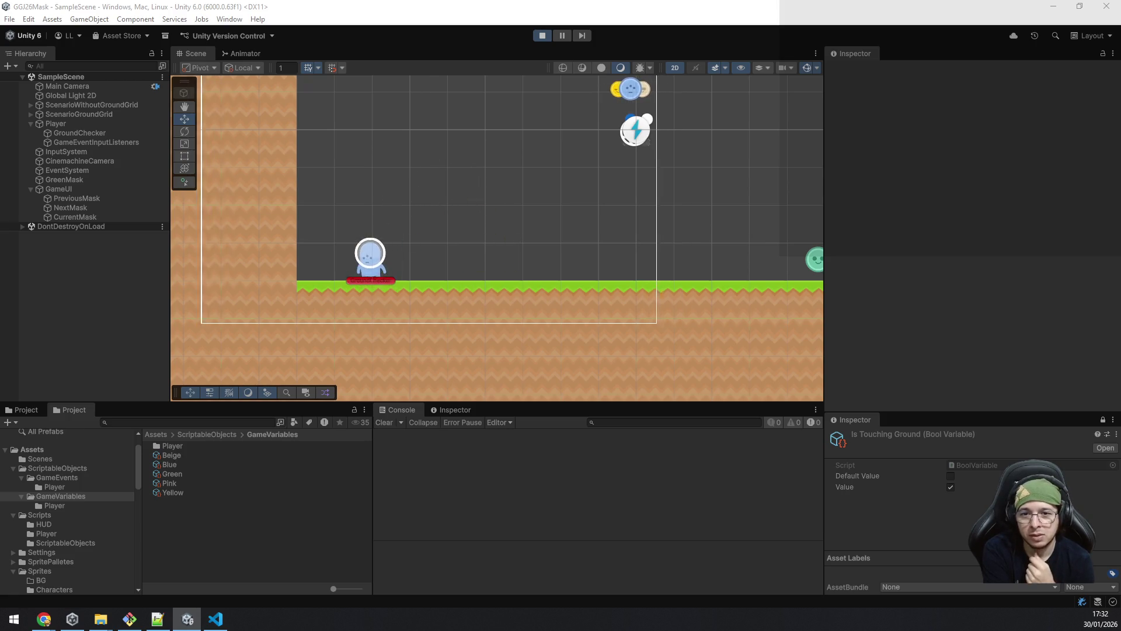
{"action": "key", "text": "d"}
{"action": "key", "text": "space"}
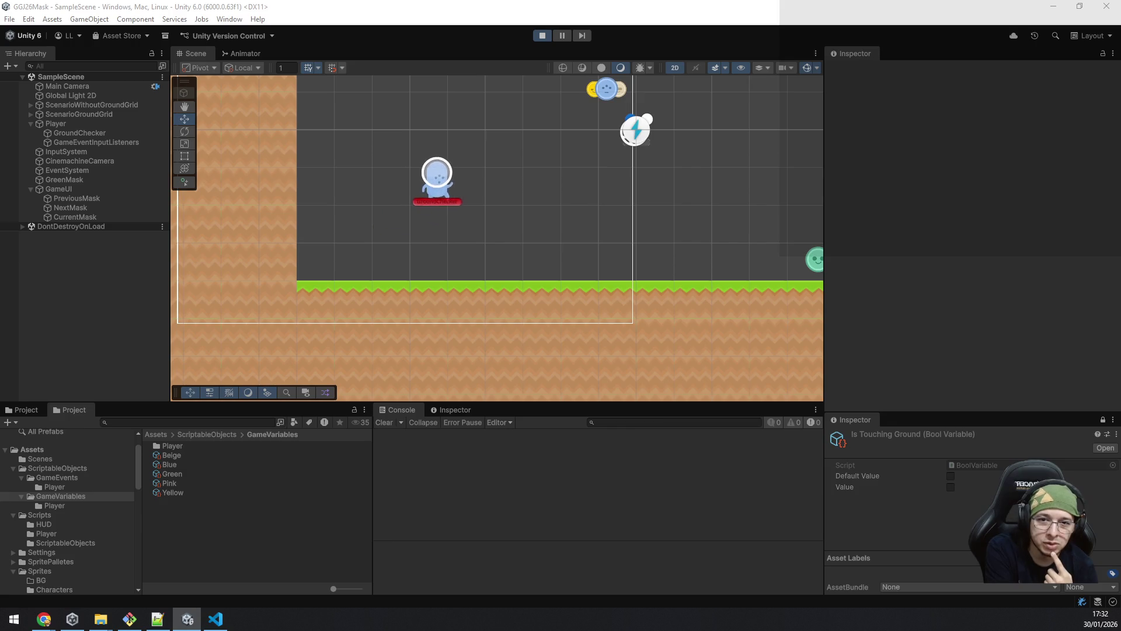
{"action": "key", "text": "a"}
{"action": "key", "text": "space"}
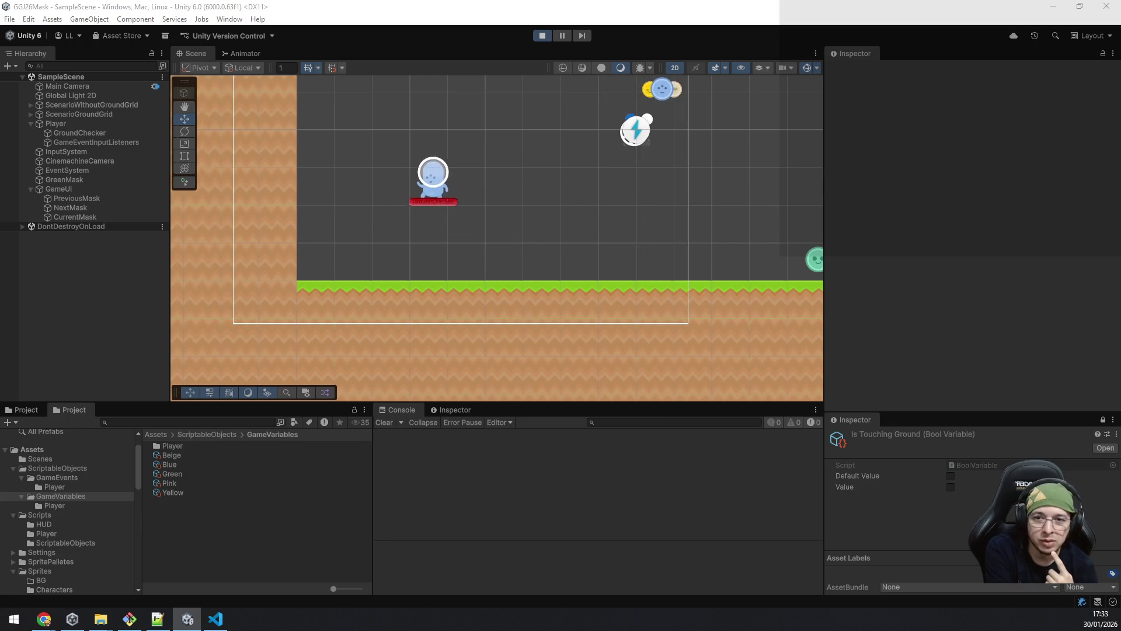
{"action": "key", "text": "d"}
{"action": "key", "text": "space"}
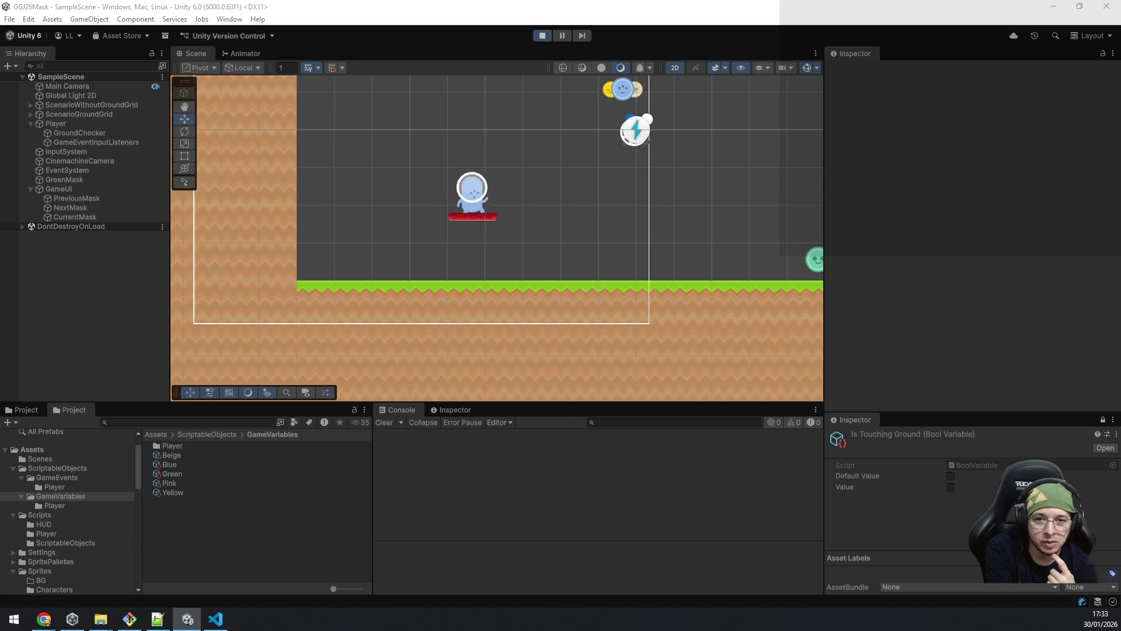
Step: Jump rightward onto the green mask to collect it, then jump back left
{"action": "key", "text": "d"}
{"action": "key", "text": "space"}
{"action": "key", "text": "d"}
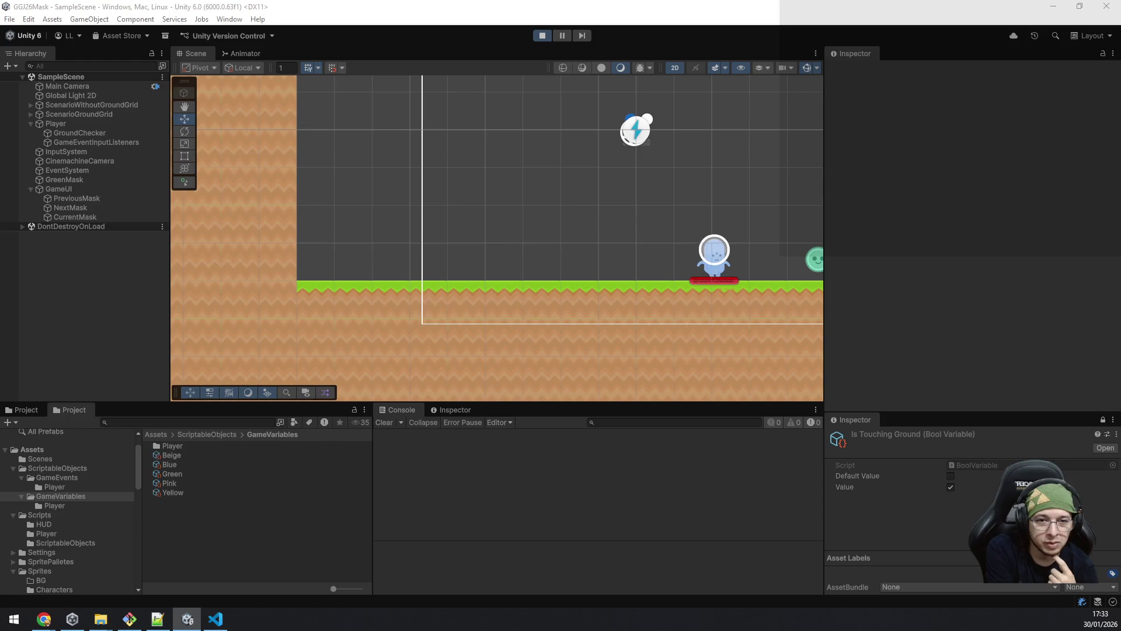
{"action": "key", "text": "space"}
{"action": "key", "text": "d"}
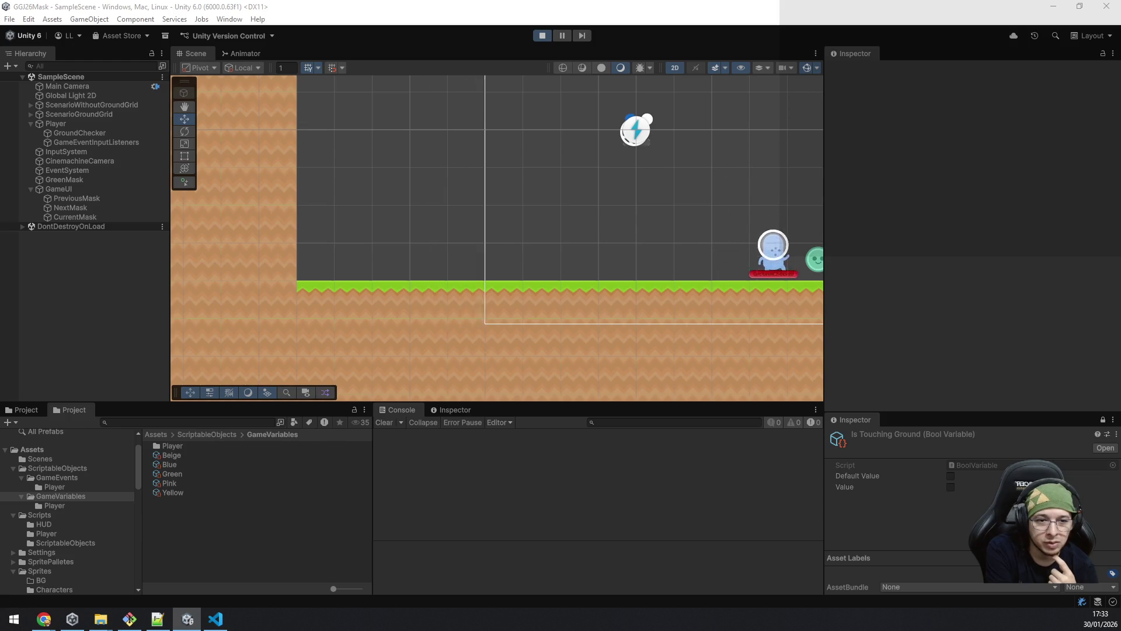
{"action": "key", "text": "a"}
{"action": "key", "text": "space"}
Step: Return the alien to its blue mask and jump it left and right
{"action": "key", "text": "a"}
{"action": "key", "text": "a"}
{"action": "key", "text": "space"}
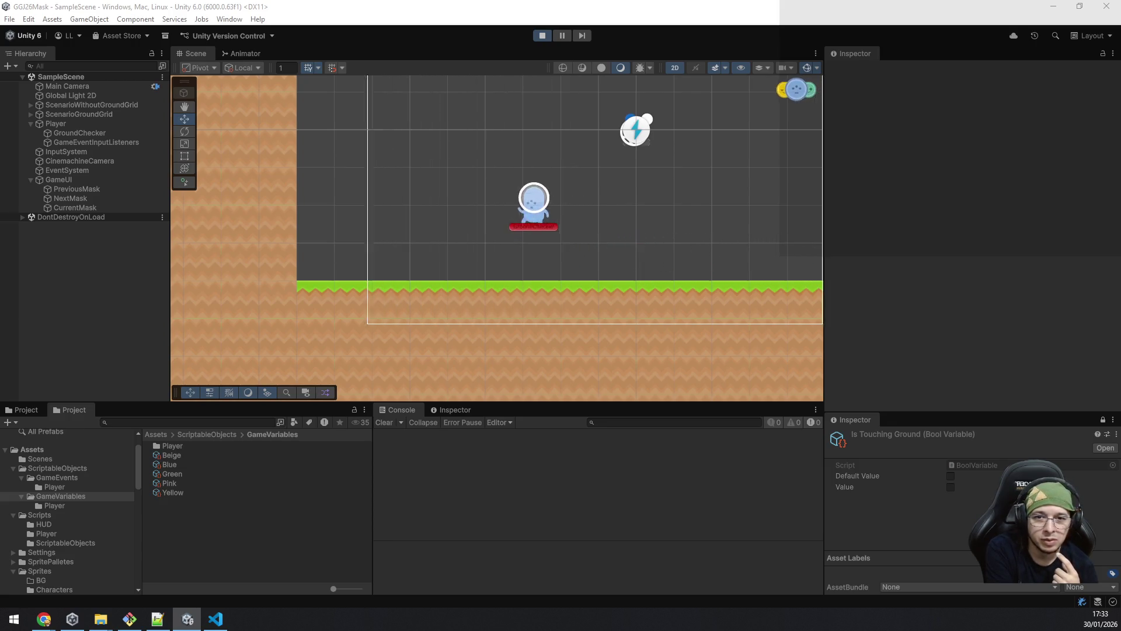
{"action": "key", "text": "d"}
{"action": "key", "text": "space"}
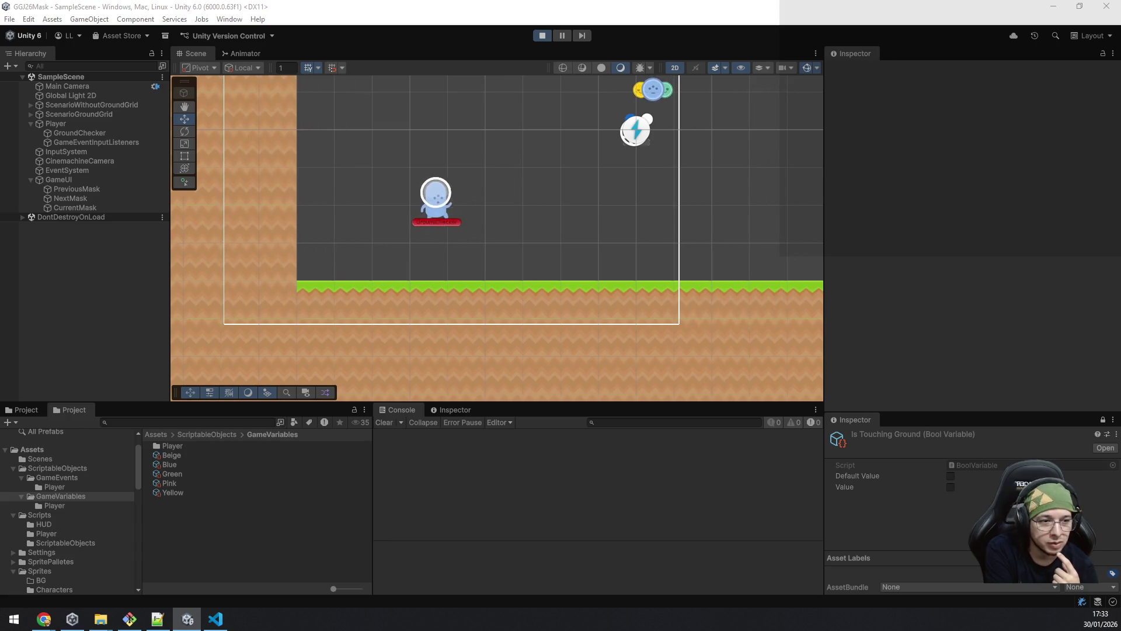
{"action": "key", "text": "a"}
{"action": "key", "text": "space"}
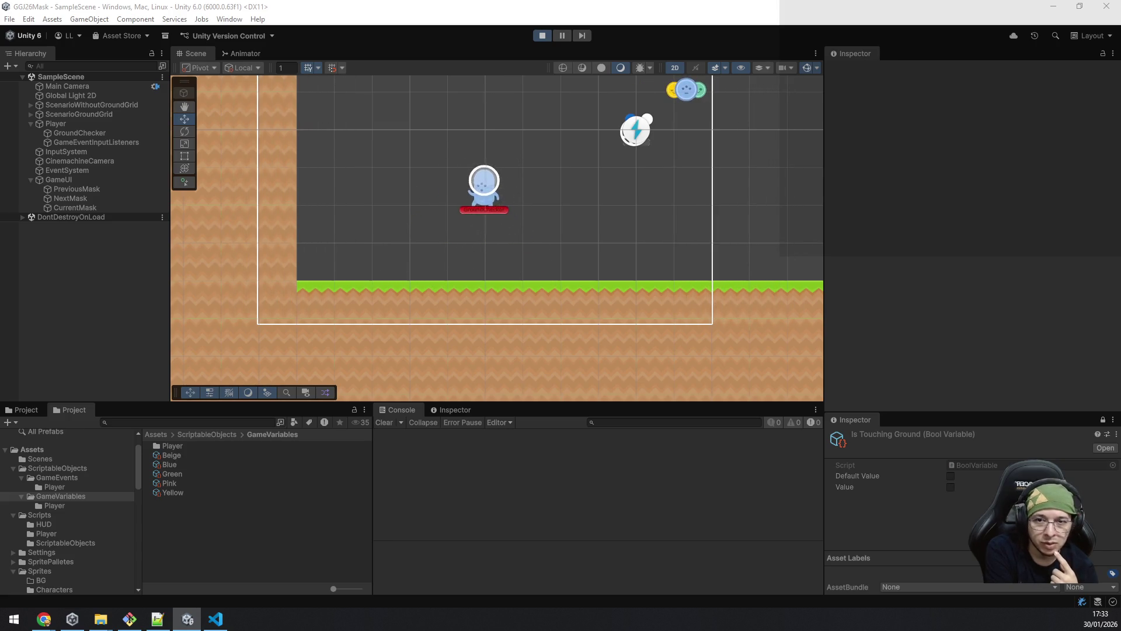
{"action": "key", "text": "d"}
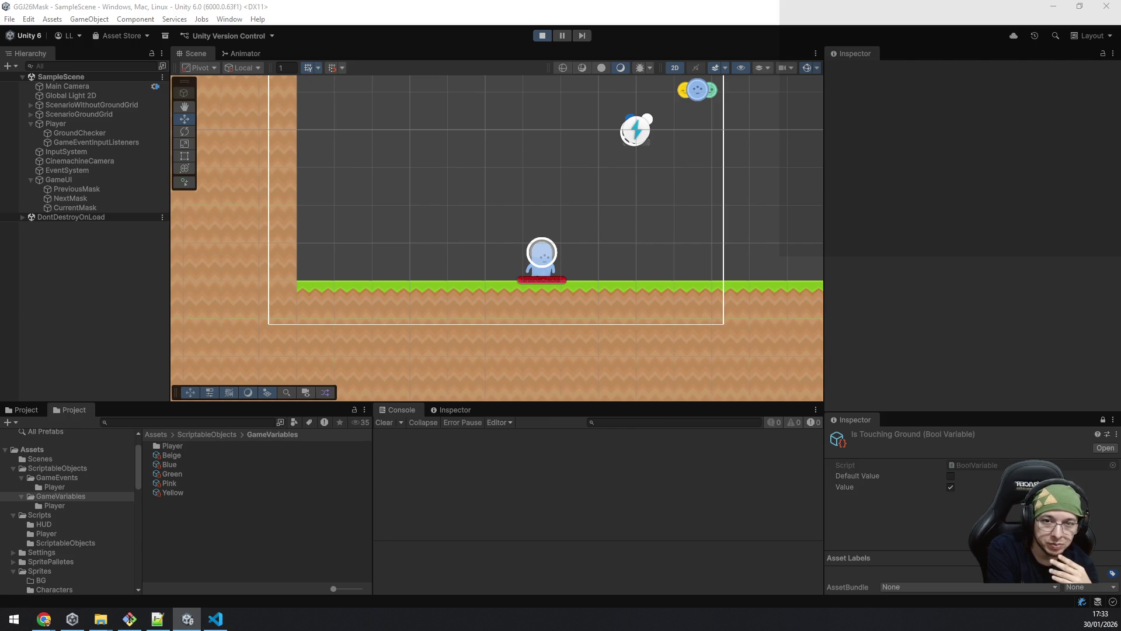
Step: Make the alien jump several times, steering it right in the air and back left to land
{"action": "key", "text": "space"}
{"action": "key", "text": "d"}
{"action": "key", "text": "a"}
{"action": "key", "text": "space"}
{"action": "key", "text": "d"}
{"action": "key", "text": "a"}
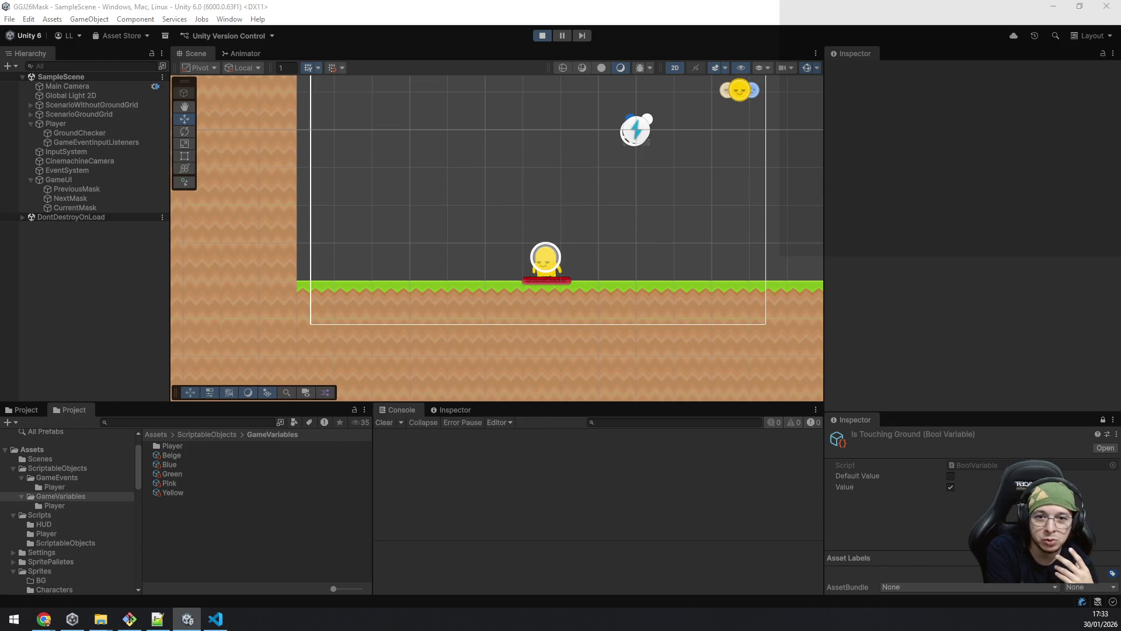
{"action": "key", "text": "space"}
{"action": "key", "text": "d"}
{"action": "key", "text": "a"}
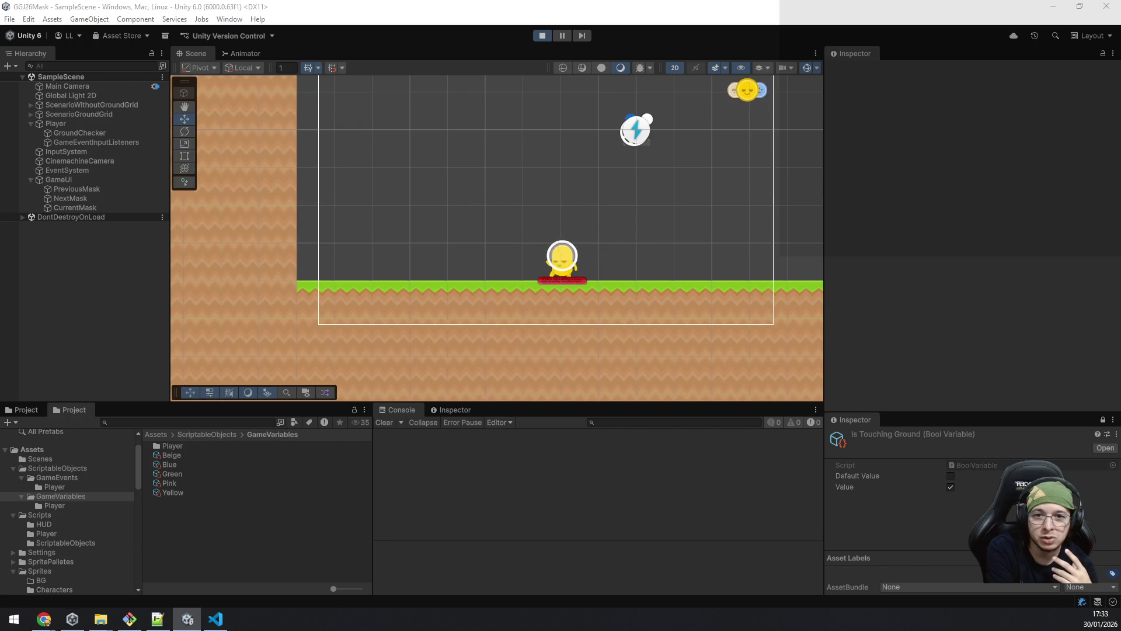
Step: Continue short jumps, drifting the airborne alien right and left before landing
{"action": "key", "text": "space"}
{"action": "key", "text": "d"}
{"action": "key", "text": "a"}
{"action": "key", "text": "space"}
{"action": "key", "text": "a"}
{"action": "key", "text": "d"}
{"action": "key", "text": "a"}
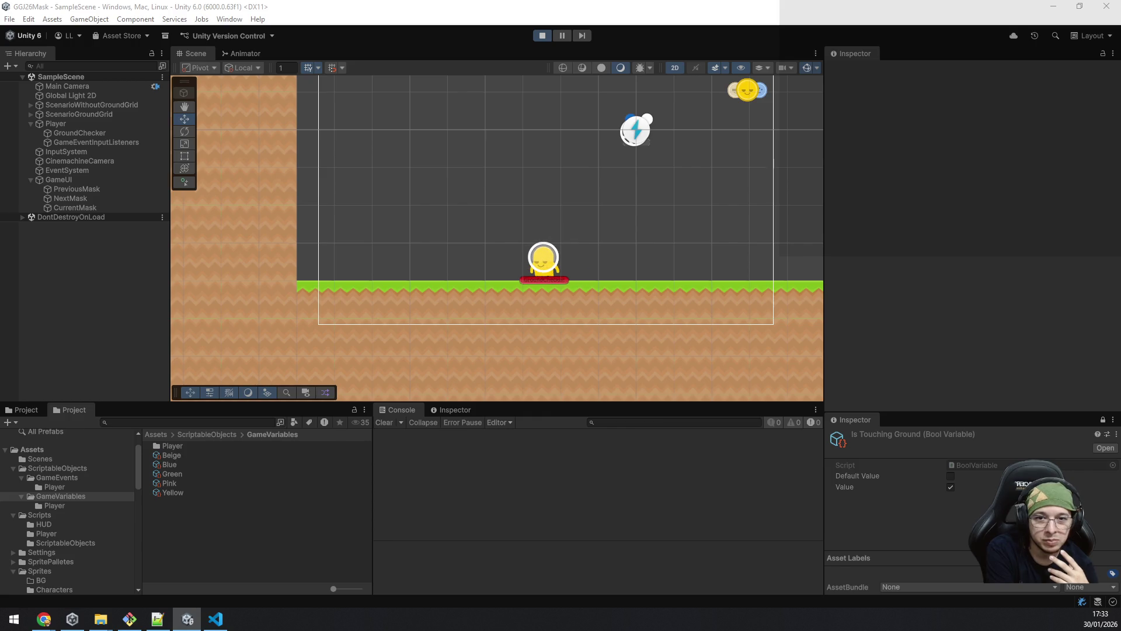
{"action": "key", "text": "space"}
{"action": "key", "text": "d"}
{"action": "key", "text": "a"}
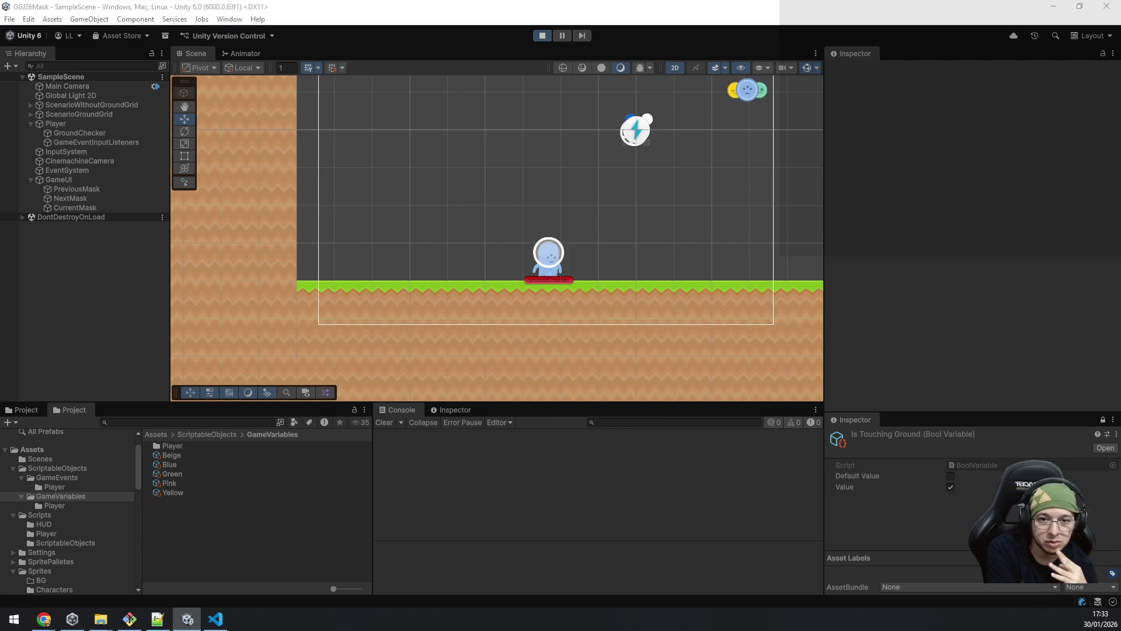
Step: Walk the alien across the ground and jump it right and left
{"action": "key", "text": "d"}
{"action": "key", "text": "a"}
{"action": "key", "text": "space"}
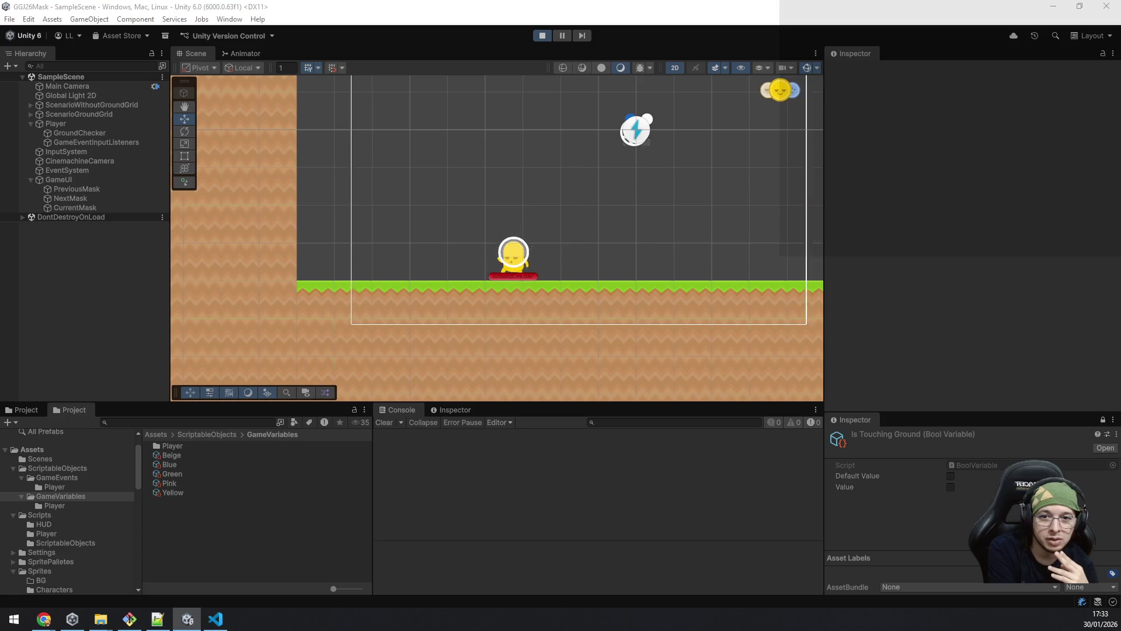
{"action": "key", "text": "space"}
{"action": "key", "text": "d"}
{"action": "key", "text": "space"}
{"action": "key", "text": "a"}
{"action": "key", "text": "space"}
{"action": "key", "text": "d"}
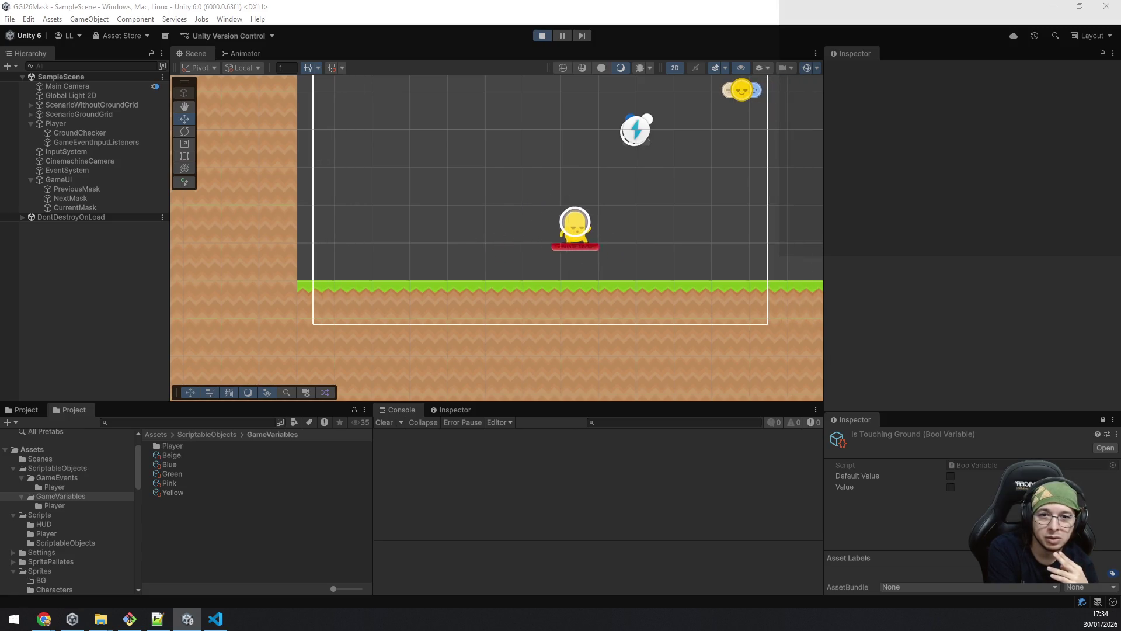
{"action": "key", "text": "a"}
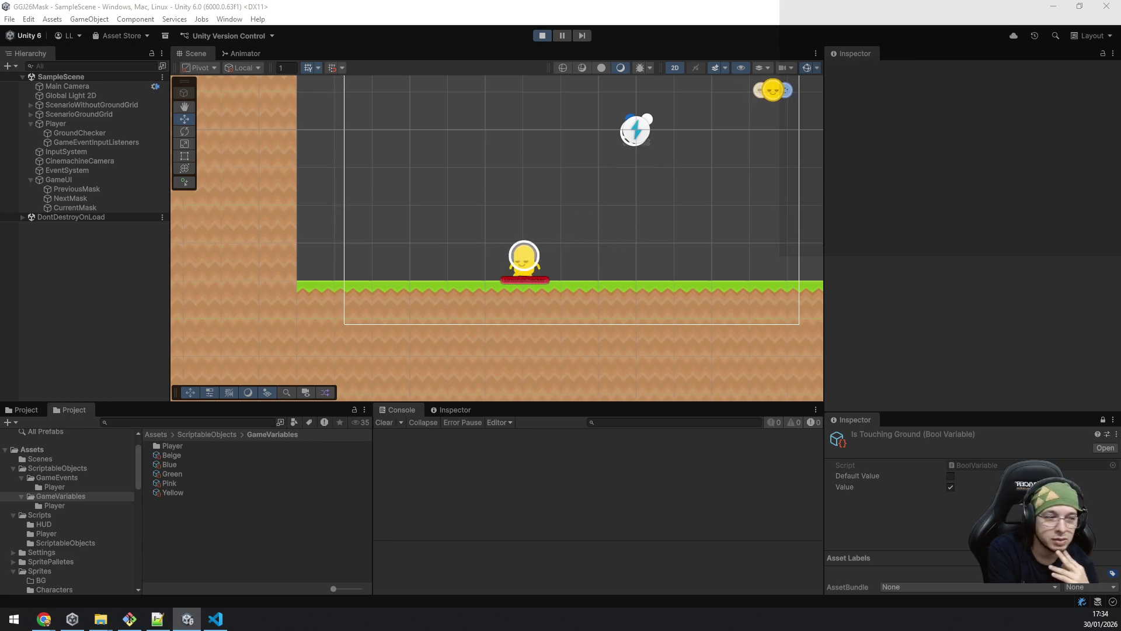
Step: Walk the yellow alien left to the grass edge and back, leaving Is Touching Ground true
{"action": "key", "text": "d"}
{"action": "key", "text": "a"}
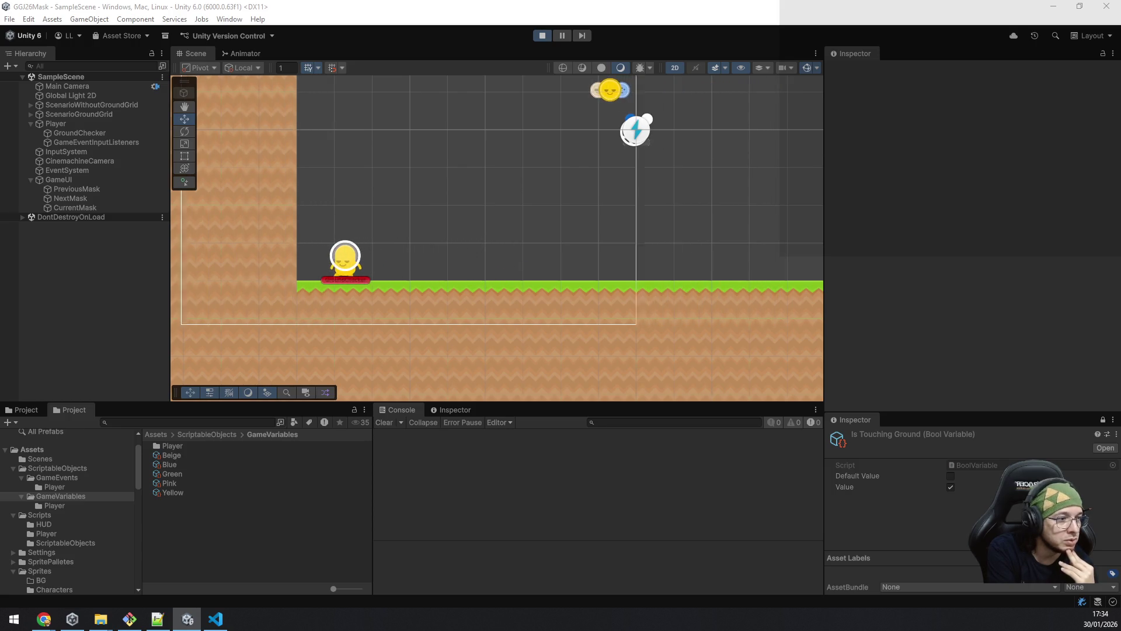
{"action": "key", "text": "a"}
{"action": "key", "text": "d"}
{"action": "key", "text": "d"}
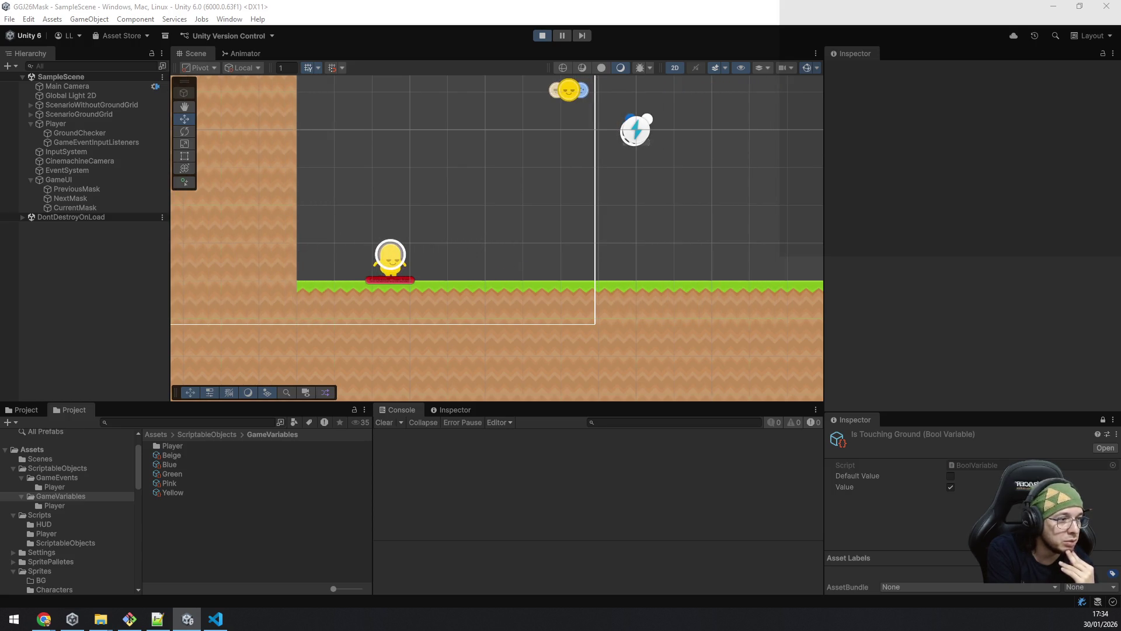
{"action": "key", "text": "d"}
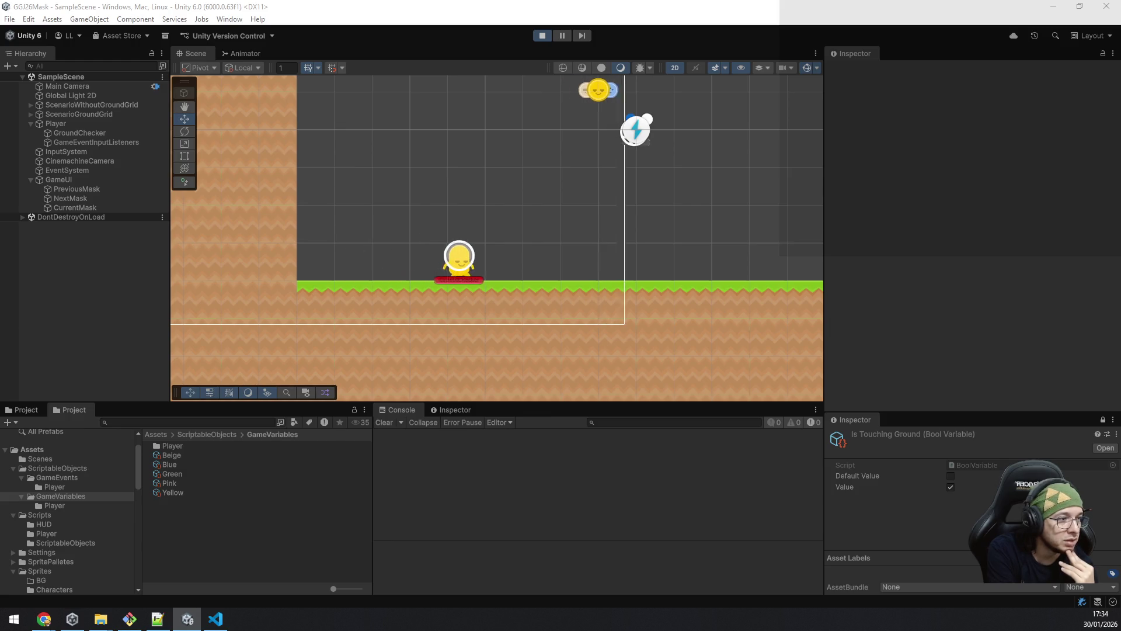
{"action": "key", "text": "a"}
{"action": "key", "text": "a"}
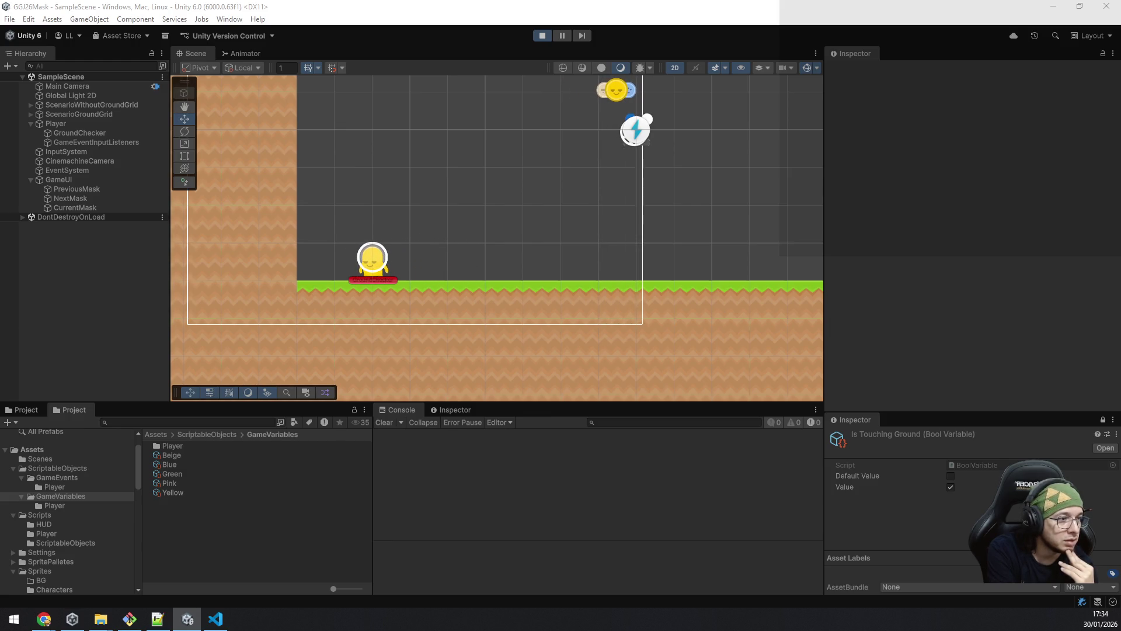
{"action": "key", "text": "d"}
{"action": "key", "text": "a"}
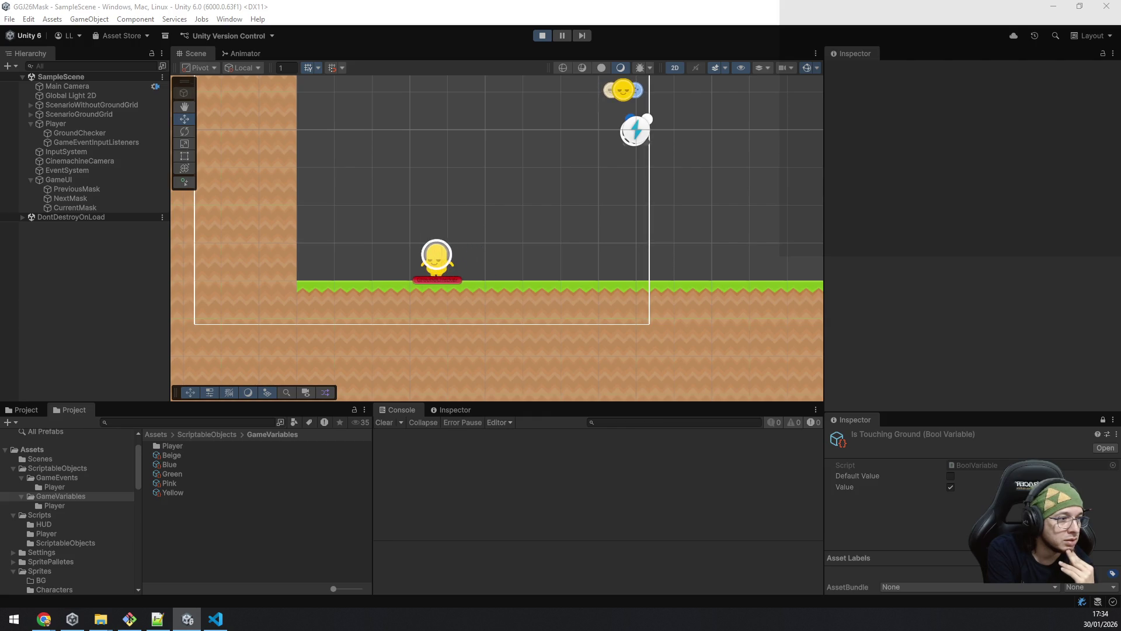
Step: Walk the yellow alien right, jump twice, and steer it left and right in mid-air
{"action": "key", "text": "d"}
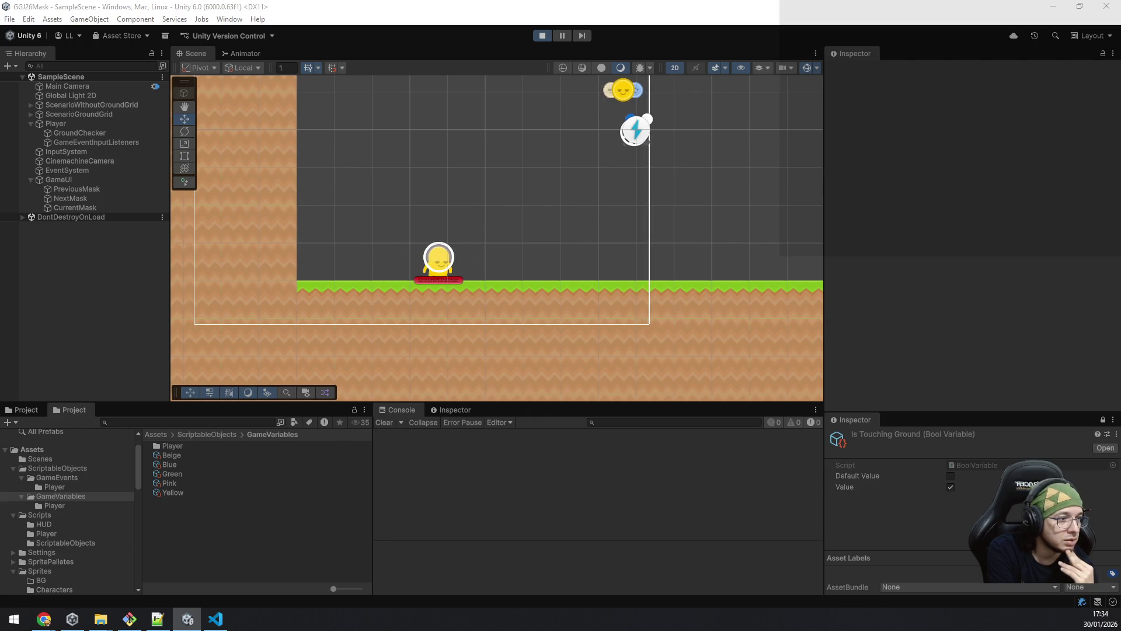
{"action": "key", "text": "space"}
{"action": "key", "text": "a"}
{"action": "key", "text": "d"}
{"action": "key", "text": "space"}
Step: Walk the alien left and right along the grass, then make several leftward and rightward jumps
{"action": "key", "text": "a"}
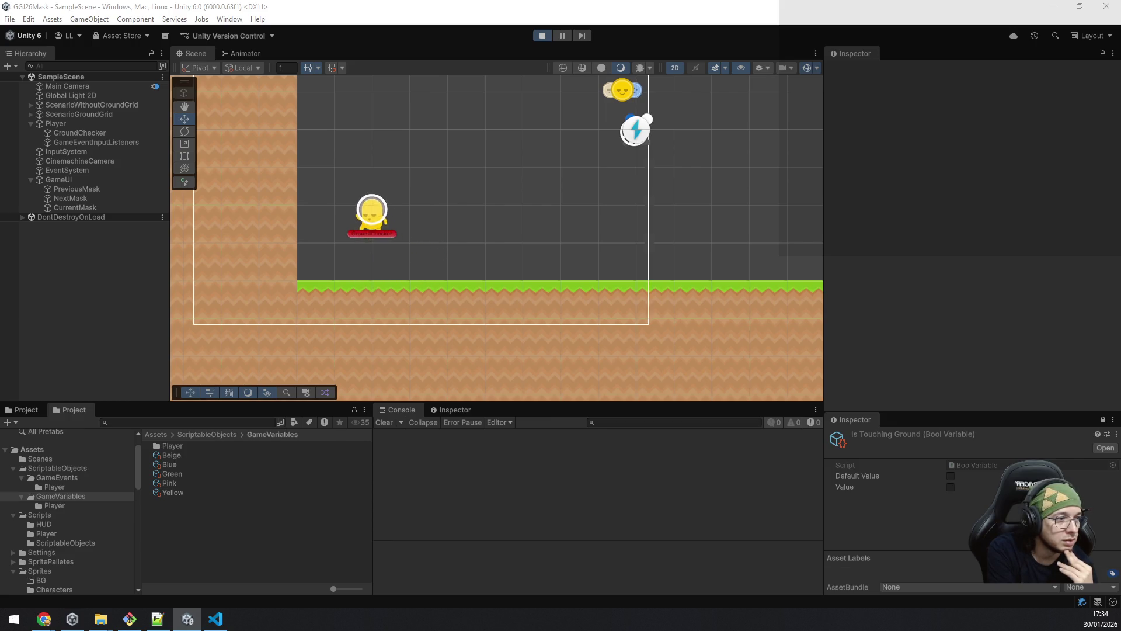
{"action": "key", "text": "d"}
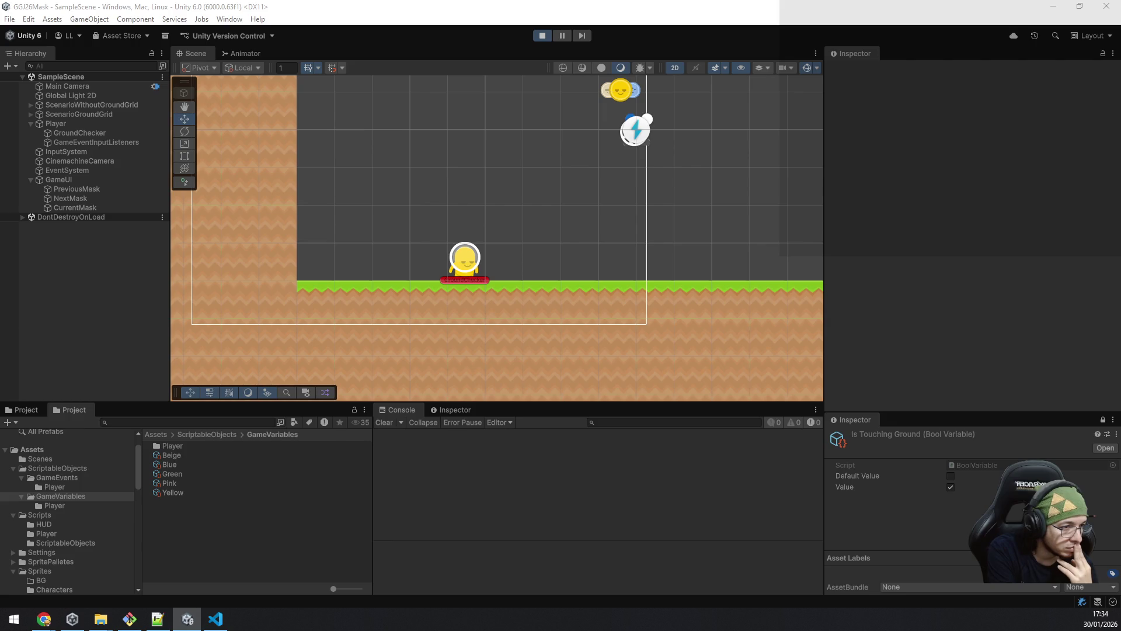
{"action": "key", "text": "a"}
{"action": "key", "text": "space"}
{"action": "key", "text": "d"}
{"action": "key", "text": "space"}
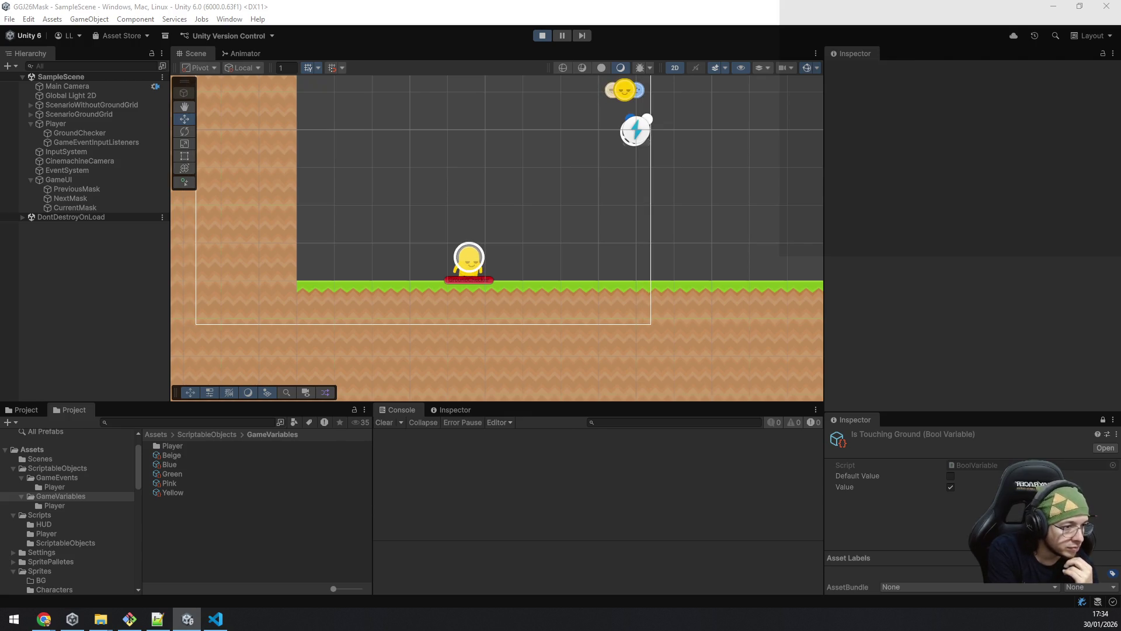
{"action": "key", "text": "a"}
{"action": "key", "text": "space"}
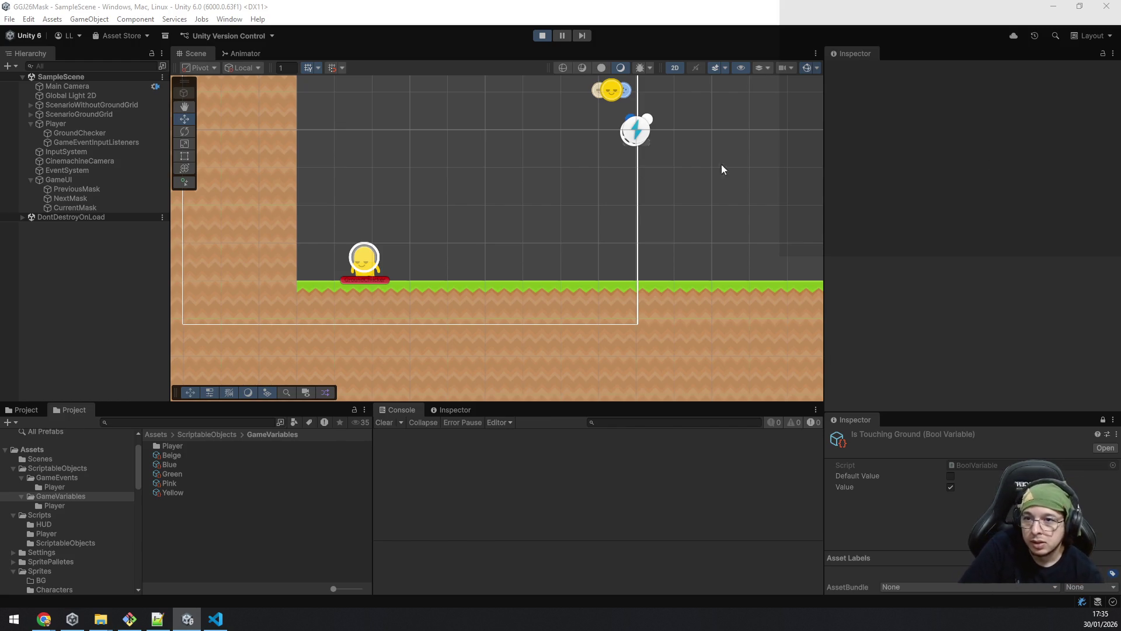
Step: Select the Player and confirm its Move Speed of 0.04 in the Inspector
{"action": "left_click", "coordinate": [65, 124]}
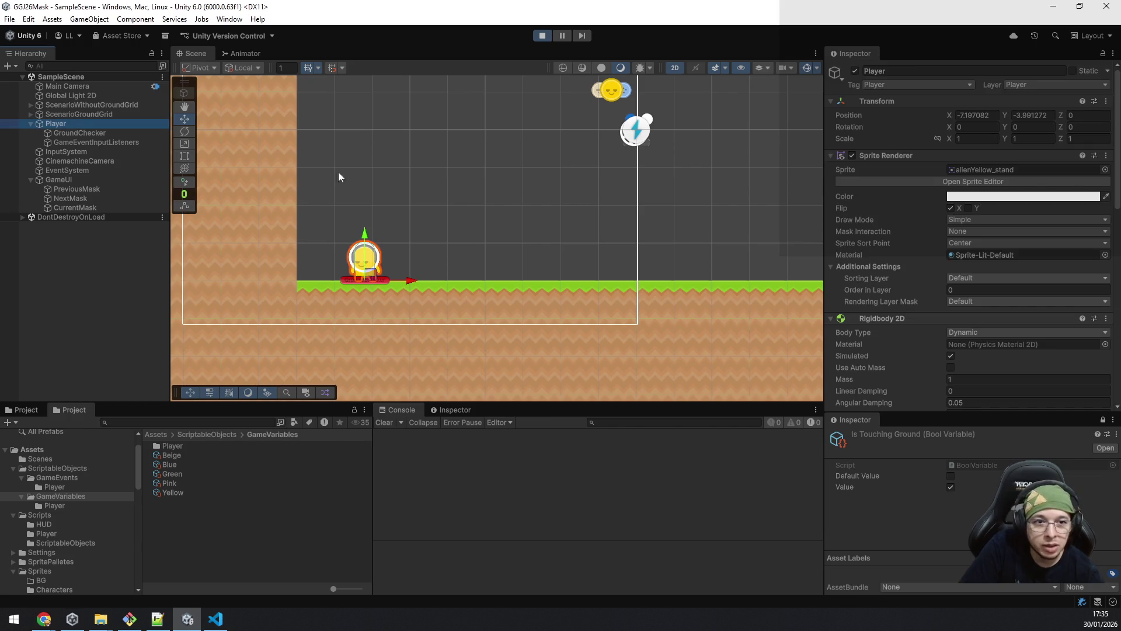
{"action": "scroll", "coordinate": [1009, 258], "scroll_direction": "down", "scroll_amount": 2}
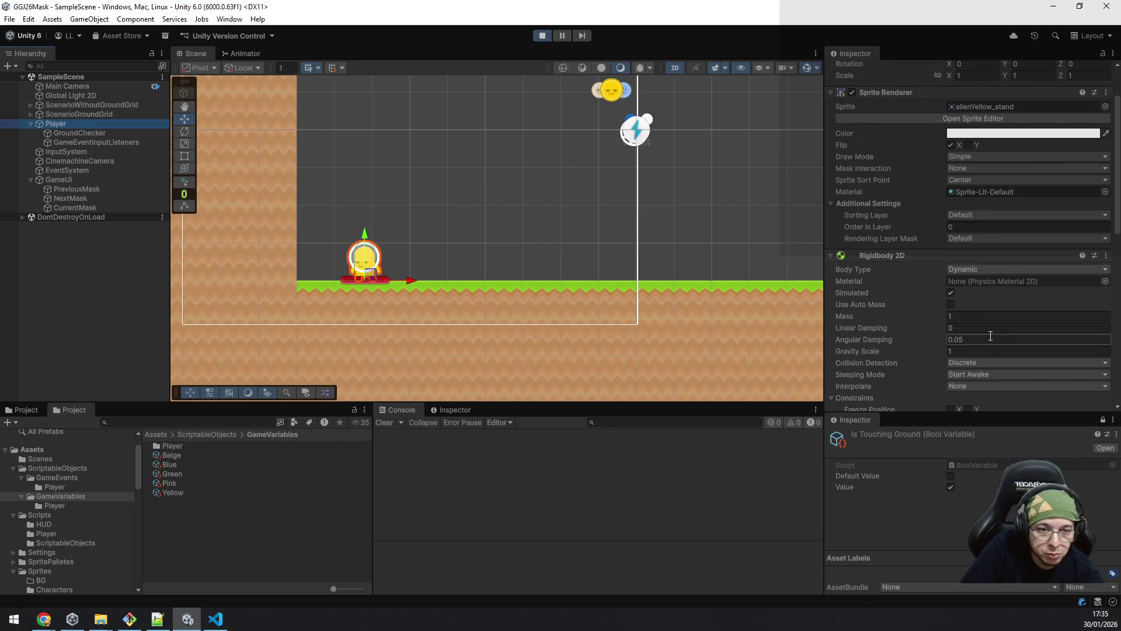
{"action": "scroll", "coordinate": [994, 328], "scroll_direction": "down", "scroll_amount": 9}
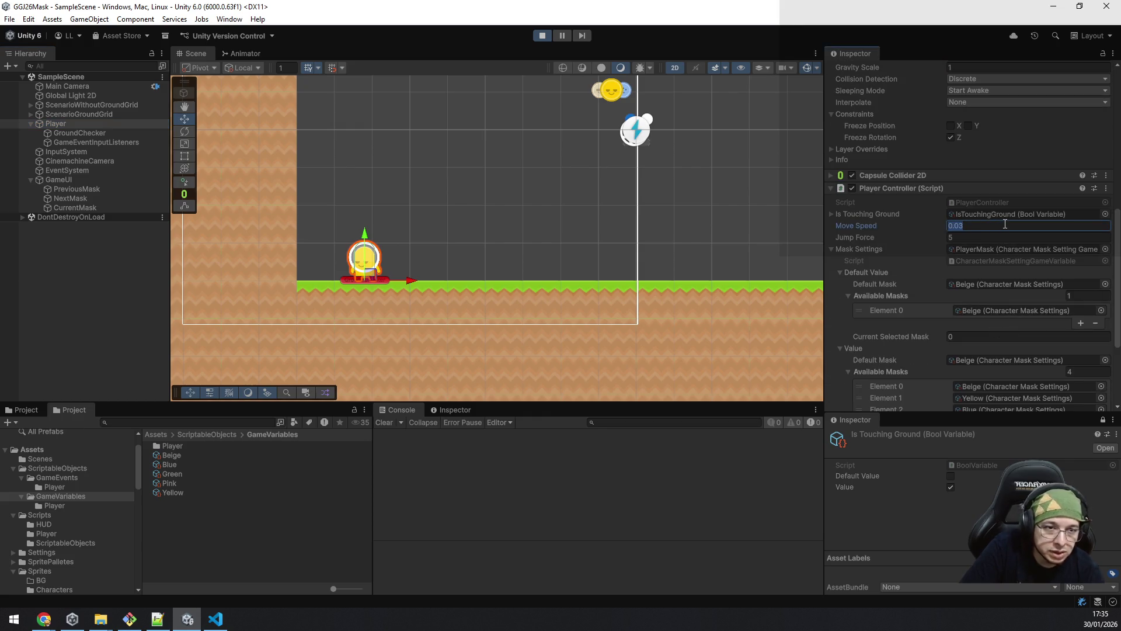
{"action": "type", "text": "0.04"}
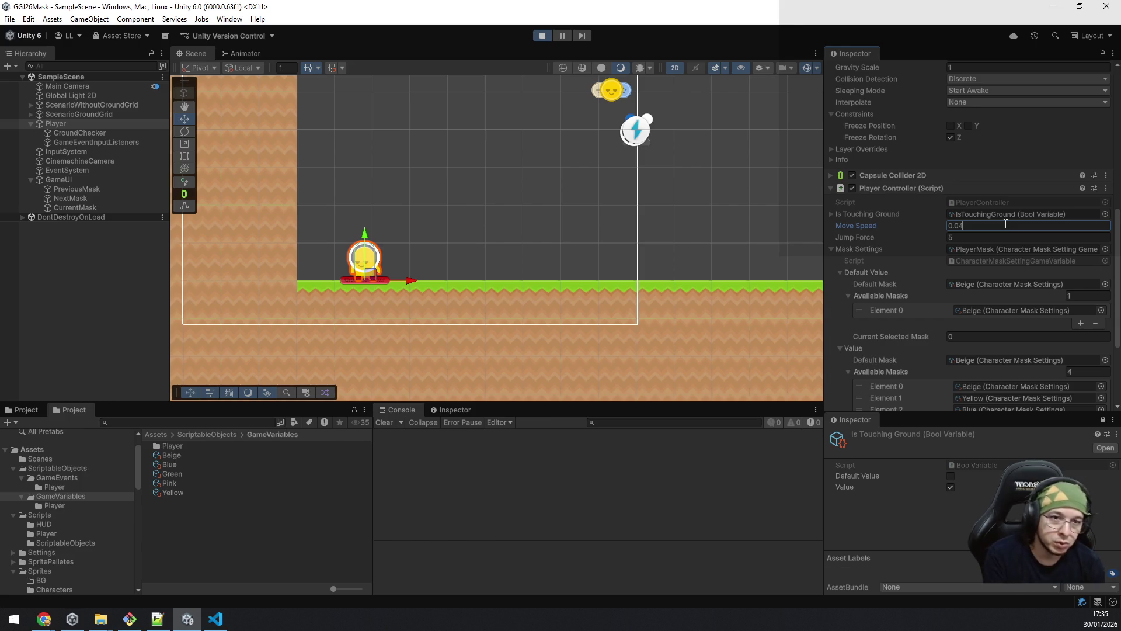
{"action": "key", "text": "Return"}
Step: Test the 0.04 move speed by running and jumping the alien back and forth repeatedly
{"action": "key", "text": "d"}
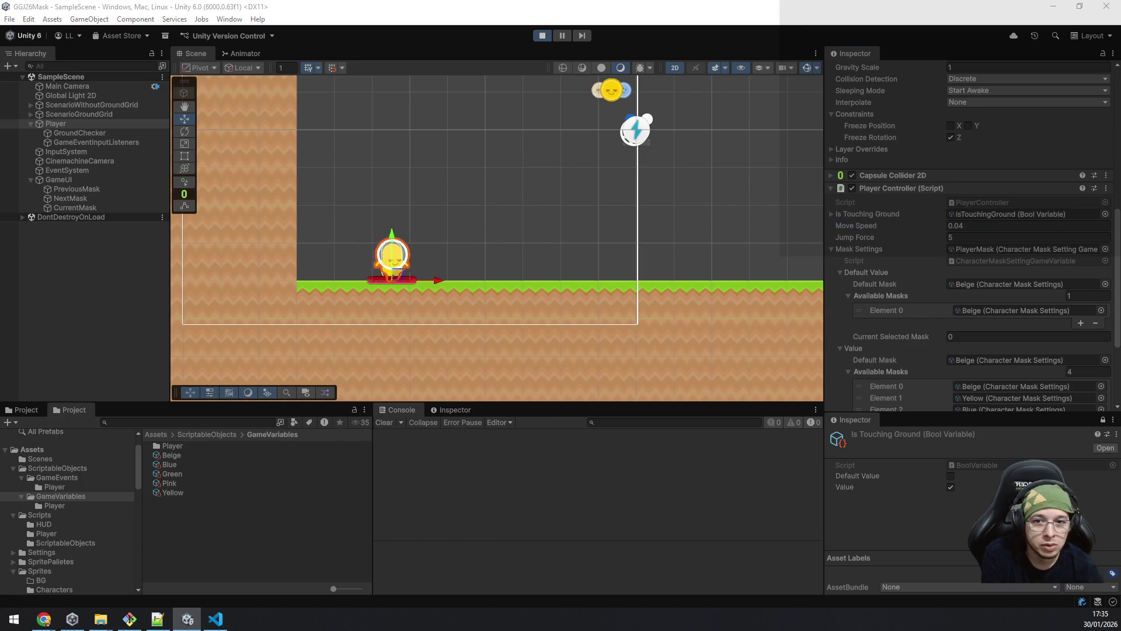
{"action": "key", "text": "a"}
{"action": "key", "text": "space"}
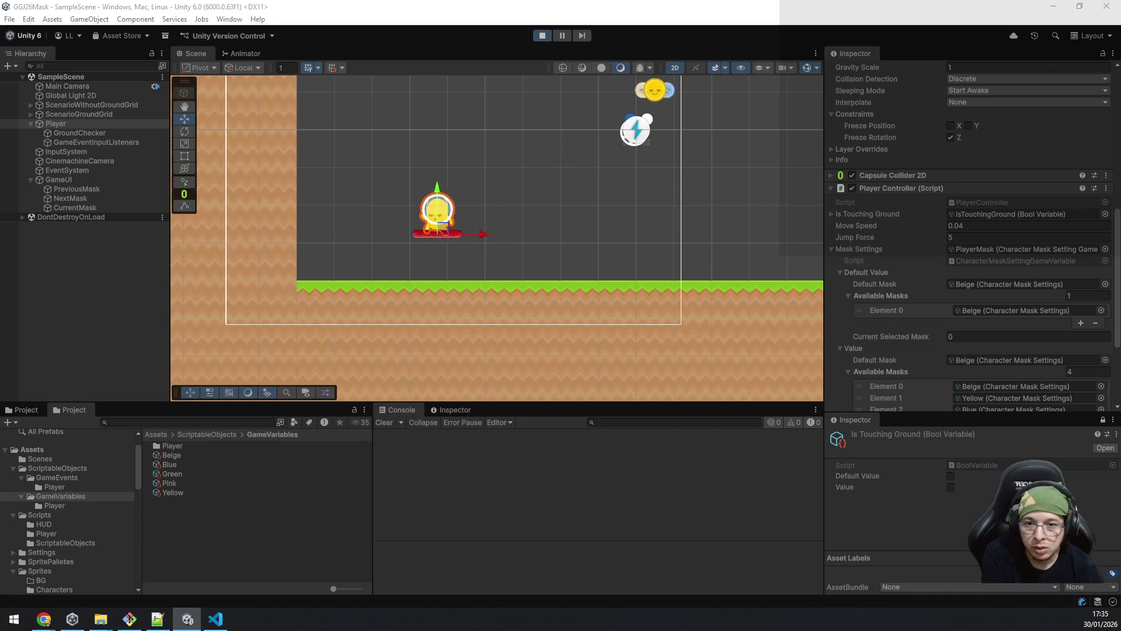
{"action": "key", "text": "d"}
{"action": "key", "text": "space"}
{"action": "key", "text": "a"}
{"action": "key", "text": "space"}
{"action": "key", "text": "d"}
{"action": "key", "text": "space"}
{"action": "key", "text": "a"}
{"action": "key", "text": "space"}
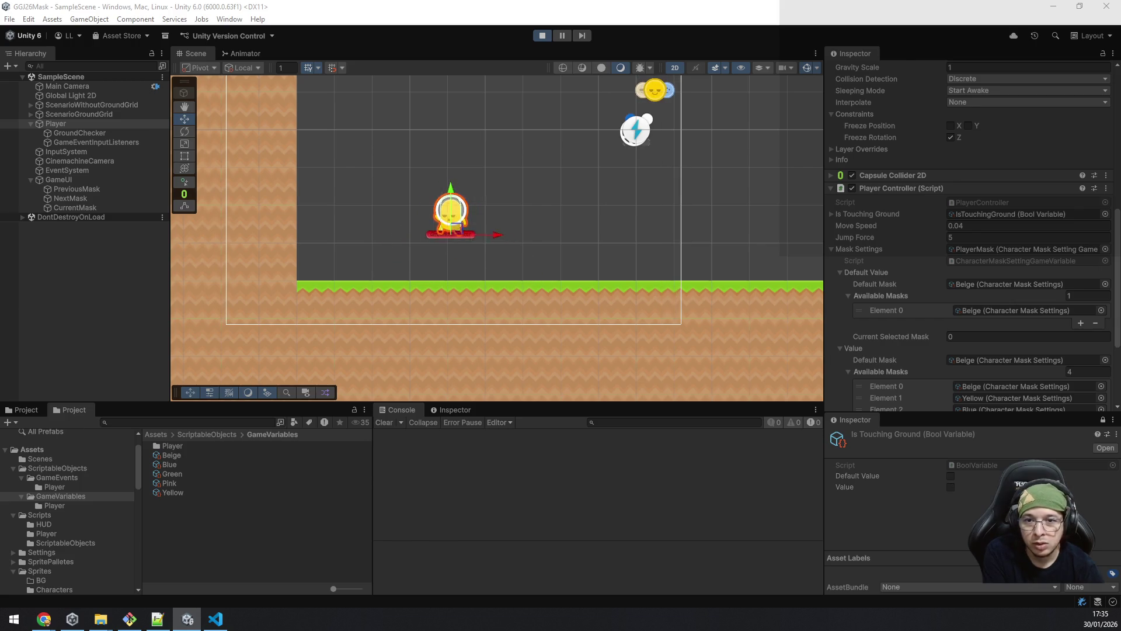
{"action": "key", "text": "d"}
{"action": "key", "text": "space"}
{"action": "key", "text": "a"}
{"action": "key", "text": "space"}
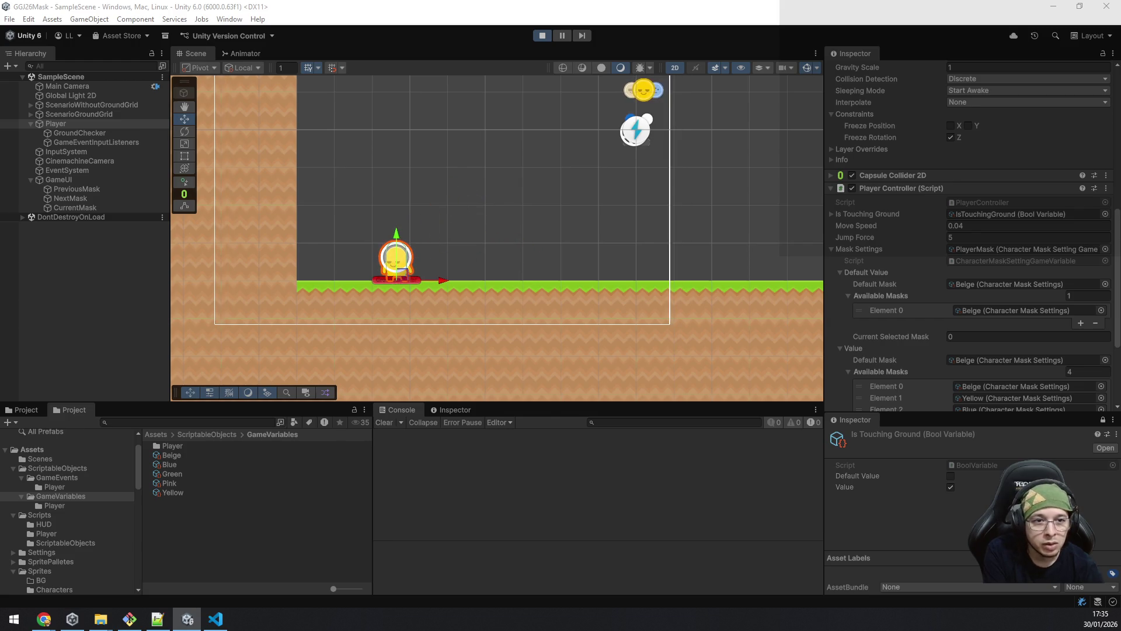
Step: Inspect the GameUI HUD controller while running and jumping the alien left and right
{"action": "left_click", "coordinate": [993, 227]}
{"action": "type", "text": "0.05"}
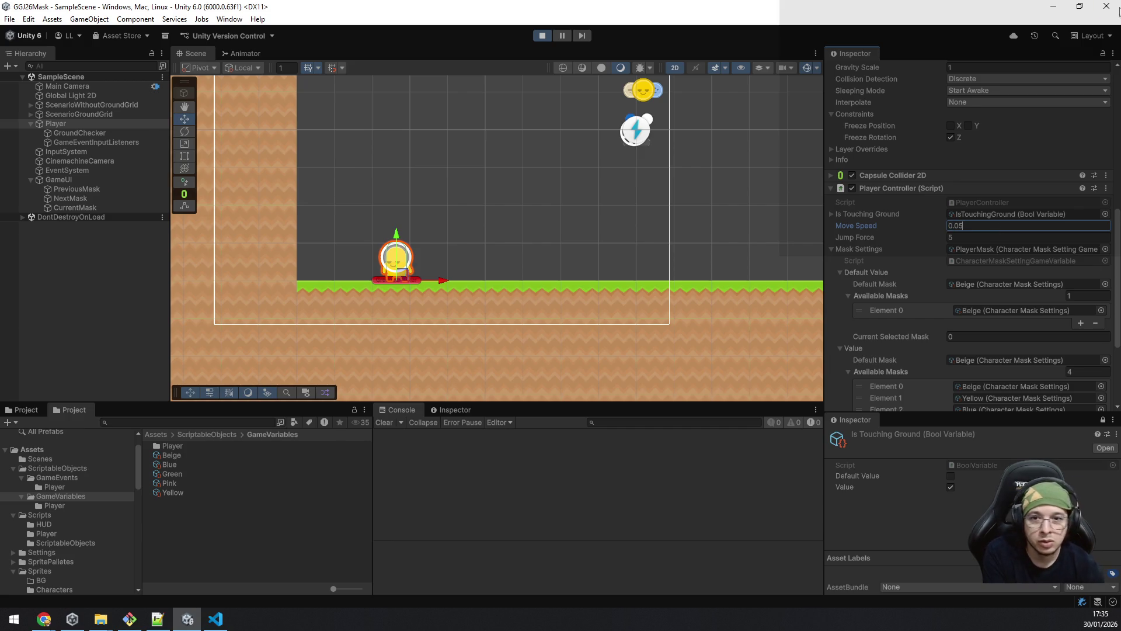
{"action": "left_click", "coordinate": [484, 205]}
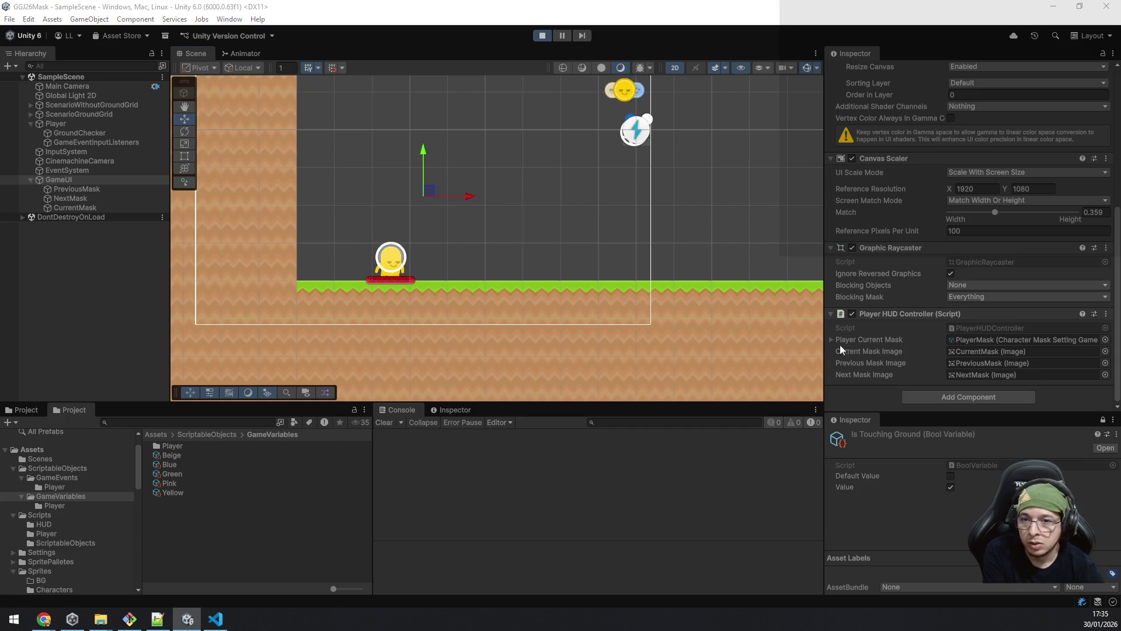
{"action": "key", "text": "d"}
{"action": "key", "text": "space"}
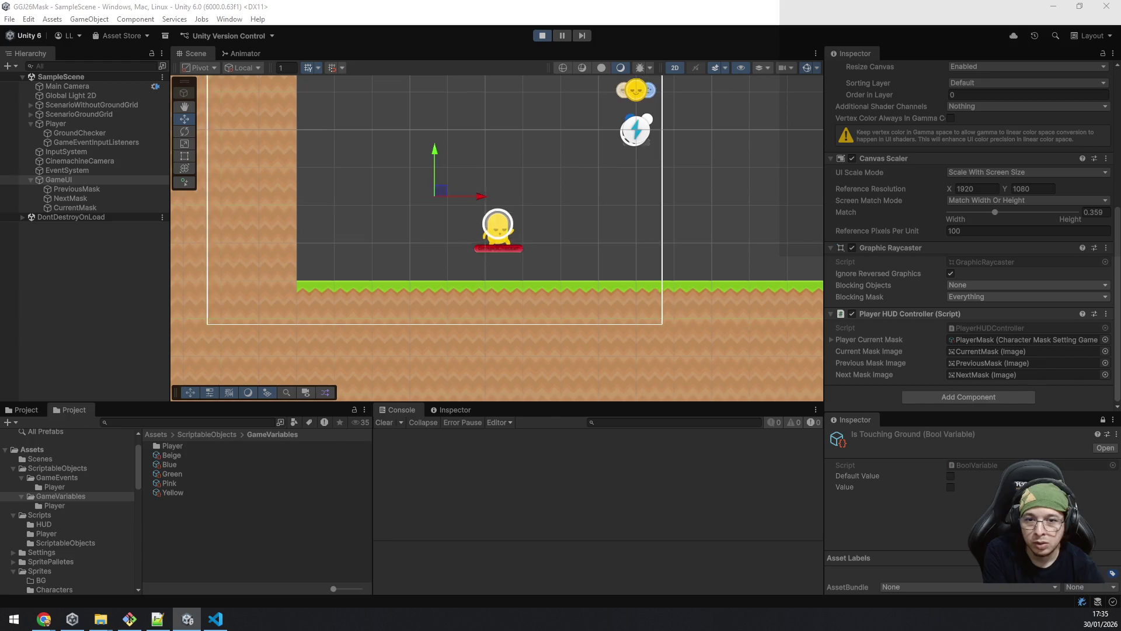
{"action": "key", "text": "a"}
{"action": "key", "text": "d"}
{"action": "key", "text": "a"}
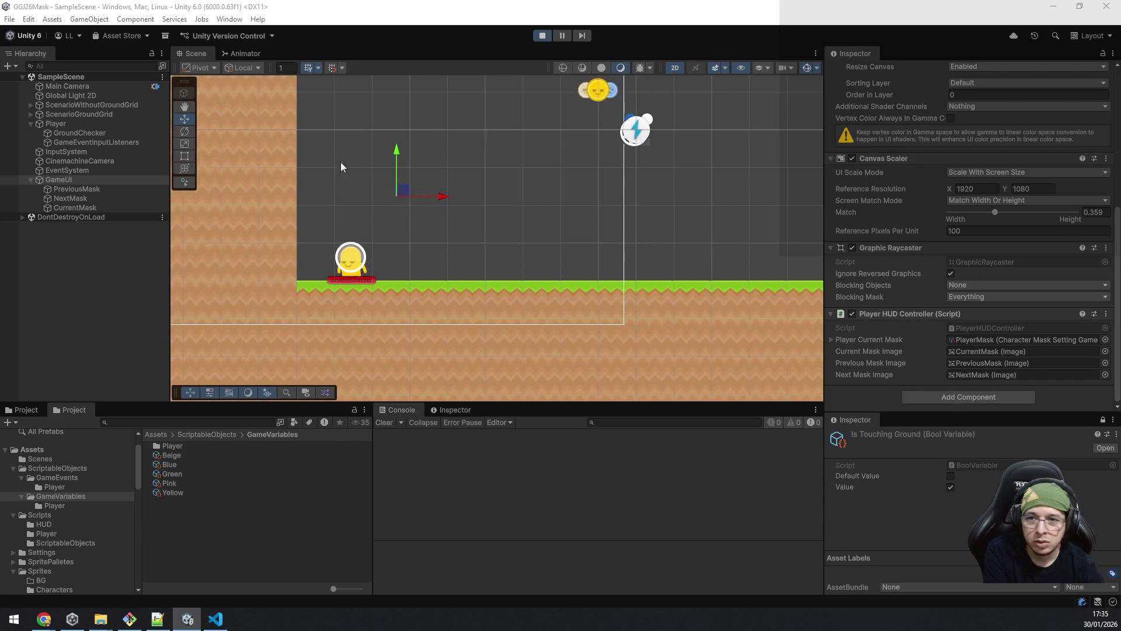
Step: Reselect the Player and jump it back and forth while Is Touching Ground toggles, then deselect it
{"action": "left_click", "coordinate": [79, 124]}
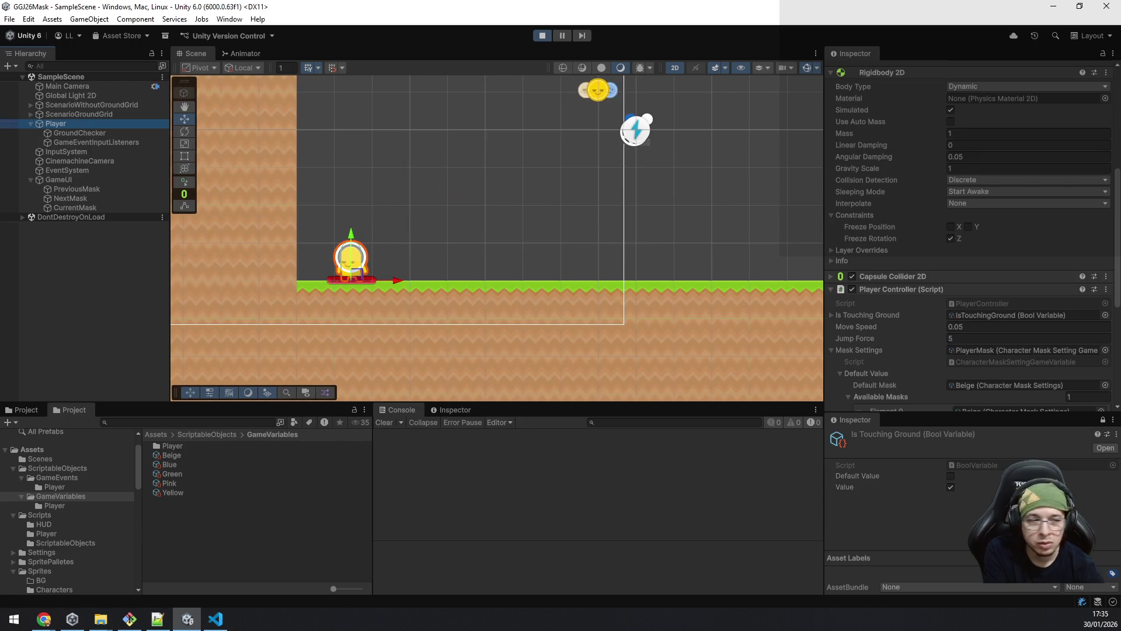
{"action": "key", "text": "d"}
{"action": "key", "text": "space"}
{"action": "key", "text": "a"}
{"action": "key", "text": "space"}
{"action": "key", "text": "a"}
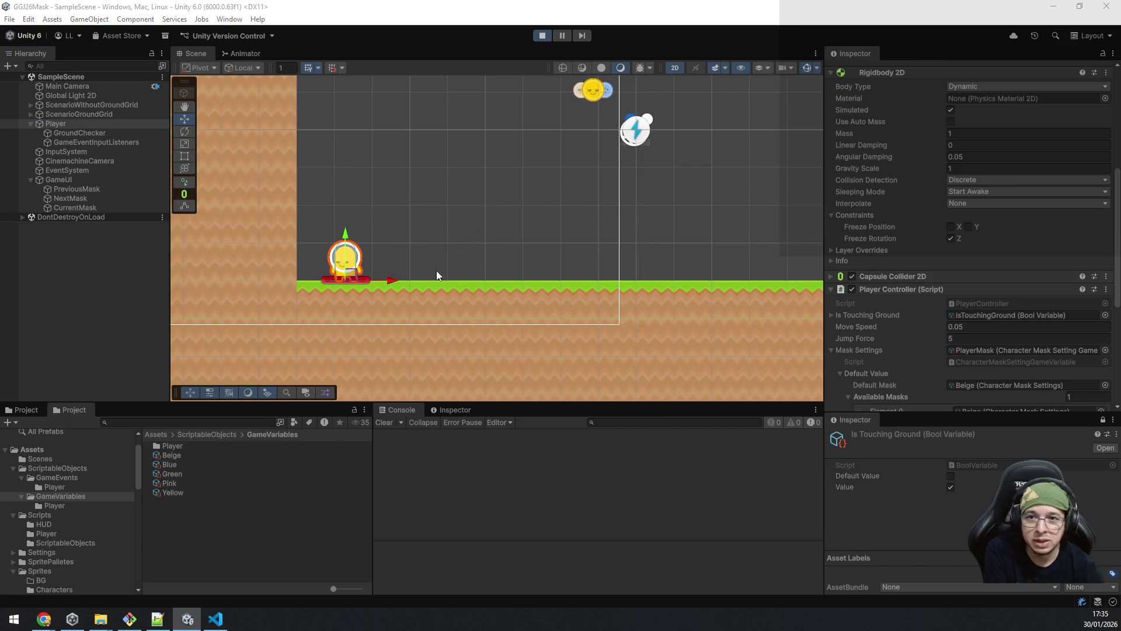
{"action": "key", "text": "space"}
{"action": "key", "text": "d"}
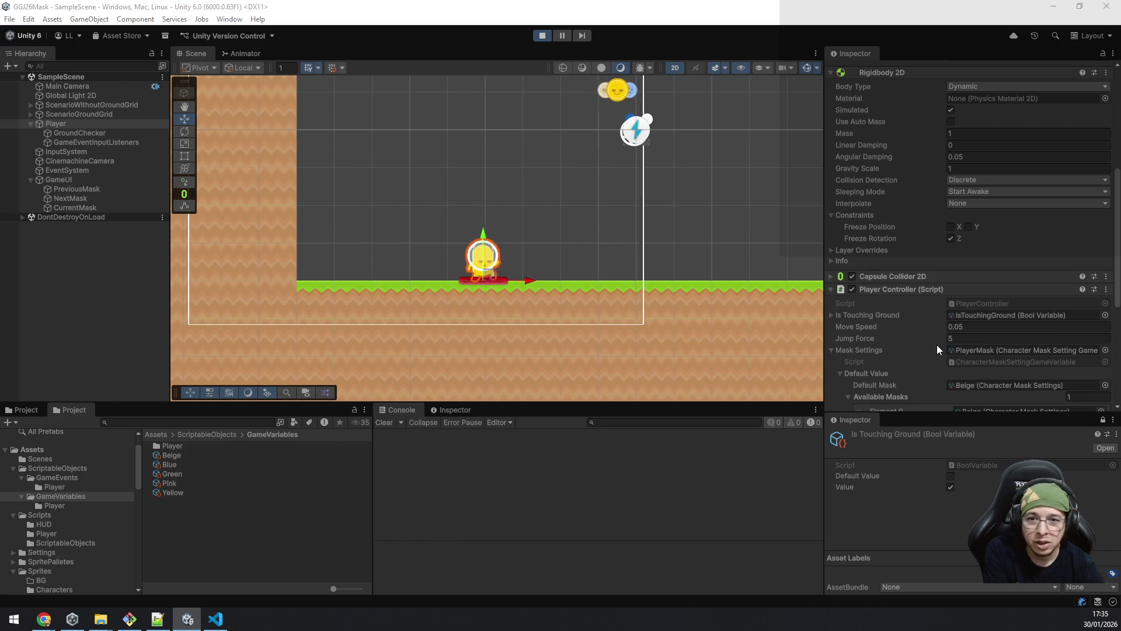
{"action": "key", "text": "a"}
{"action": "key", "text": "space"}
{"action": "key", "text": "d"}
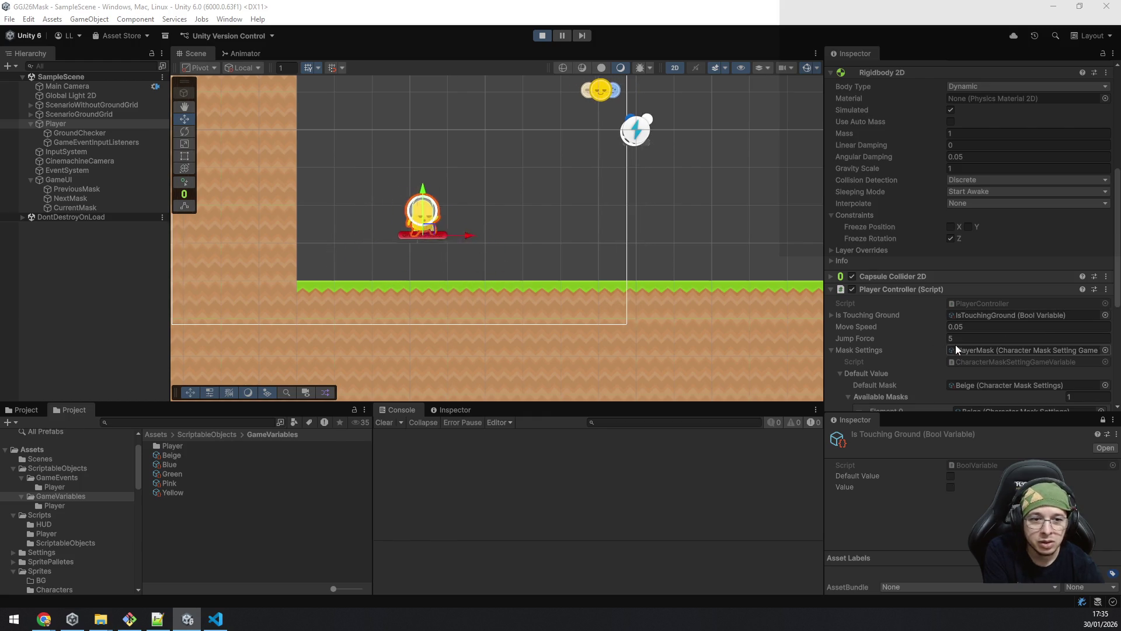
{"action": "key", "text": "a"}
{"action": "key", "text": "space"}
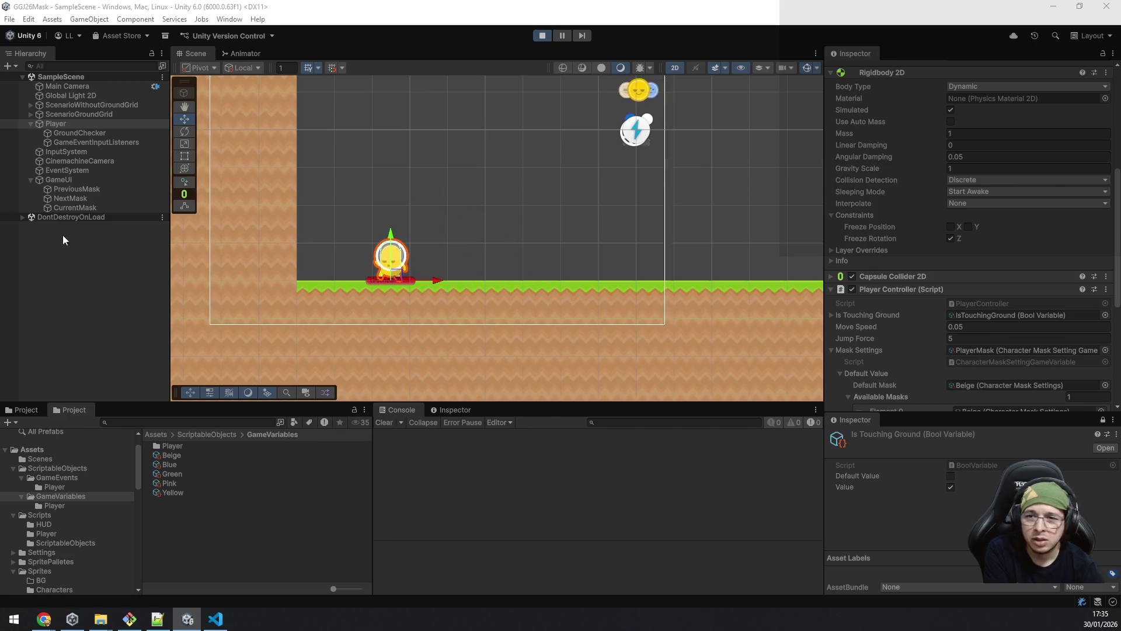
{"action": "left_click", "coordinate": [40, 259]}
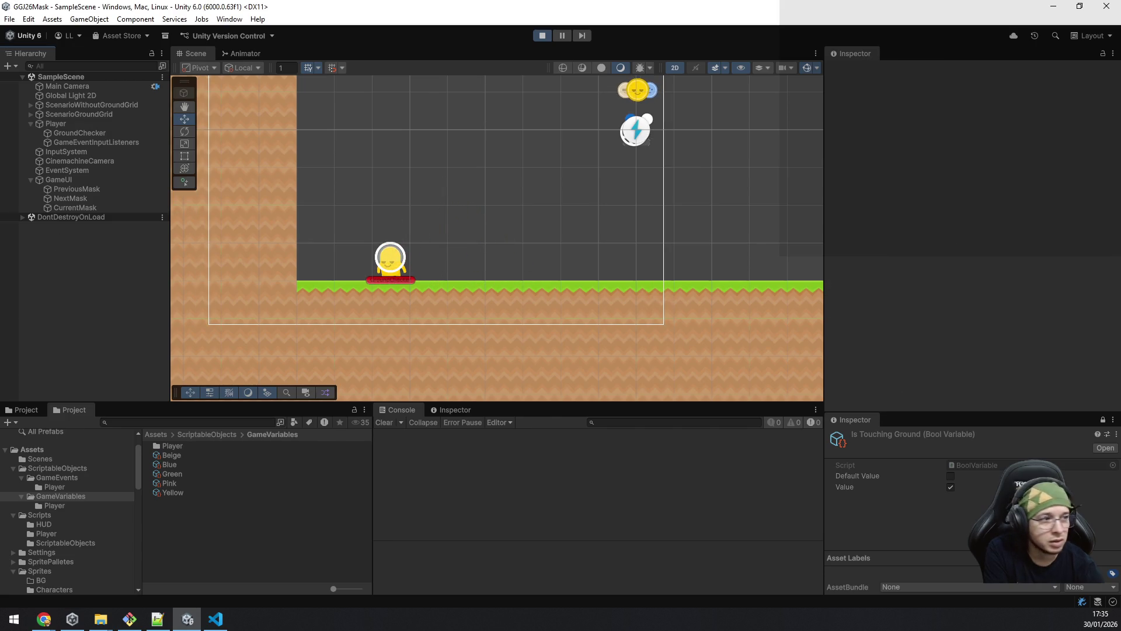
Step: Run and jump the alien left and right repeatedly, landing it back on the grass
{"action": "key", "text": "d"}
{"action": "key", "text": "space"}
{"action": "key", "text": "a"}
{"action": "key", "text": "d"}
{"action": "key", "text": "space"}
{"action": "key", "text": "a"}
{"action": "key", "text": "space"}
{"action": "key", "text": "d"}
{"action": "key", "text": "space"}
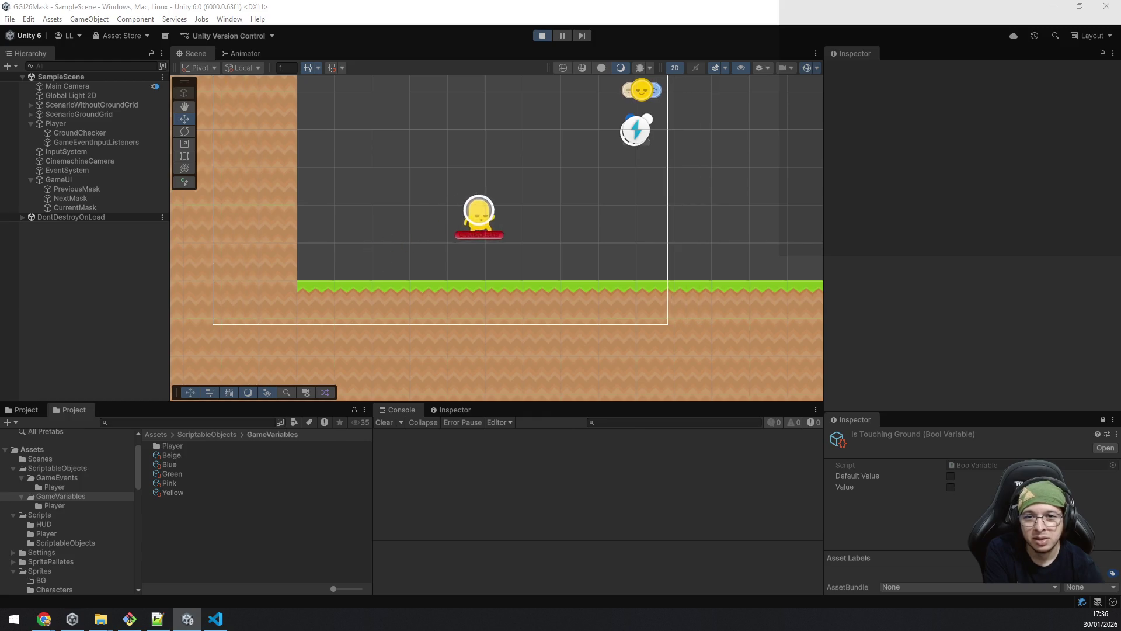
{"action": "key", "text": "a"}
{"action": "key", "text": "space"}
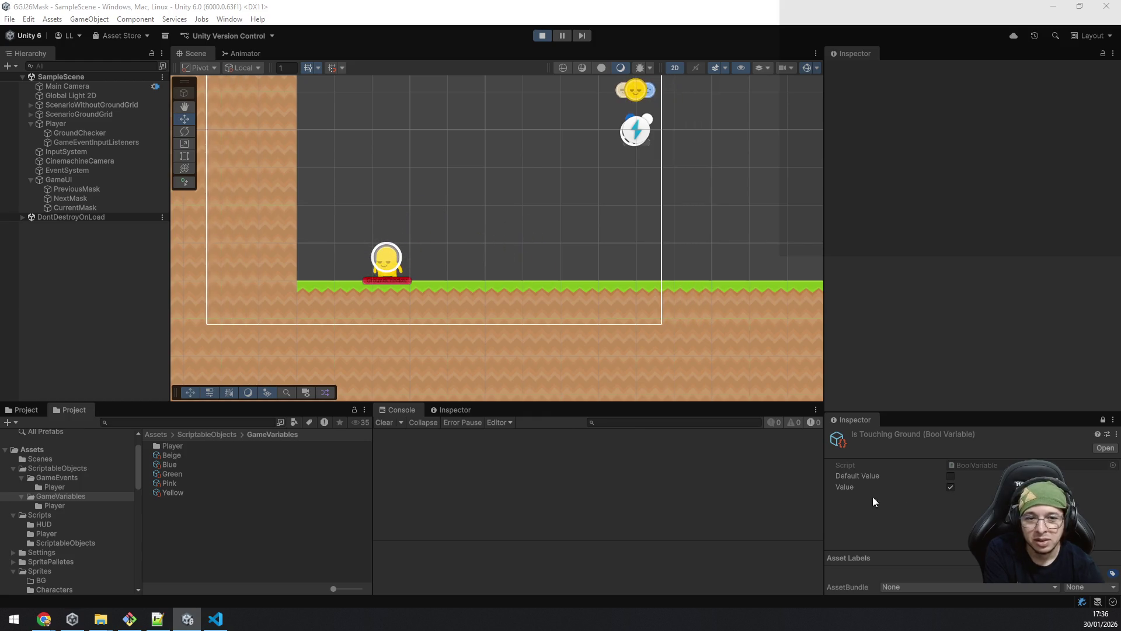
{"action": "key", "text": "space"}
{"action": "key", "text": "d"}
{"action": "key", "text": "a"}
{"action": "key", "text": "space"}
Step: Select the Player and collapse its Sprite Renderer, Rigidbody 2D and Player Controller components
{"action": "left_click", "coordinate": [51, 124]}
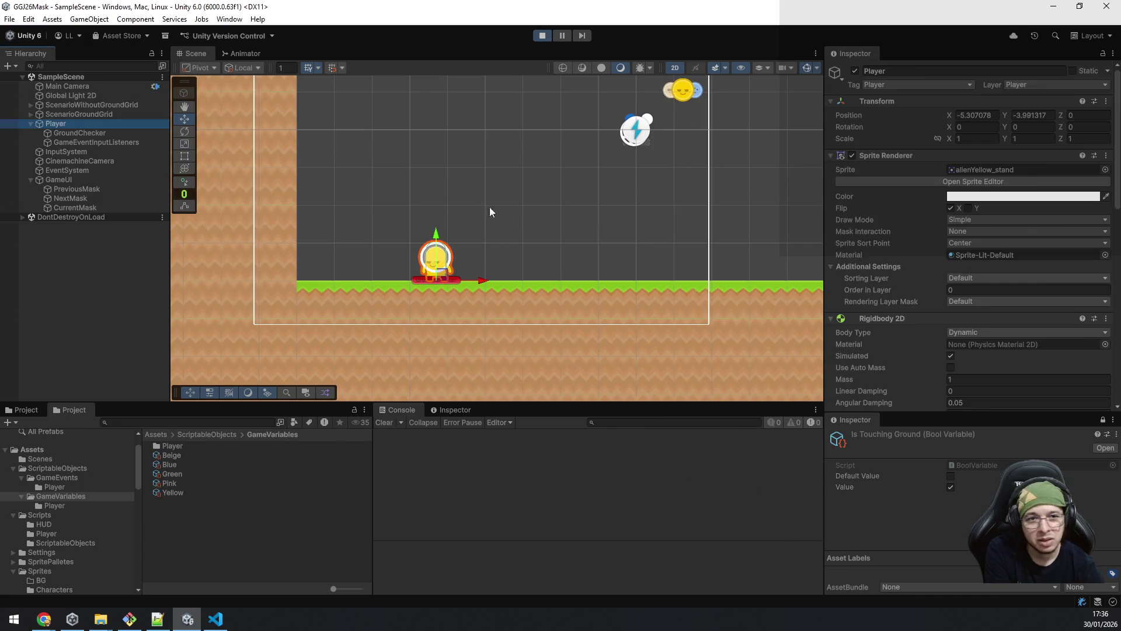
{"action": "scroll", "coordinate": [1005, 318], "scroll_direction": "down", "scroll_amount": 5}
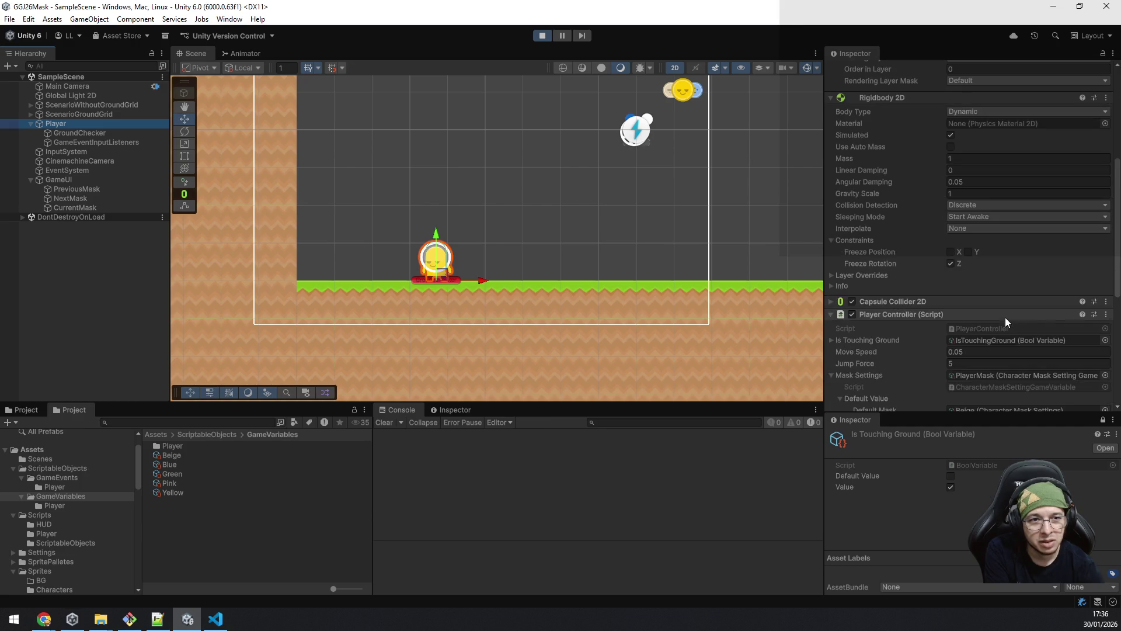
{"action": "scroll", "coordinate": [1004, 317], "scroll_direction": "up", "scroll_amount": 5}
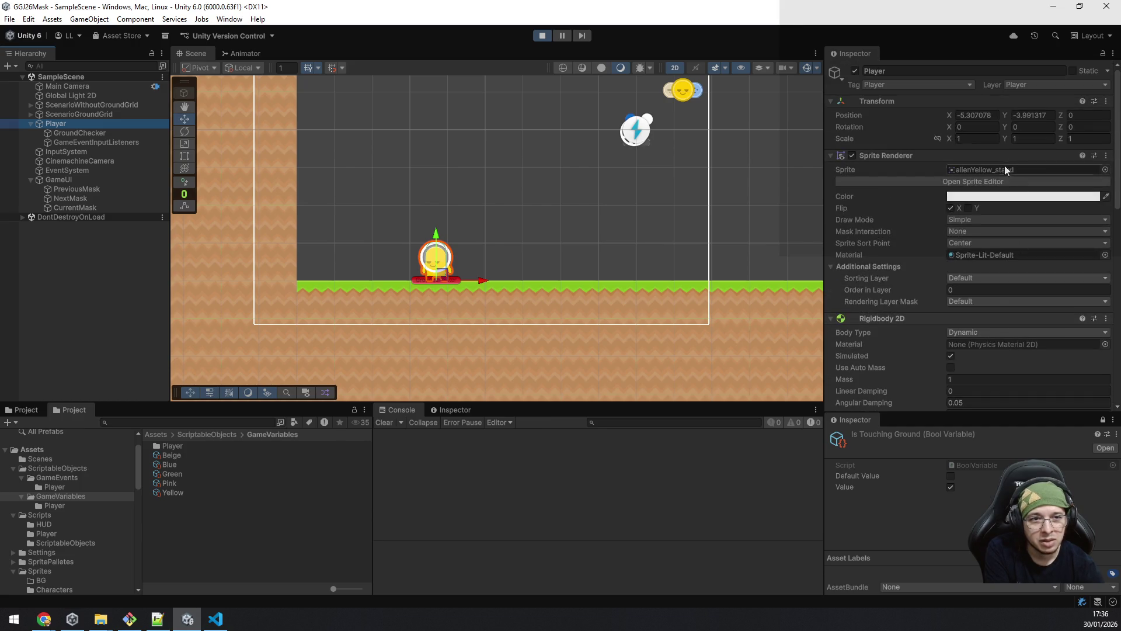
{"action": "left_click", "coordinate": [922, 158]}
{"action": "left_click", "coordinate": [921, 167]}
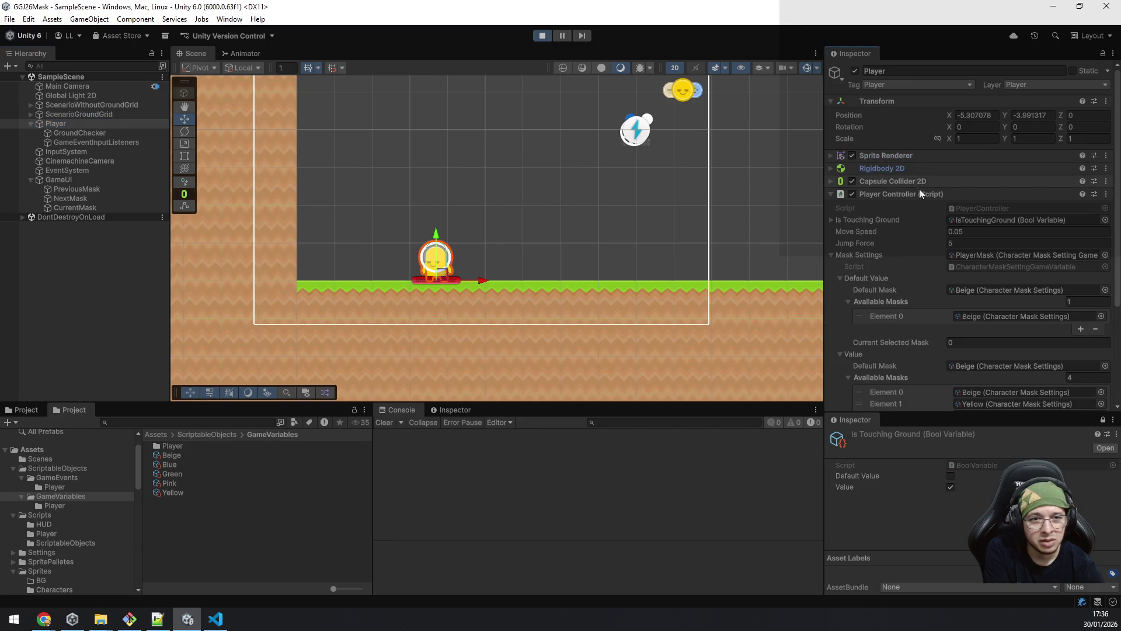
{"action": "left_click", "coordinate": [919, 193]}
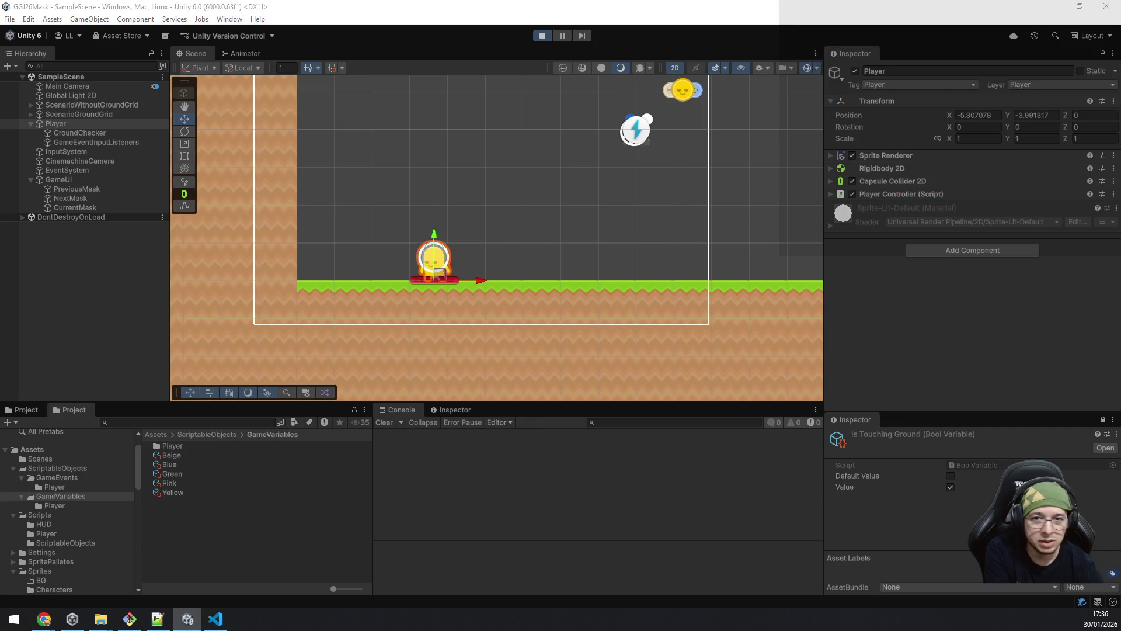
Step: Jump the alien left and right using the arrow keys and Space
{"action": "key", "text": "Left"}
{"action": "key", "text": "space"}
{"action": "key", "text": "Right"}
{"action": "key", "text": "Right"}
{"action": "key", "text": "space"}
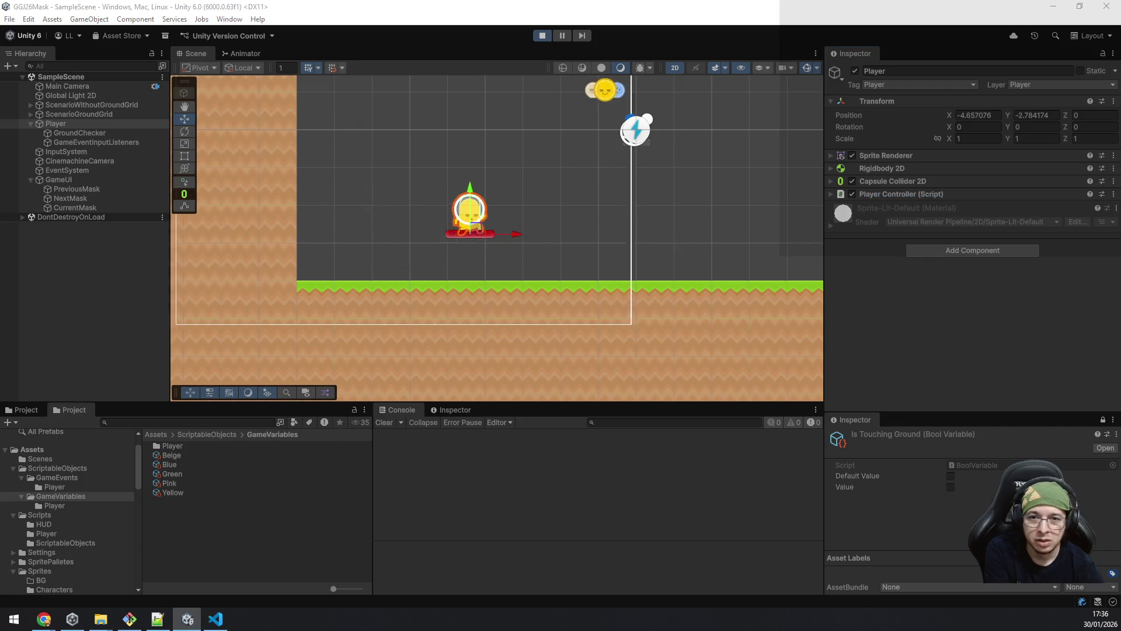
{"action": "key", "text": "Left"}
{"action": "key", "text": "space"}
{"action": "key", "text": "Right"}
{"action": "key", "text": "Left"}
{"action": "key", "text": "Left"}
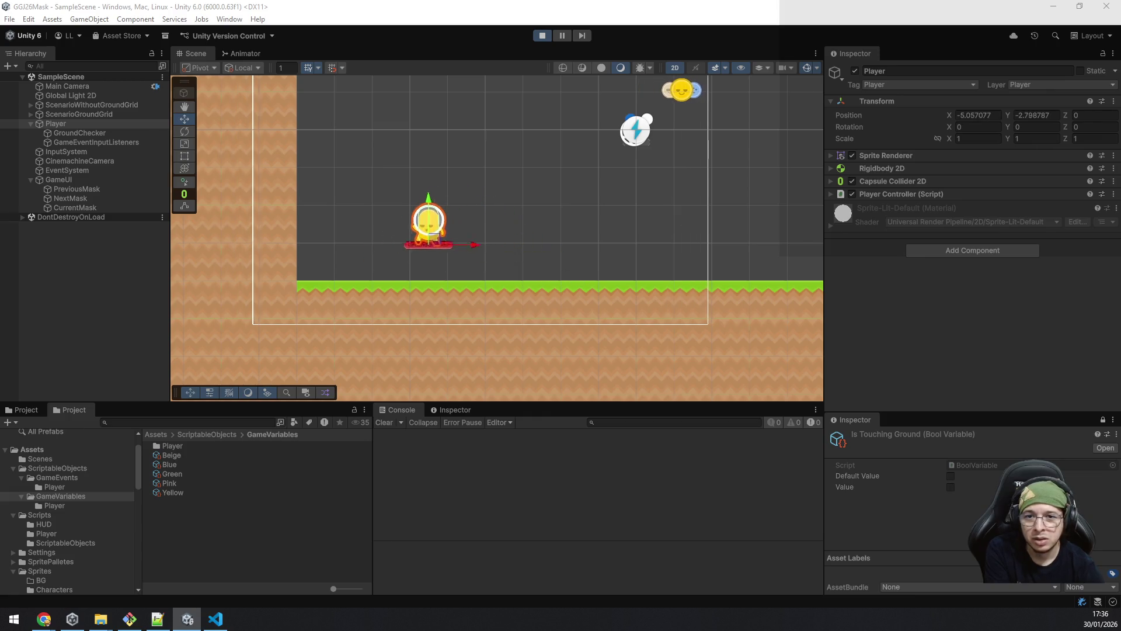
Step: Deselect the Player and make a series of left and right jumps across the grass
{"action": "left_click", "coordinate": [95, 314]}
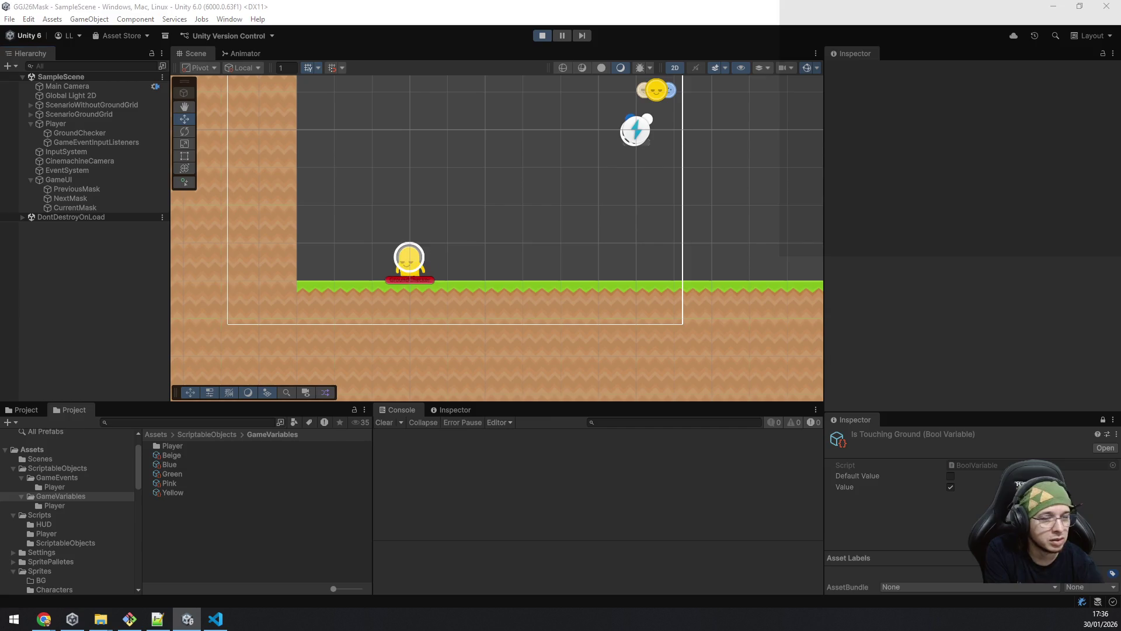
{"action": "key", "text": "Right"}
{"action": "key", "text": "space"}
{"action": "key", "text": "Left"}
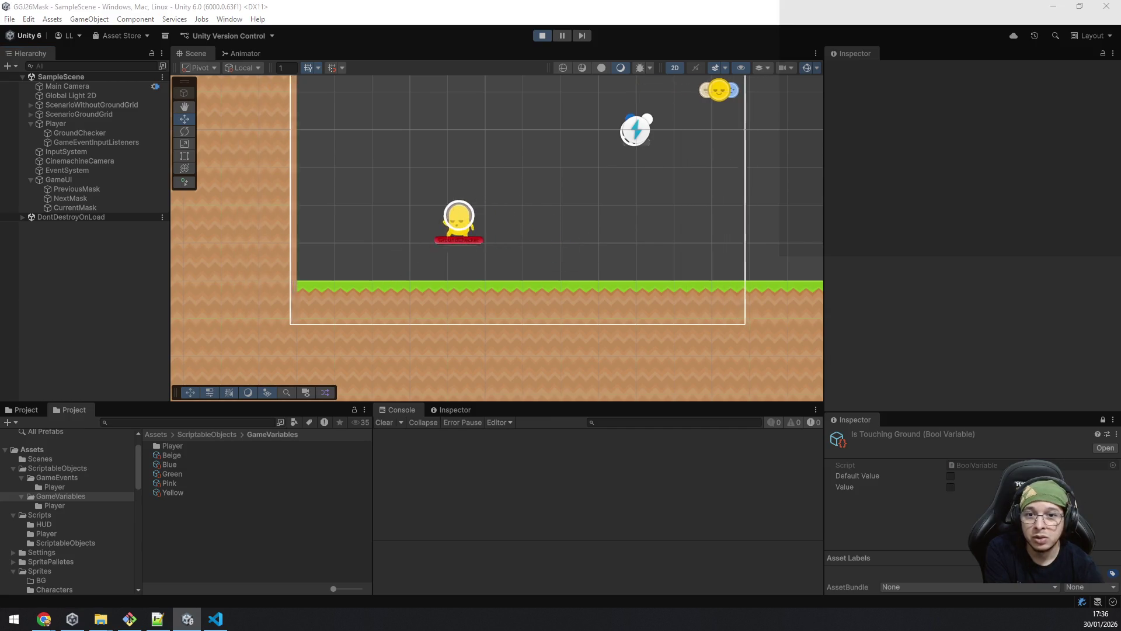
{"action": "key", "text": "Right"}
{"action": "key", "text": "space"}
{"action": "key", "text": "Left"}
{"action": "key", "text": "space"}
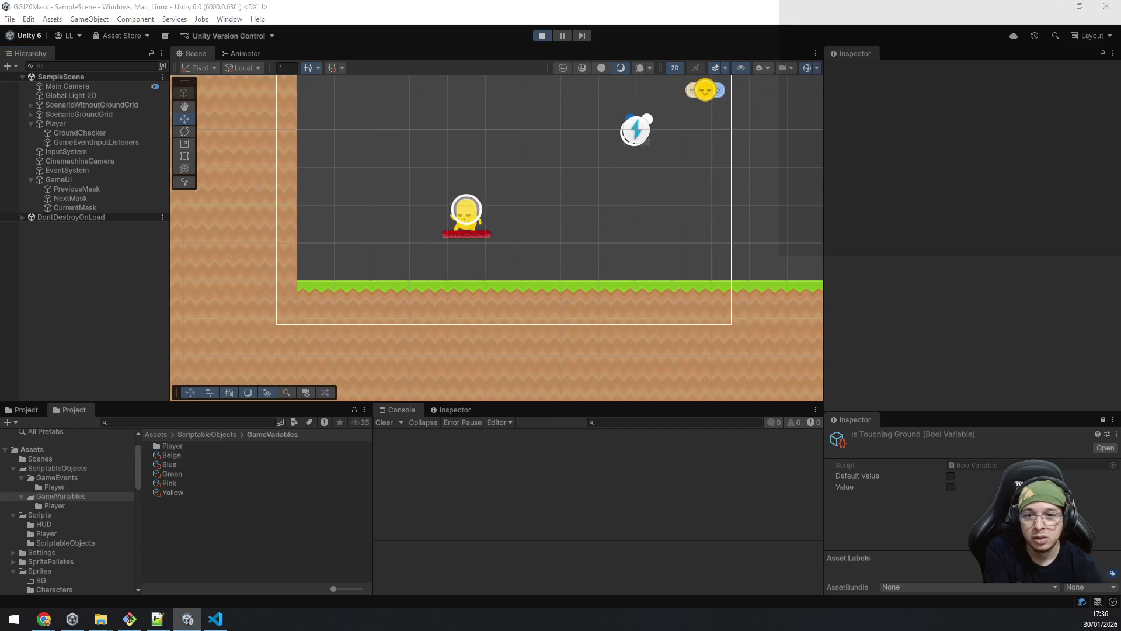
{"action": "key", "text": "Right"}
{"action": "key", "text": "space"}
{"action": "key", "text": "Left"}
{"action": "key", "text": "space"}
{"action": "key", "text": "Right"}
{"action": "key", "text": "space"}
{"action": "key", "text": "Left"}
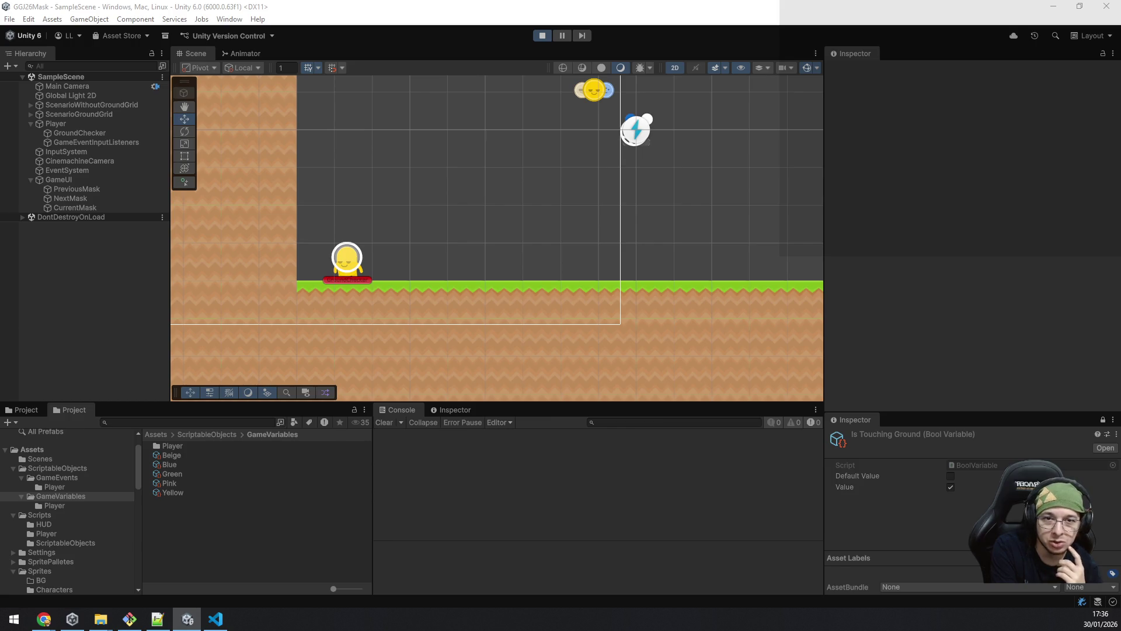
Step: Jump the alien again, reversing its direction left and right in mid-air
{"action": "key", "text": "Right"}
{"action": "key", "text": "space"}
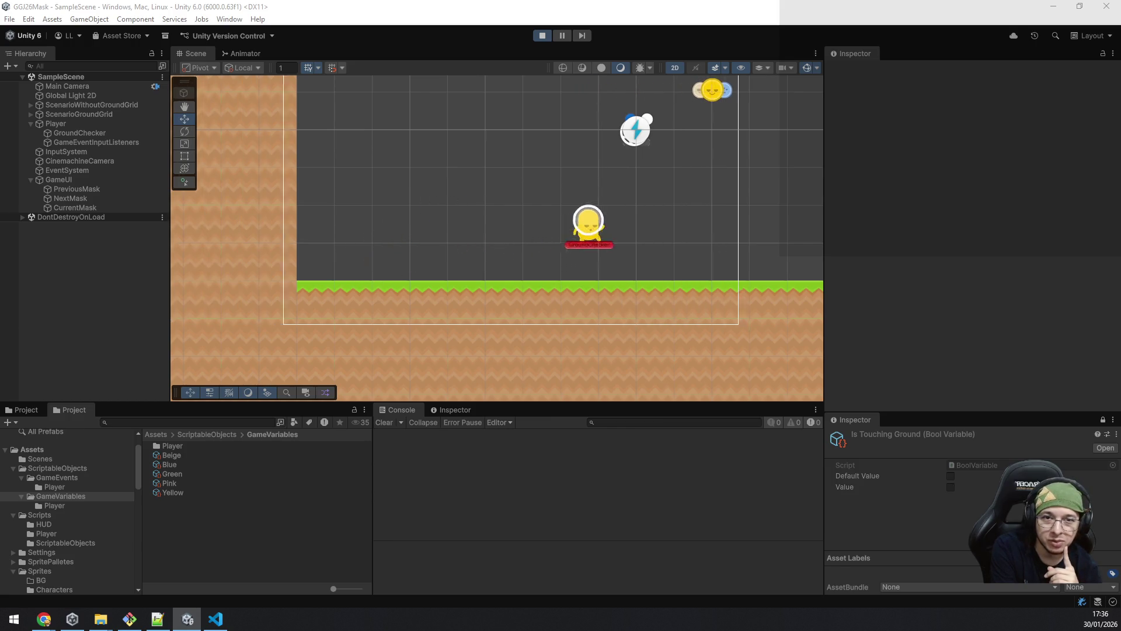
{"action": "key", "text": "Left"}
{"action": "key", "text": "space"}
{"action": "key", "text": "space"}
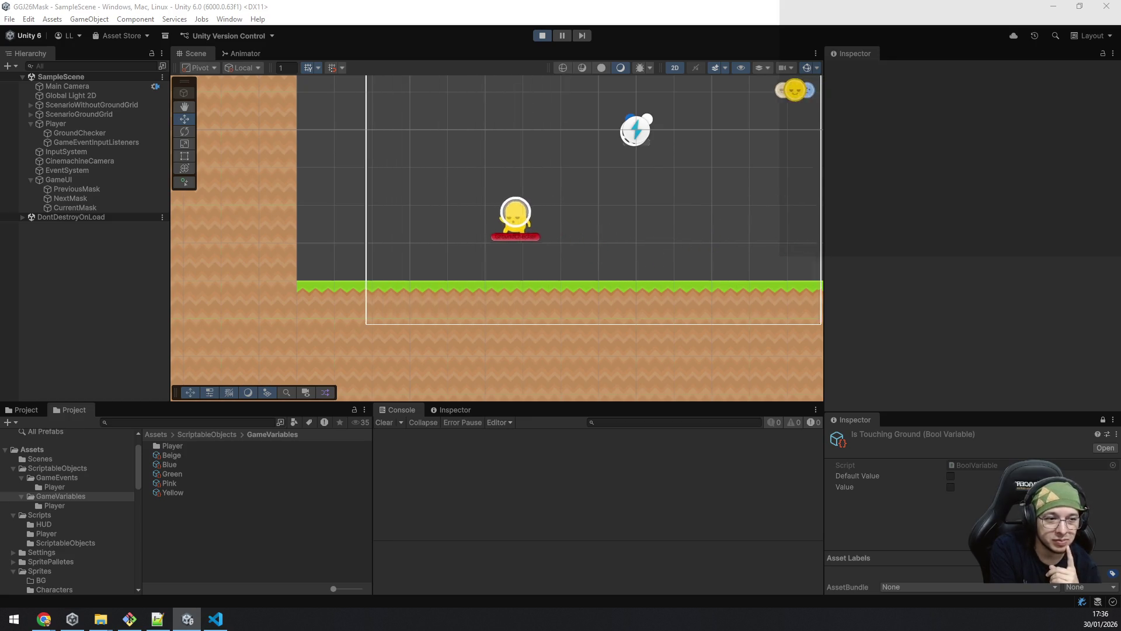
{"action": "key", "text": "space"}
{"action": "key", "text": "space"}
{"action": "key", "text": "Right"}
{"action": "key", "text": "Left"}
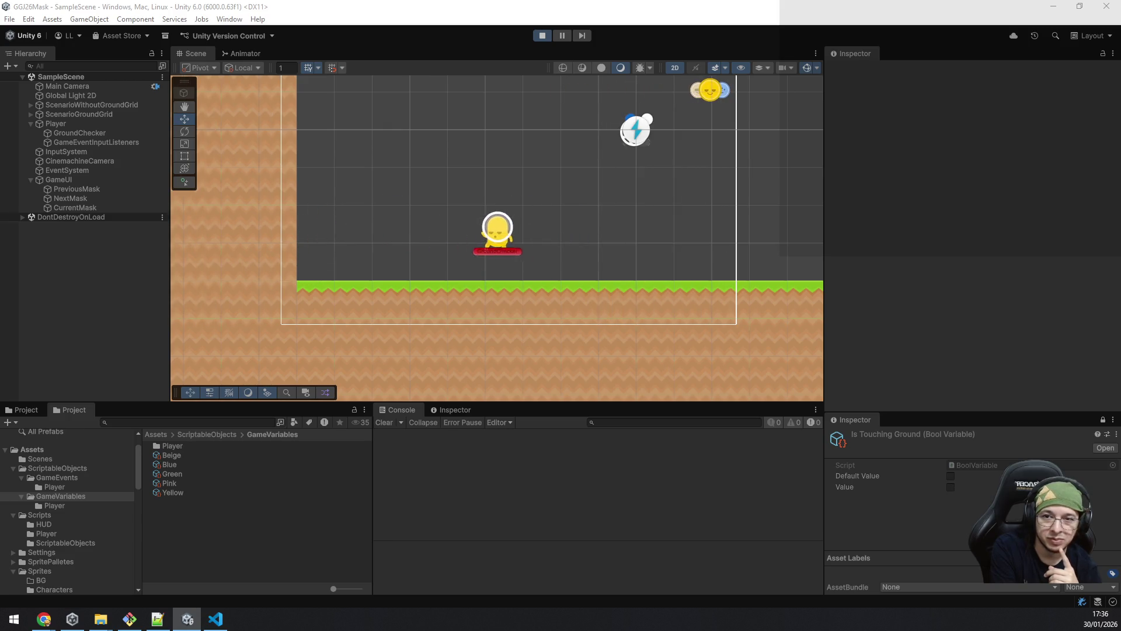
{"action": "key", "text": "space"}
{"action": "key", "text": "Right"}
{"action": "key", "text": "Left"}
{"action": "key", "text": "Right"}
Step: Make a few final jumps, then select GroundChecker to show its Ground layer check settings
{"action": "key", "text": "Left"}
{"action": "key", "text": "space"}
{"action": "key", "text": "Right"}
{"action": "key", "text": "Left"}
{"action": "key", "text": "space"}
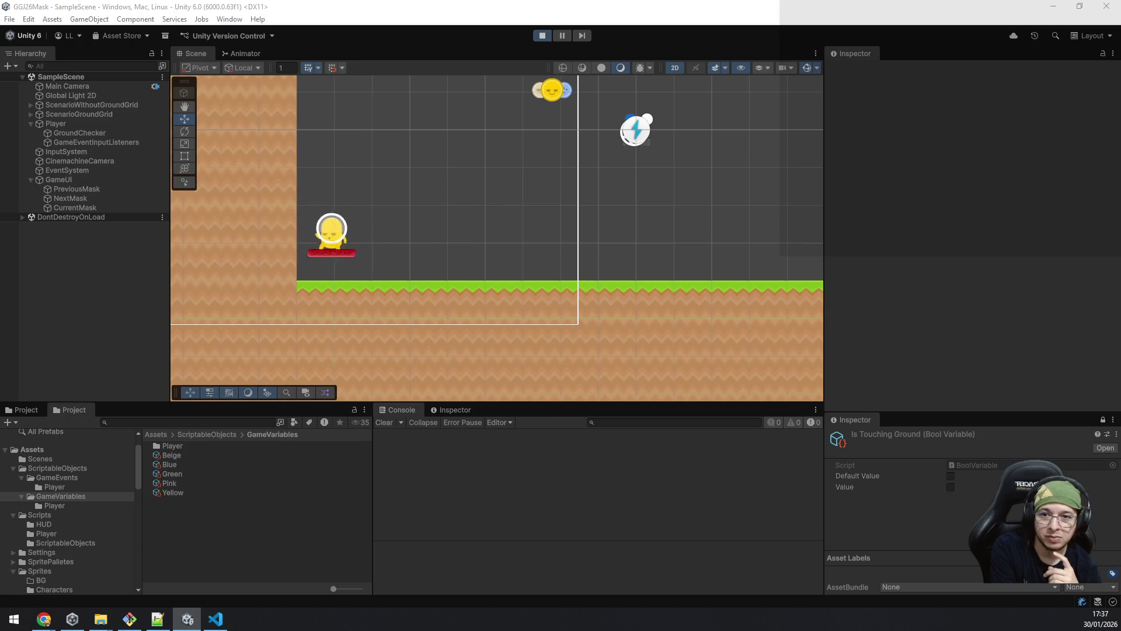
{"action": "key", "text": "Right"}
{"action": "key", "text": "Left"}
{"action": "key", "text": "space"}
{"action": "key", "text": "Right"}
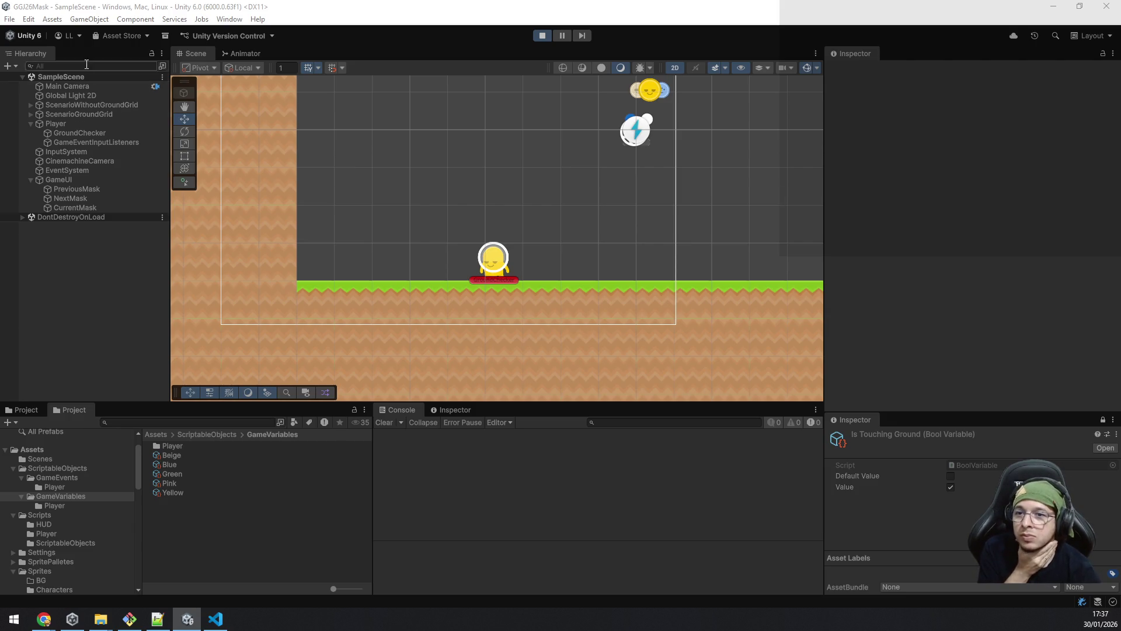
{"action": "left_click", "coordinate": [70, 133]}
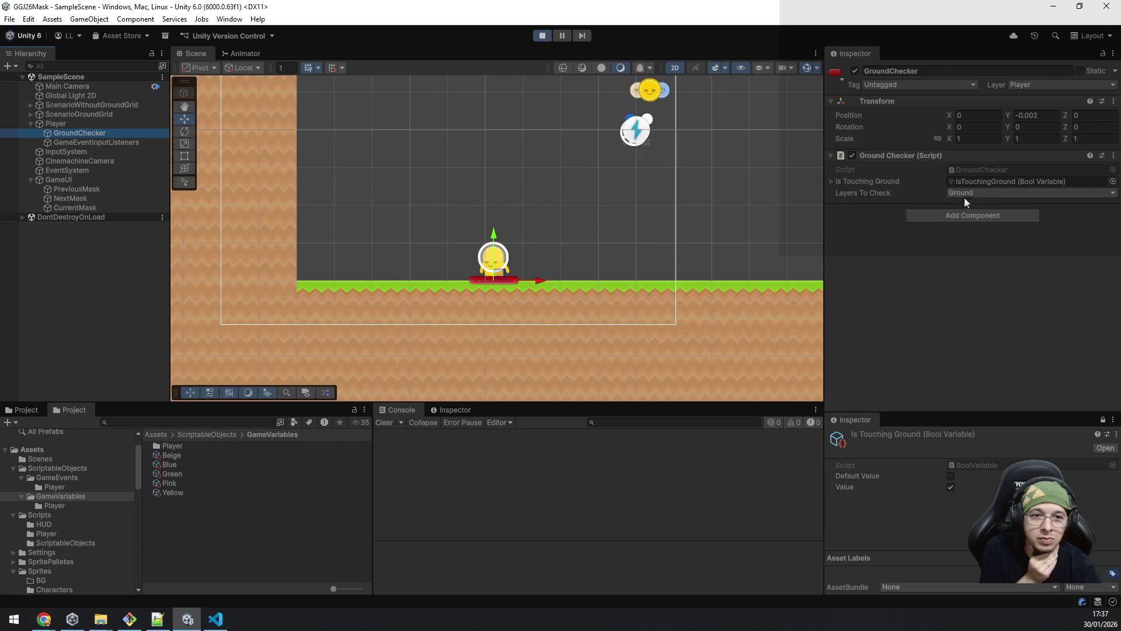
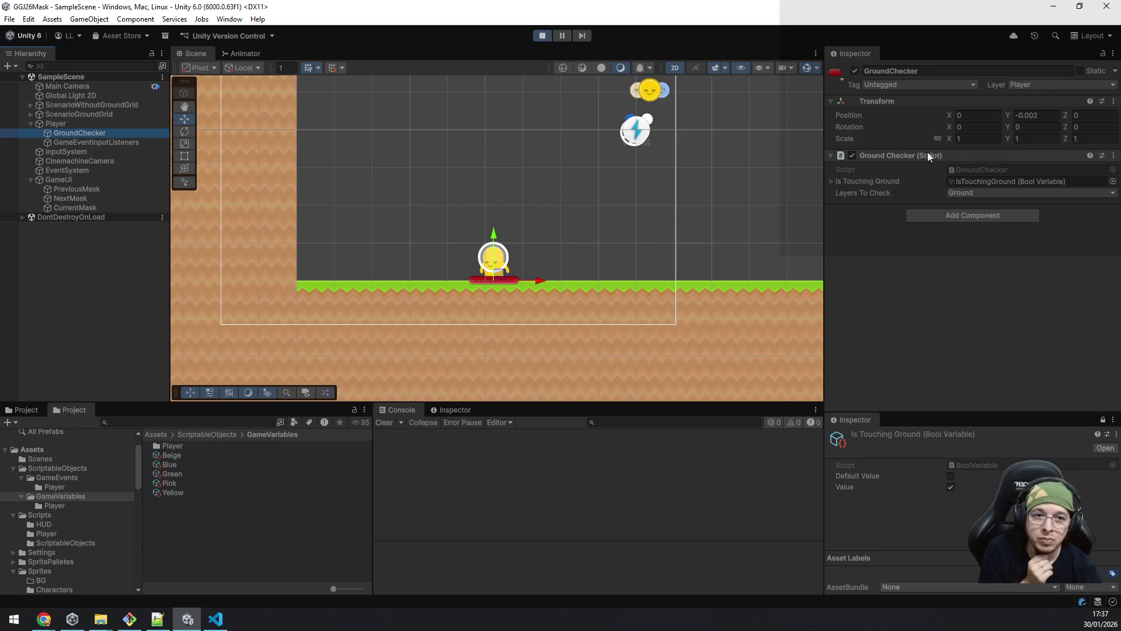
Step: Stop Play mode and paste a copy of the Ground Checker component as a second component
{"action": "left_click", "coordinate": [536, 36]}
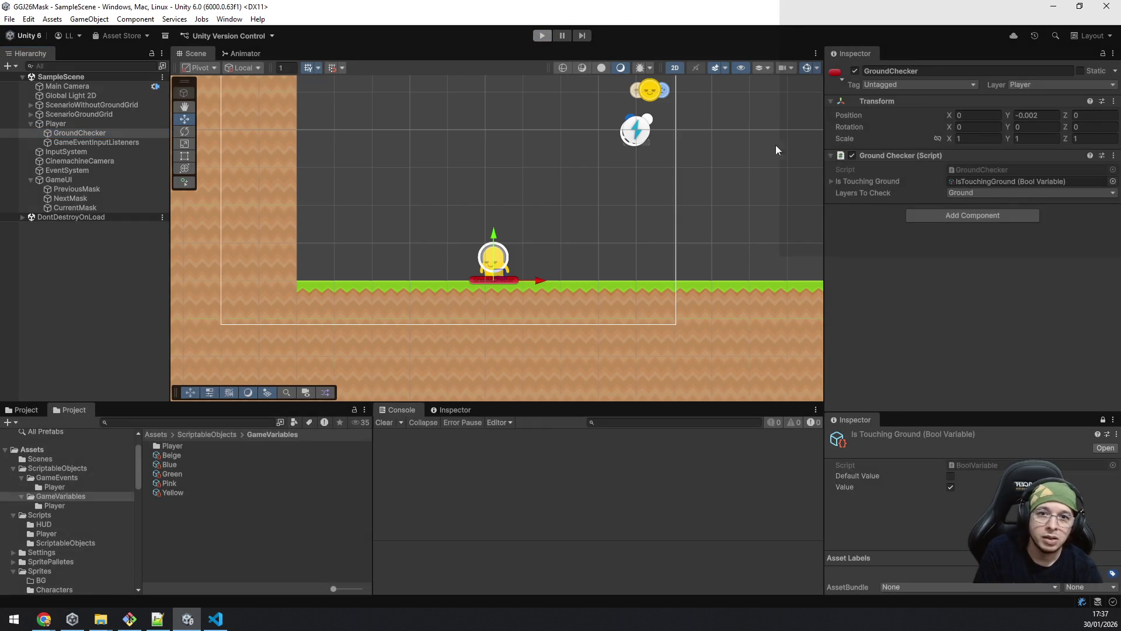
{"action": "right_click", "coordinate": [910, 155]}
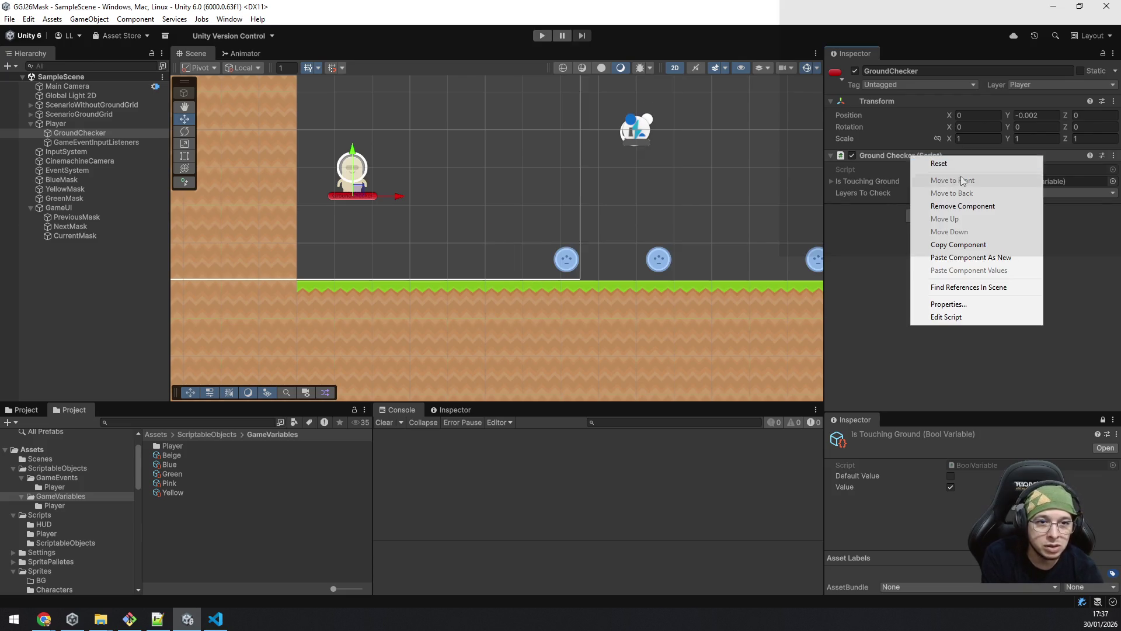
{"action": "left_click", "coordinate": [980, 247]}
{"action": "right_click", "coordinate": [905, 155]}
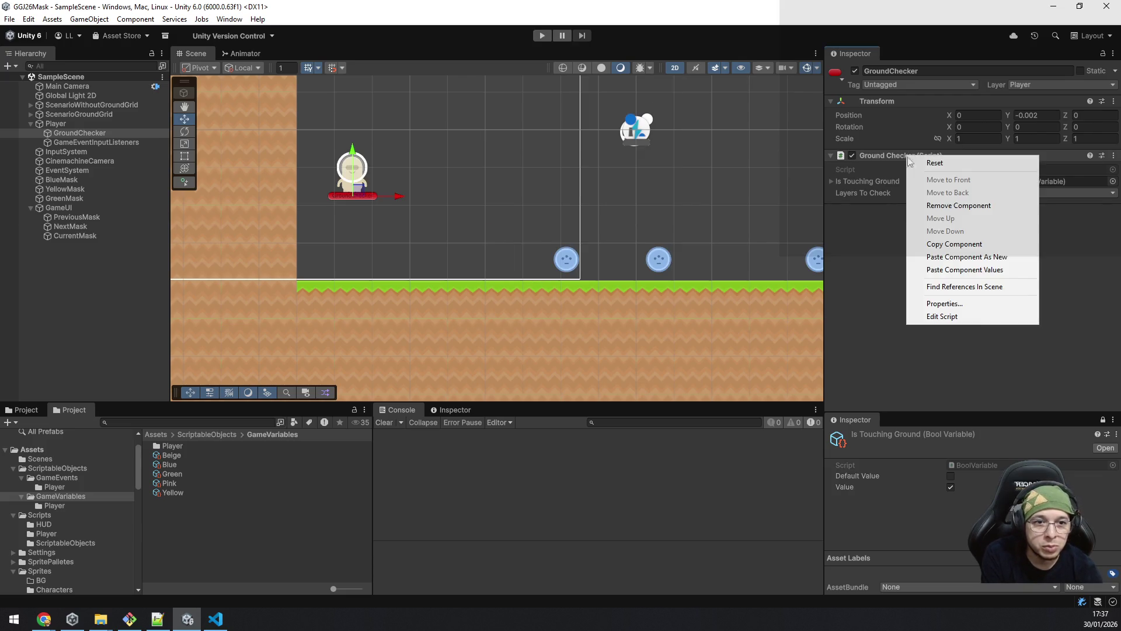
{"action": "left_click", "coordinate": [1002, 258]}
{"action": "left_click", "coordinate": [1002, 236]}
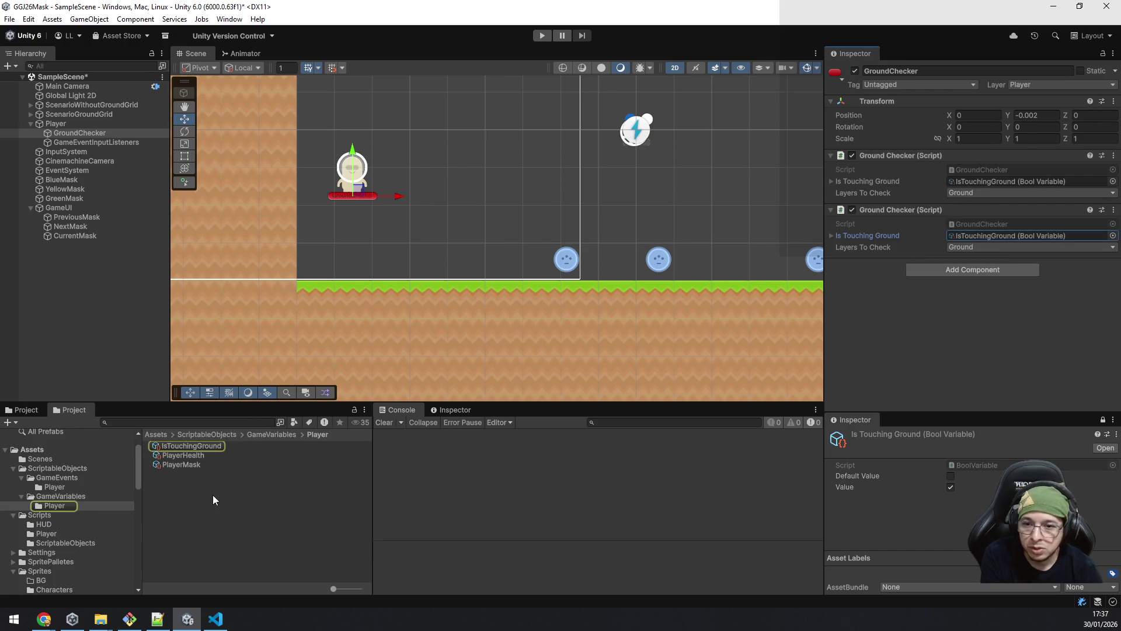
Step: Duplicate the IsTouchingGround asset and begin renaming the copy to IsTouchingWall
{"action": "left_click", "coordinate": [209, 445]}
{"action": "key", "text": "ctrl+d"}
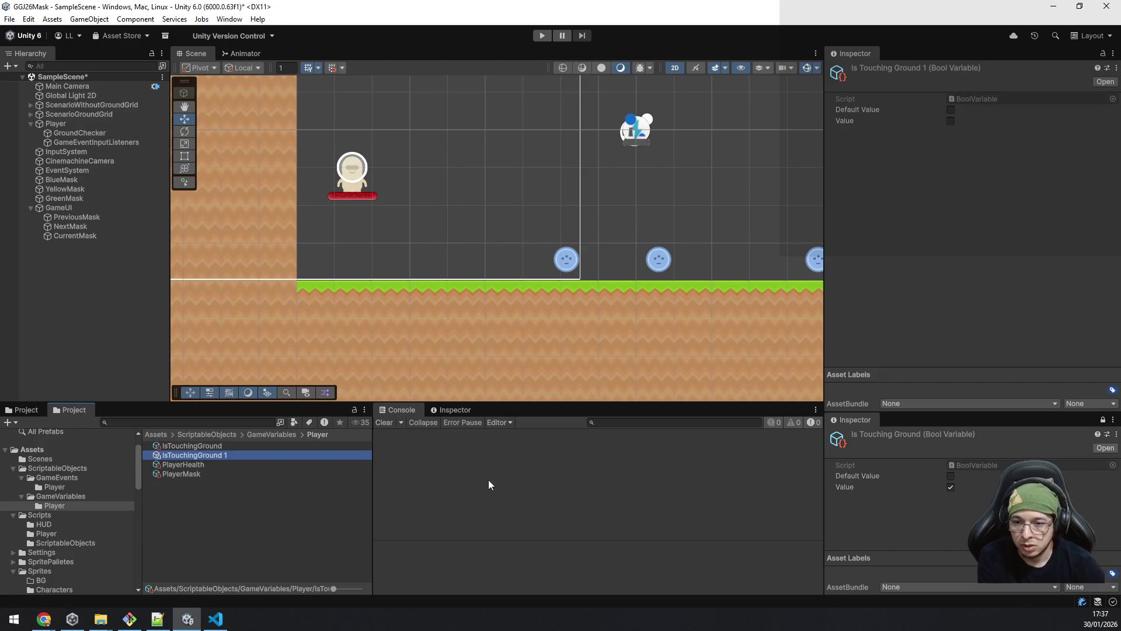
{"action": "key", "text": "F2"}
{"action": "key", "text": "Right"}
{"action": "key", "text": "BackSpace"}
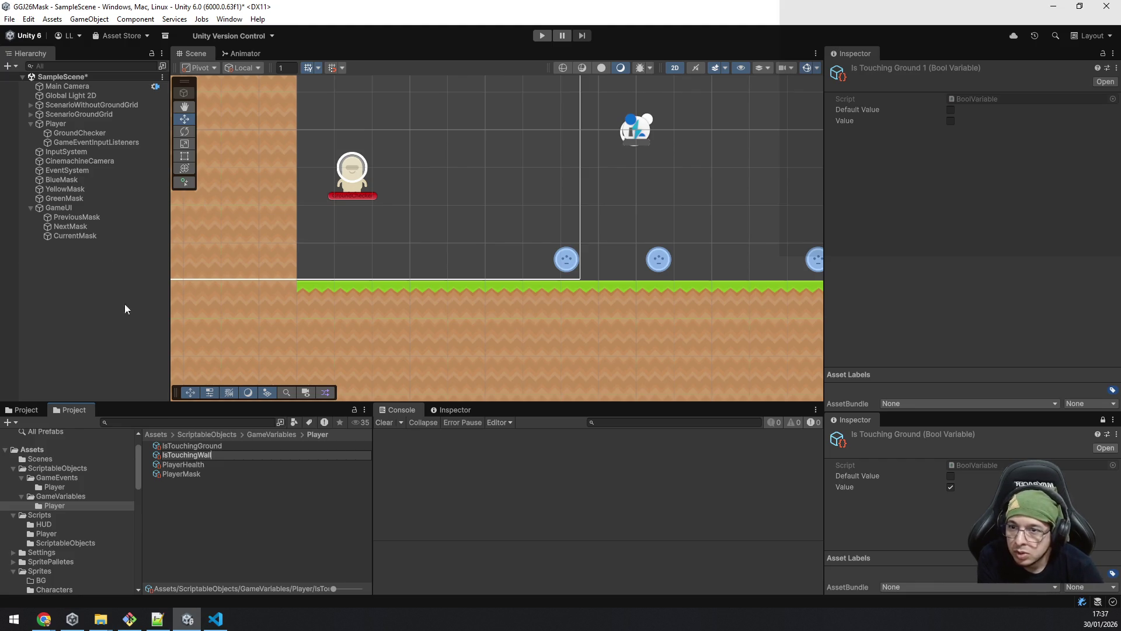
Step: Check which layer the ScenarioWithoutGroundGrid object uses, leaving it unchanged
{"action": "left_click", "coordinate": [30, 105]}
{"action": "left_click", "coordinate": [58, 106]}
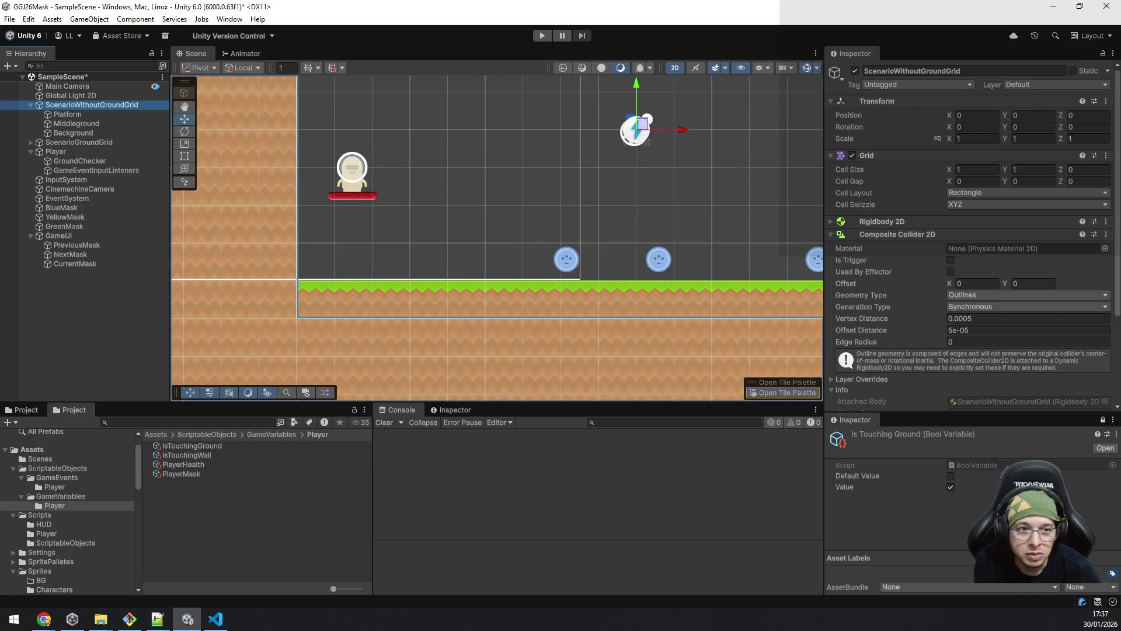
{"action": "left_click", "coordinate": [1045, 85]}
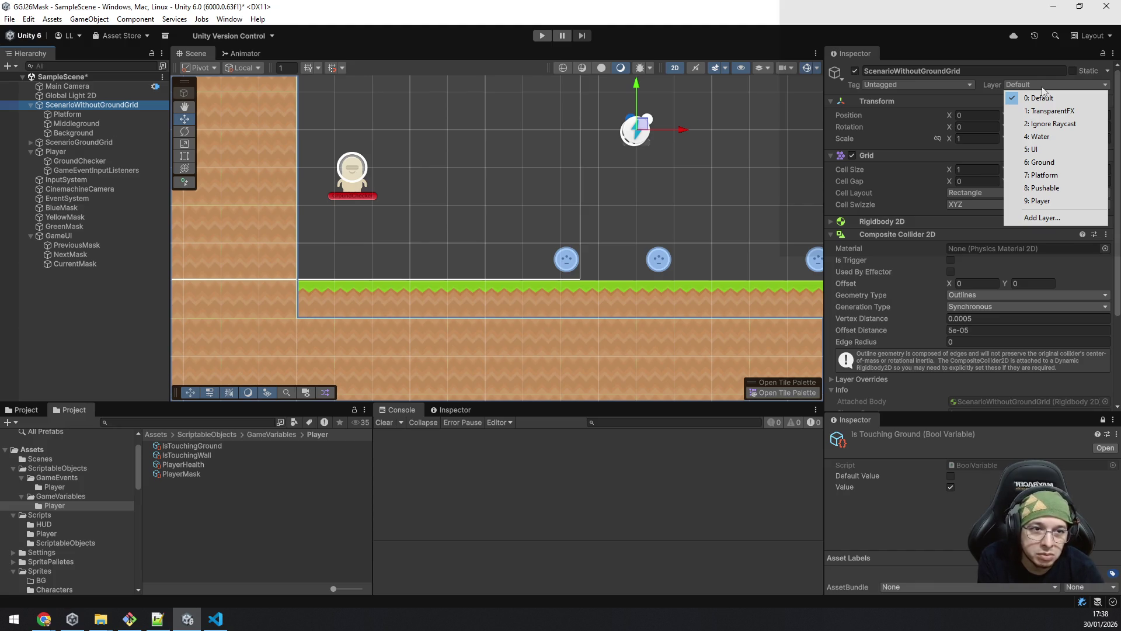
{"action": "left_click", "coordinate": [100, 171]}
Step: Set the second Ground Checker to Default and Ground layers, assign IsTouchingWall, and save the scene
{"action": "left_click", "coordinate": [101, 162]}
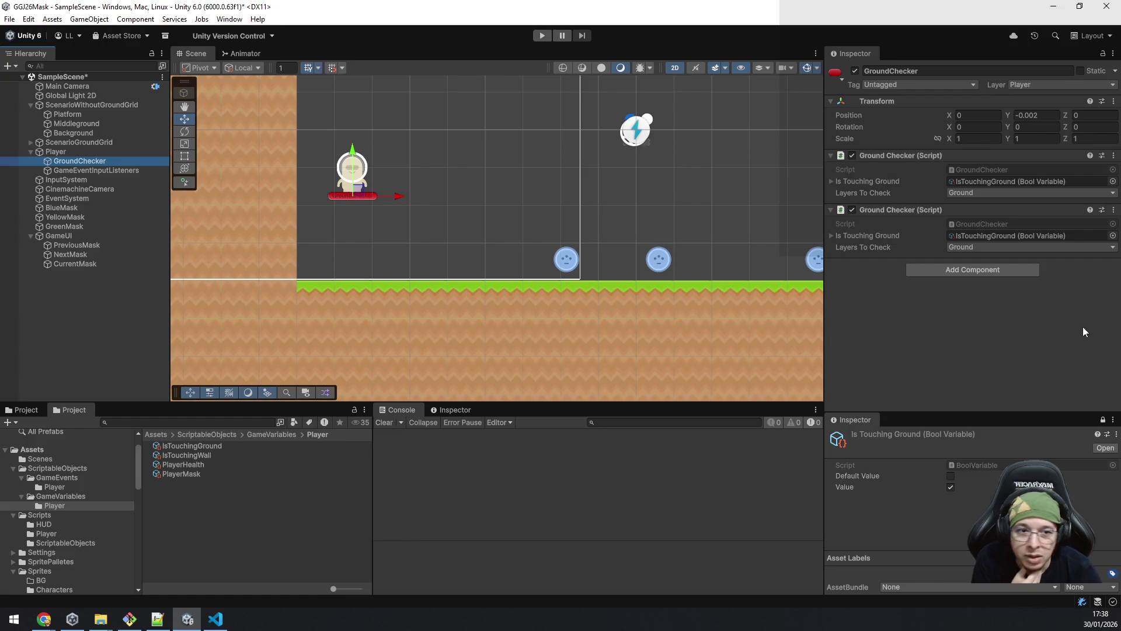
{"action": "left_click", "coordinate": [1058, 247]}
{"action": "left_click", "coordinate": [994, 282]}
{"action": "left_click", "coordinate": [1022, 236]}
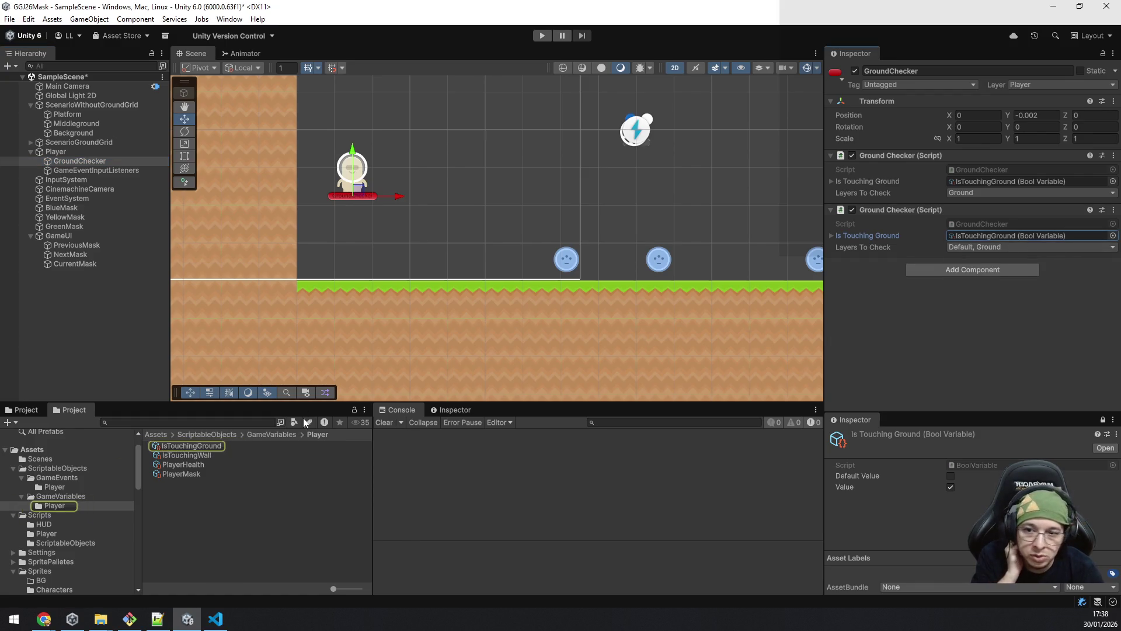
{"action": "mouse_move", "coordinate": [181, 454]}
{"action": "left_mouse_down"}
{"action": "mouse_move", "coordinate": [1002, 235]}
{"action": "mouse_move", "coordinate": [1005, 248]}
{"action": "mouse_move", "coordinate": [1004, 237]}
{"action": "left_mouse_up"}
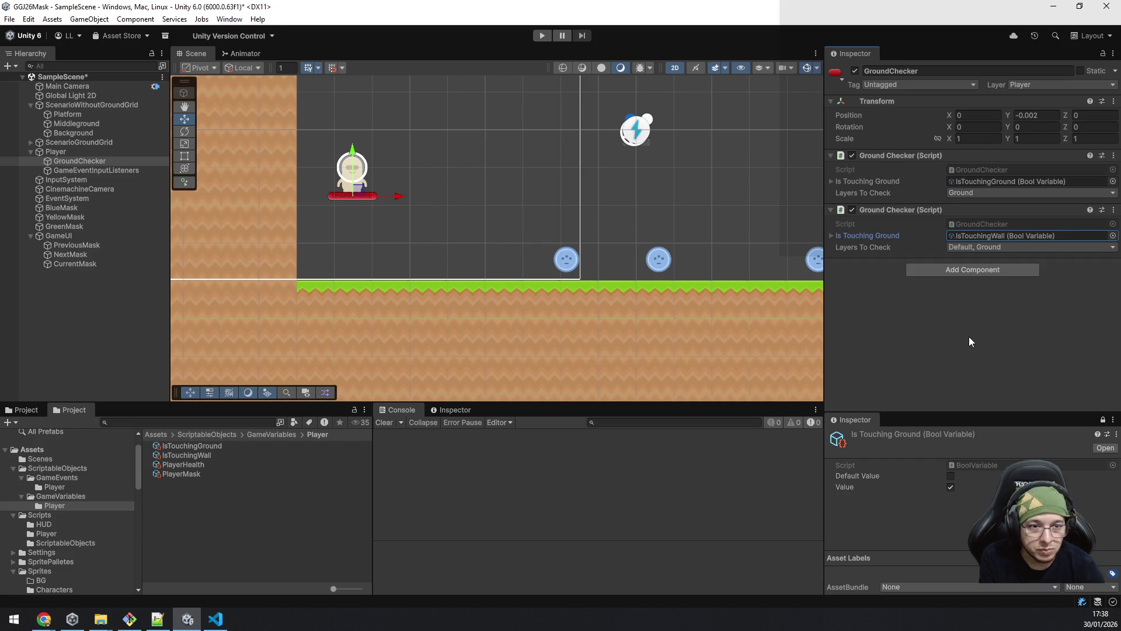
{"action": "key", "text": "ctrl+s"}
{"action": "mouse_move", "coordinate": [207, 622]}
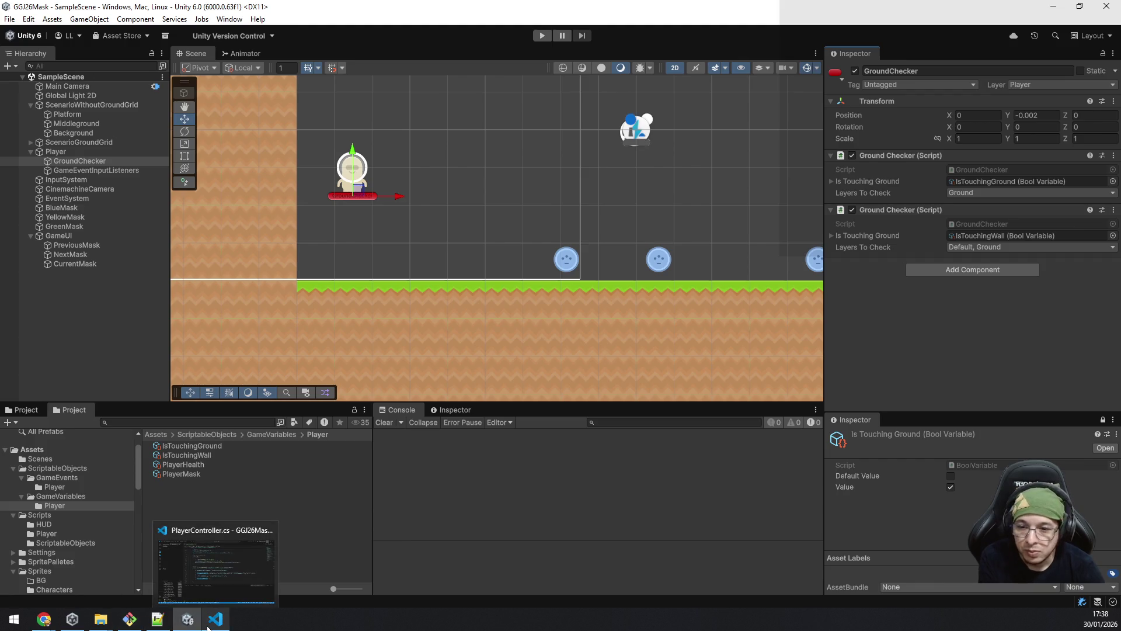
{"action": "left_click", "coordinate": [206, 533]}
Step: Duplicate the isTouchingGround field line, rename the copy isTouchingWall, and save PlayerController.cs
{"action": "scroll", "coordinate": [522, 191], "scroll_direction": "up", "scroll_amount": 6}
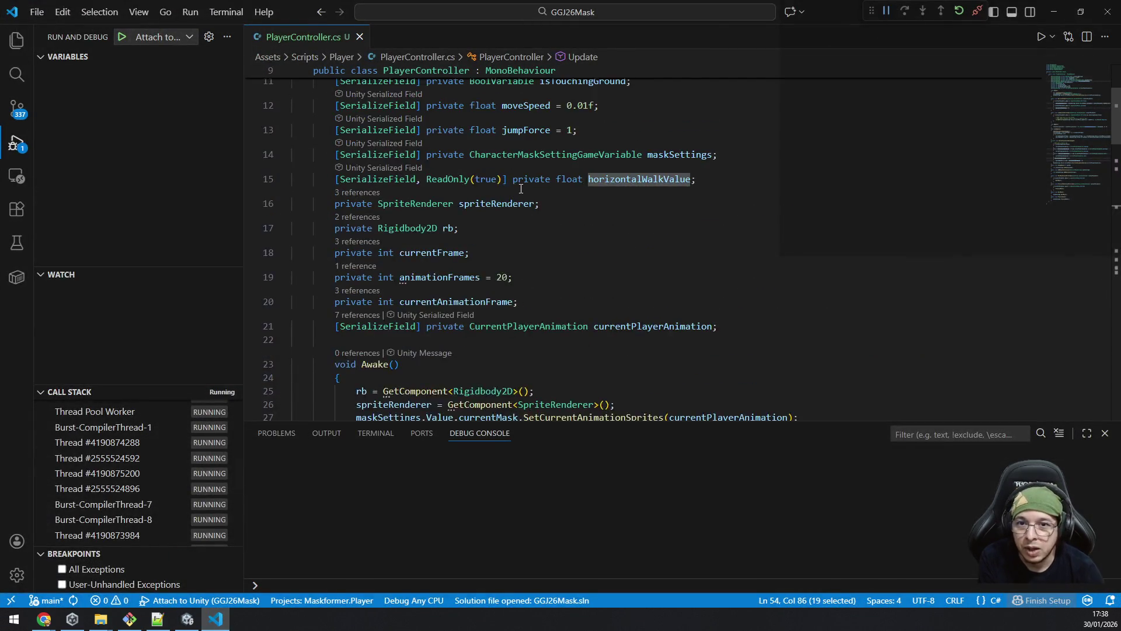
{"action": "left_click", "coordinate": [661, 226]}
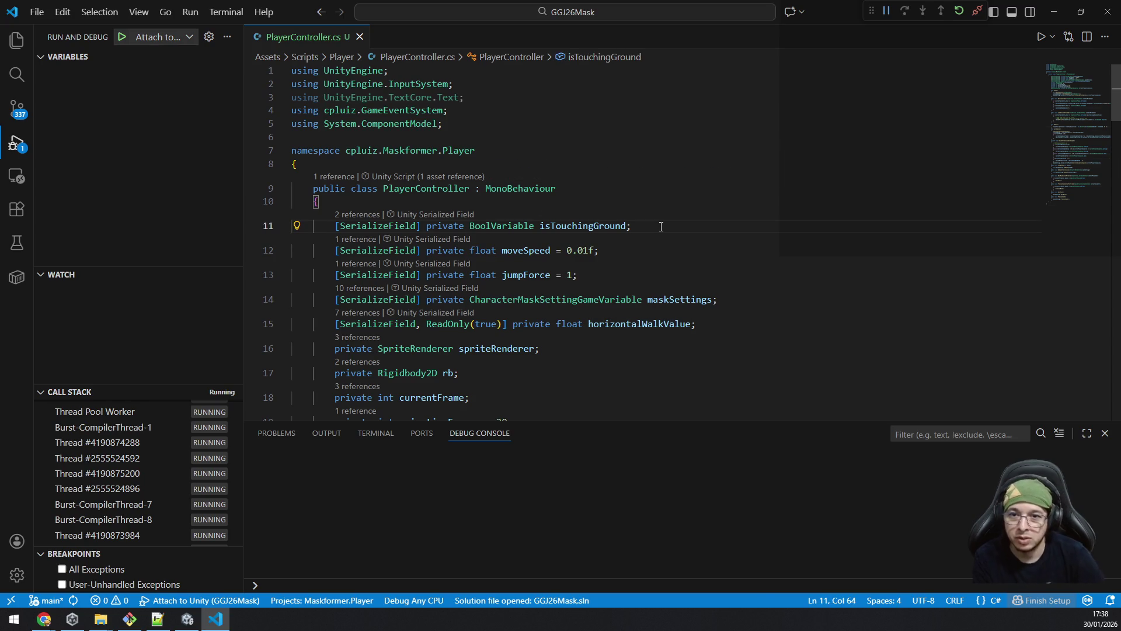
{"action": "key", "text": "shift+alt+Down"}
{"action": "key", "text": "Left"}
{"action": "key", "text": "ctrl+shift+Left"}
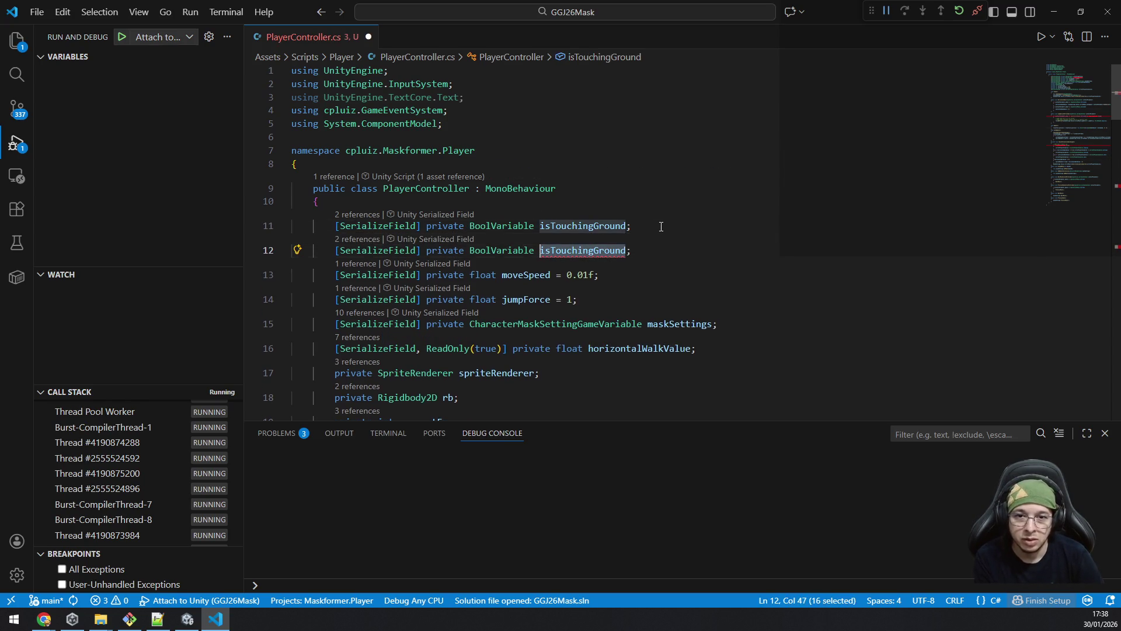
{"action": "type", "text": "isToui"}
{"action": "key", "text": "BackSpace"}
{"action": "type", "text": "chingWall"}
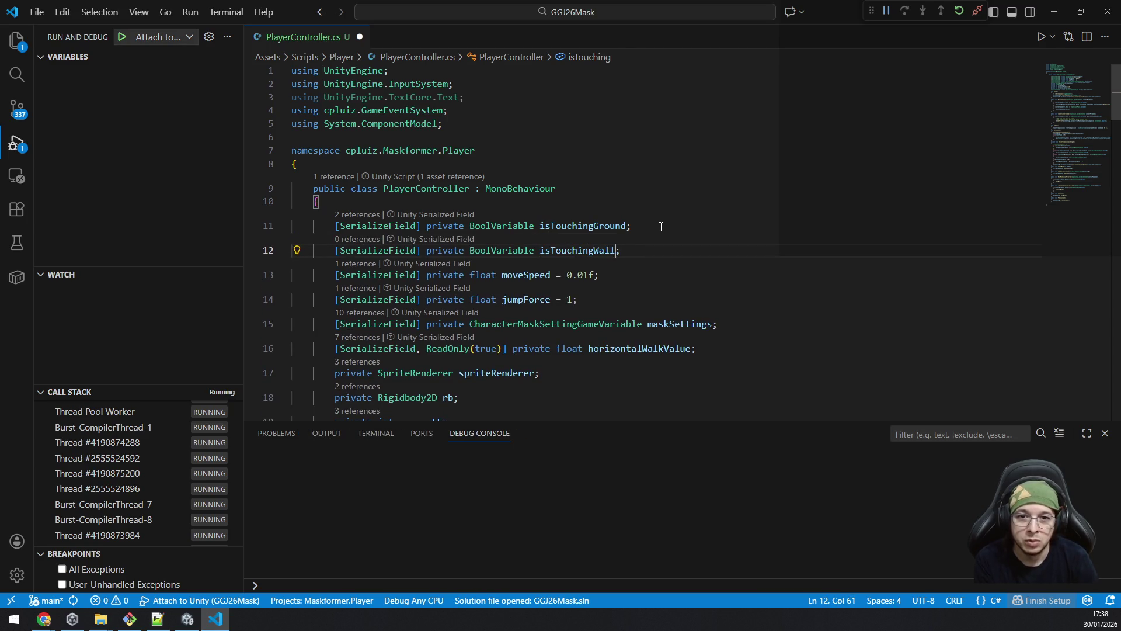
{"action": "key", "text": "ctrl+s"}
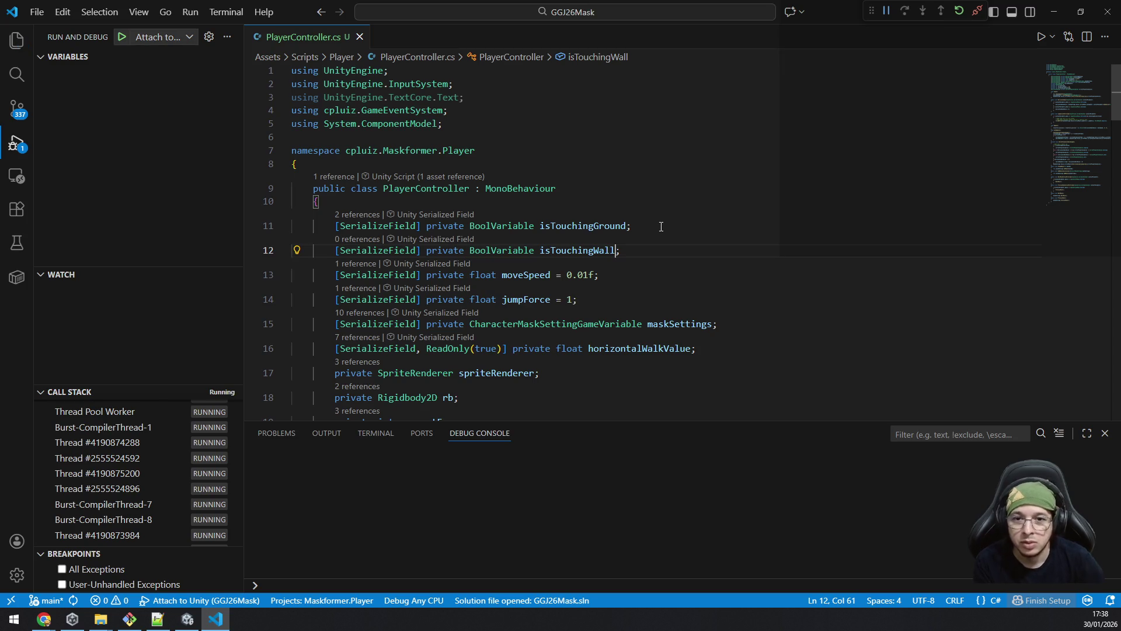
Step: Try a blank line above the jump condition, then return to just after the currentAnimationFrame field
{"action": "scroll", "coordinate": [639, 275], "scroll_direction": "down", "scroll_amount": 5}
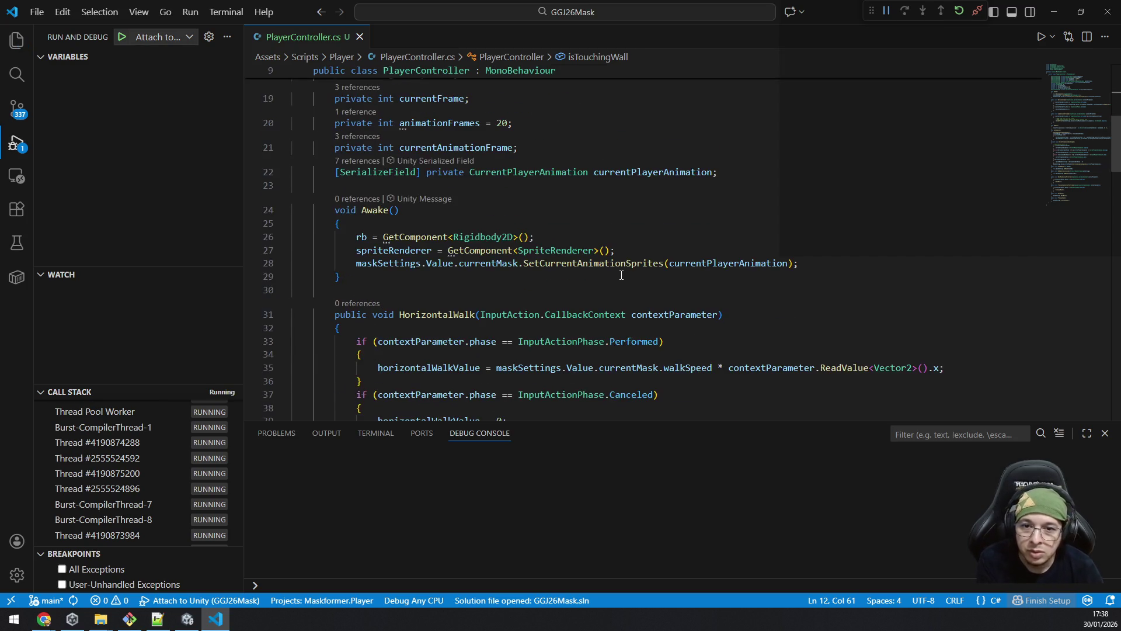
{"action": "scroll", "coordinate": [622, 275], "scroll_direction": "down", "scroll_amount": 6}
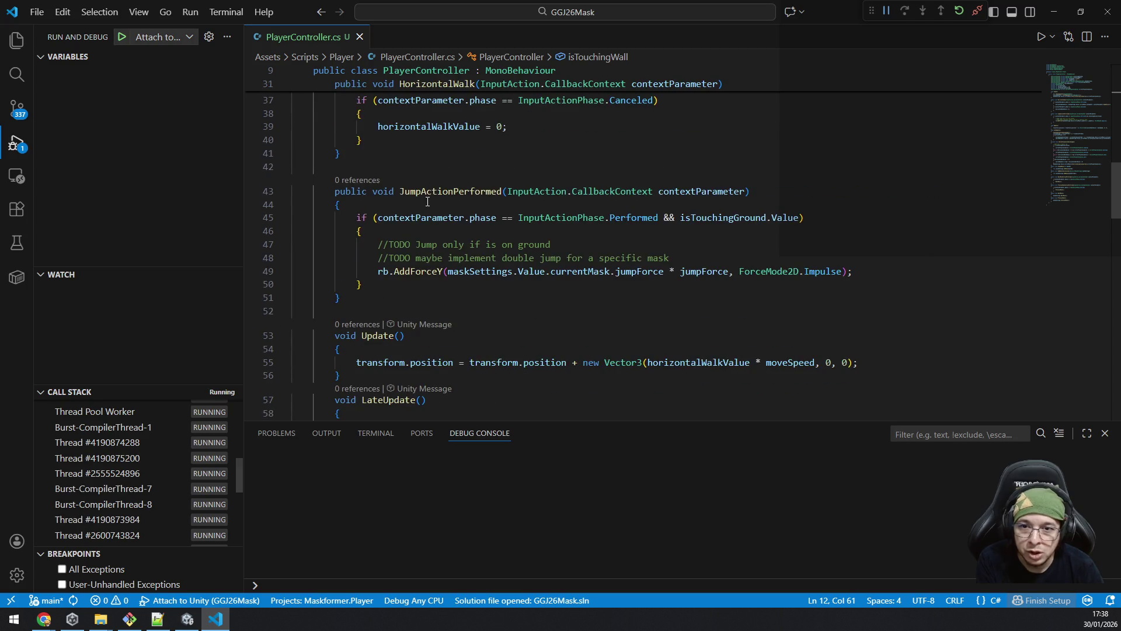
{"action": "left_click", "coordinate": [393, 286]}
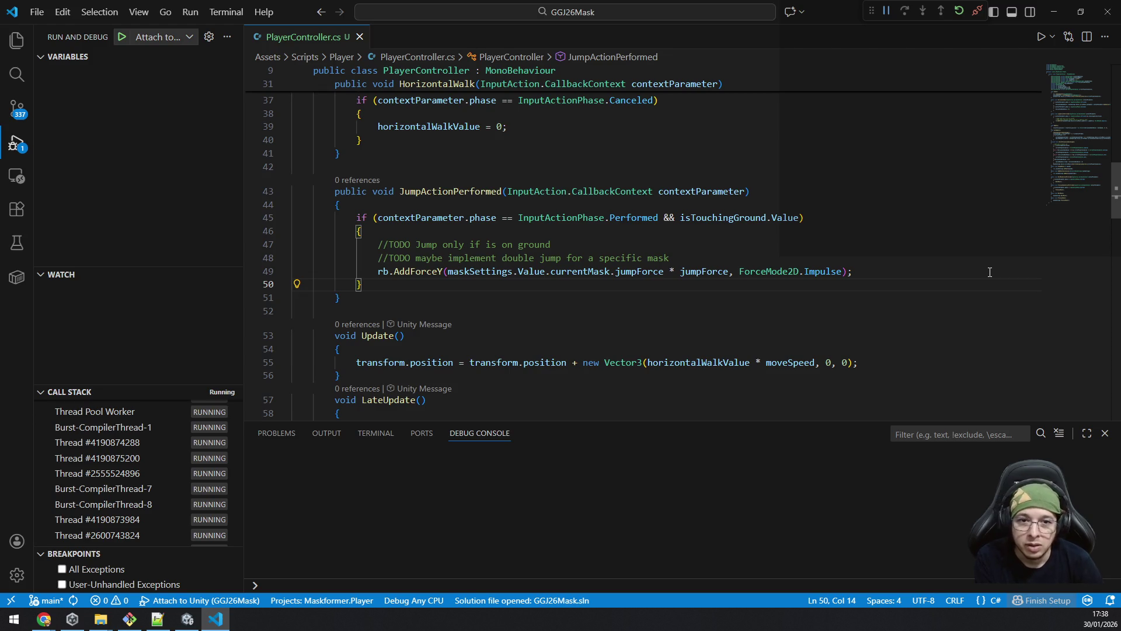
{"action": "key", "text": "Up"}
{"action": "key", "text": "Up"}
{"action": "key", "text": "Up"}
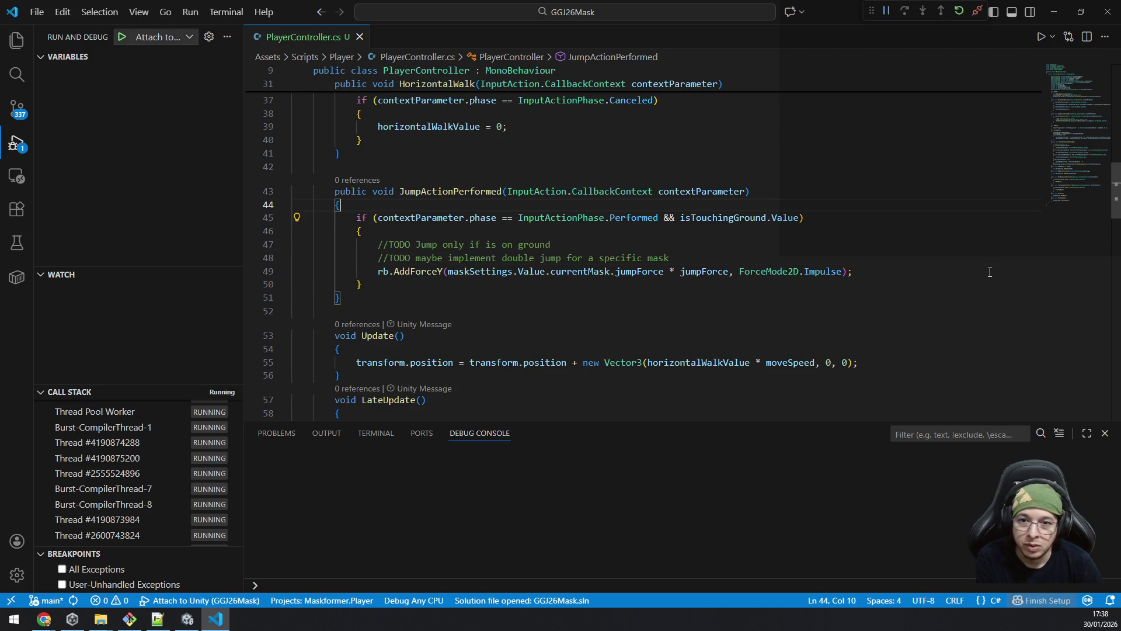
{"action": "key", "text": "Home"}
{"action": "key", "text": "Return"}
{"action": "key", "text": "Up"}
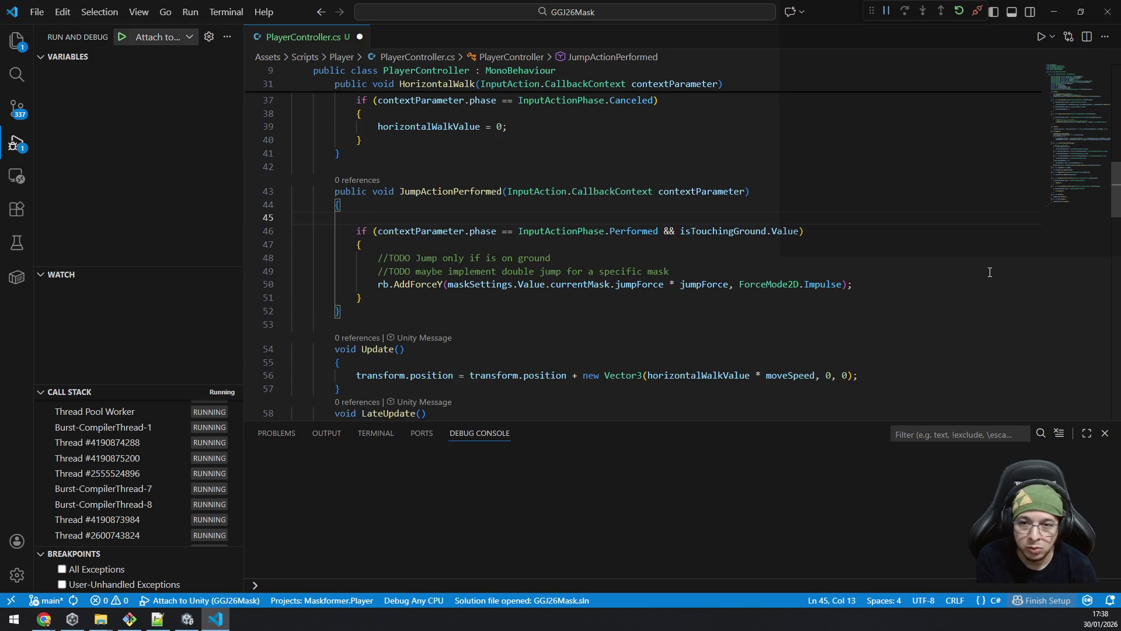
{"action": "key", "text": "Up"}
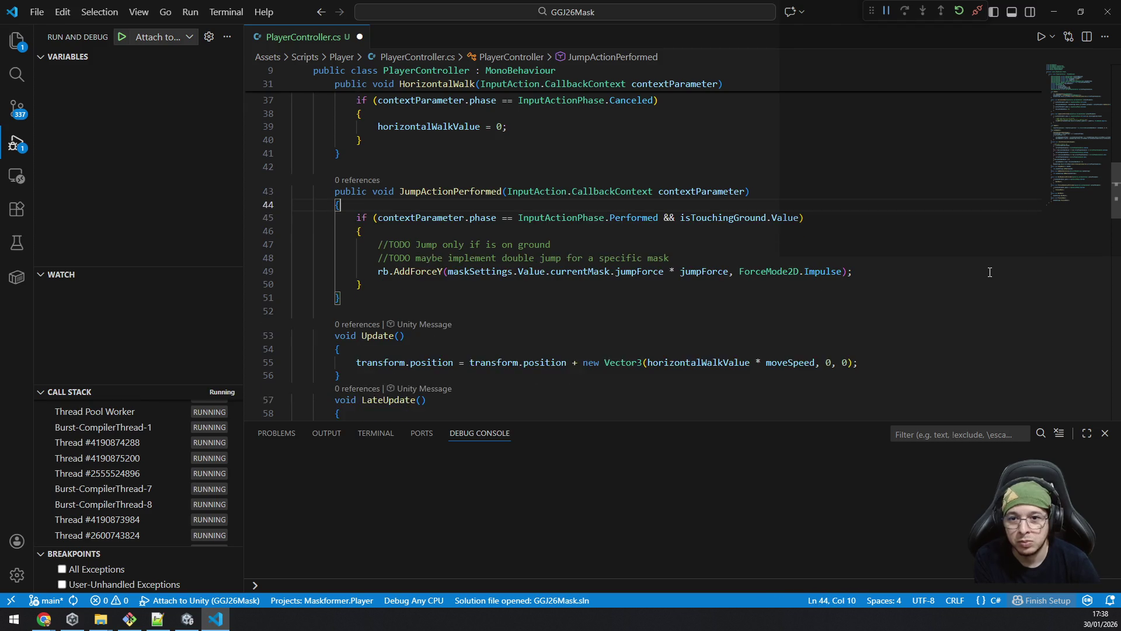
{"action": "scroll", "coordinate": [653, 266], "scroll_direction": "up", "scroll_amount": 8}
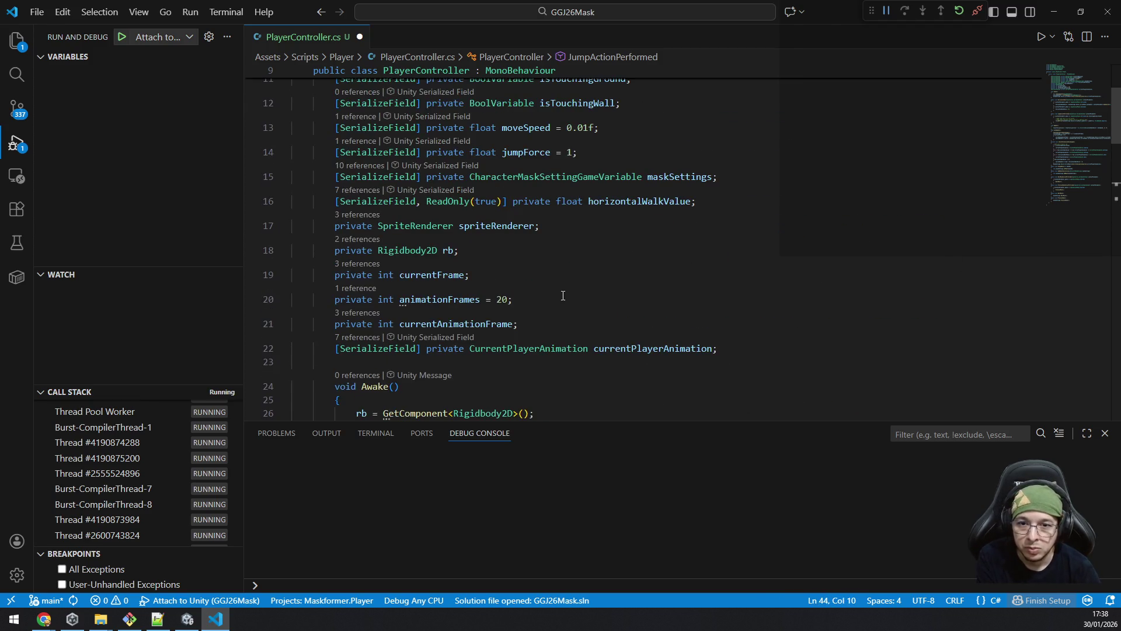
{"action": "left_click", "coordinate": [543, 326]}
Step: Declare 'private bool canJump;' and remove isTouchingGround.Value from the jump condition
{"action": "key", "text": "Return"}
{"action": "type", "text": "pri"}
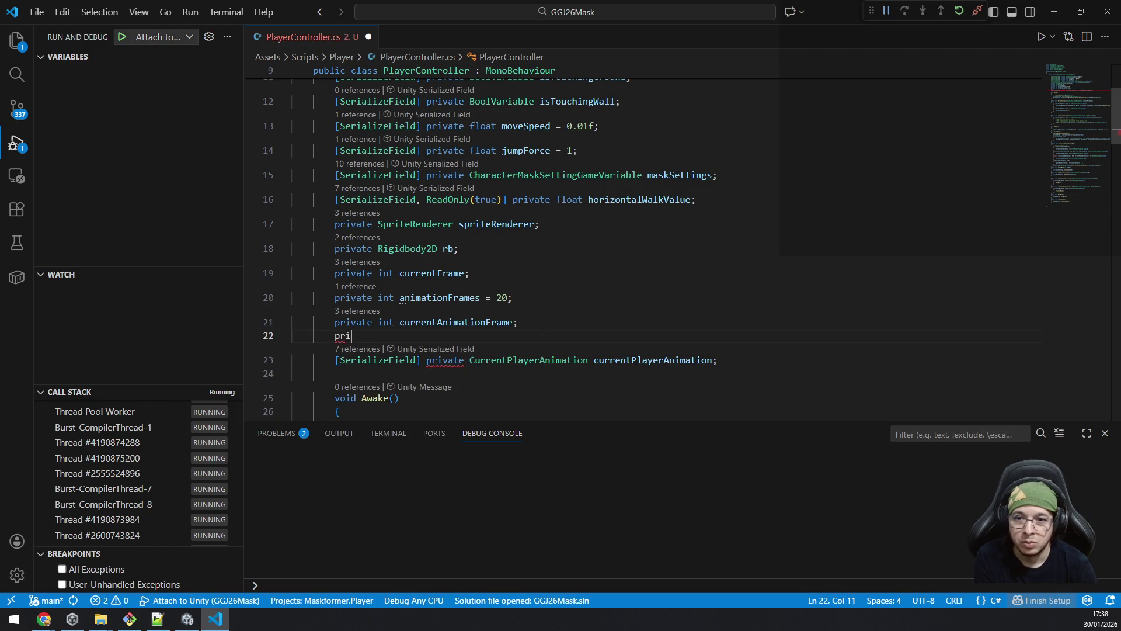
{"action": "type", "text": "vate bool canJu"}
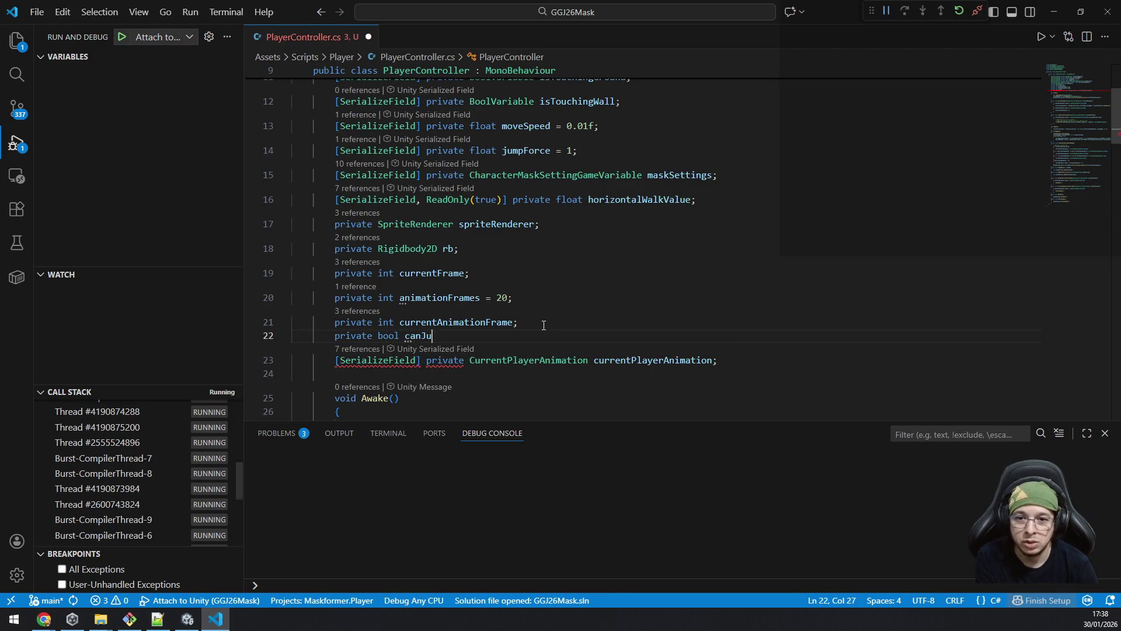
{"action": "type", "text": "mp;"}
{"action": "scroll", "coordinate": [513, 304], "scroll_direction": "down", "scroll_amount": 5}
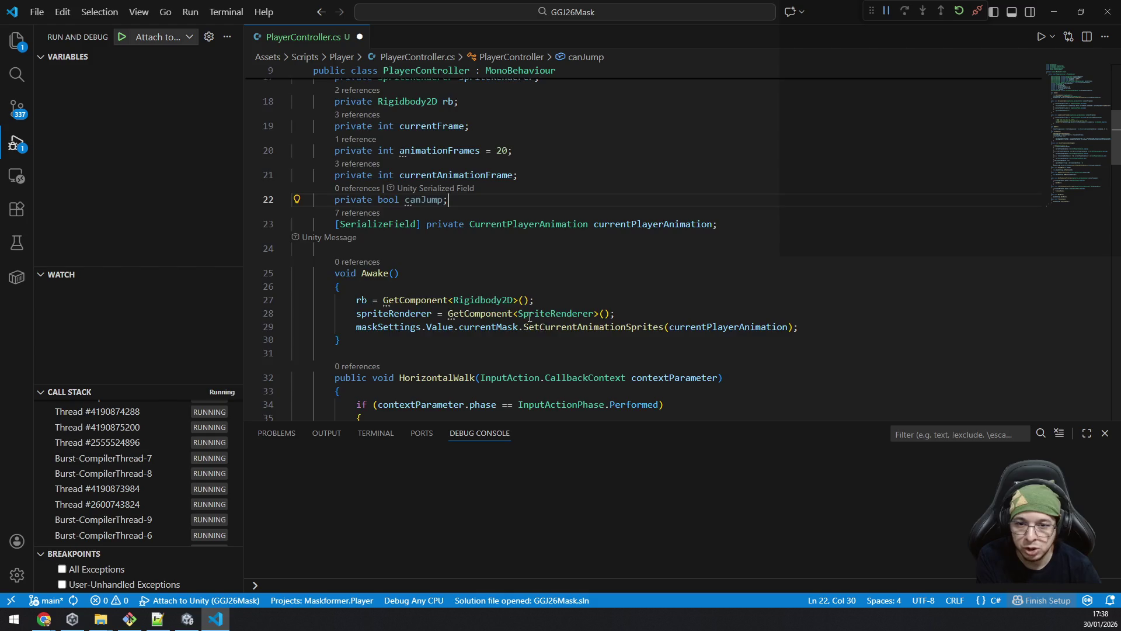
{"action": "scroll", "coordinate": [727, 296], "scroll_direction": "down", "scroll_amount": 3}
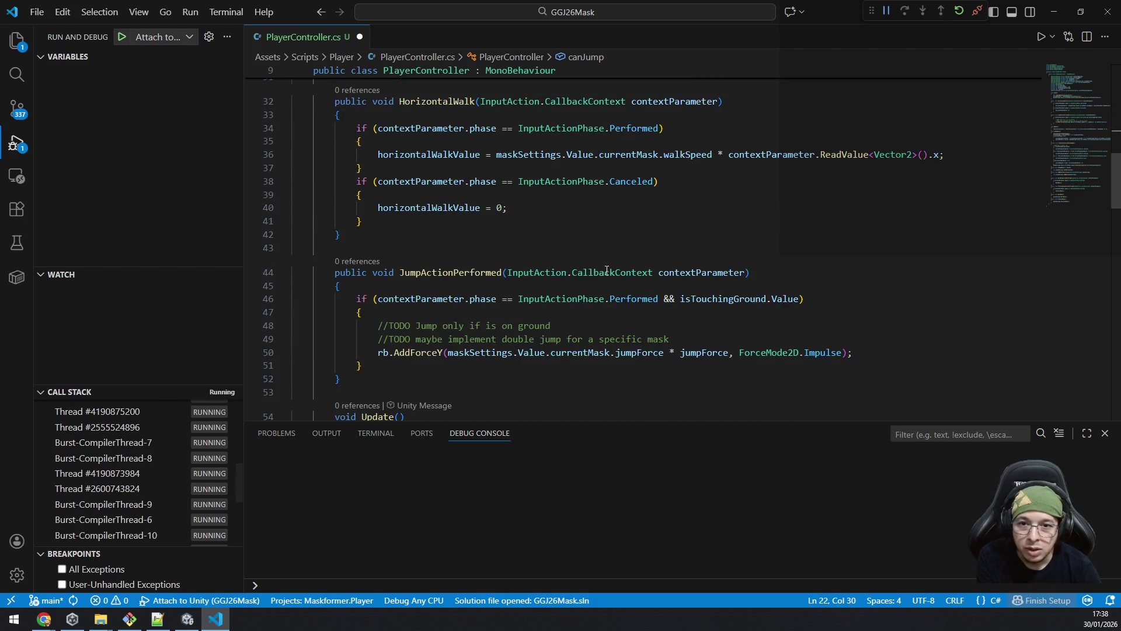
{"action": "left_click", "coordinate": [680, 304]}
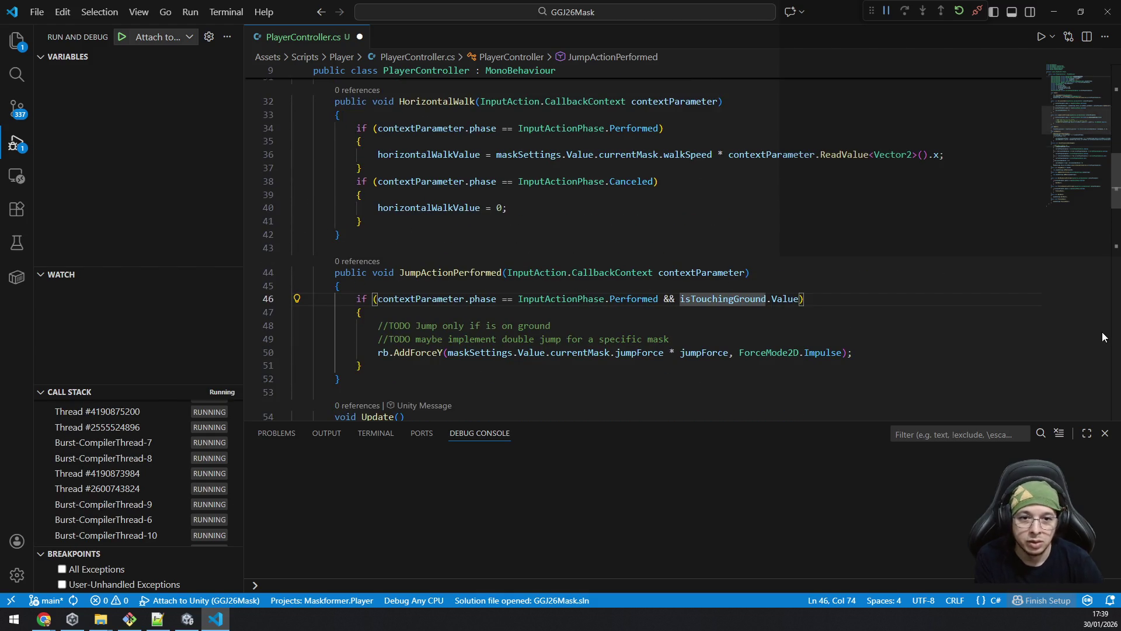
{"action": "key", "text": "shift+End"}
{"action": "key", "text": "shift+Left"}
{"action": "key", "text": "ctrl+c"}
{"action": "key", "text": "BackSpace"}
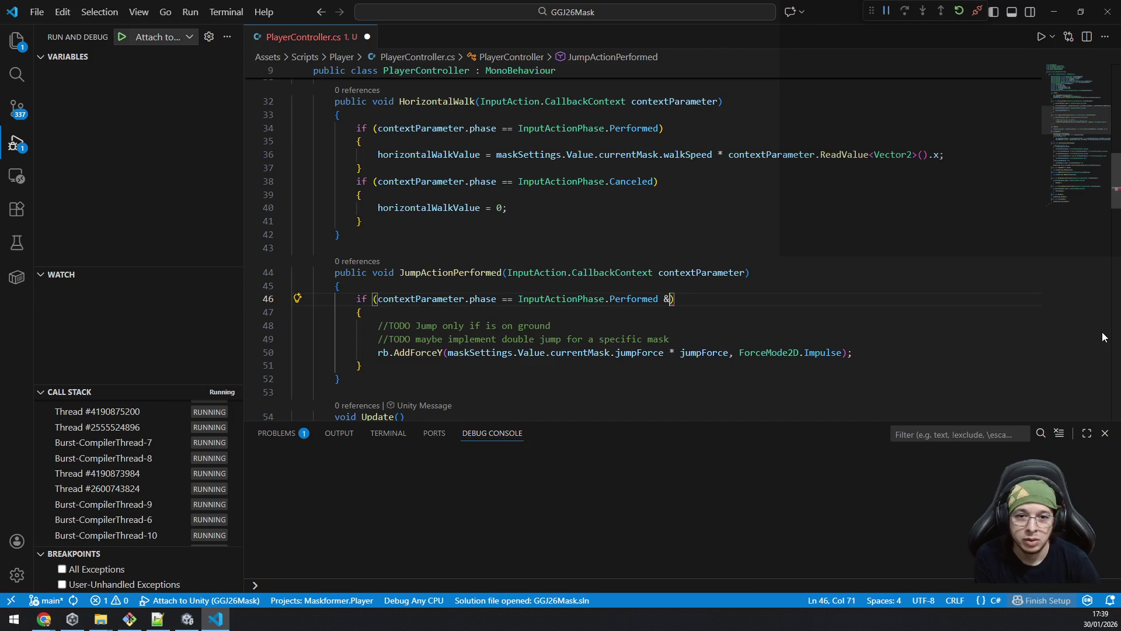
{"action": "key", "text": "BackSpace"}
{"action": "key", "text": "BackSpace"}
{"action": "key", "text": "Up"}
{"action": "key", "text": "Return"}
Step: Write 'canJump = isTouchingGround.Value || (maskSettings.Value.currentMask' on line 46
{"action": "type", "text": "canJump ="}
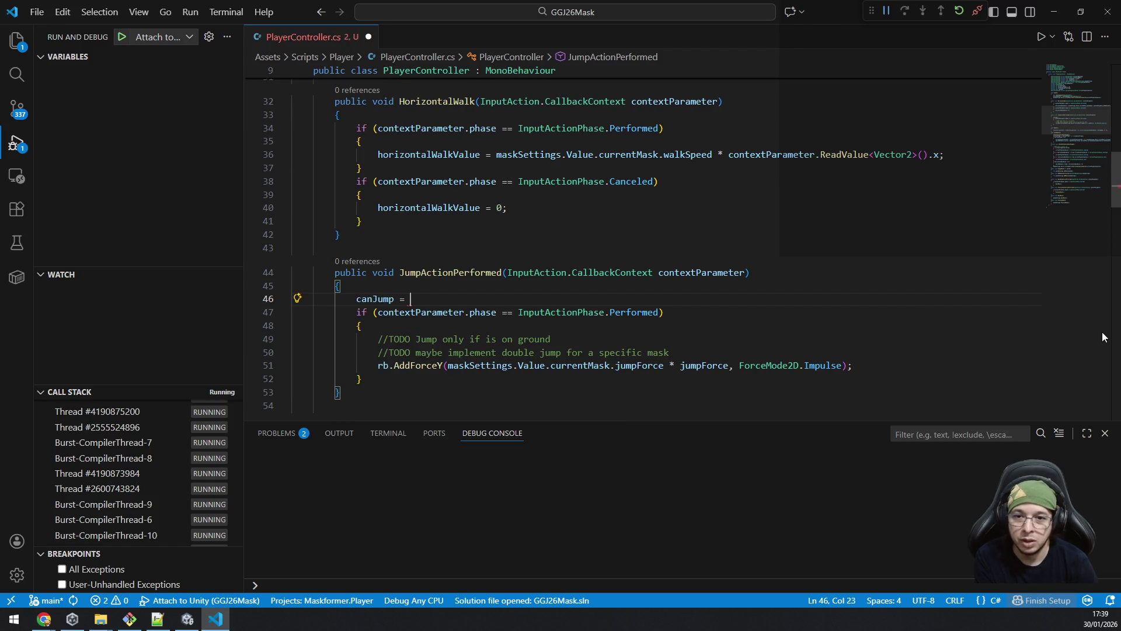
{"action": "key", "text": "ctrl+v"}
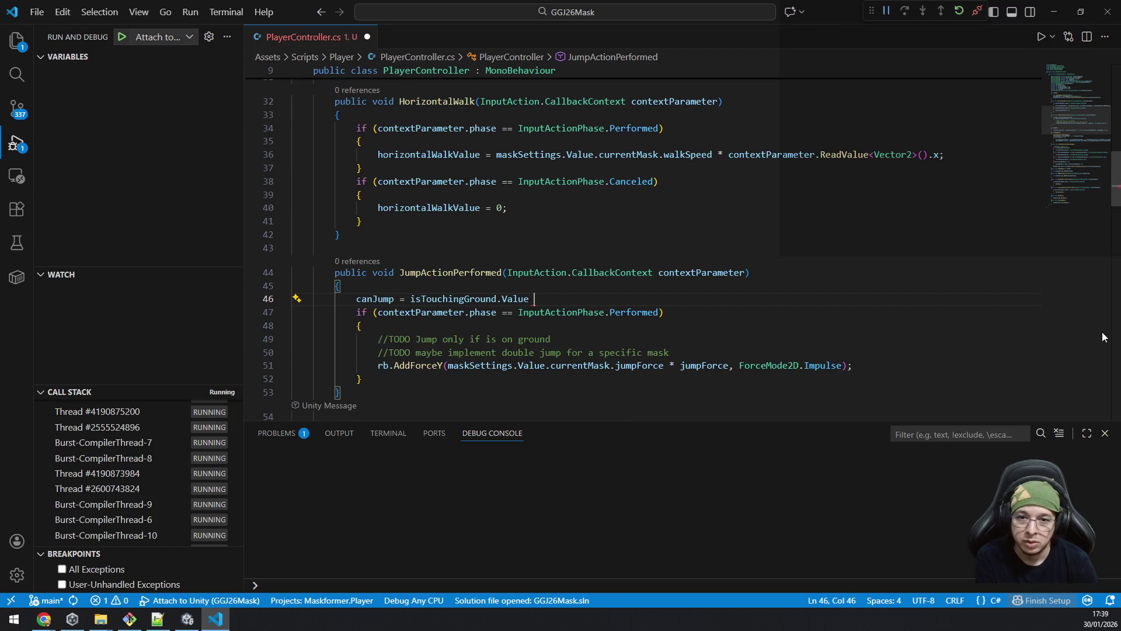
{"action": "type", "text": "|| (currentmas"}
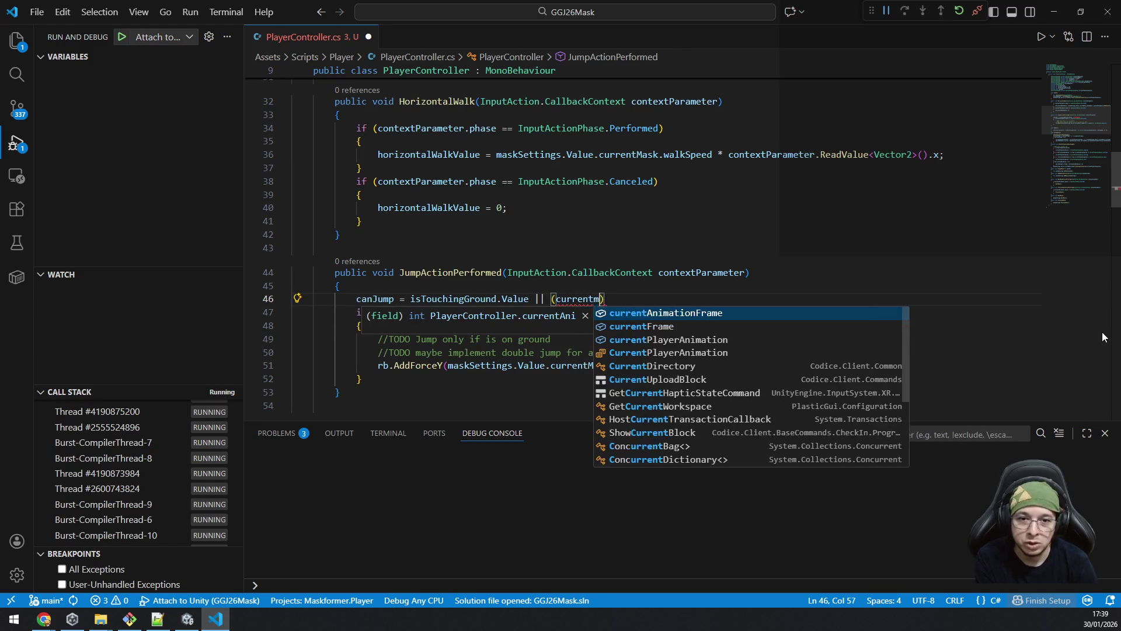
{"action": "key", "text": "BackSpace"}
{"action": "key", "text": "BackSpace"}
{"action": "key", "text": "BackSpace"}
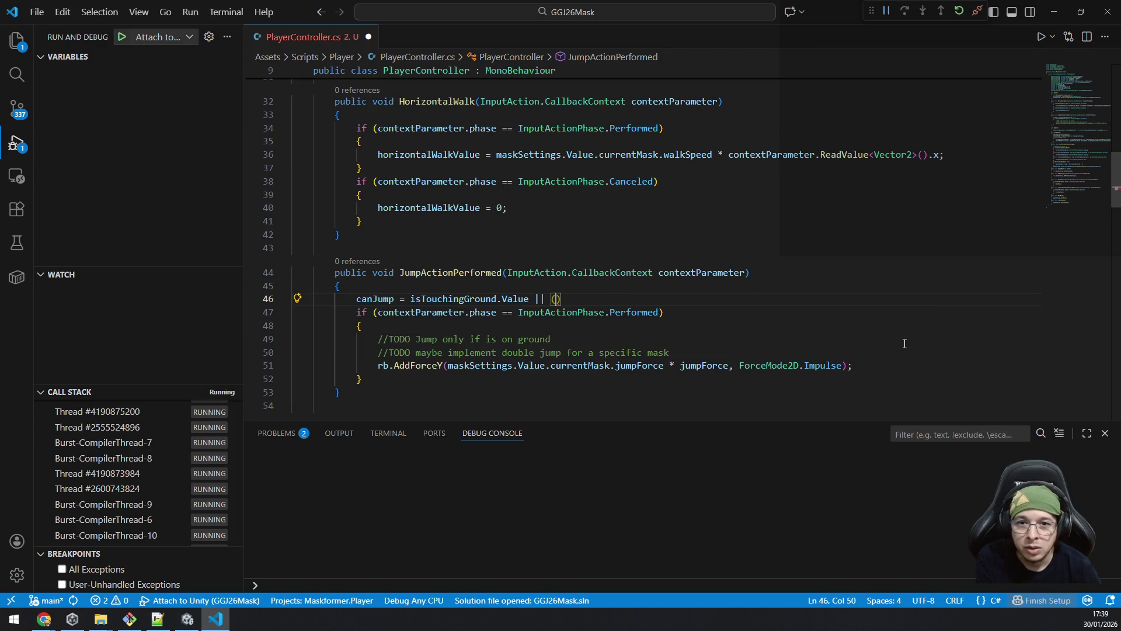
{"action": "type", "text": "maskSettings.v"}
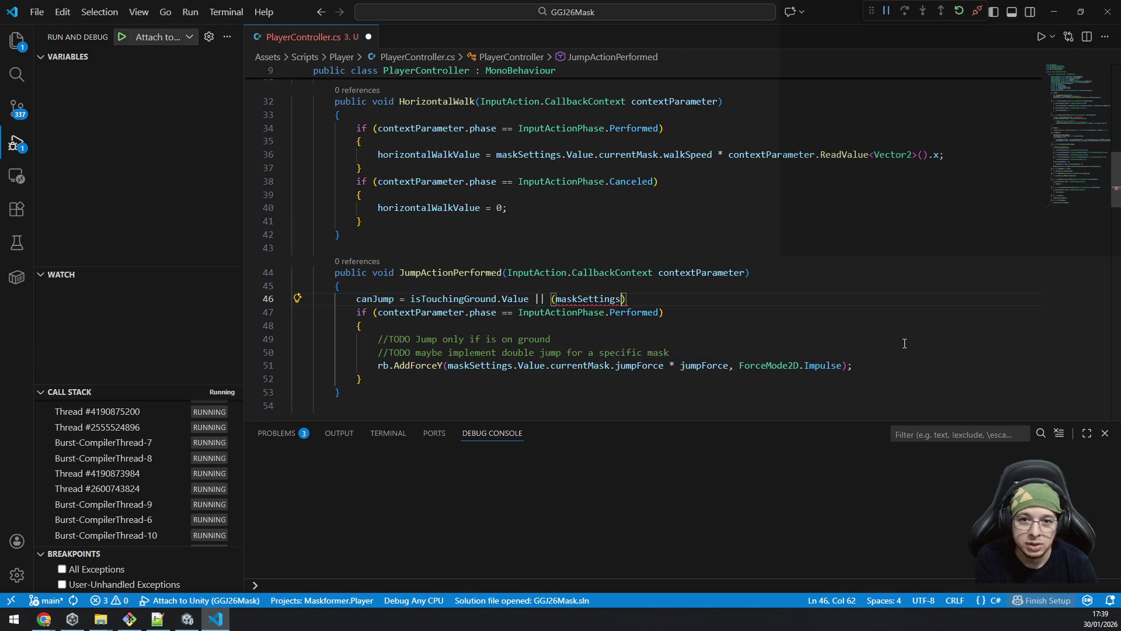
{"action": "type", "text": "a"}
{"action": "key", "text": "Tab"}
{"action": "type", "text": ".cur"}
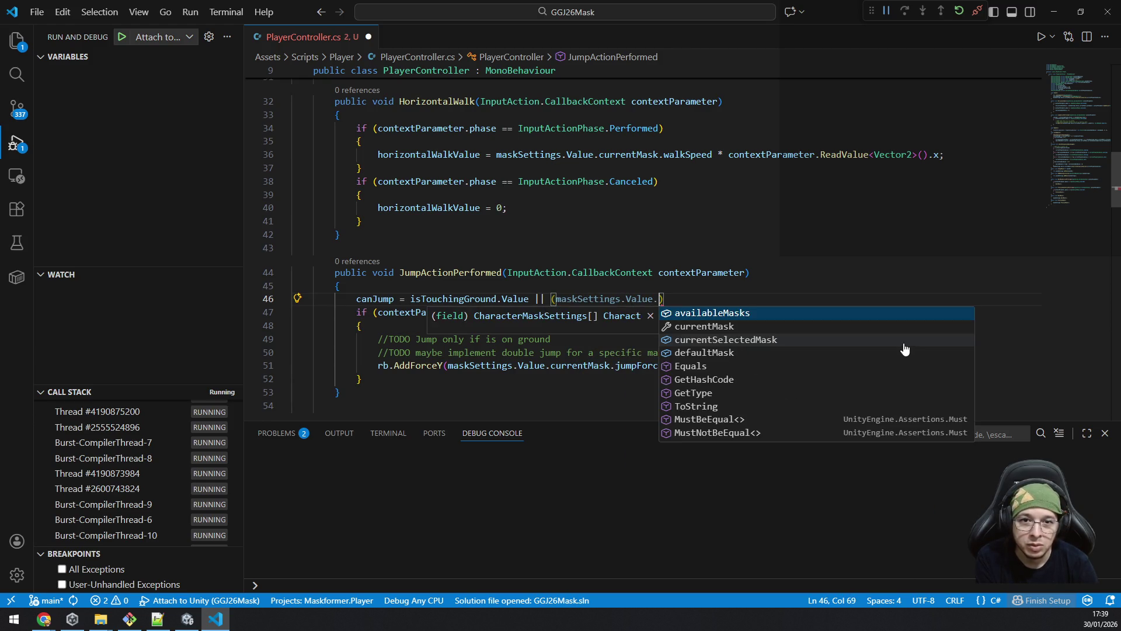
{"action": "type", "text": "rentMa"}
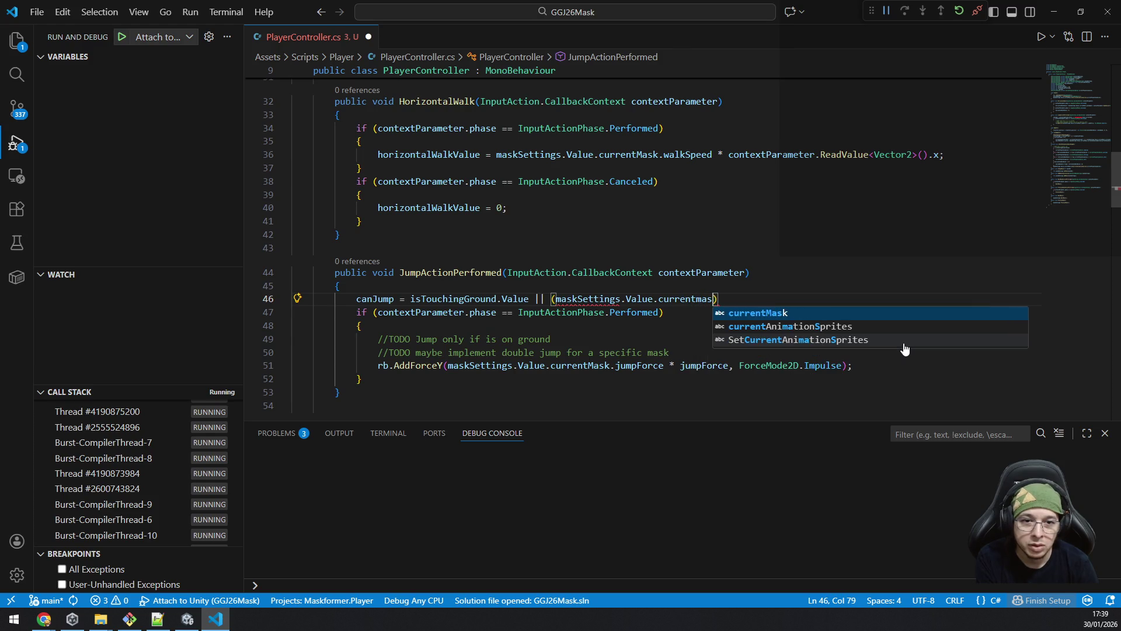
{"action": "key", "text": "Tab"}
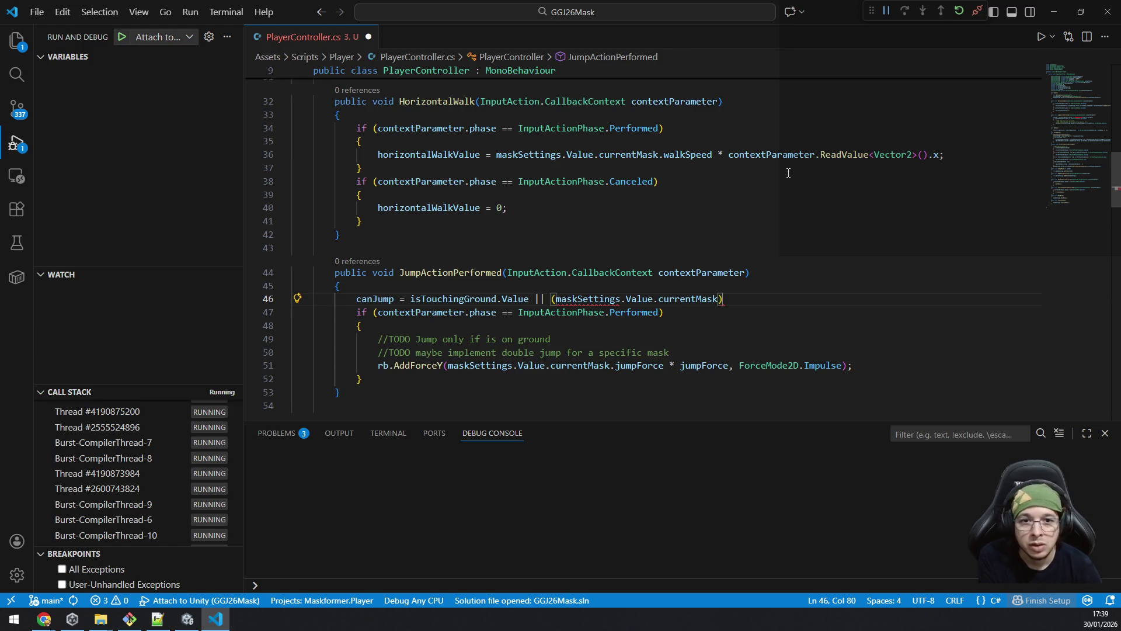
Step: Go to the definitions of currentMask and then the CharacterMaskSettings class
{"action": "left_click", "coordinate": [630, 156], "text": "ctrl"}
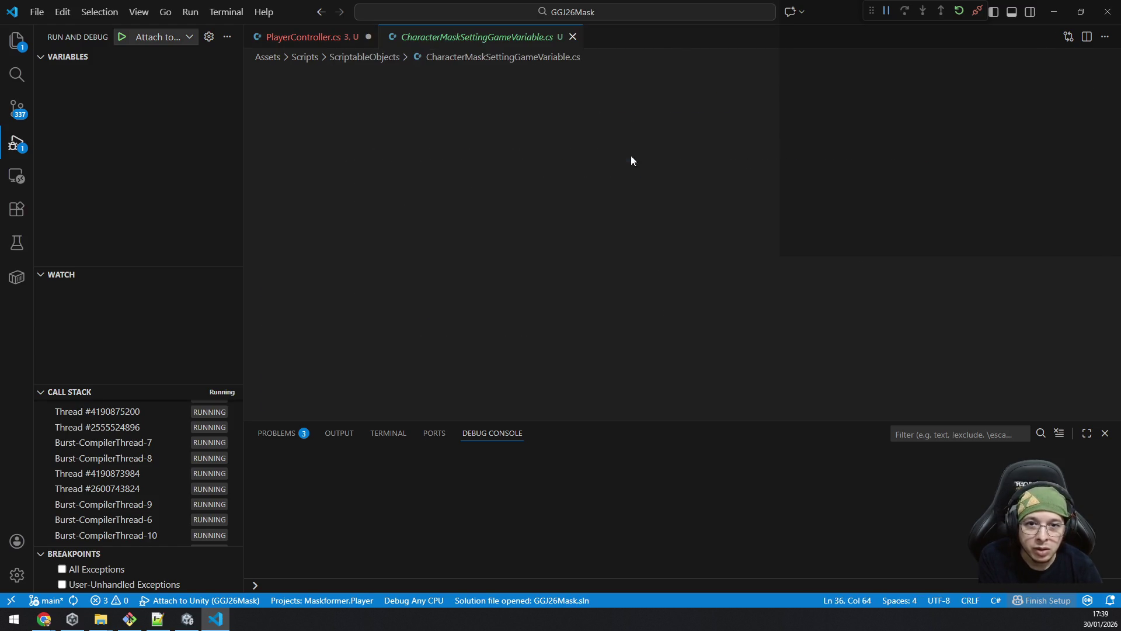
{"action": "scroll", "coordinate": [601, 215], "scroll_direction": "up", "scroll_amount": 3}
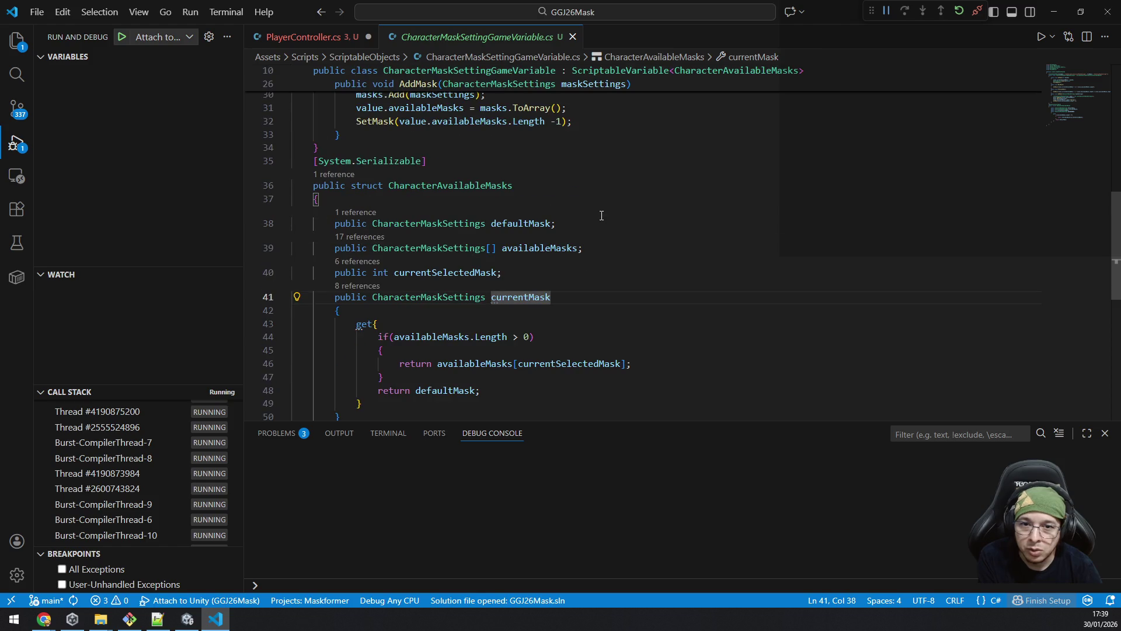
{"action": "left_click", "coordinate": [481, 303], "text": "ctrl"}
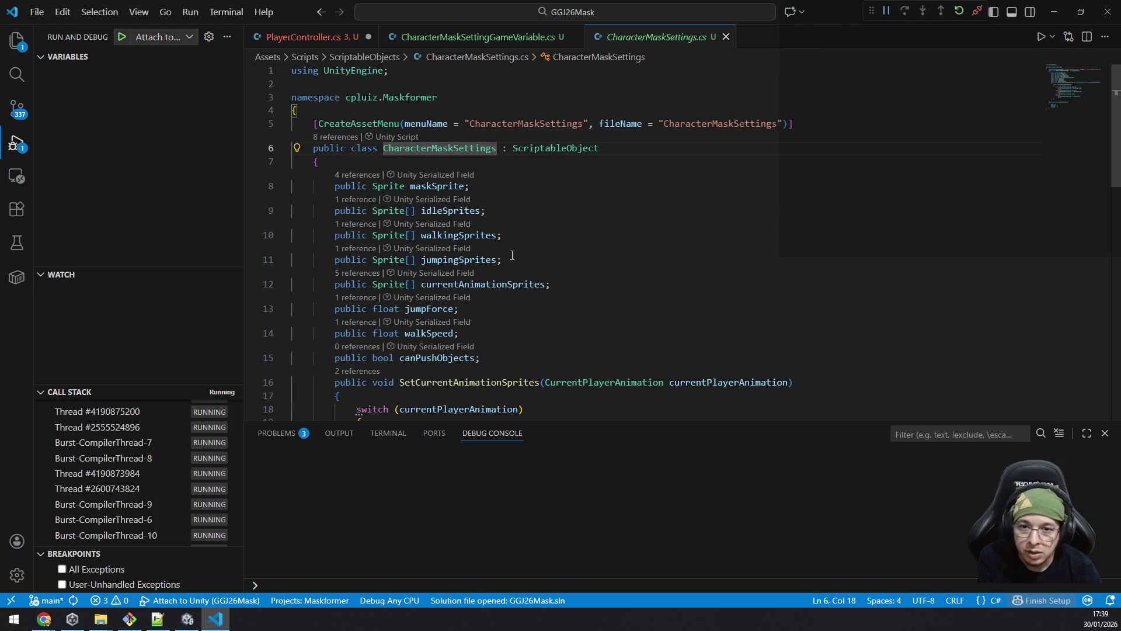
Step: Add 'public bool canJumpInWalls;' below the canPushObjects field in CharacterMaskSettings
{"action": "left_click", "coordinate": [492, 358]}
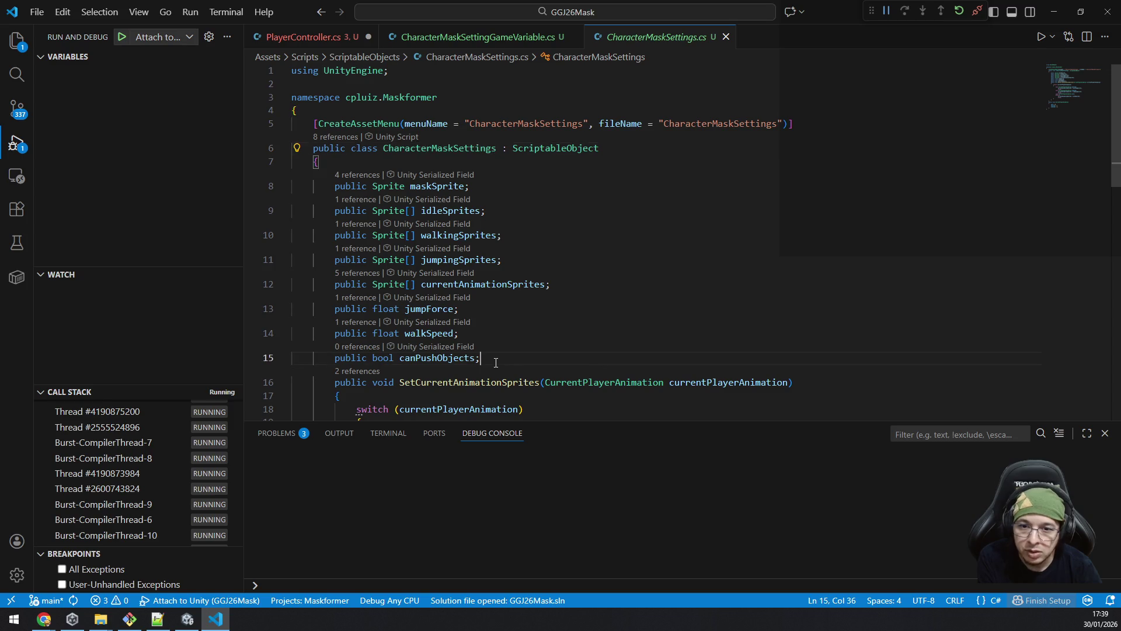
{"action": "key", "text": "Return"}
{"action": "scroll", "coordinate": [584, 373], "scroll_direction": "down", "scroll_amount": 1}
{"action": "type", "text": "public "}
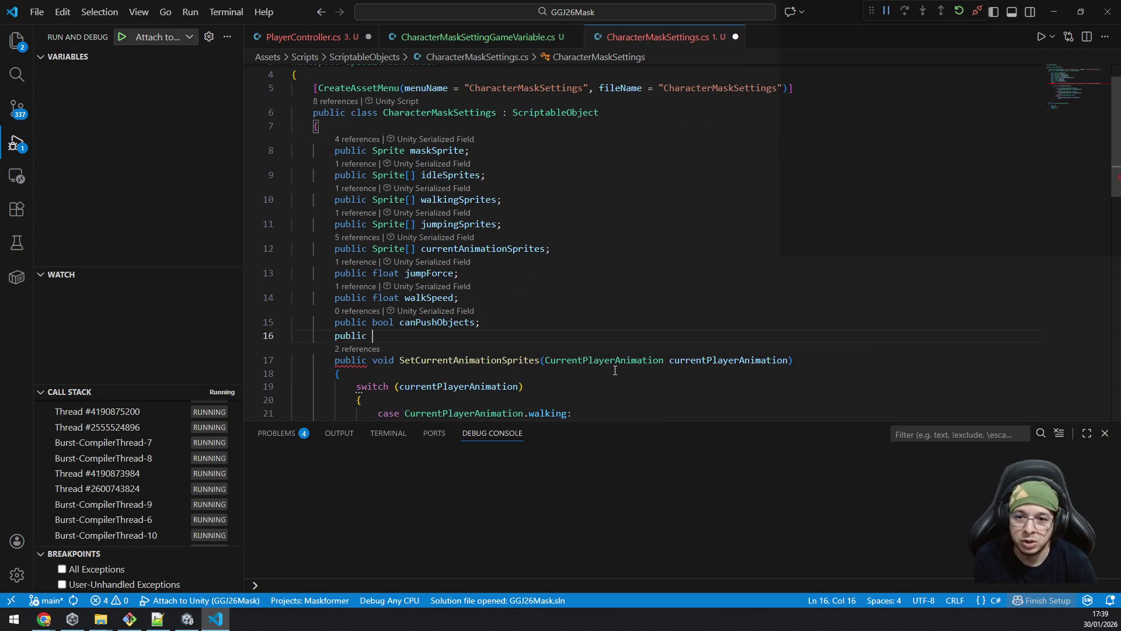
{"action": "type", "text": "bool canJ"}
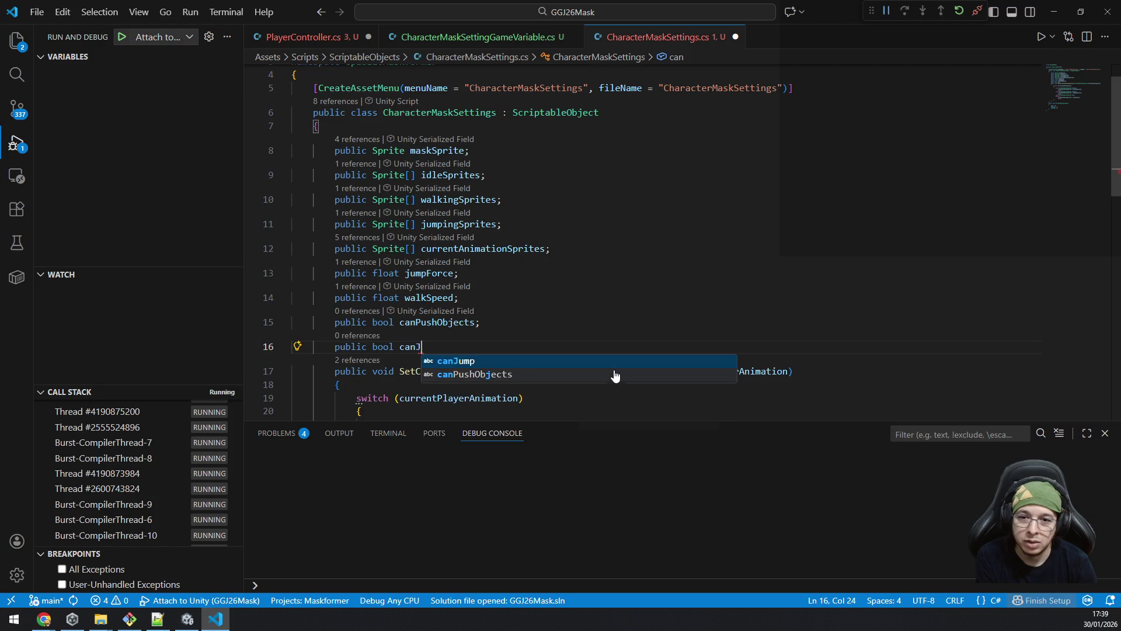
{"action": "type", "text": "umpInWalls;"}
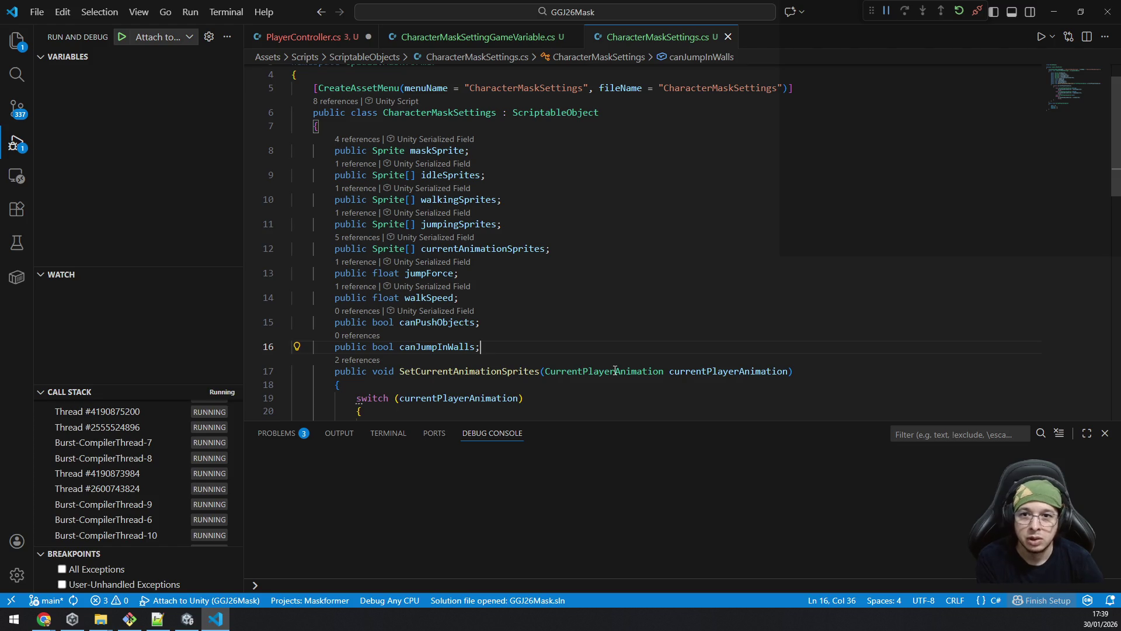
Step: Return to PlayerController.cs with the caret before line 46's closing parenthesis
{"action": "key", "text": "ctrl+Tab"}
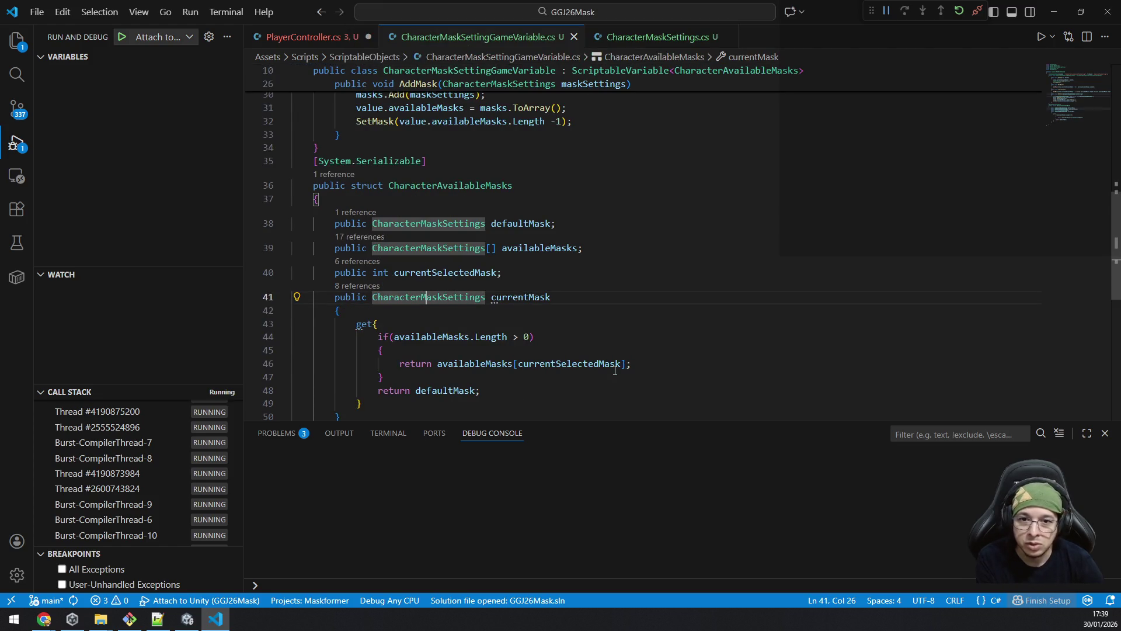
{"action": "key", "text": "ctrl+Tab"}
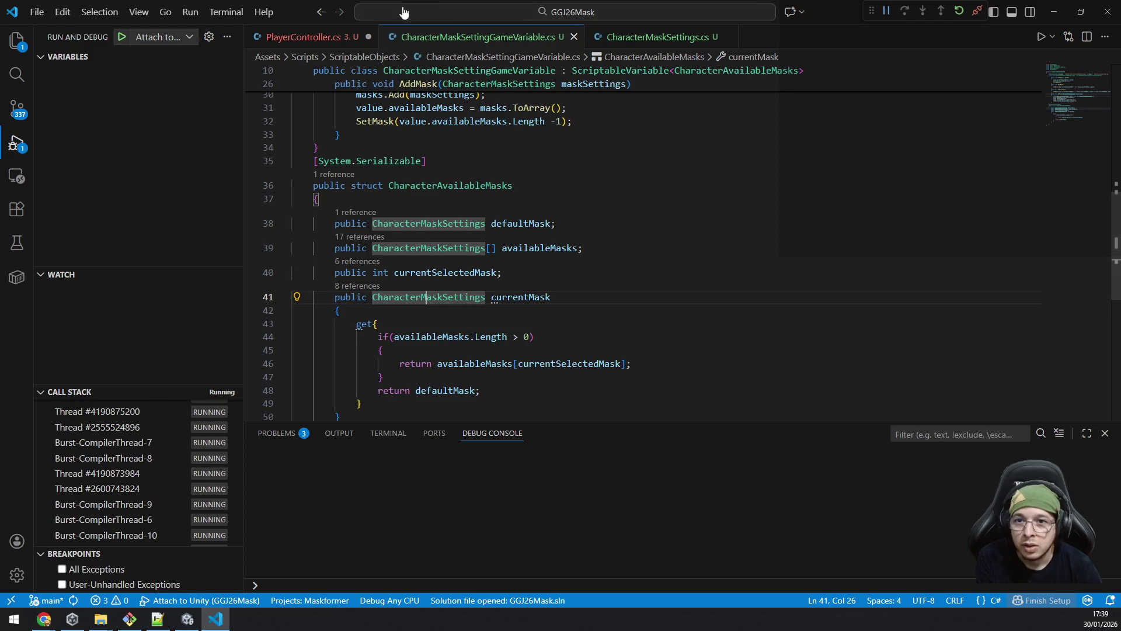
{"action": "key", "text": "Right"}
{"action": "left_click", "coordinate": [762, 301]}
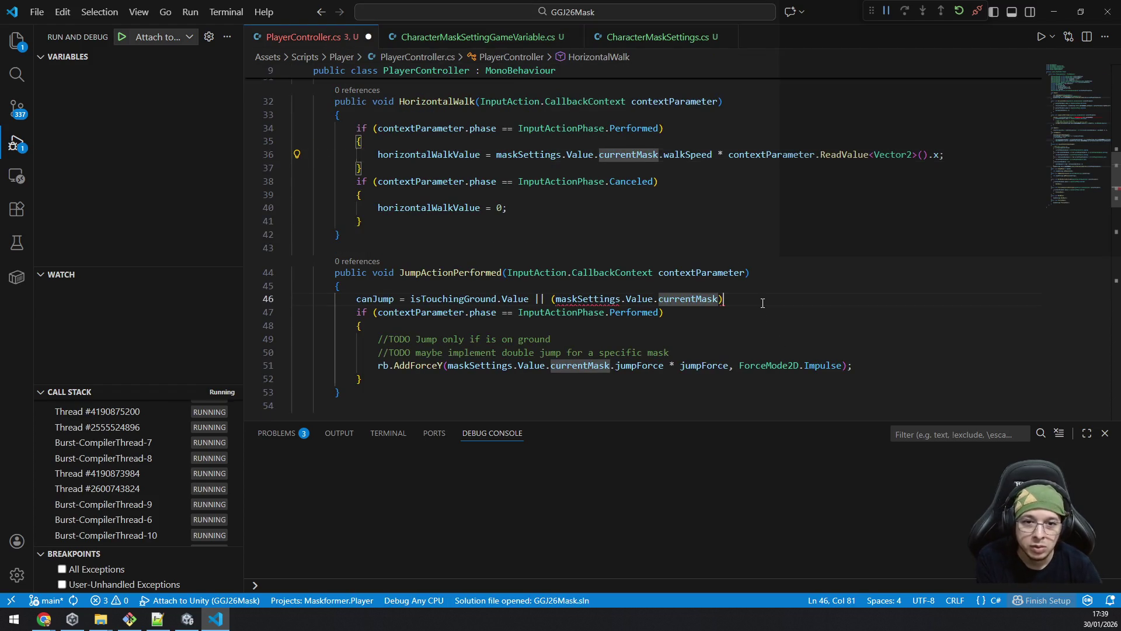
Step: Complete line 46 with '.canJumpInWalls && isTouchingWall);'
{"action": "key", "text": "Left"}
{"action": "type", "text": ".canJump"}
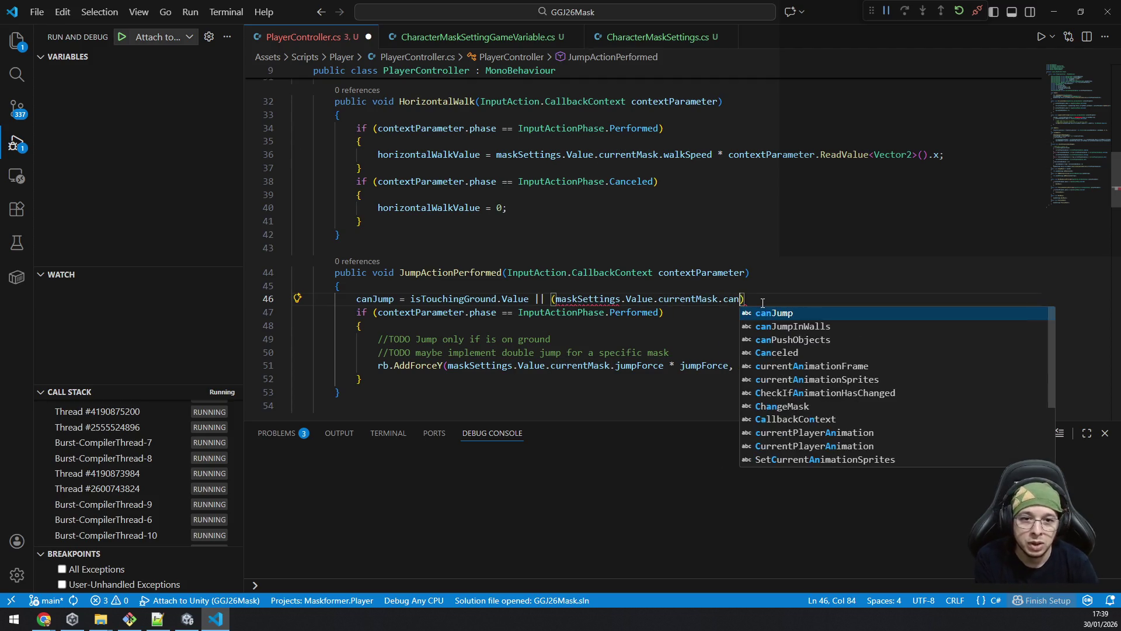
{"action": "key", "text": "Down"}
{"action": "key", "text": "Tab"}
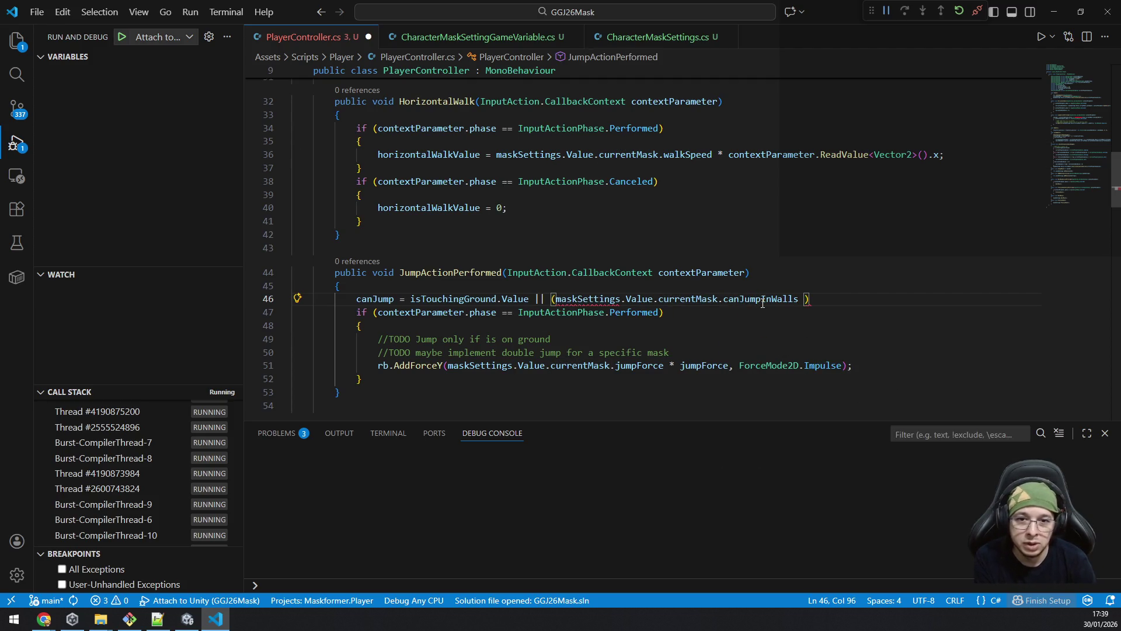
{"action": "type", "text": "&&"}
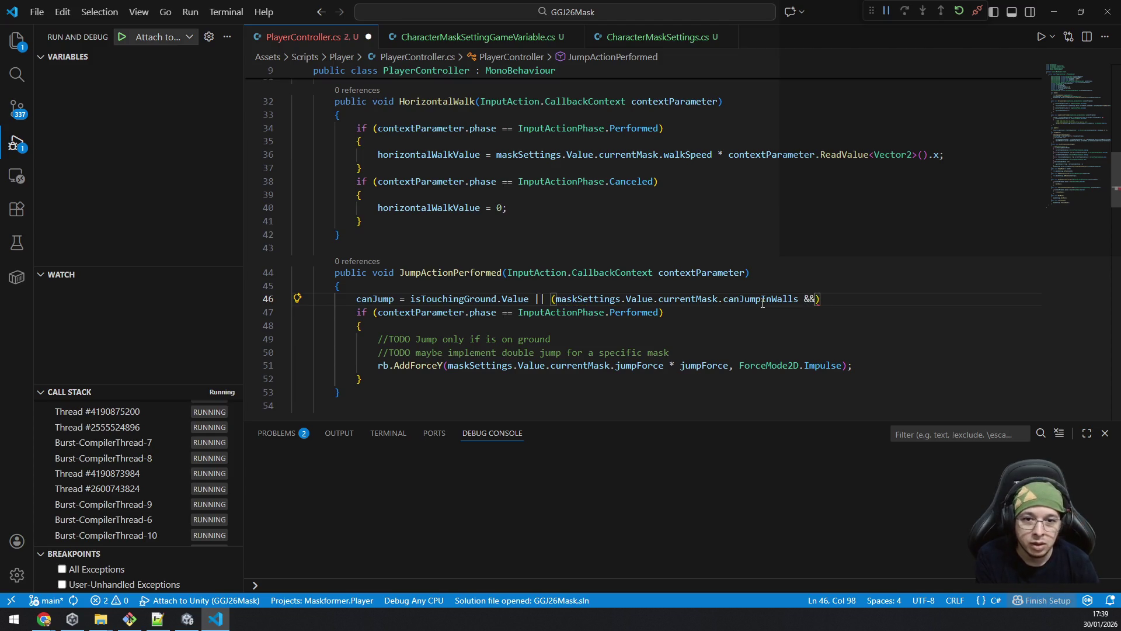
{"action": "type", "text": " isTouc"}
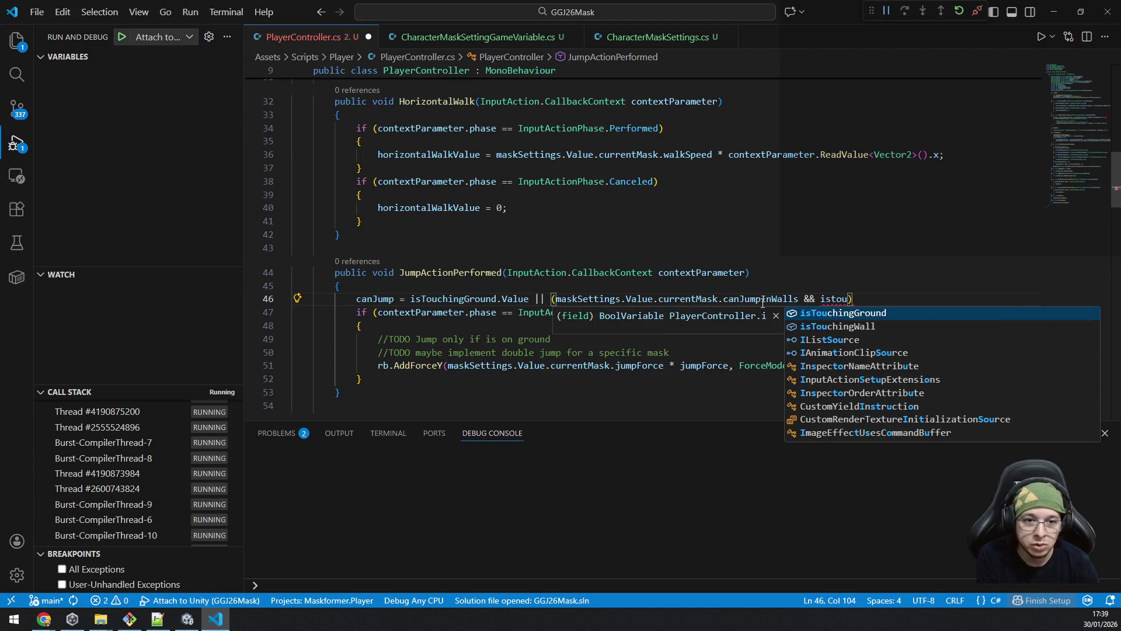
{"action": "key", "text": "Down"}
{"action": "key", "text": "Tab"}
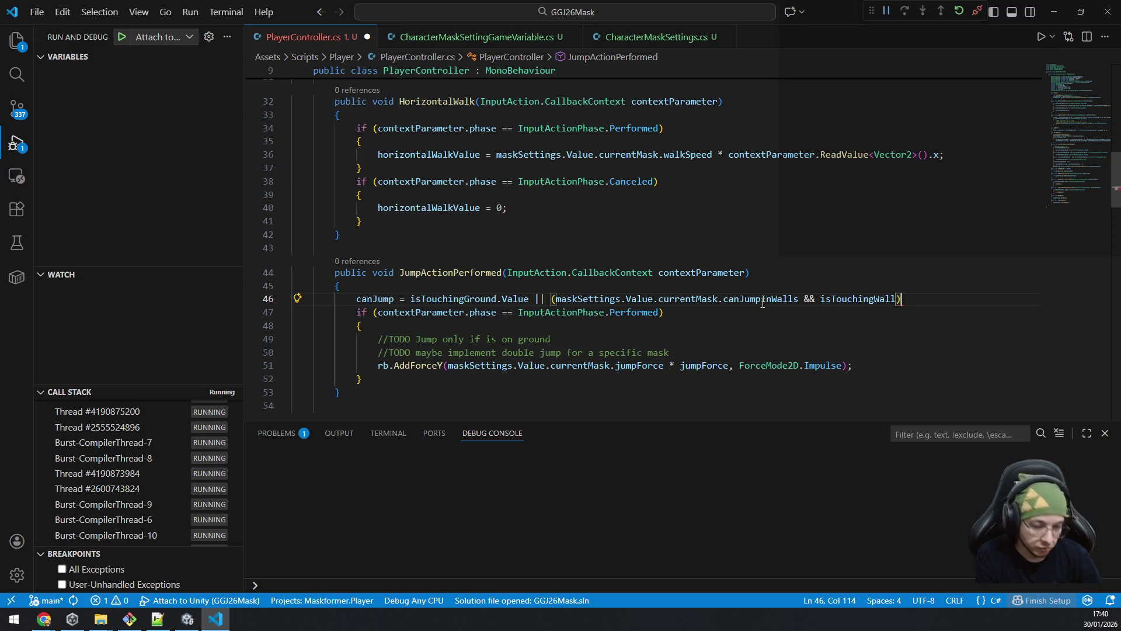
{"action": "type", "text": ";"}
Step: Append '&& canJump' to the jump if-condition, save, and return to Unity
{"action": "key", "text": "Return"}
{"action": "key", "text": "Down"}
{"action": "key", "text": "End"}
{"action": "key", "text": "Left"}
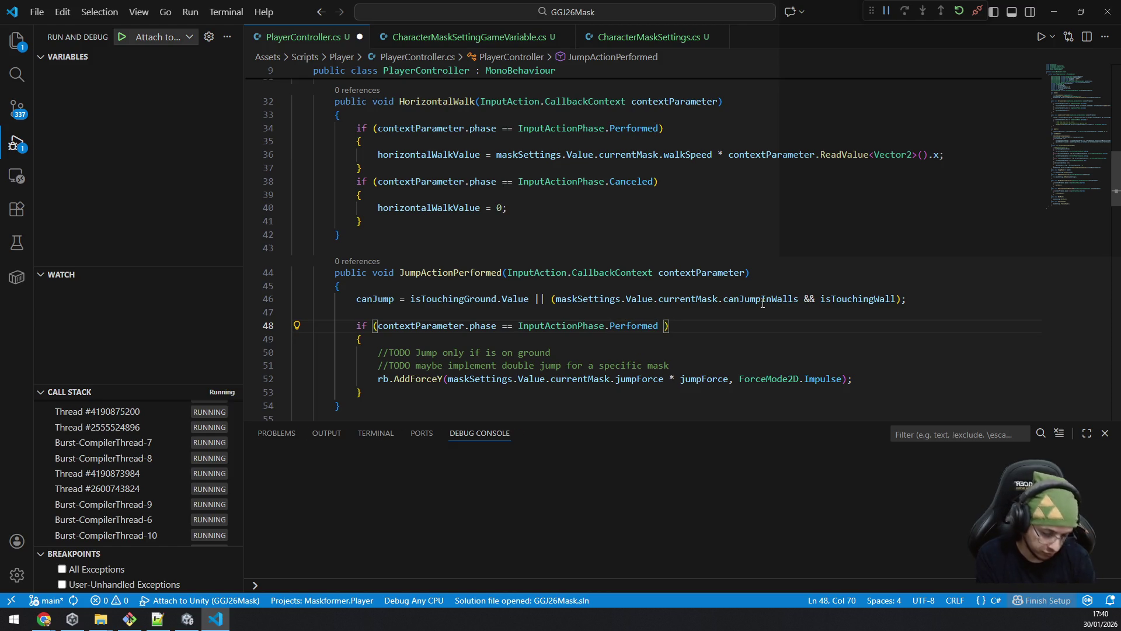
{"action": "type", "text": "&& canJump"}
{"action": "key", "text": "ctrl+s"}
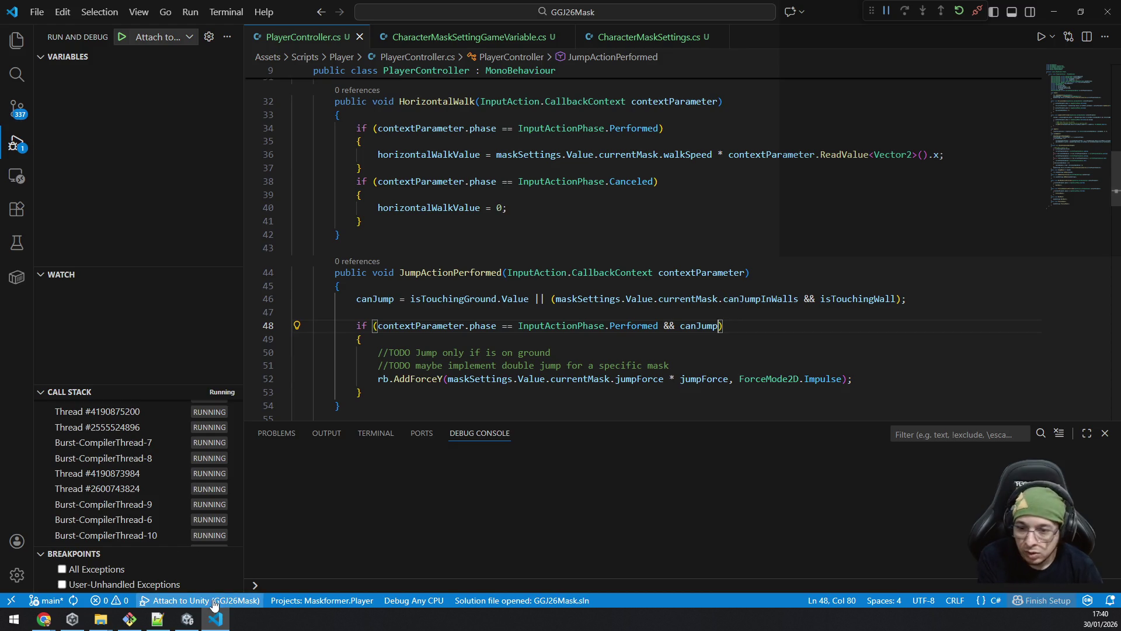
{"action": "key", "text": "alt+Tab"}
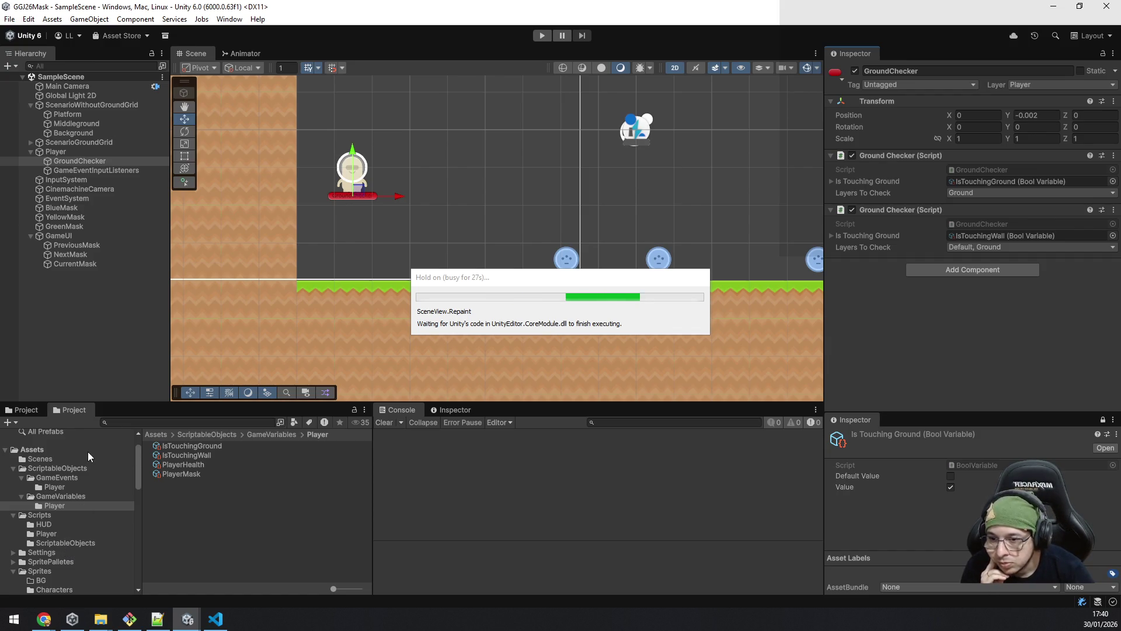
Step: Tick Can Jump In Walls on the Pink mask asset in GameVariables and enter Play mode
{"action": "left_click", "coordinate": [56, 488]}
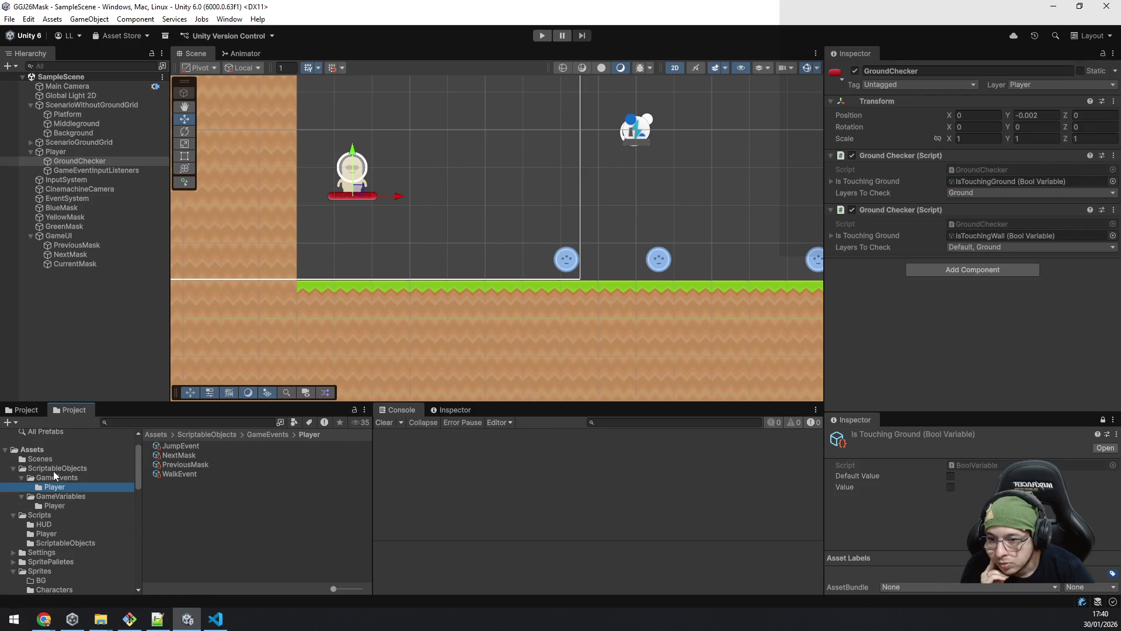
{"action": "left_click", "coordinate": [55, 470]}
{"action": "left_click", "coordinate": [58, 497]}
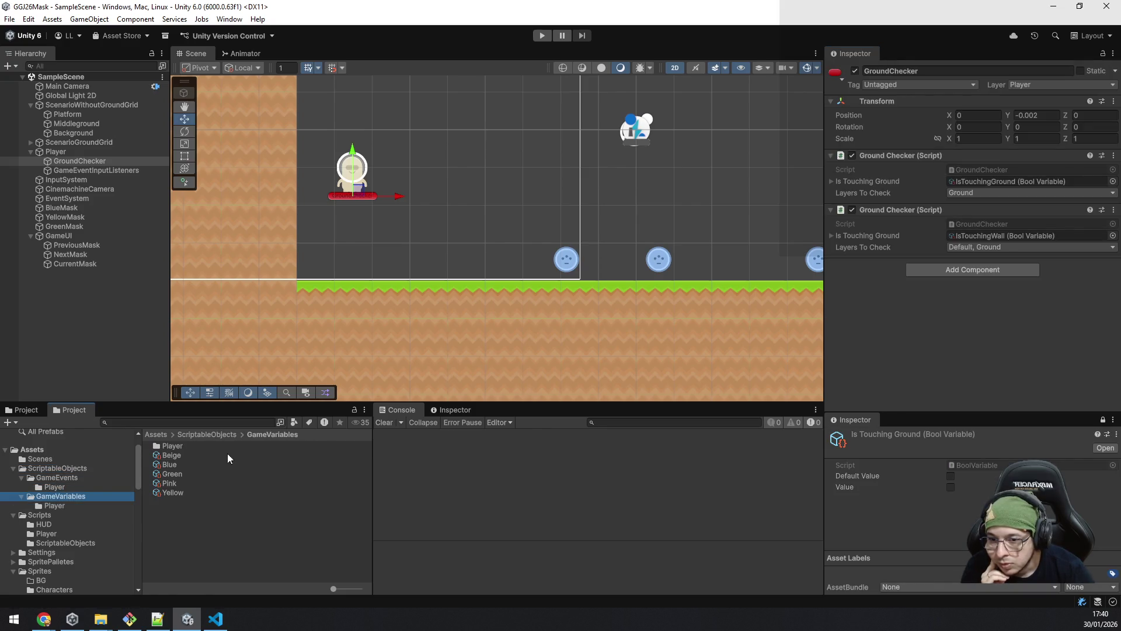
{"action": "left_click", "coordinate": [187, 484]}
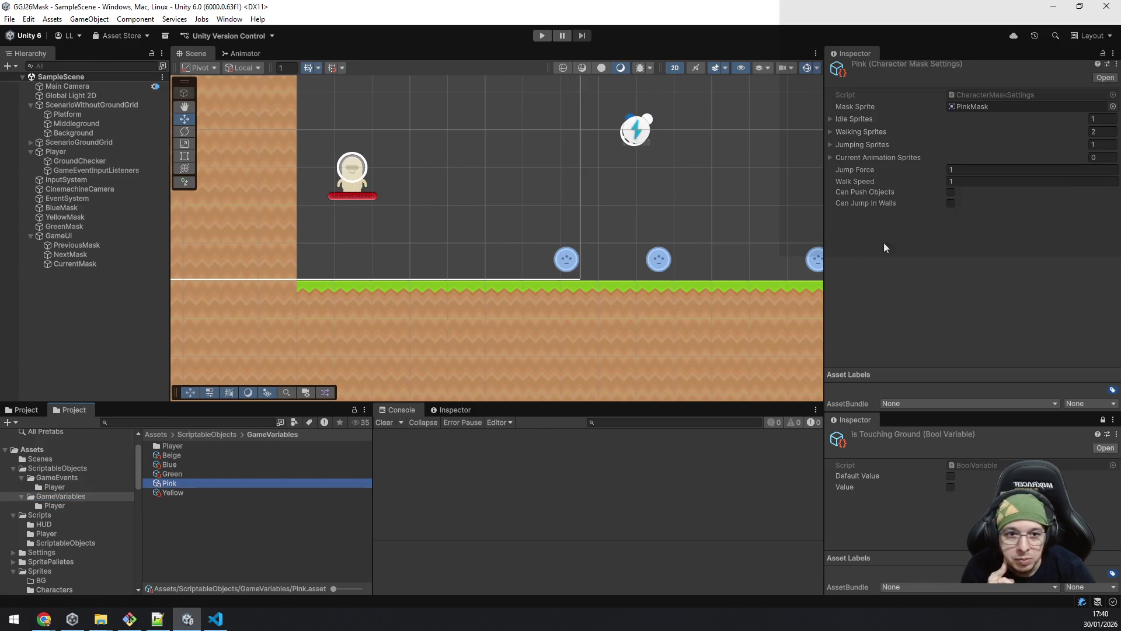
{"action": "left_click", "coordinate": [950, 204]}
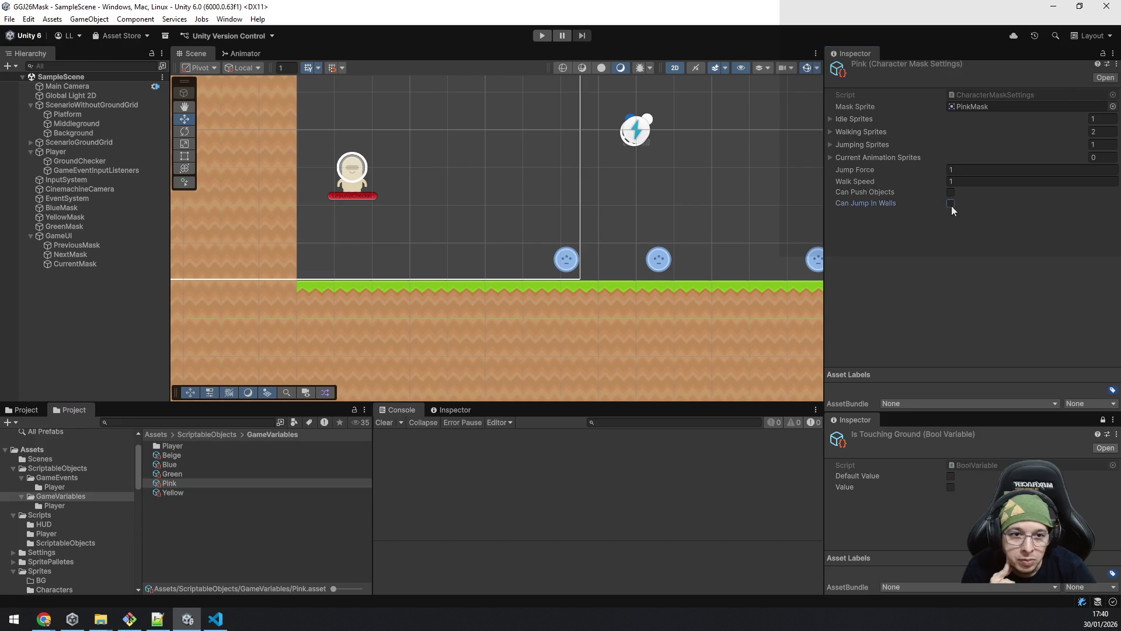
{"action": "left_click", "coordinate": [943, 307]}
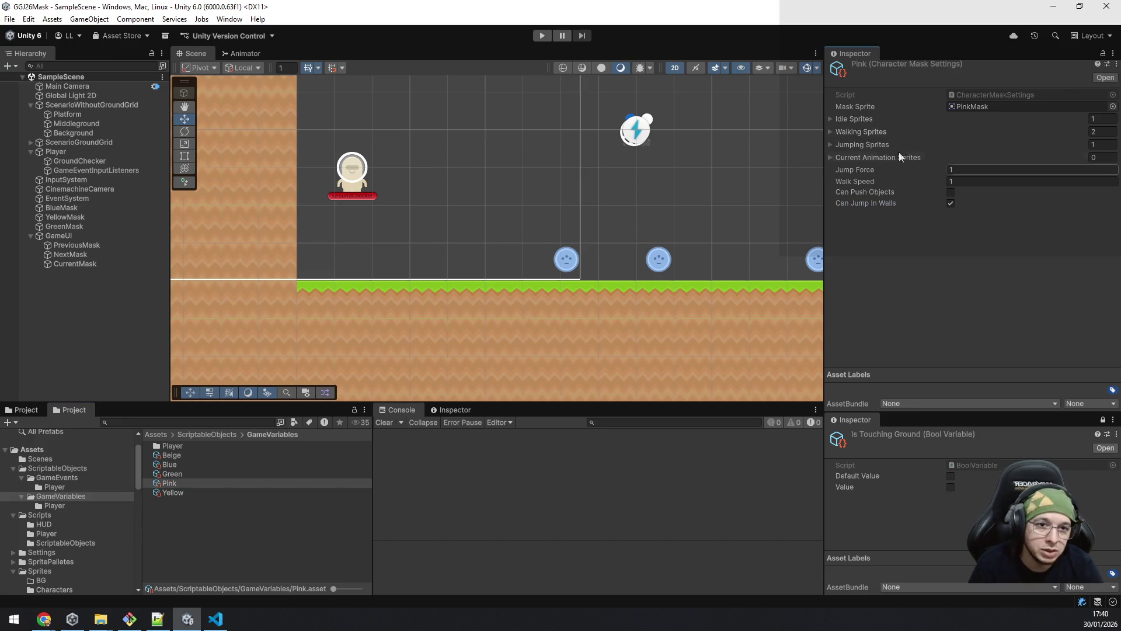
{"action": "left_click", "coordinate": [543, 35]}
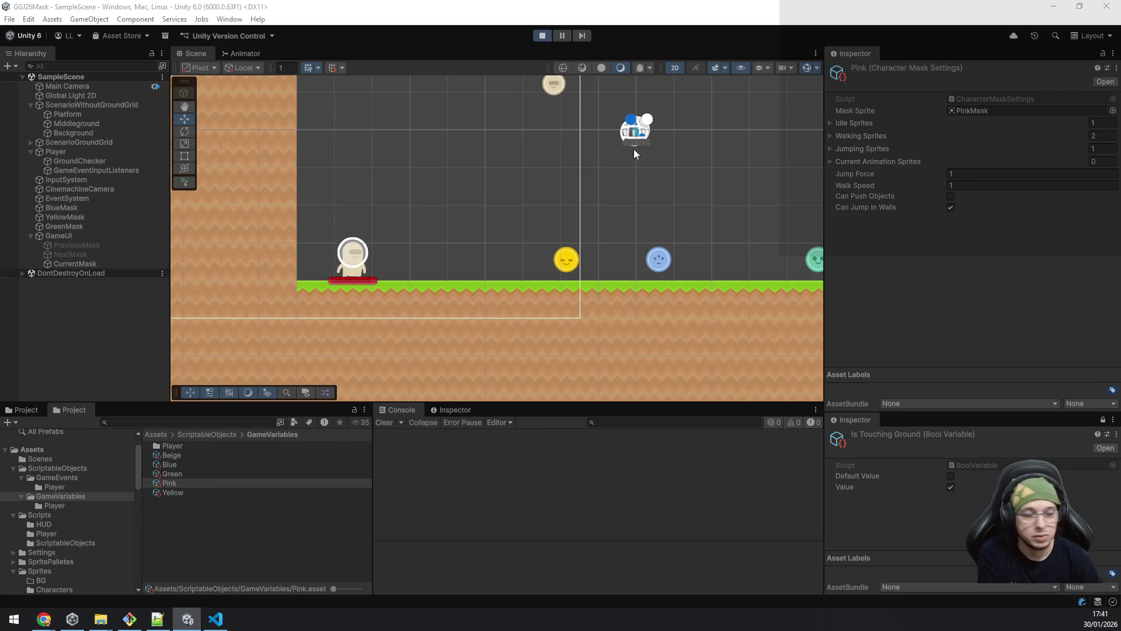
Step: Walk the player, then move Can Jump In Walls from the Pink mask to the Yellow mask
{"action": "key", "text": "d"}
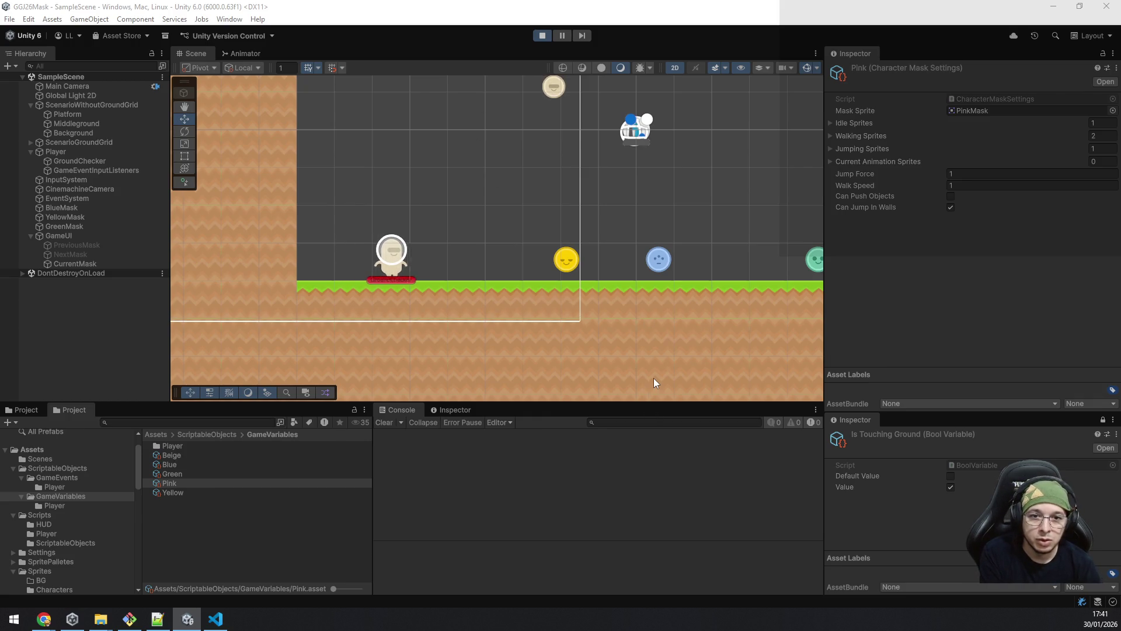
{"action": "key", "text": "a"}
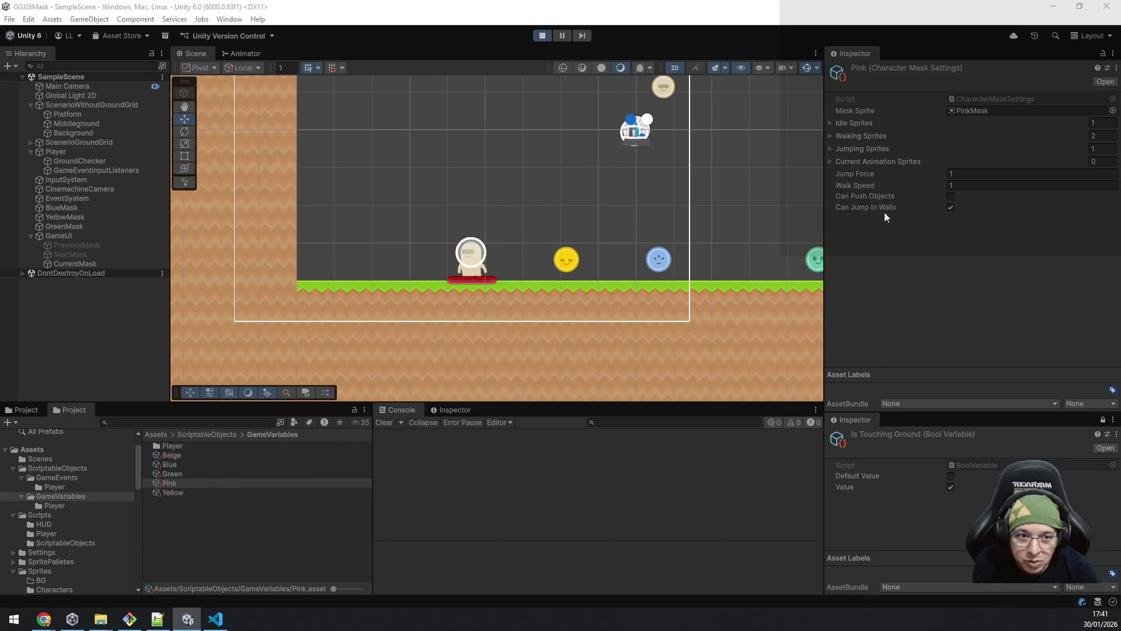
{"action": "left_click", "coordinate": [950, 207]}
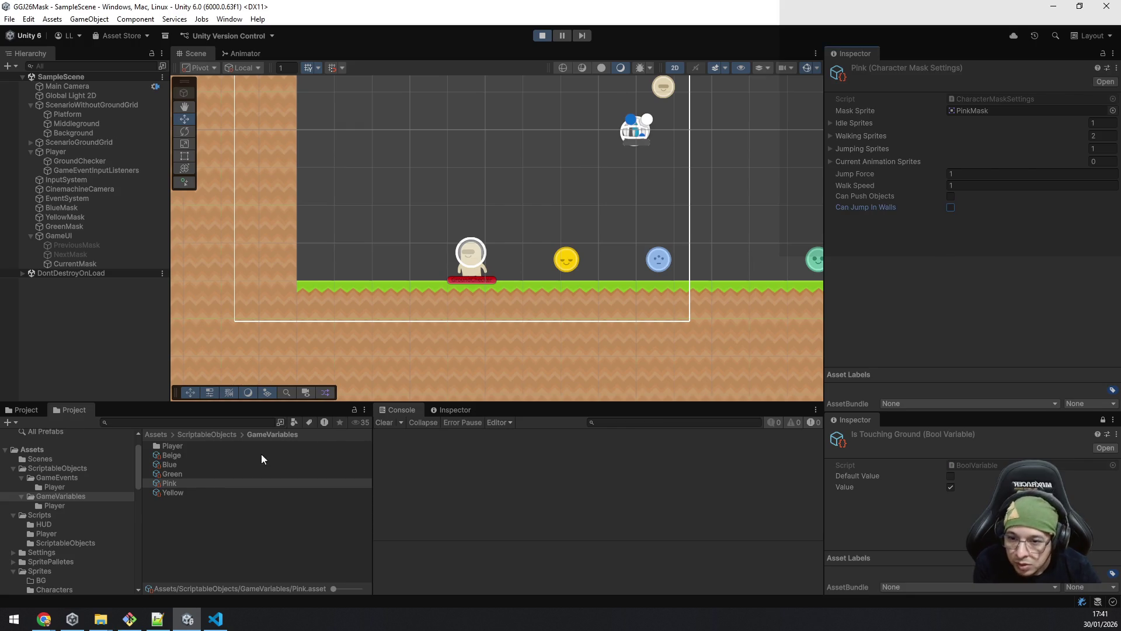
{"action": "left_click", "coordinate": [173, 493]}
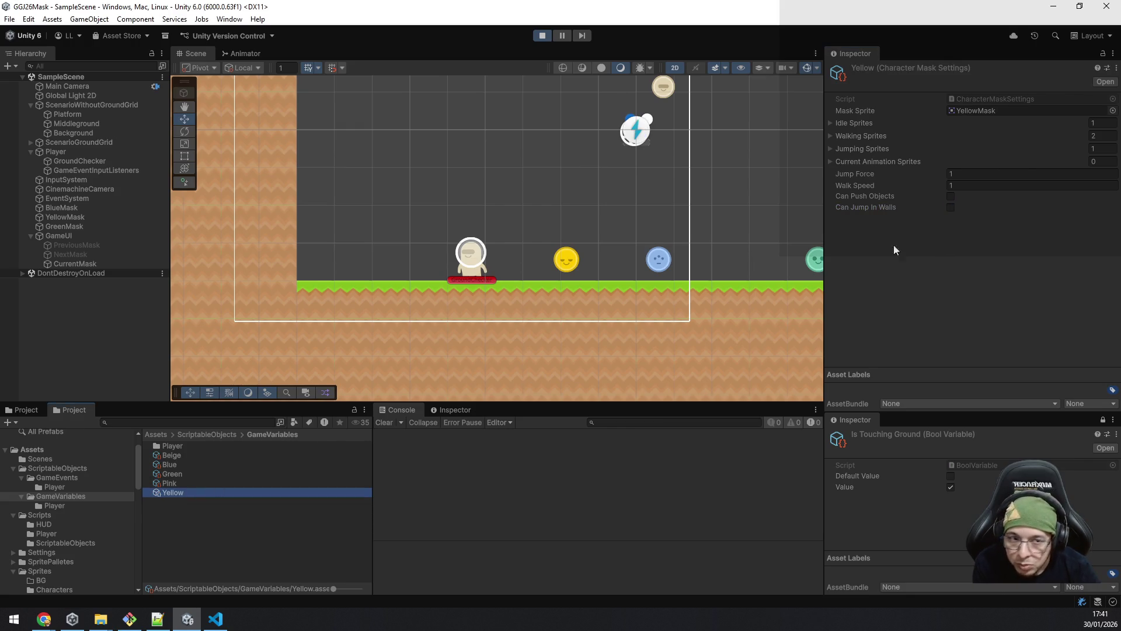
{"action": "left_click", "coordinate": [950, 208]}
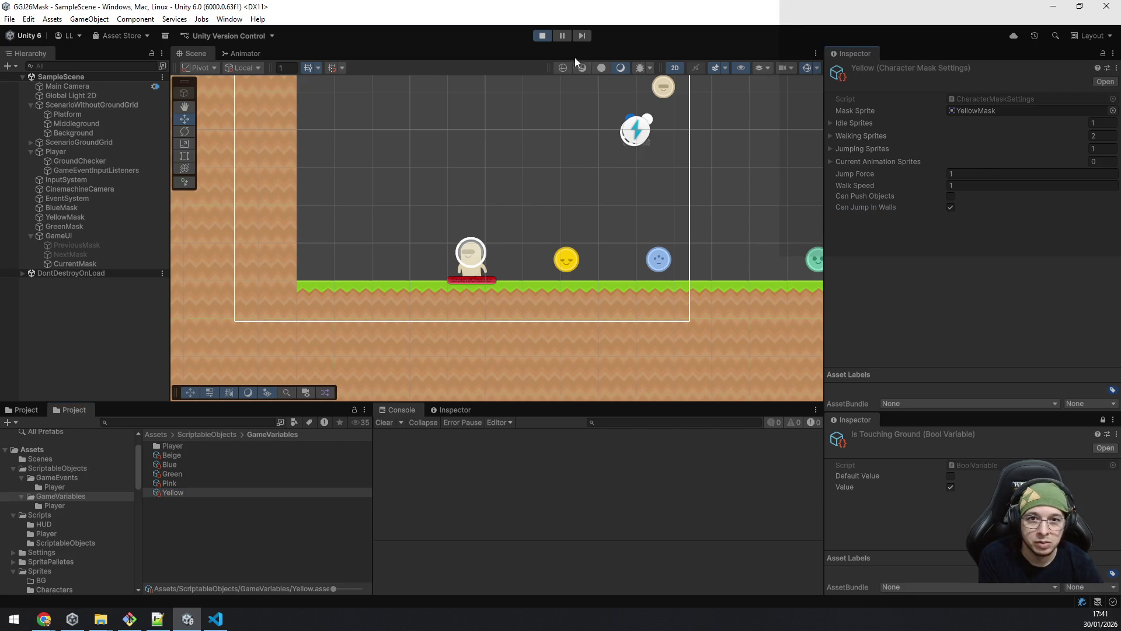
{"action": "left_click", "coordinate": [715, 238]}
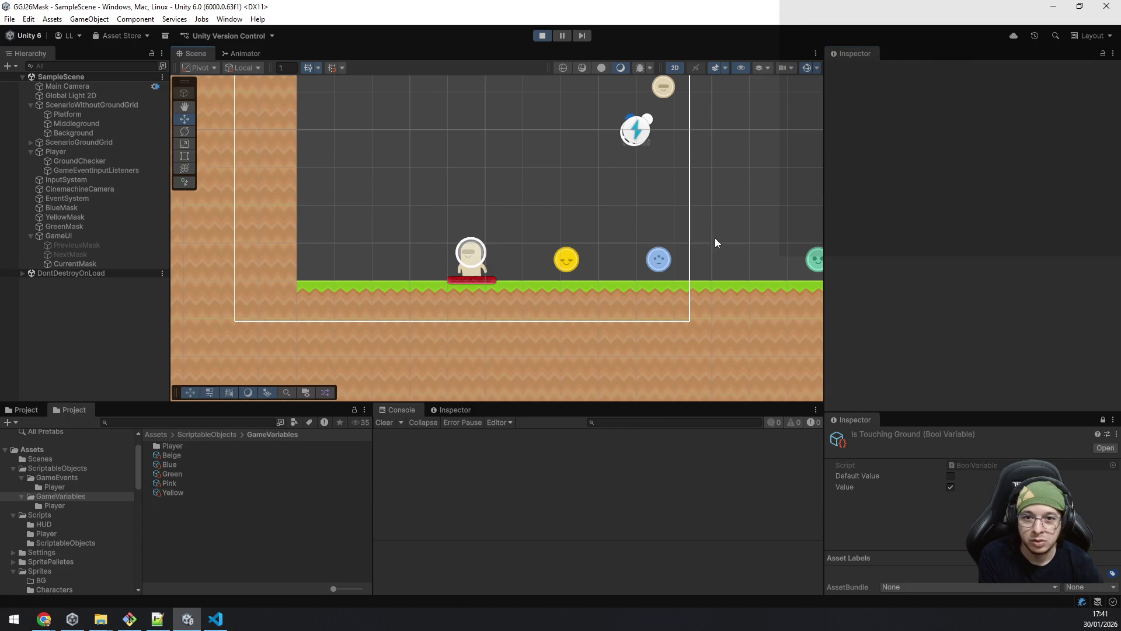
Step: Play-test walking and jumping with the yellow mask, then open the Player game variables folder
{"action": "key", "text": "d"}
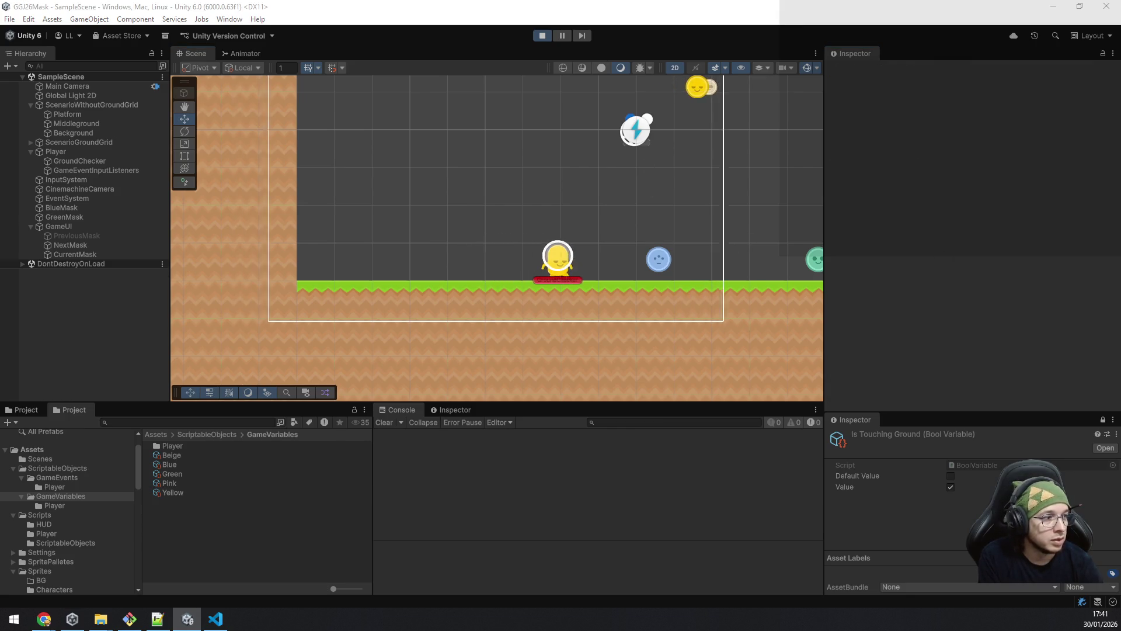
{"action": "key", "text": "a"}
{"action": "key", "text": "space"}
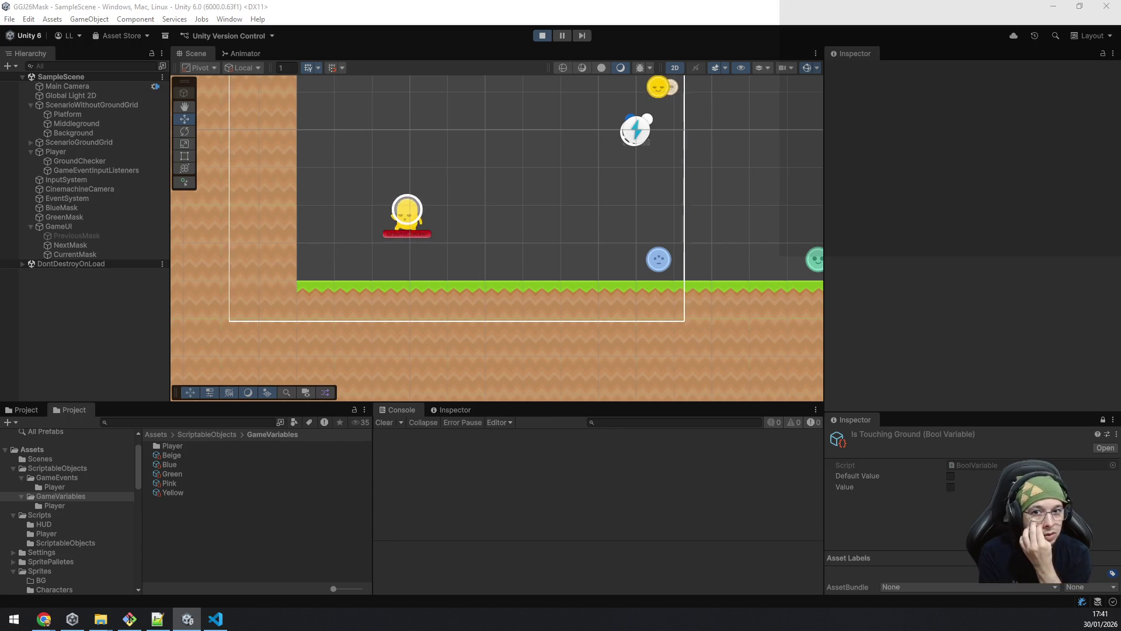
{"action": "key", "text": "space"}
{"action": "key", "text": "space"}
{"action": "key", "text": "space"}
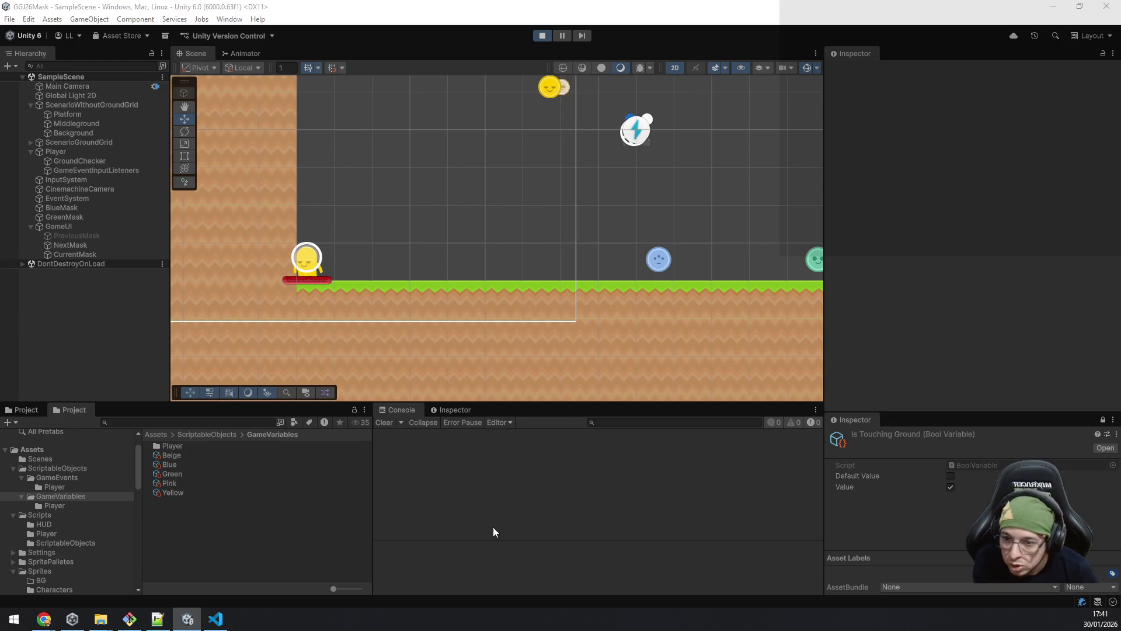
{"action": "left_click", "coordinate": [58, 505]}
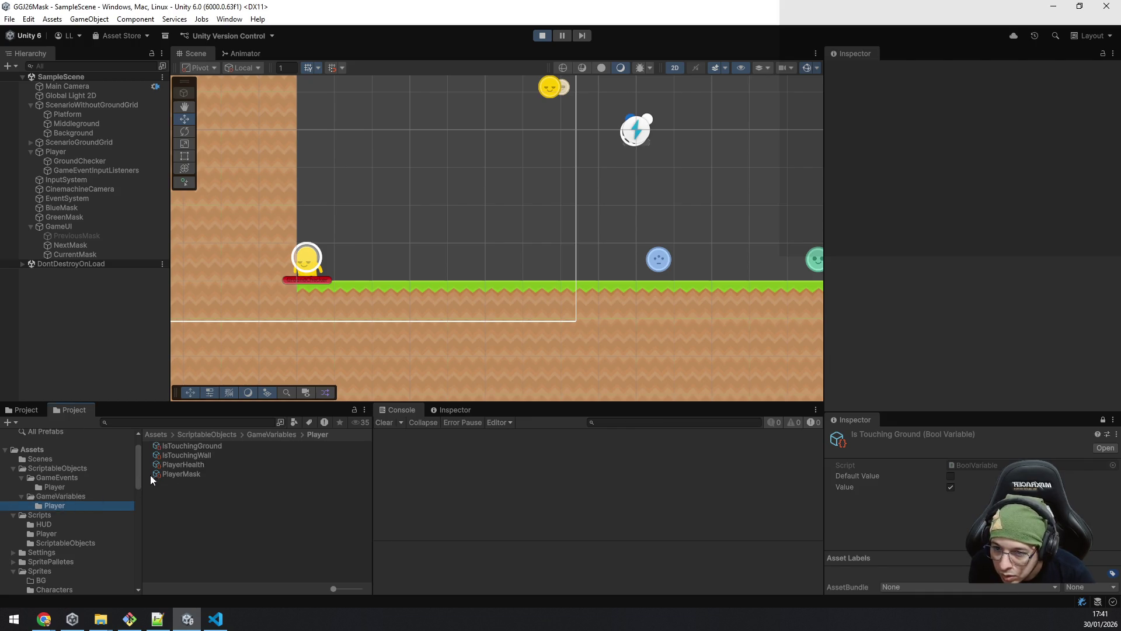
Step: Select the IsTouchingWall variable to inspect it, then deselect it
{"action": "left_click", "coordinate": [209, 453]}
{"action": "left_click", "coordinate": [685, 247]}
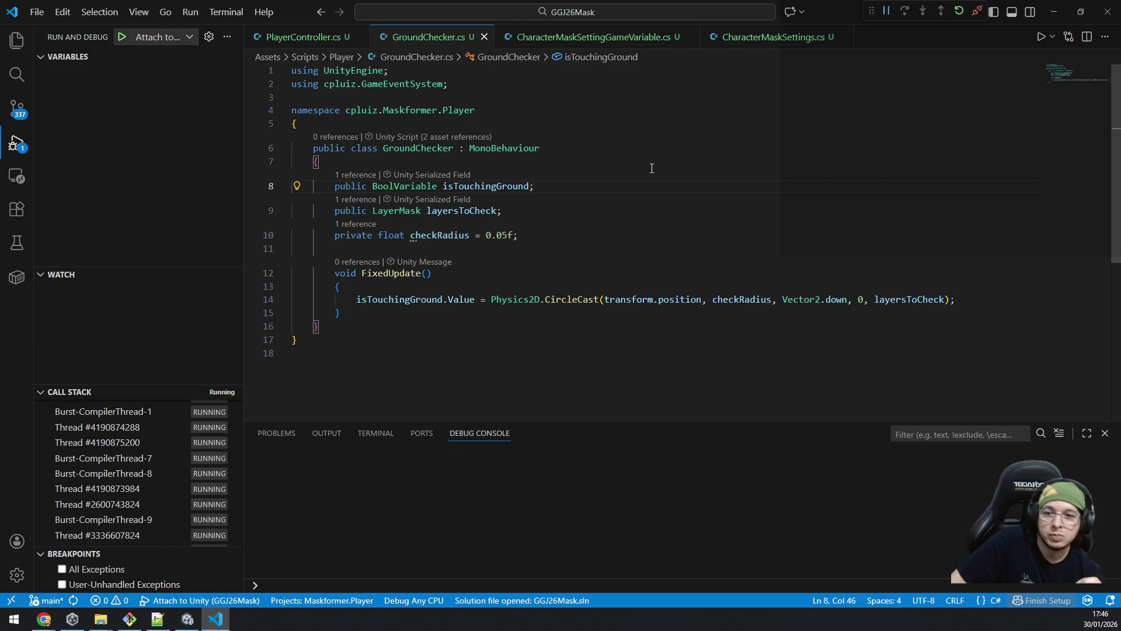
Step: Declare 'public bool checkUp, checkDown, checkLeft, checkRight;' below layersToCheck in GroundChecker.cs
{"action": "key", "text": "Down"}
{"action": "key", "text": "Return"}
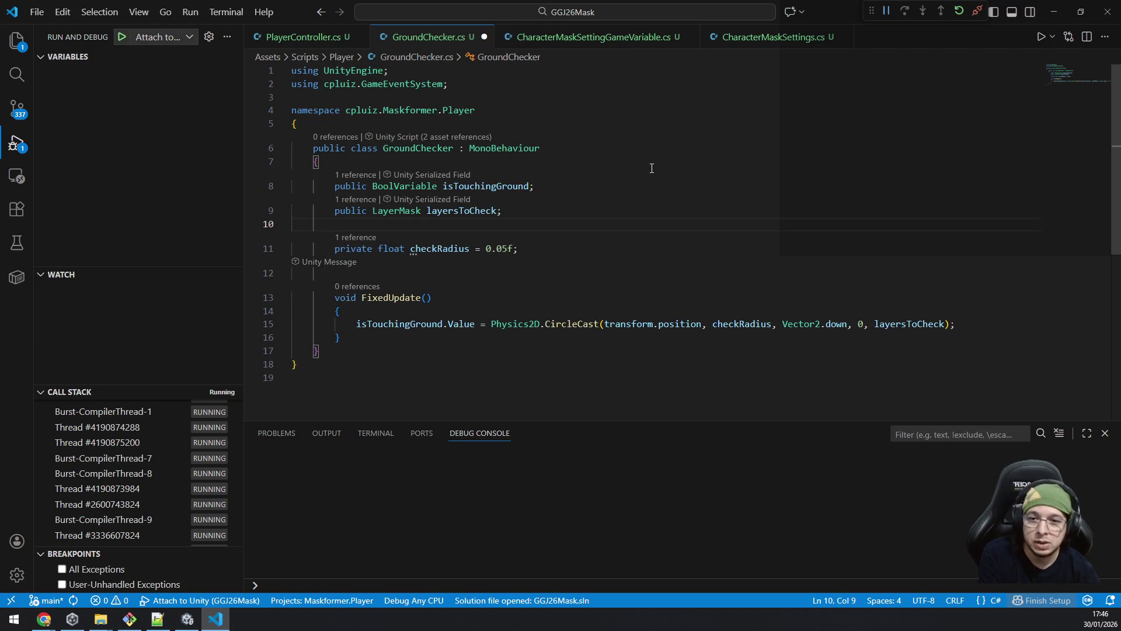
{"action": "type", "text": "public bool "}
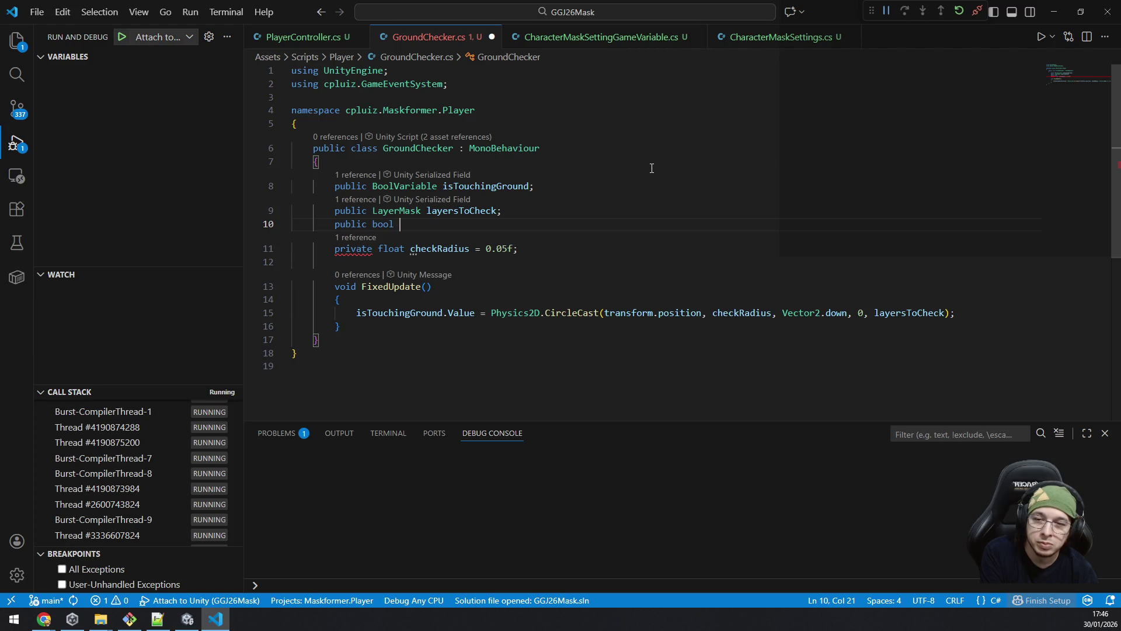
{"action": "type", "text": "checkD"}
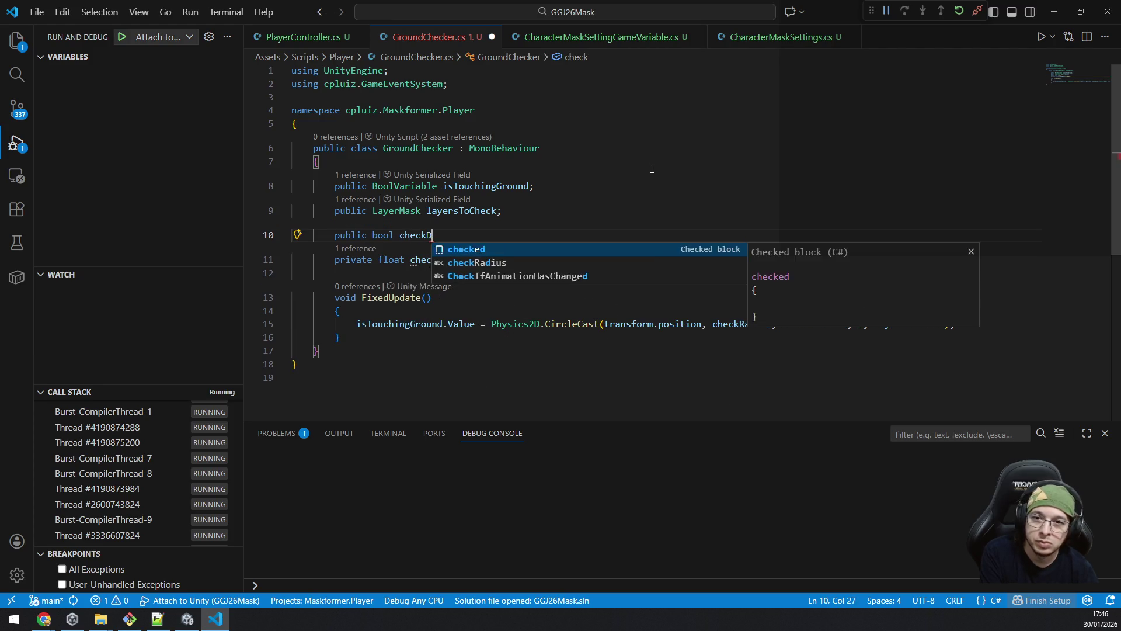
{"action": "key", "text": "BackSpace"}
{"action": "key", "text": "BackSpace"}
{"action": "key", "text": "BackSpace"}
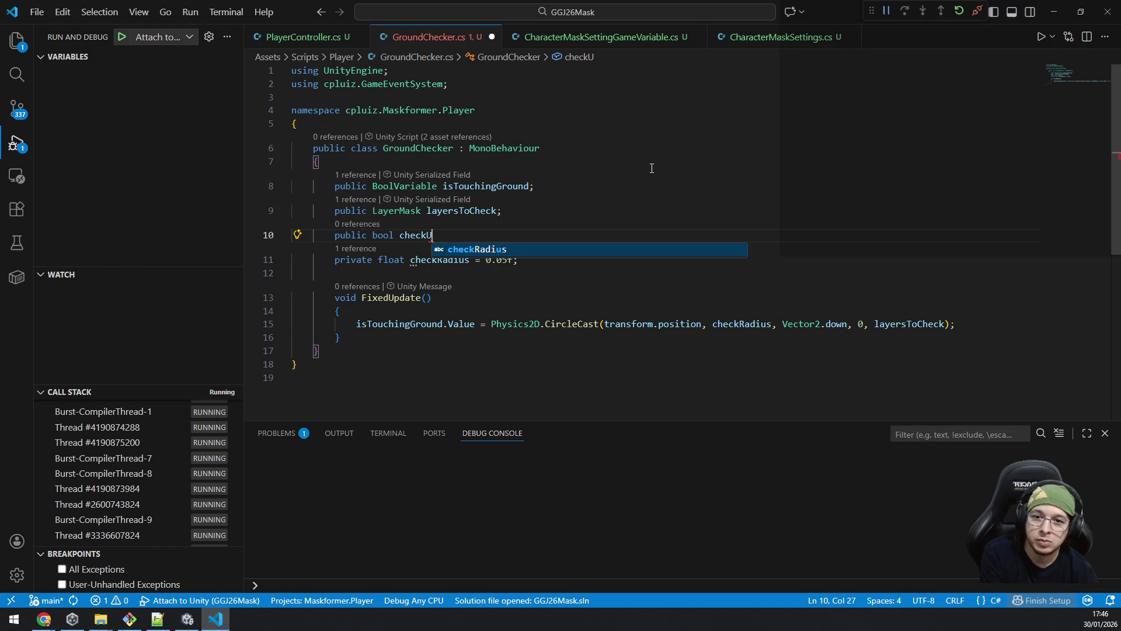
{"action": "type", "text": "h"}
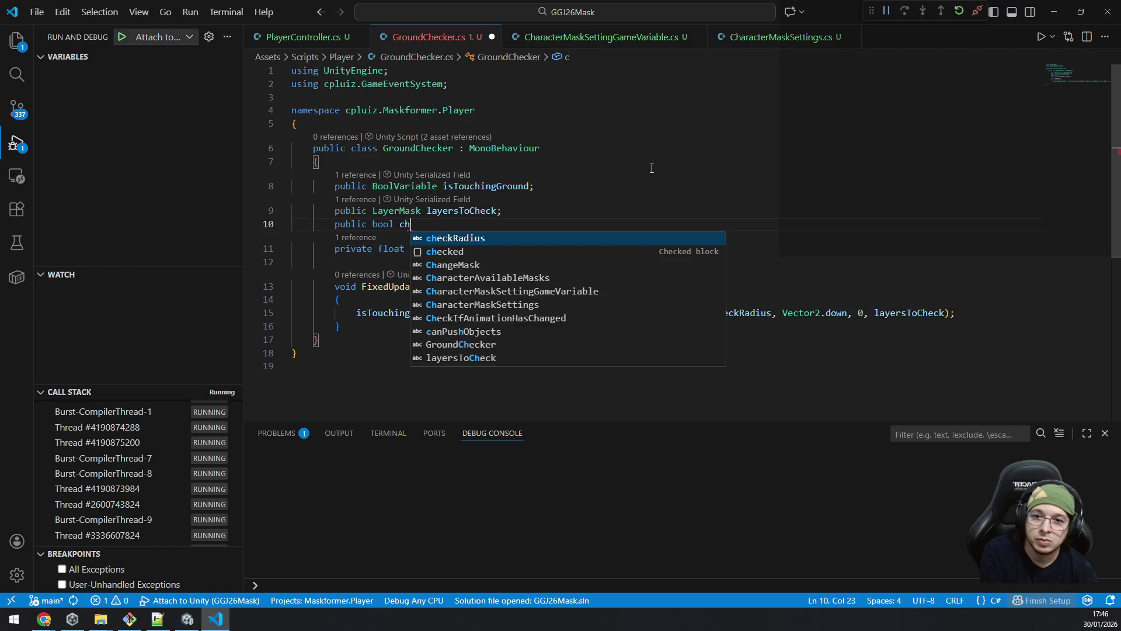
{"action": "type", "text": "eck"}
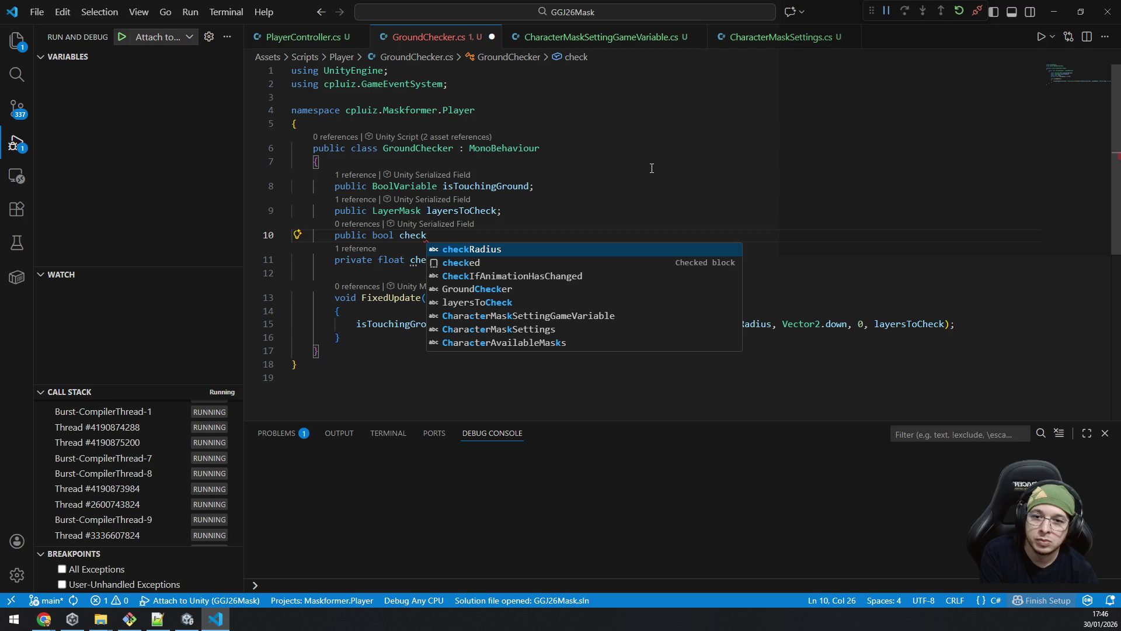
{"action": "type", "text": "Up;"}
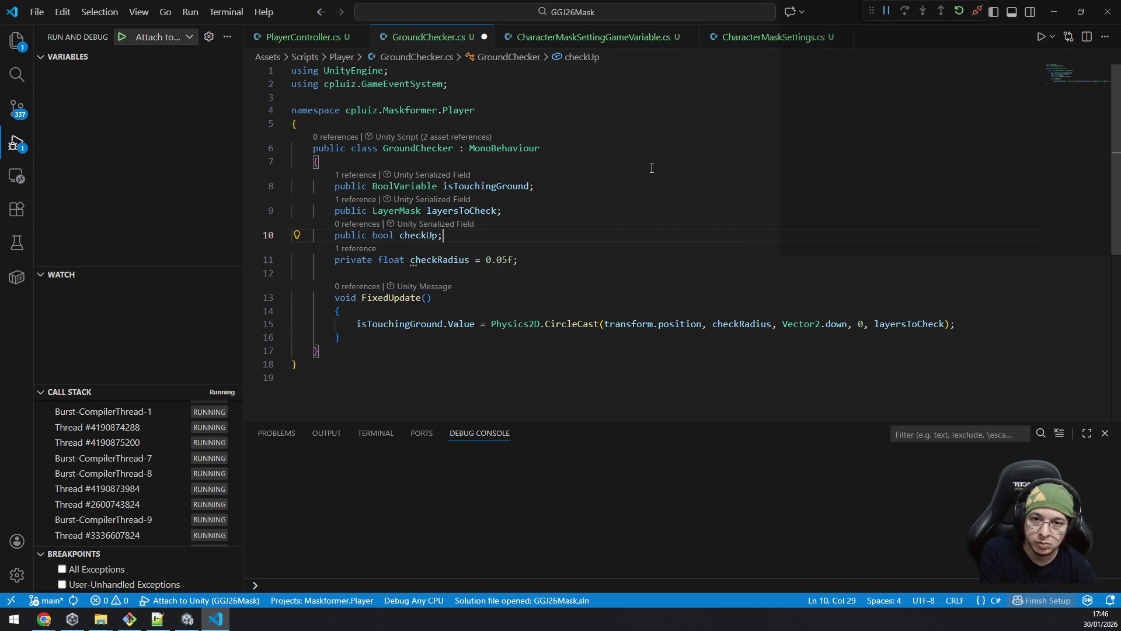
{"action": "key", "text": "Left"}
{"action": "type", "text": ","}
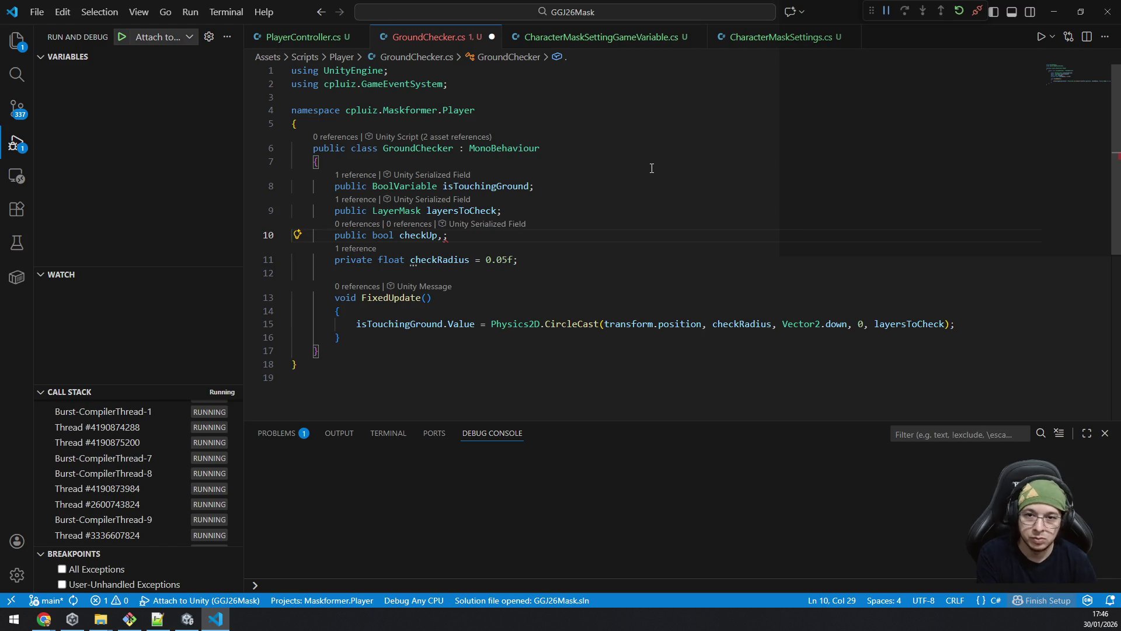
{"action": "type", "text": " checkDown"}
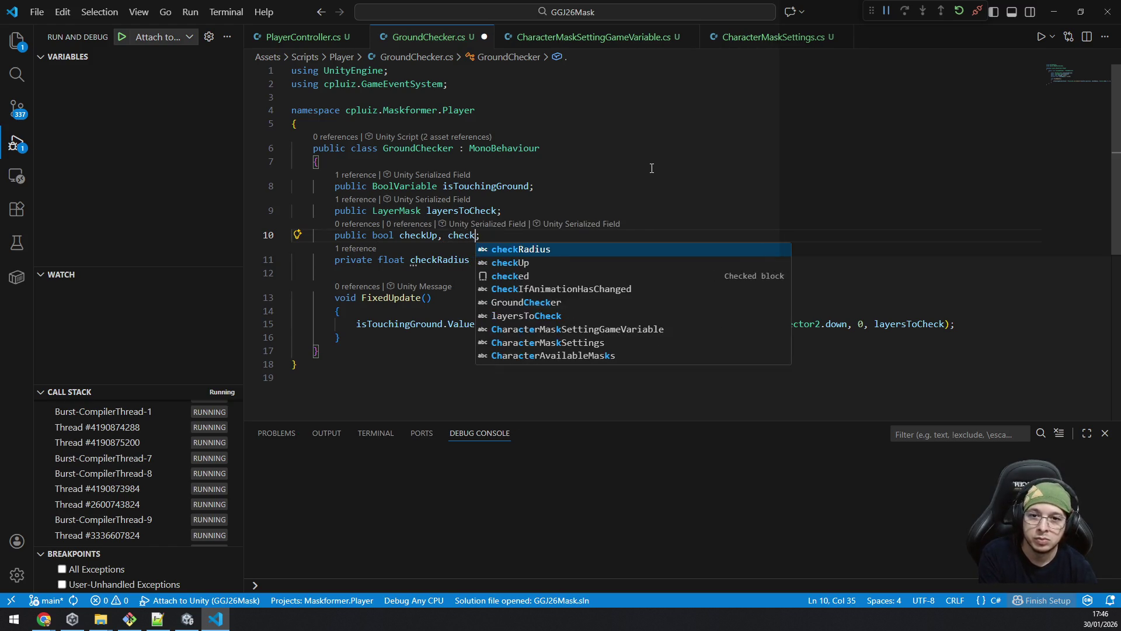
{"action": "type", "text": ", checkL"}
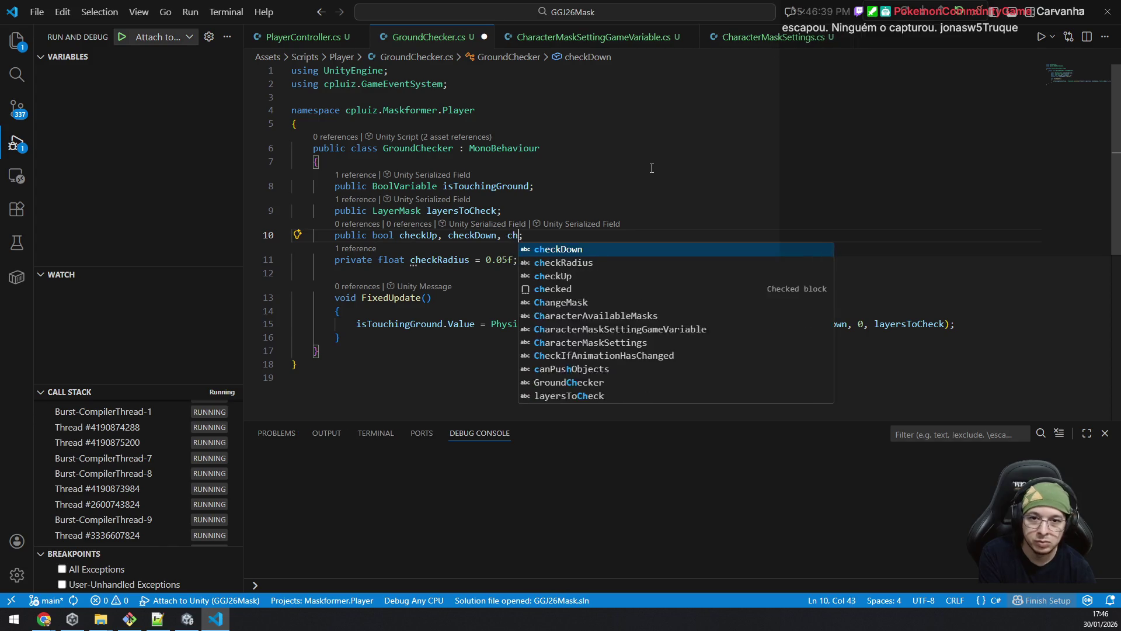
{"action": "type", "text": "eft, check"}
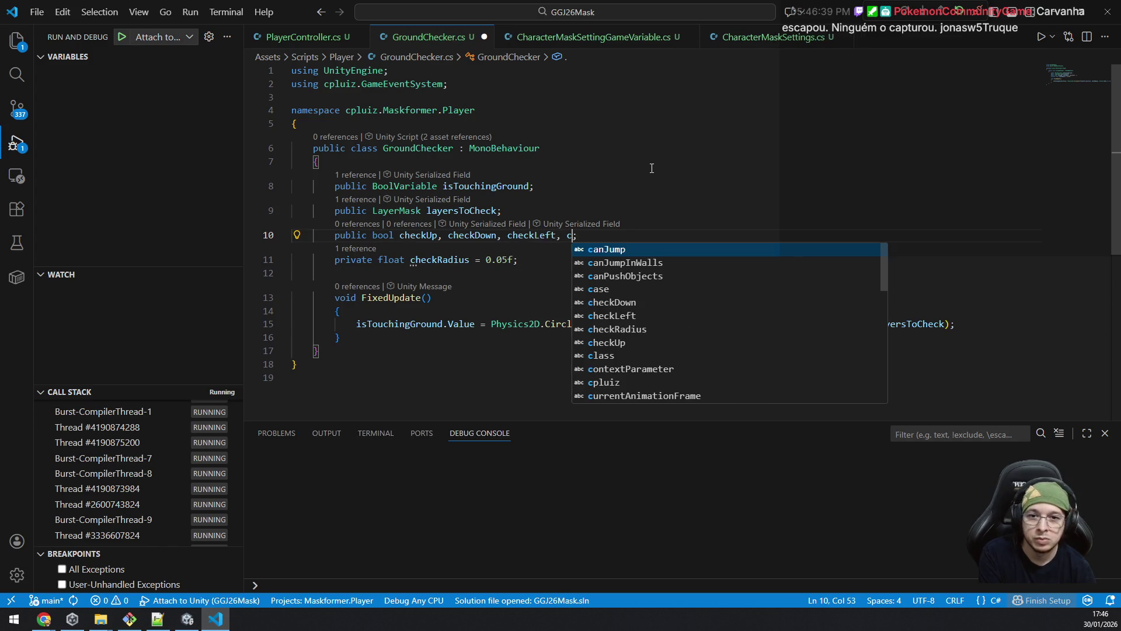
{"action": "type", "text": "Right"}
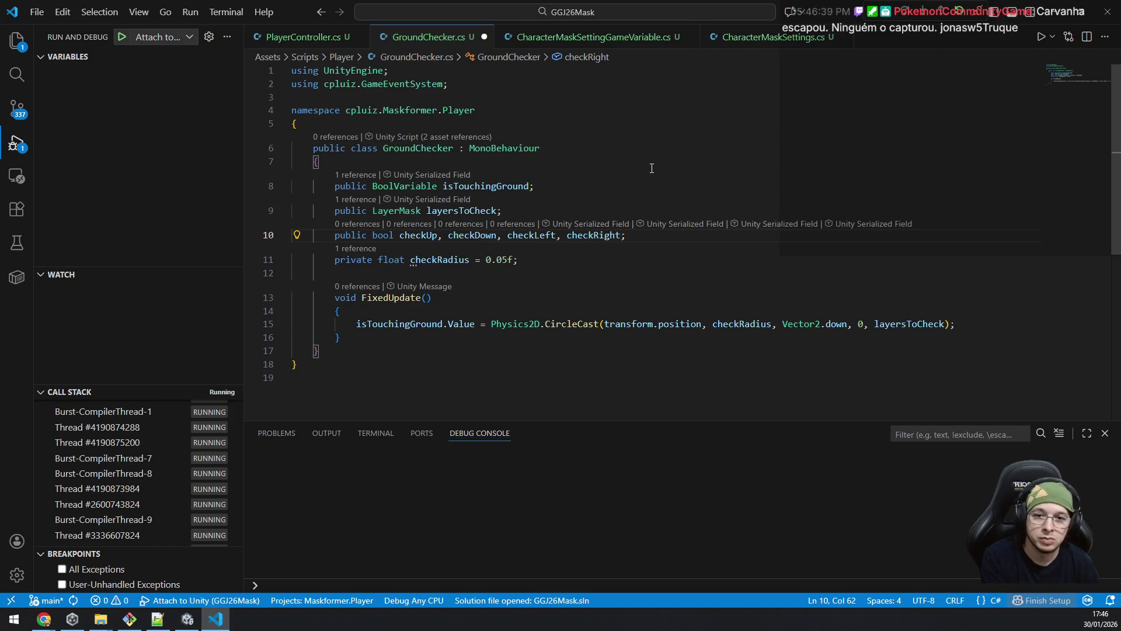
{"action": "key", "text": "Down"}
{"action": "key", "text": "Down"}
{"action": "key", "text": "Down"}
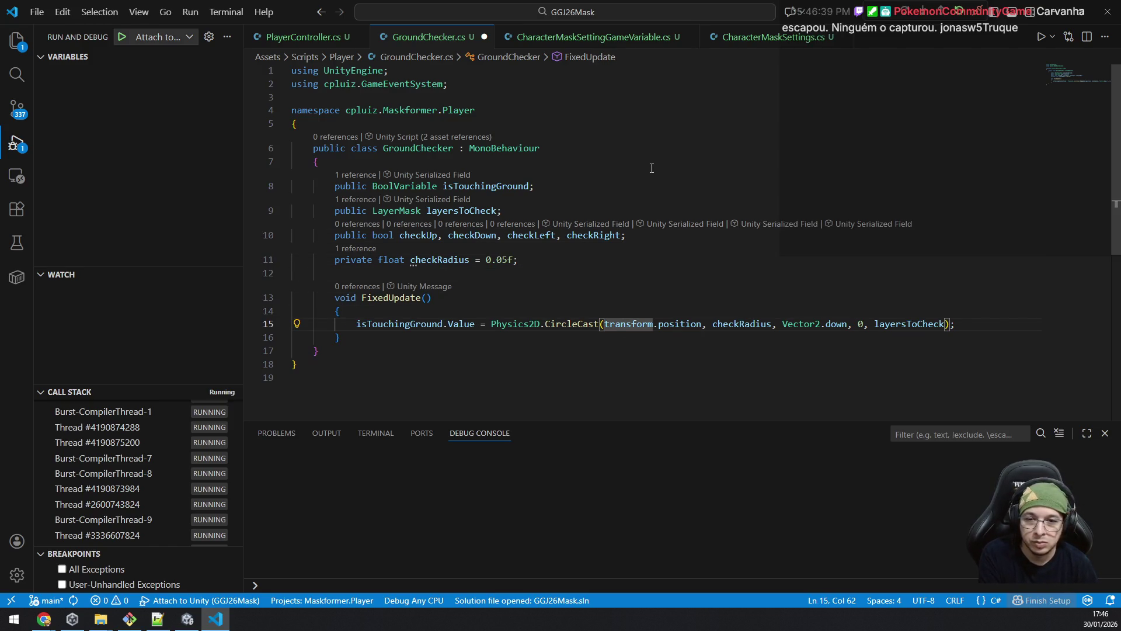
Step: Make line 15 accumulate with |= and gate the downward CircleCast with checkDown
{"action": "key", "text": "ctrl+Left"}
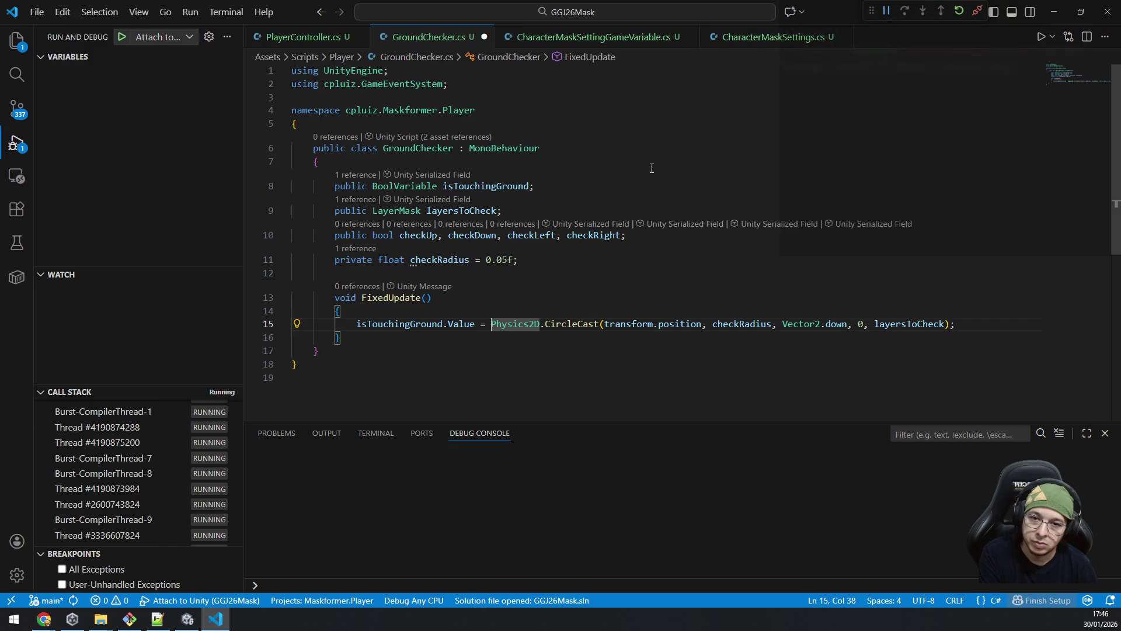
{"action": "key", "text": "Left"}
{"action": "key", "text": "Left"}
{"action": "type", "text": "|"}
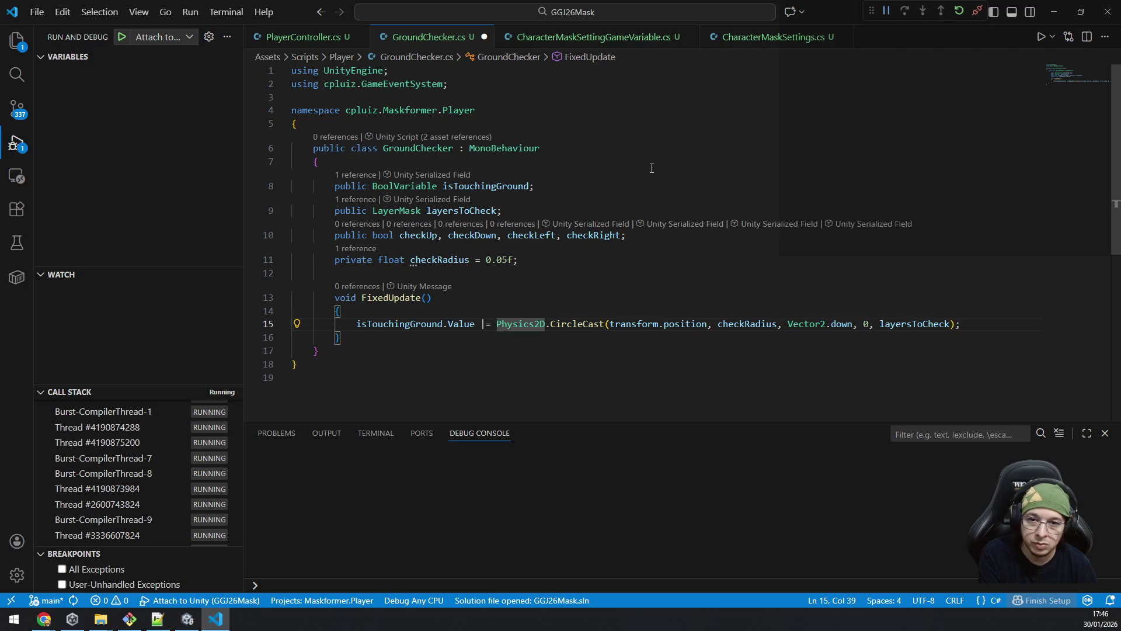
{"action": "key", "text": "End"}
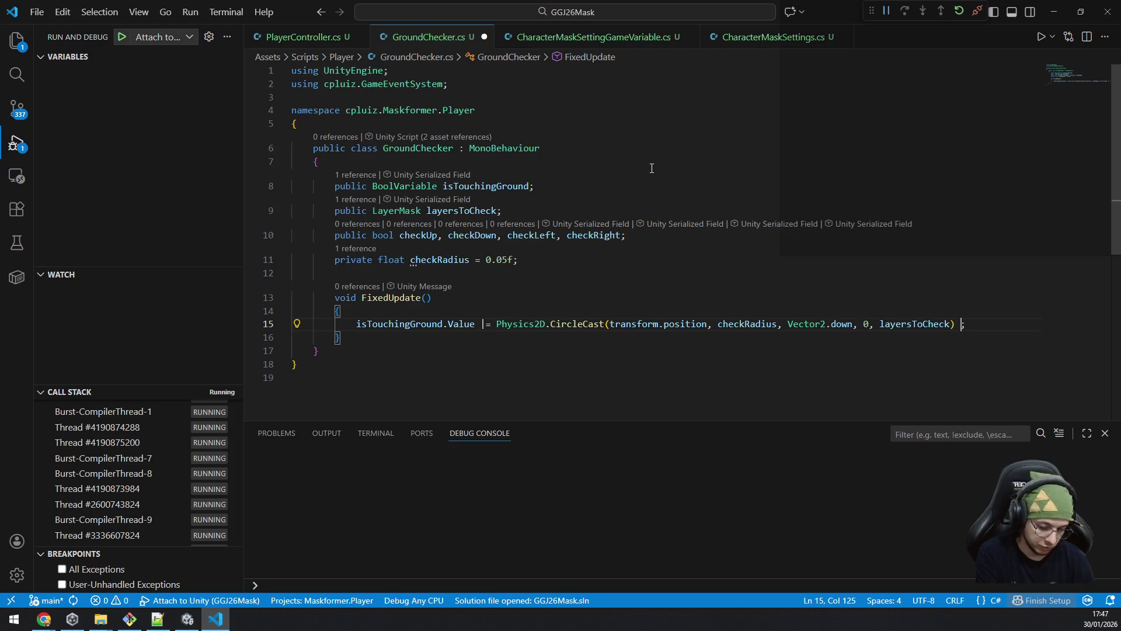
{"action": "type", "text": "&& checkdo"}
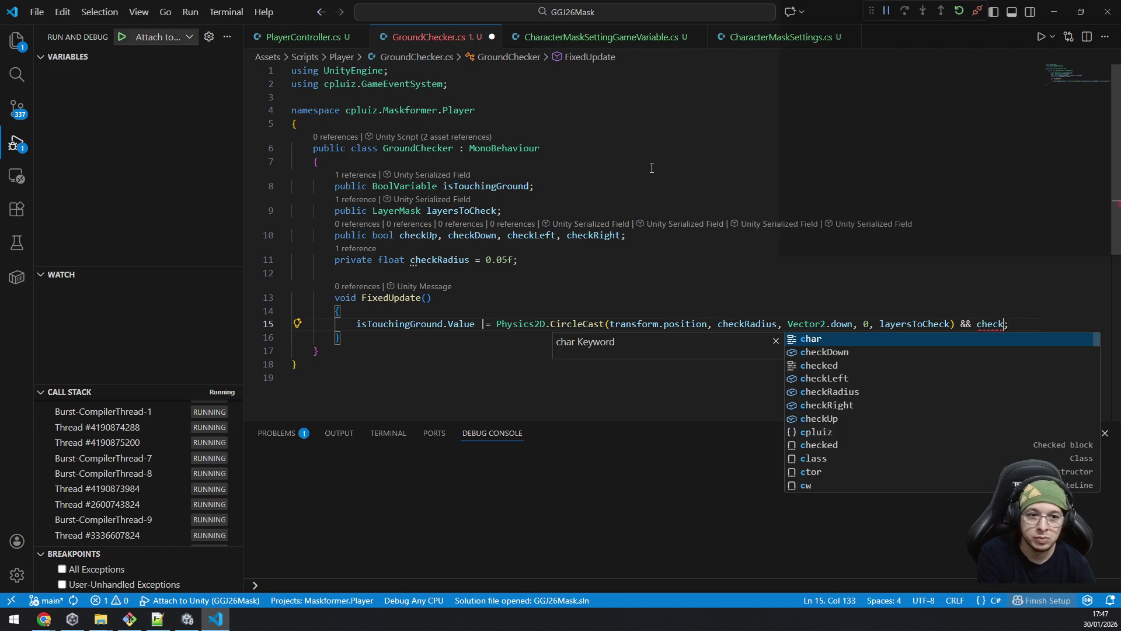
{"action": "key", "text": "Tab"}
Step: Add a leftward CircleCast line gated by checkLeft below it
{"action": "key", "text": "shift+Home"}
{"action": "key", "text": "End"}
{"action": "key", "text": "Return"}
{"action": "key", "text": "Tab"}
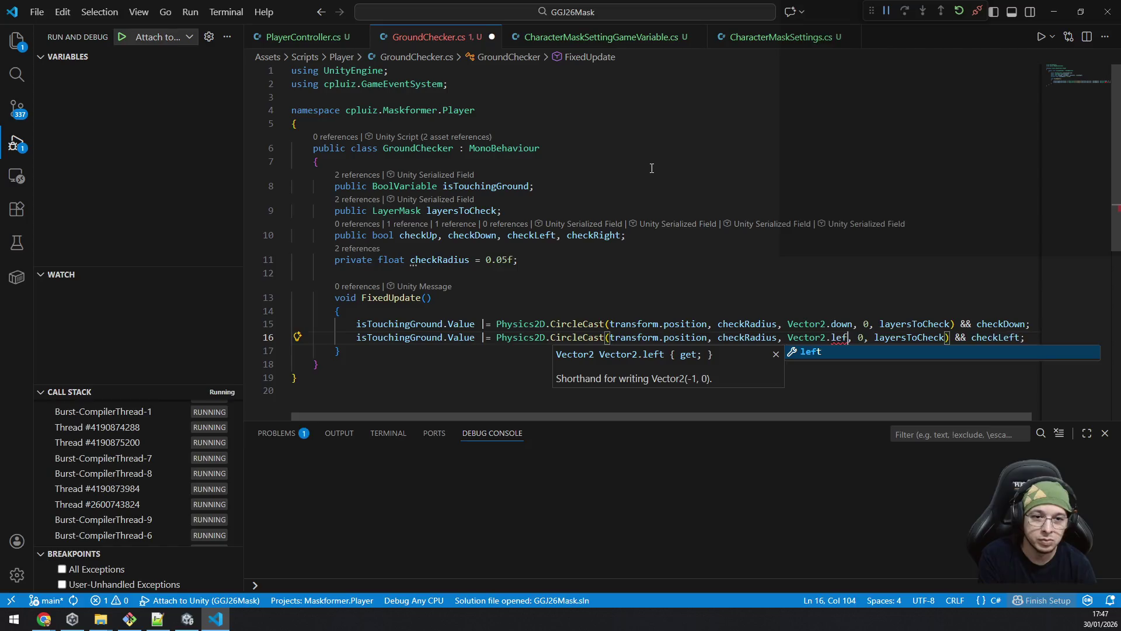
{"action": "key", "text": "Home"}
{"action": "key", "text": "shift+End"}
Step: Duplicate it as a rightward check using checkRight and Vector2.right
{"action": "key", "text": "shift+alt+Down"}
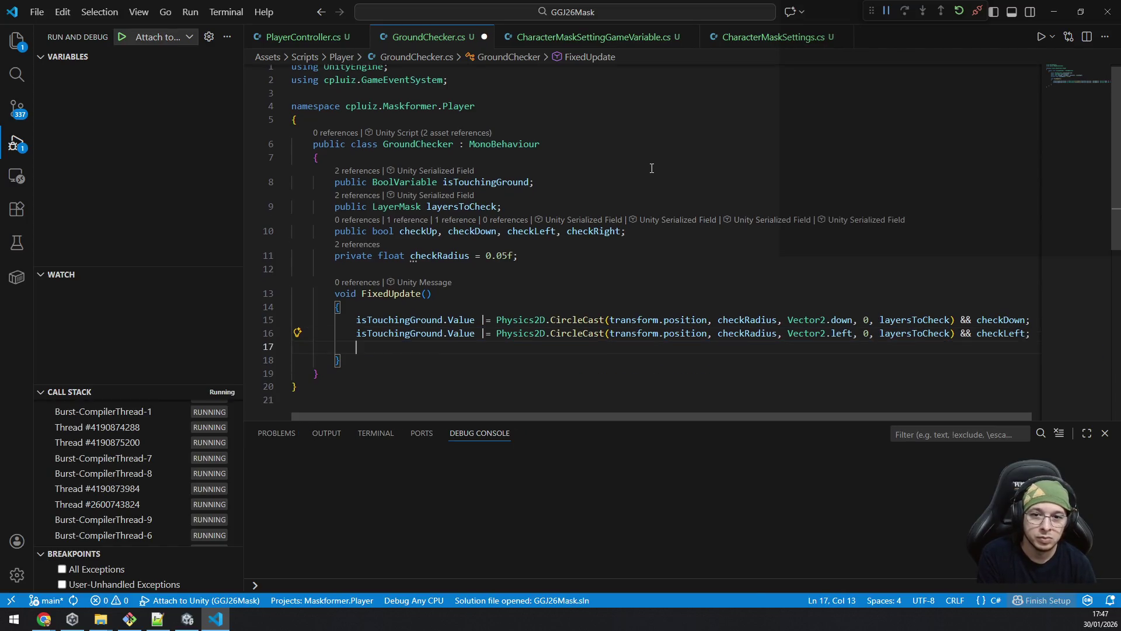
{"action": "key", "text": "Left"}
{"action": "key", "text": "shift+Left"}
{"action": "key", "text": "shift+Left"}
{"action": "key", "text": "shift+Left"}
{"action": "type", "text": "Right"}
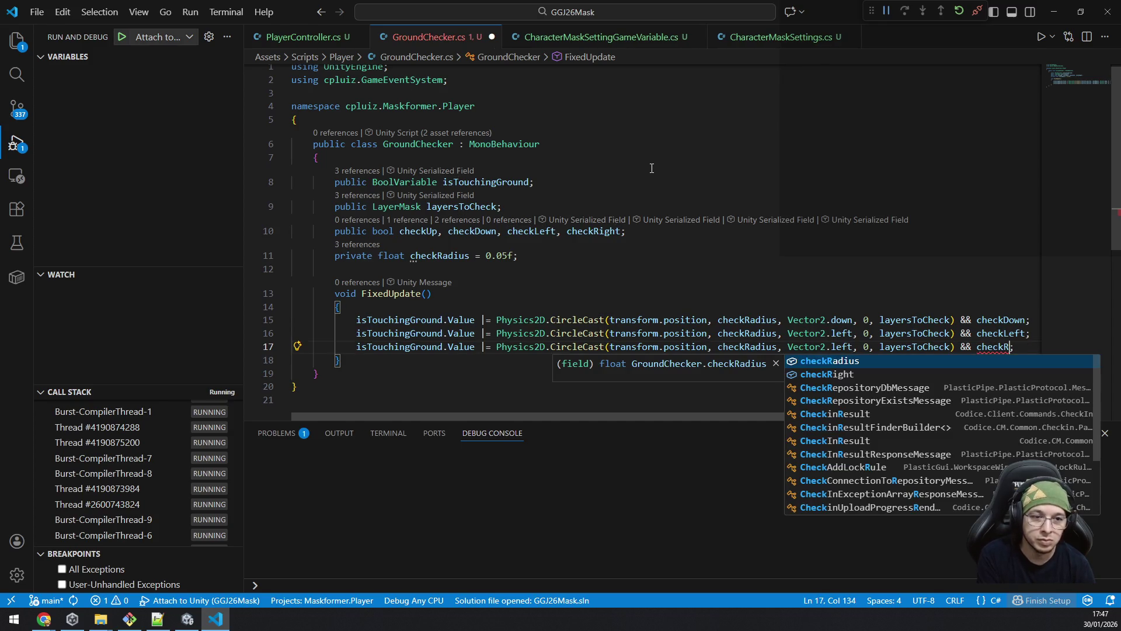
{"action": "key", "text": "Left"}
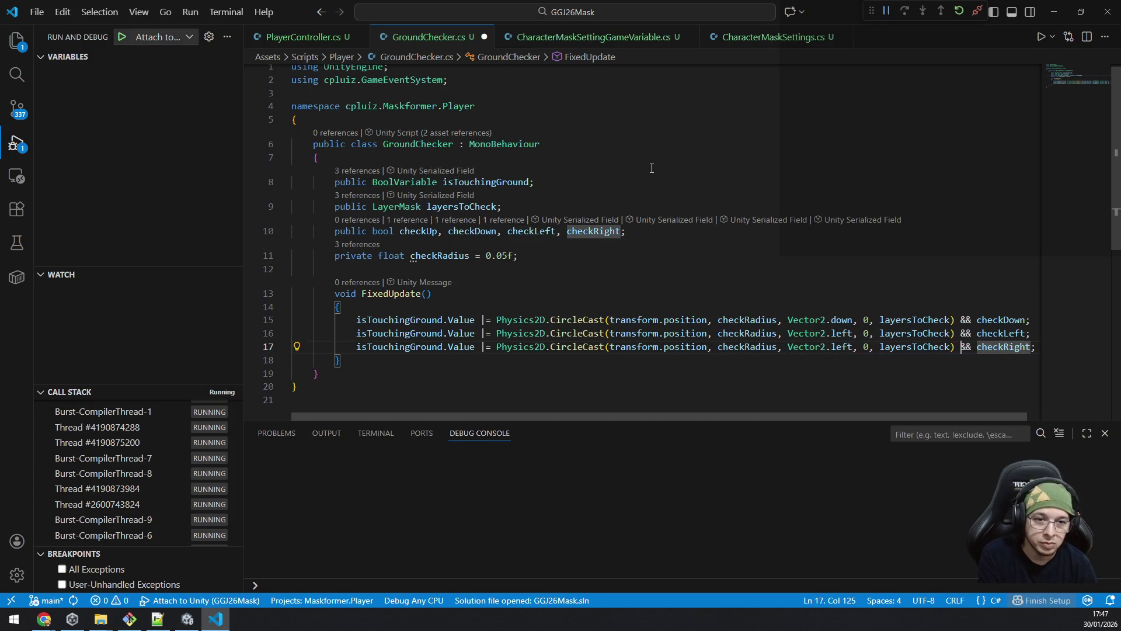
{"action": "key", "text": "ctrl+Left"}
{"action": "key", "text": "ctrl+Left"}
{"action": "key", "text": "ctrl+Left"}
{"action": "key", "text": "ctrl+shift+Left"}
{"action": "key", "text": "BackSpace"}
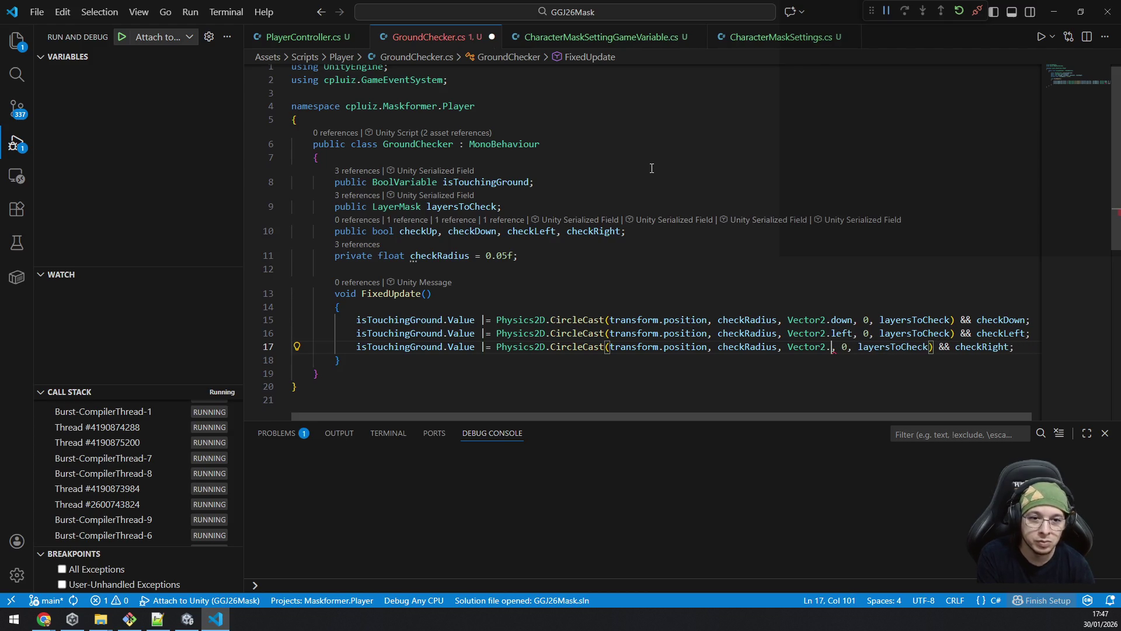
{"action": "type", "text": "r"}
{"action": "key", "text": "Tab"}
Step: Add a fourth, upward check line using checkUp and Vector2.up
{"action": "key", "text": "End"}
{"action": "key", "text": "shift+Home"}
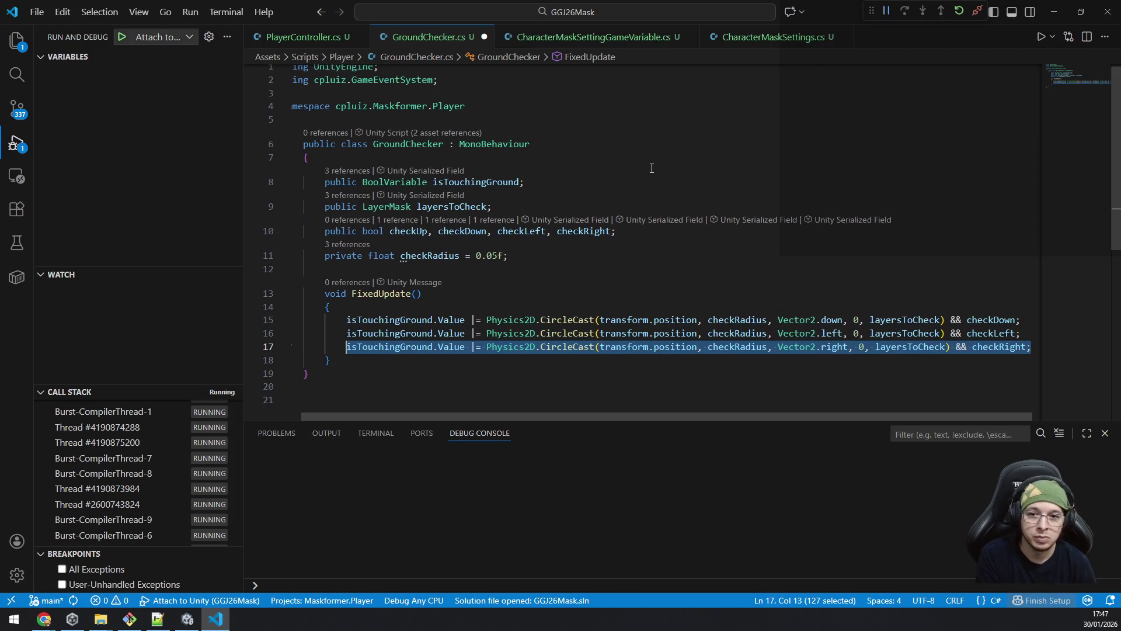
{"action": "key", "text": "ctrl+c"}
{"action": "key", "text": "End"}
{"action": "key", "text": "Return"}
{"action": "key", "text": "ctrl+v"}
{"action": "key", "text": "Left"}
{"action": "key", "text": "shift+Left"}
{"action": "key", "text": "shift+Left"}
{"action": "key", "text": "shift+Left"}
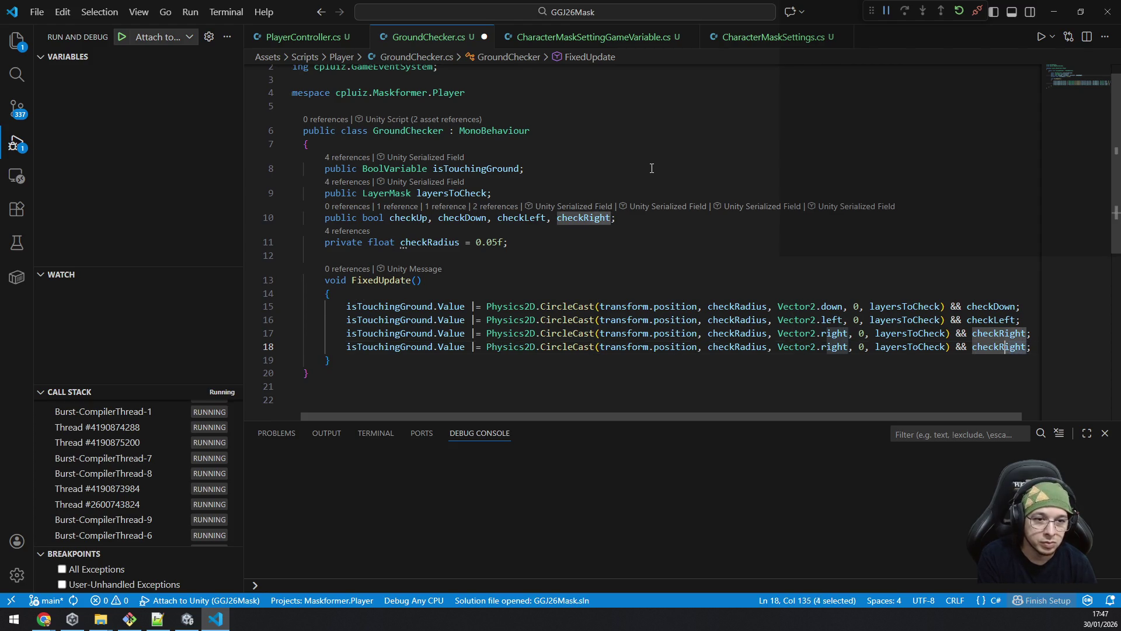
{"action": "type", "text": "Up"}
{"action": "key", "text": "Escape"}
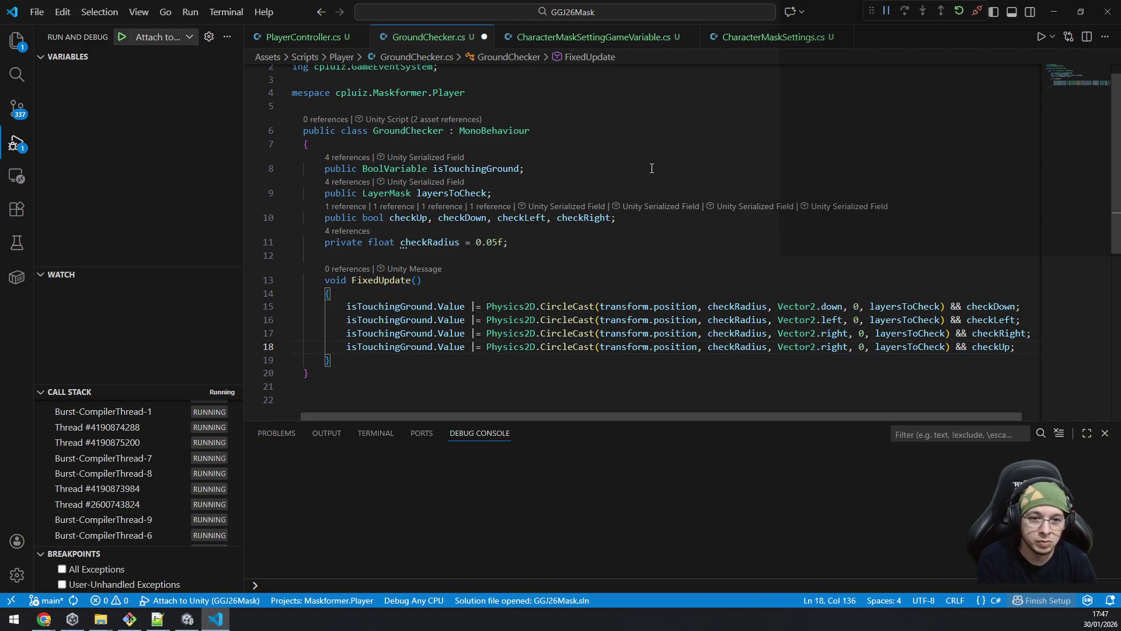
{"action": "key", "text": "Left"}
{"action": "key", "text": "Left"}
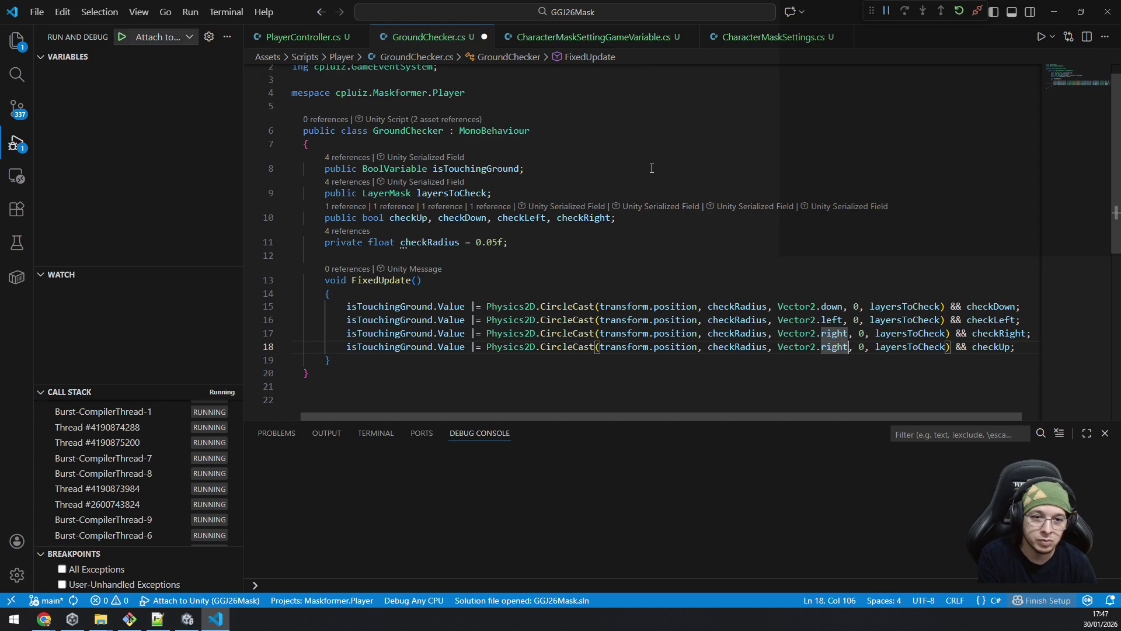
{"action": "key", "text": "ctrl+shift+Left"}
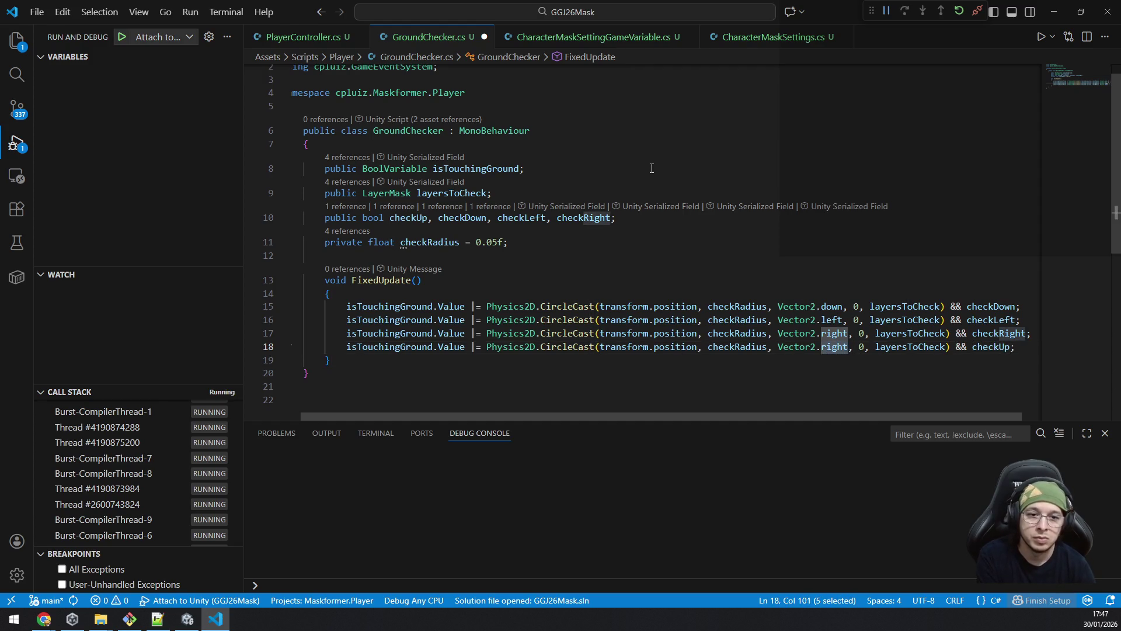
{"action": "type", "text": "up"}
Step: Save GroundChecker.cs
{"action": "key", "text": "ctrl+s"}
{"action": "key", "text": "Escape"}
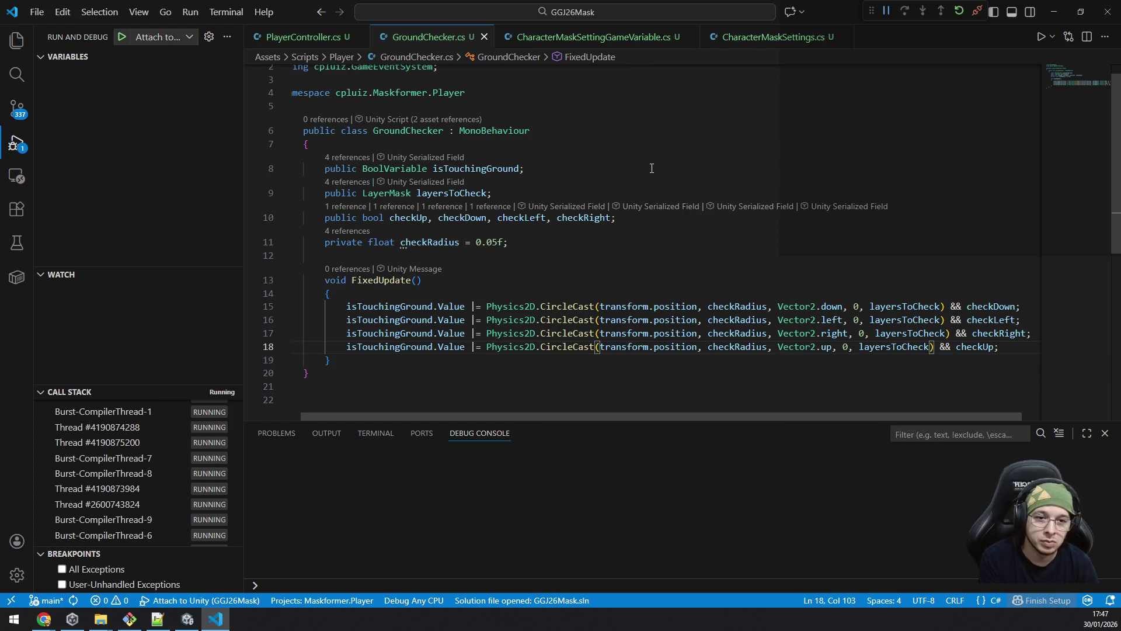
{"action": "key", "text": "alt+Tab"}
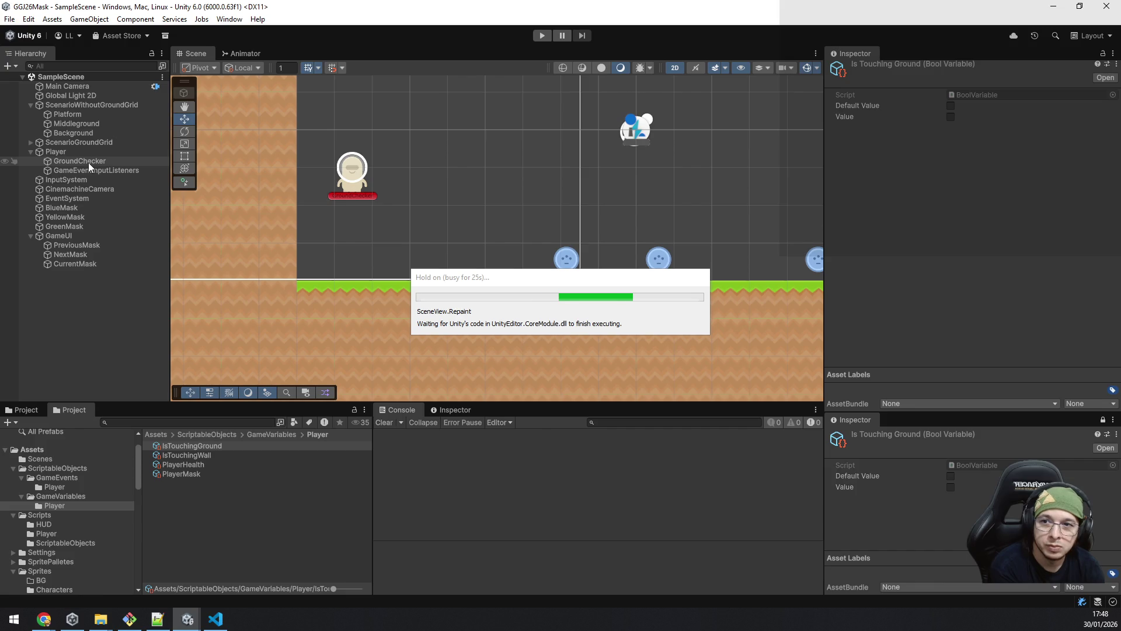
Step: Tick Check Down on the player's first Ground Checker, save the scene, and start Play mode
{"action": "left_click", "coordinate": [88, 162]}
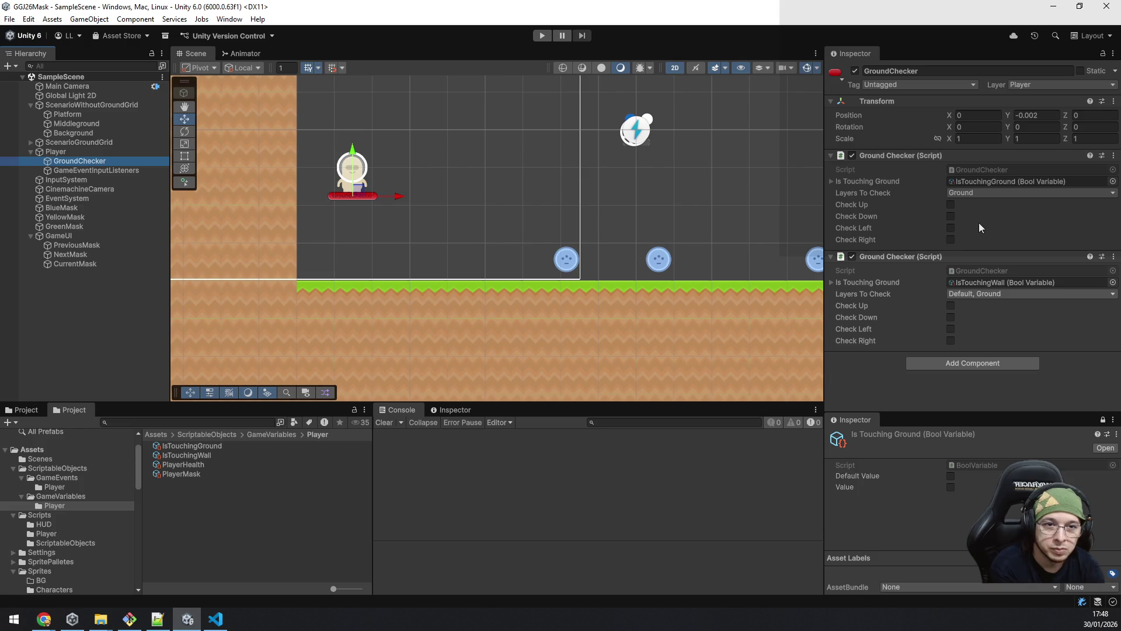
{"action": "left_click", "coordinate": [951, 216]}
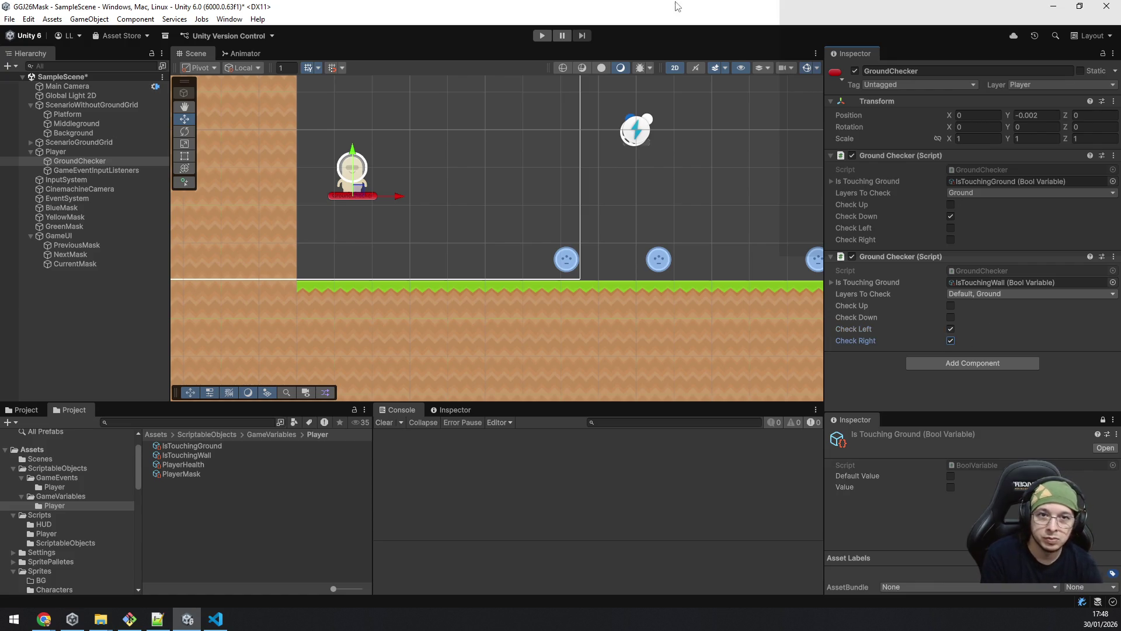
{"action": "key", "text": "ctrl+s"}
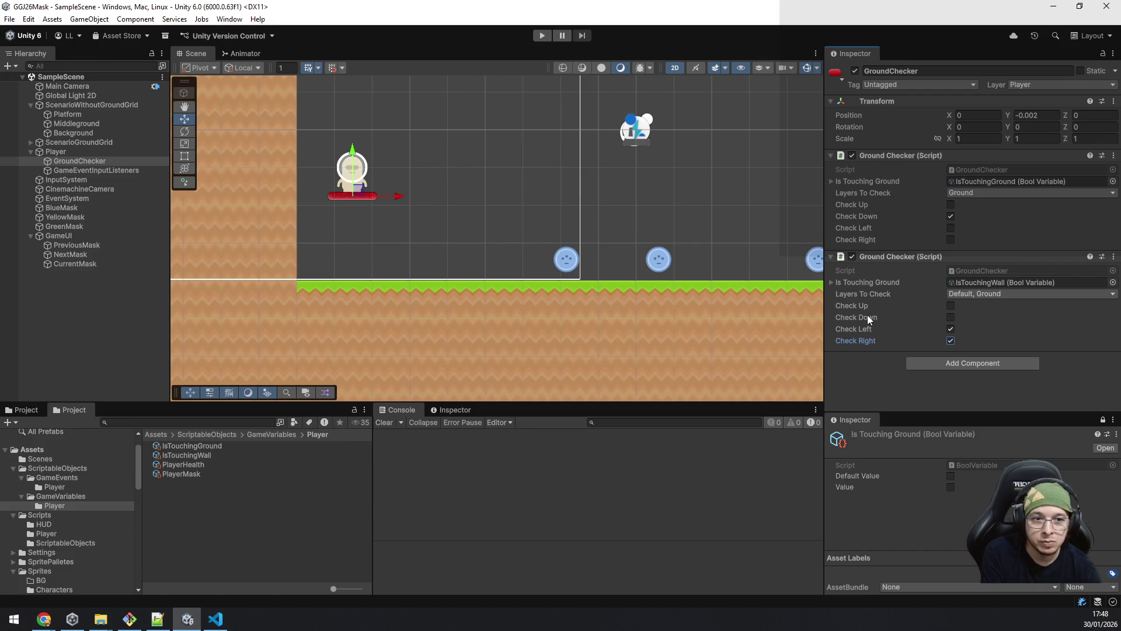
{"action": "left_click", "coordinate": [831, 282]}
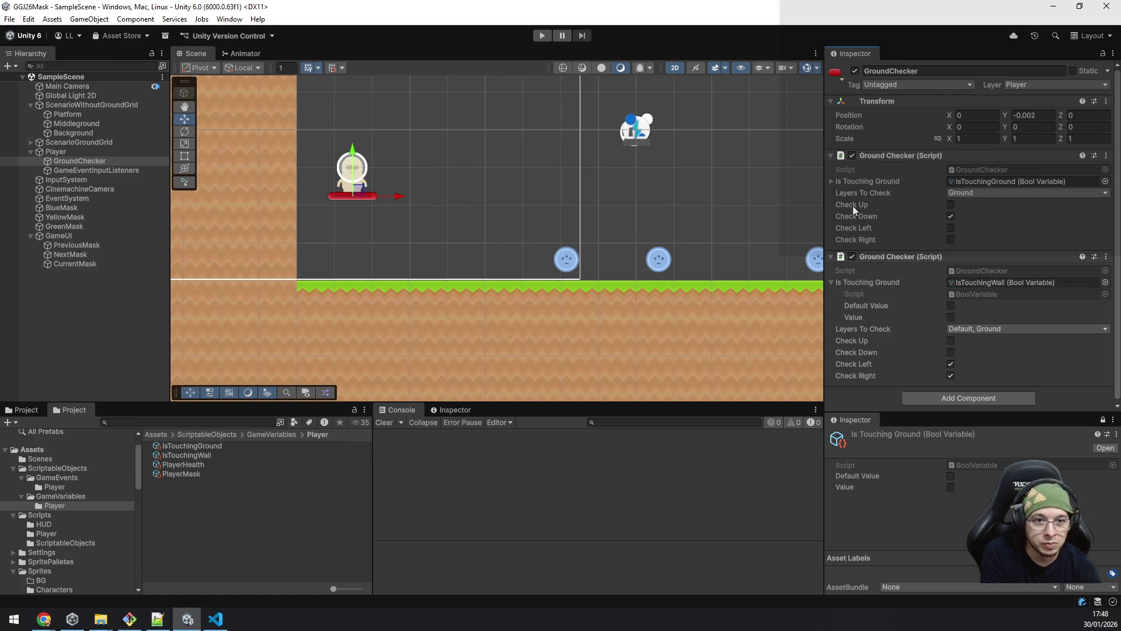
{"action": "left_click", "coordinate": [832, 181]}
{"action": "left_click", "coordinate": [533, 37]}
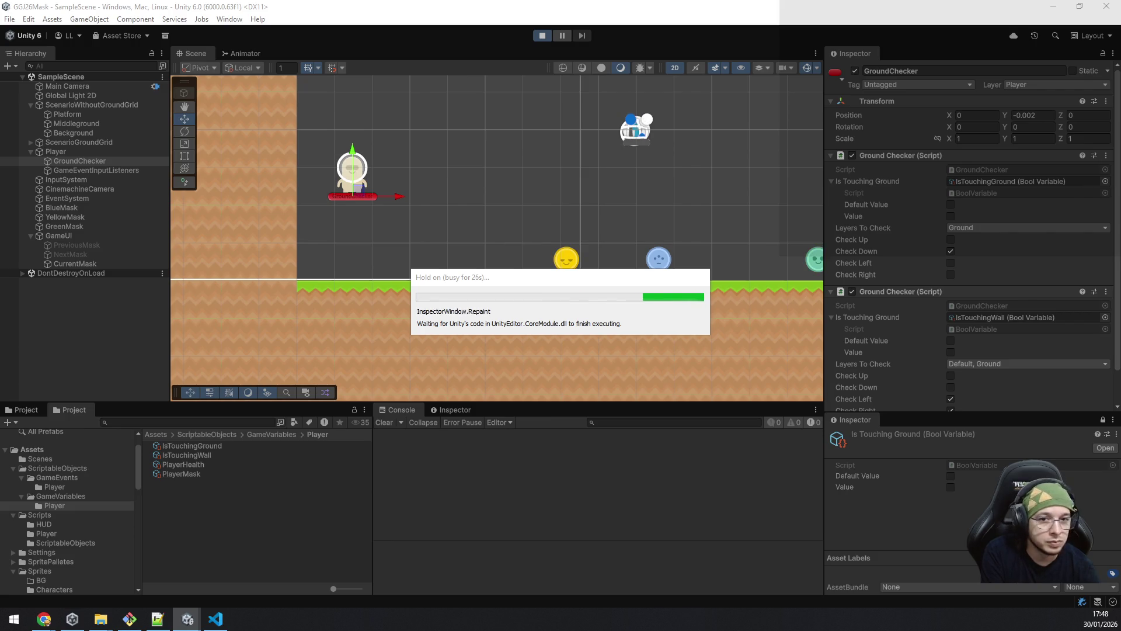
Step: Walk to collect the yellow mask, jump repeatedly against the left wall, then return to the code
{"action": "key", "text": "d"}
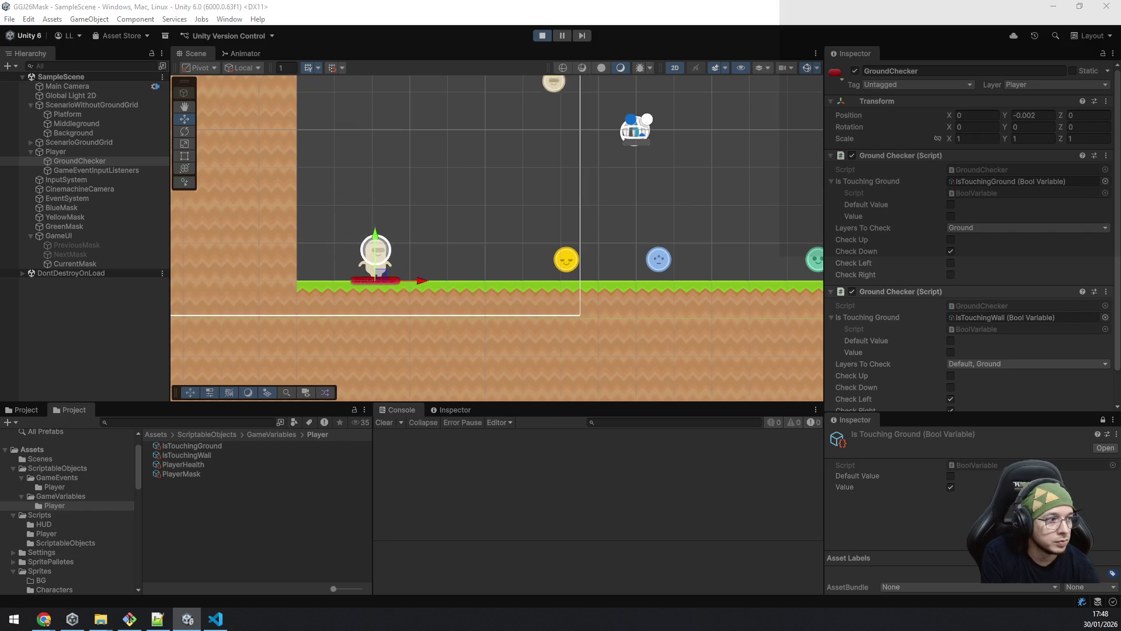
{"action": "key", "text": "a"}
{"action": "key", "text": "a"}
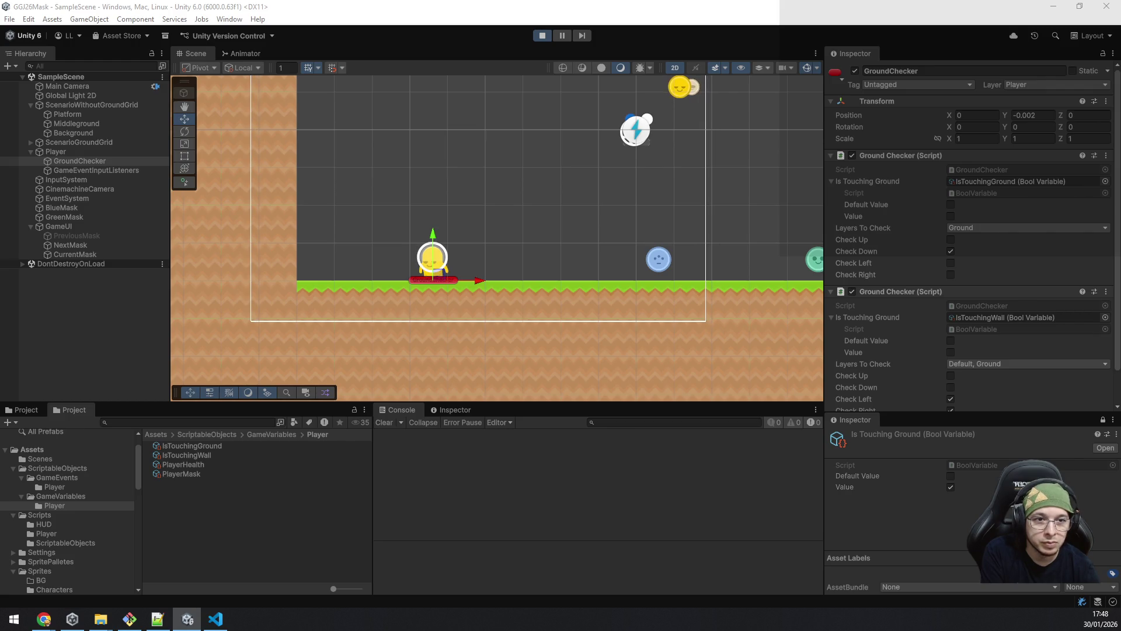
{"action": "key", "text": "a"}
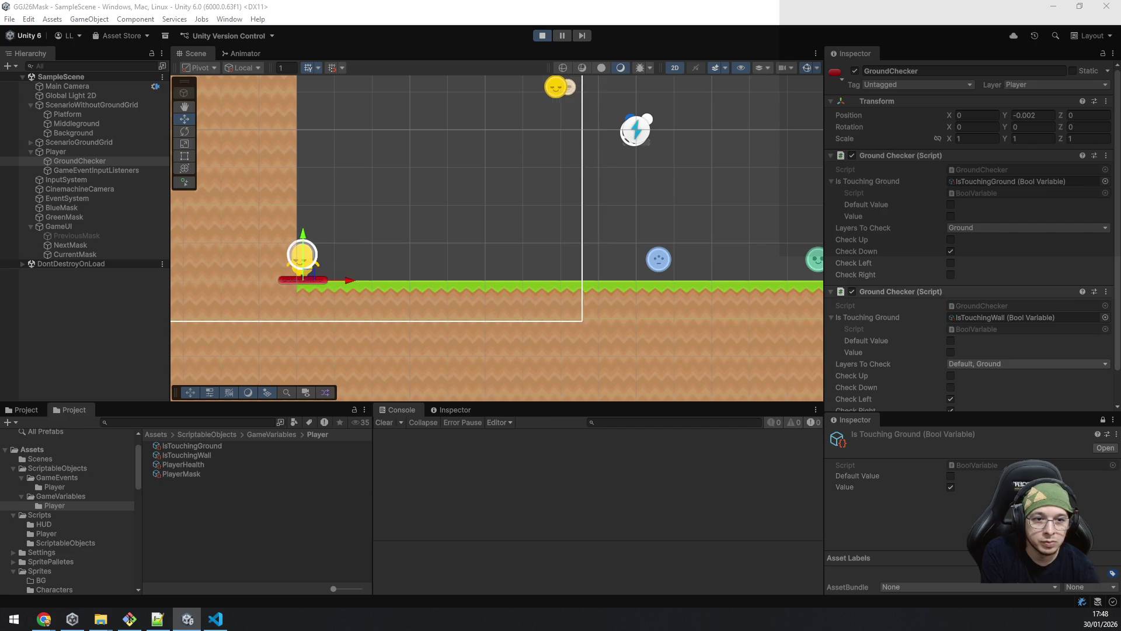
{"action": "key", "text": "space"}
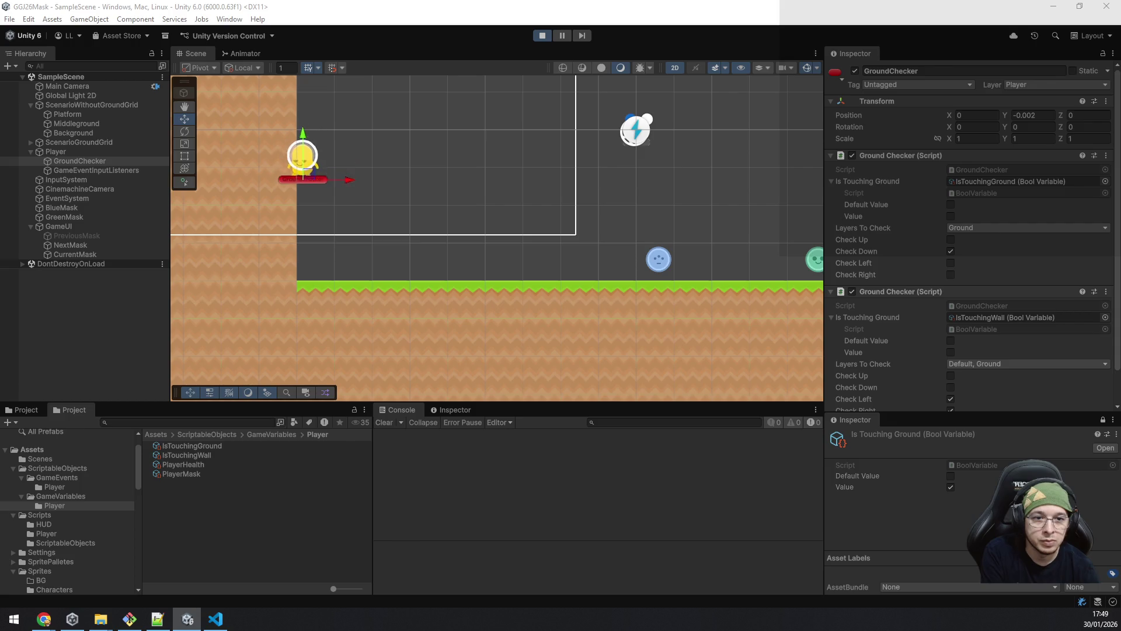
{"action": "key", "text": "space"}
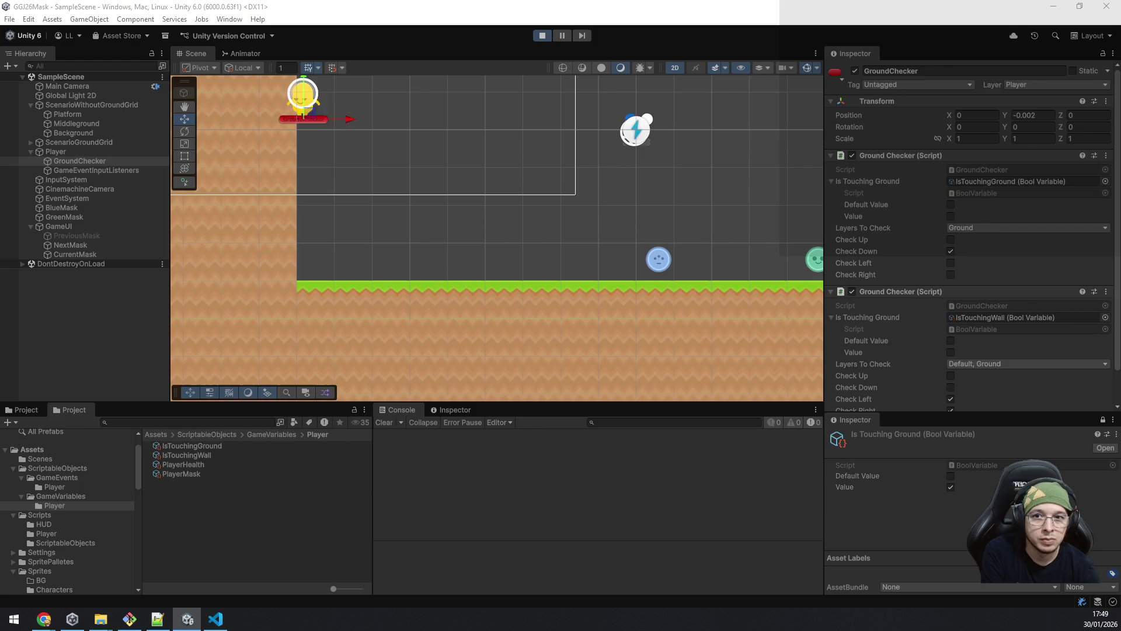
{"action": "key", "text": "space"}
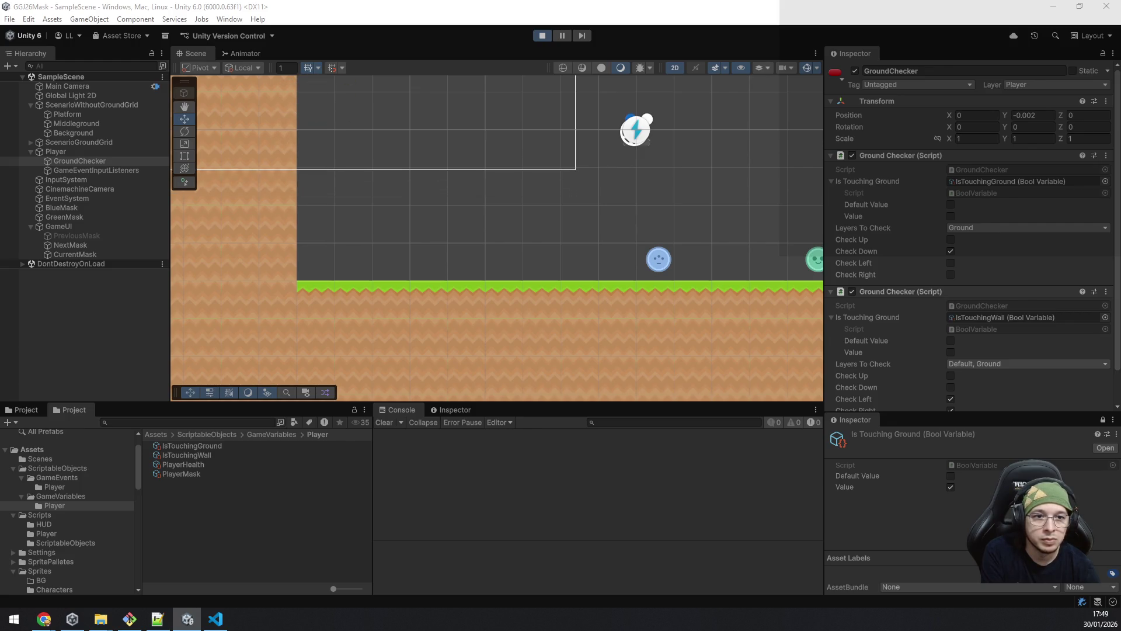
{"action": "key", "text": "space"}
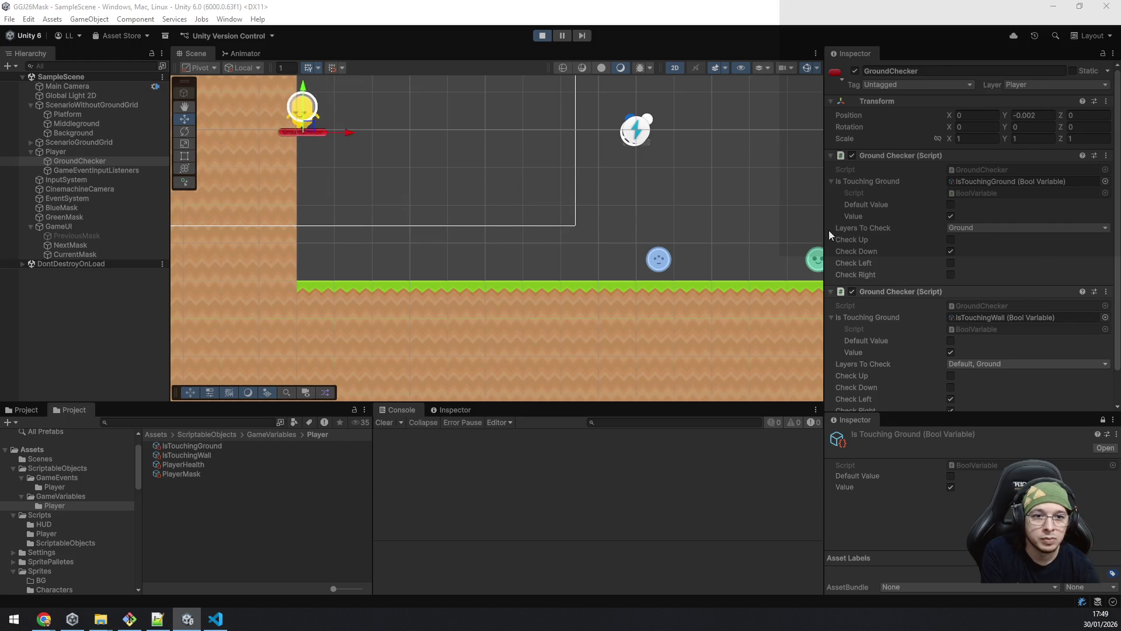
{"action": "key", "text": "d"}
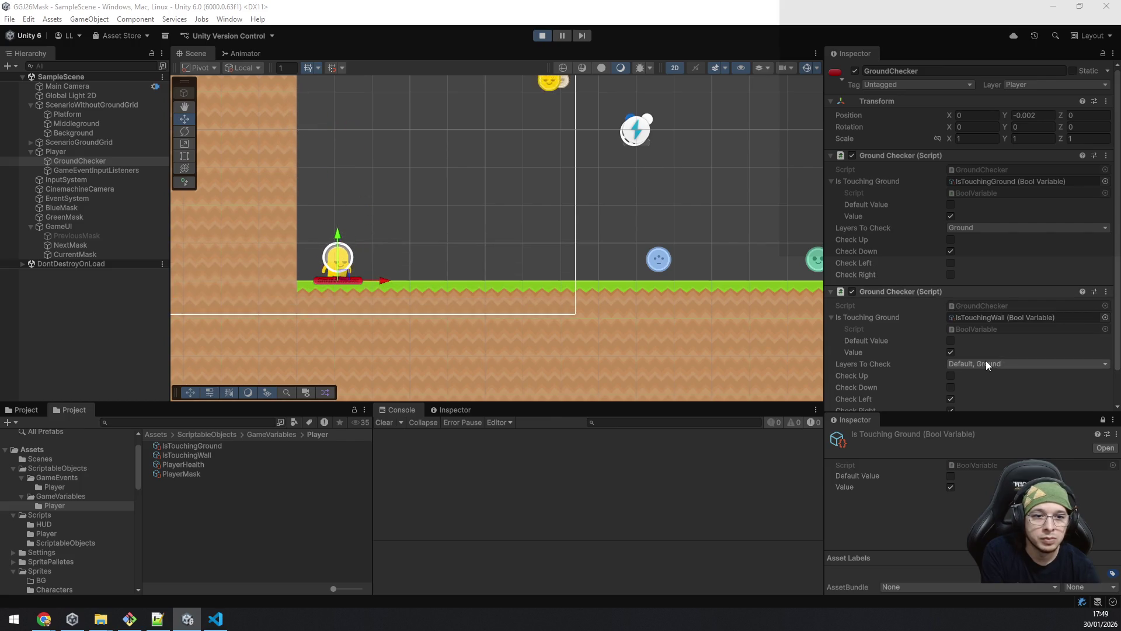
{"action": "key", "text": "space"}
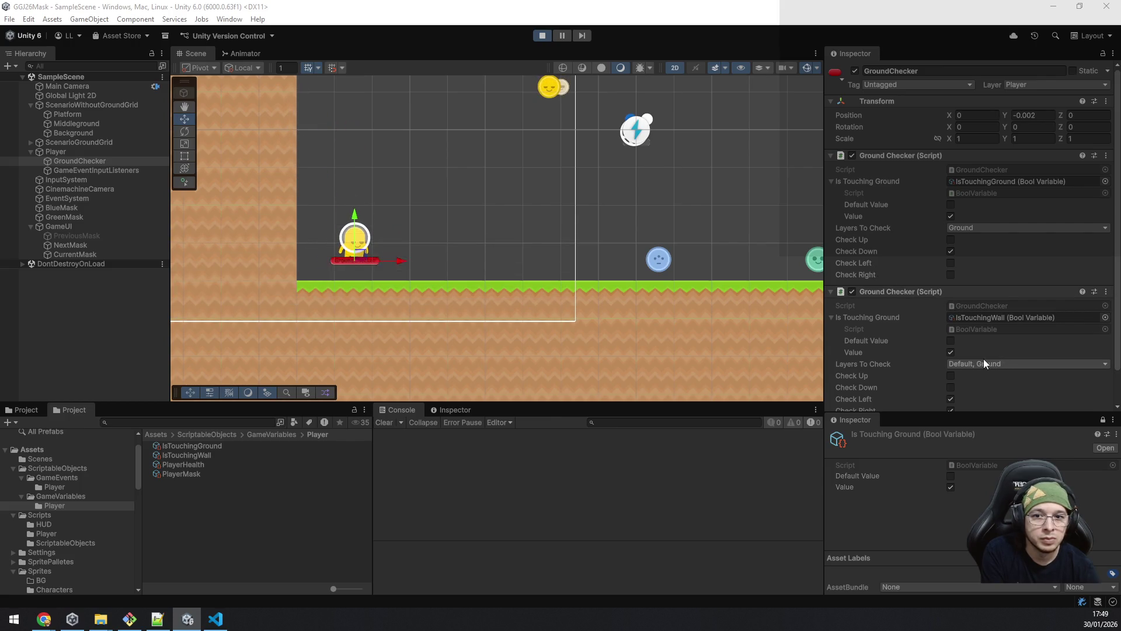
{"action": "key", "text": "space"}
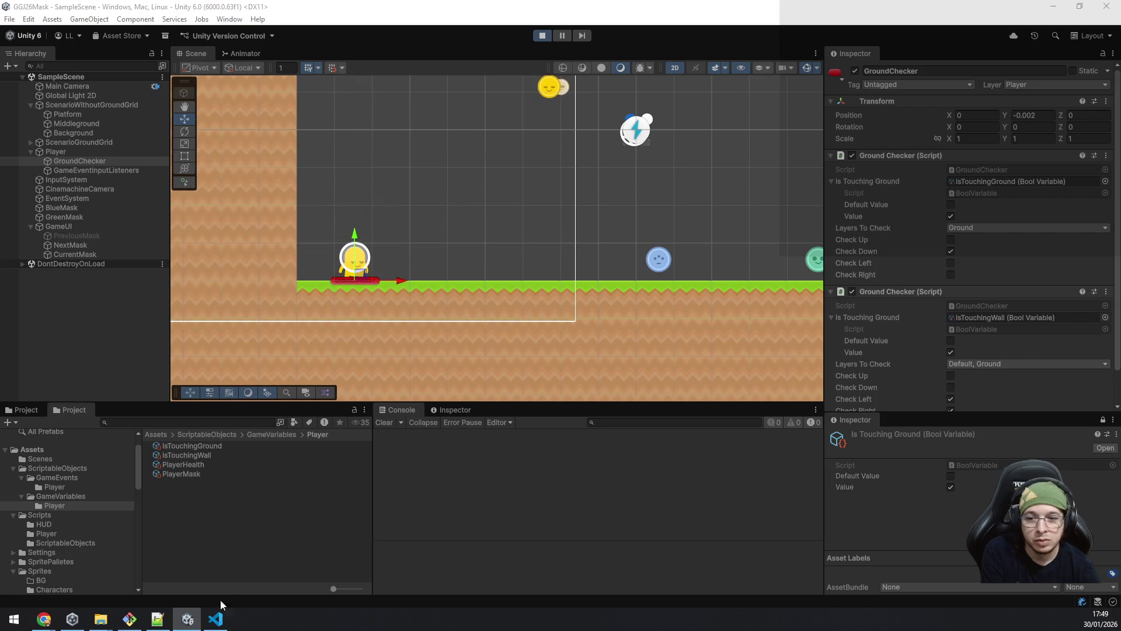
{"action": "left_click", "coordinate": [216, 617]}
Step: Change line 15's |= to plain =, save GroundChecker.cs, and stop Play mode in Unity
{"action": "mouse_move", "coordinate": [476, 305]}
{"action": "left_click", "coordinate": [497, 306]}
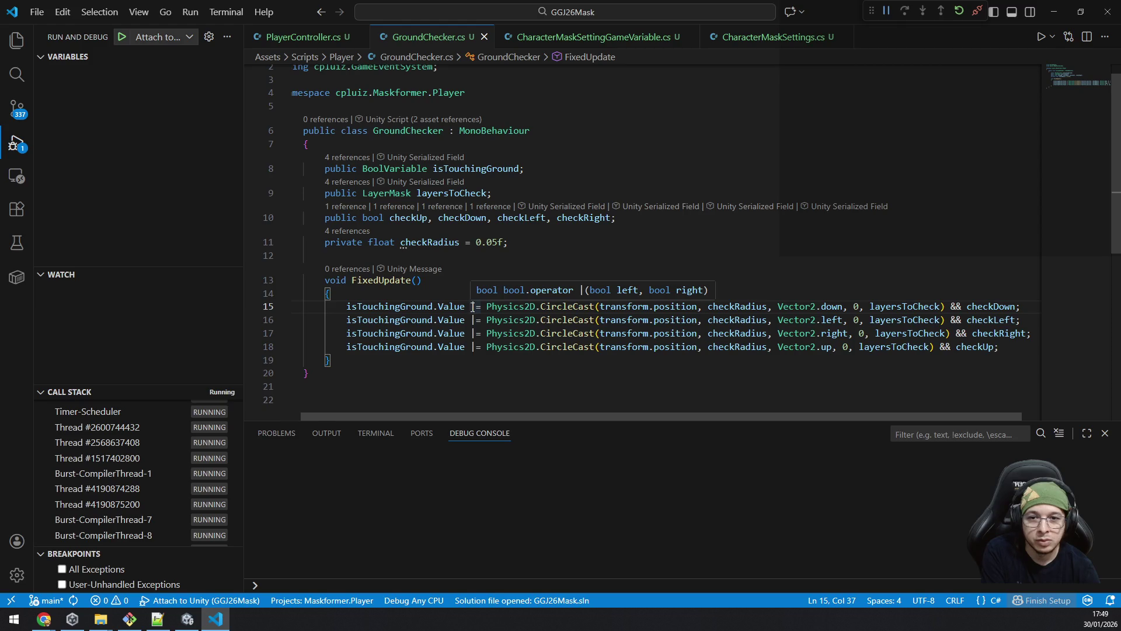
{"action": "key", "text": "Left"}
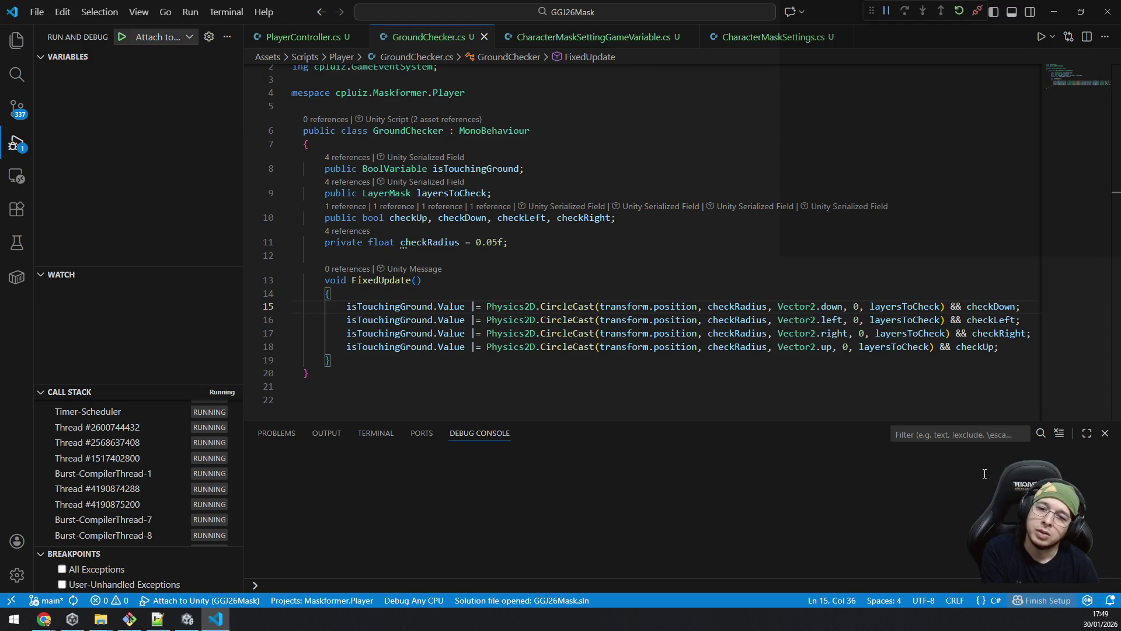
{"action": "key", "text": "alt+Tab"}
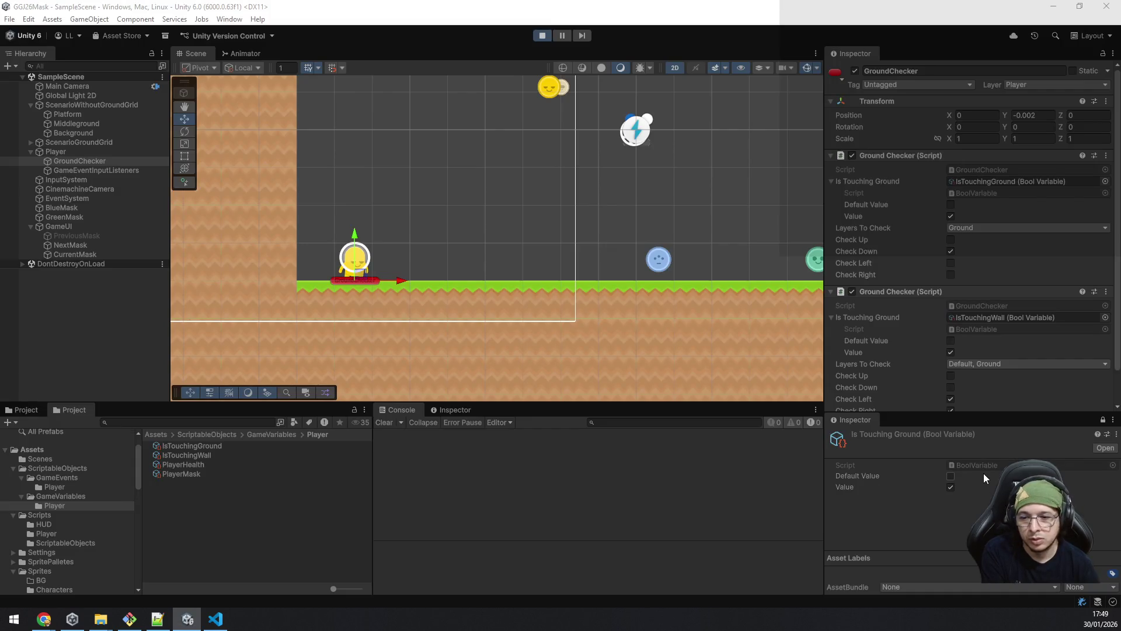
{"action": "key", "text": "alt+Tab"}
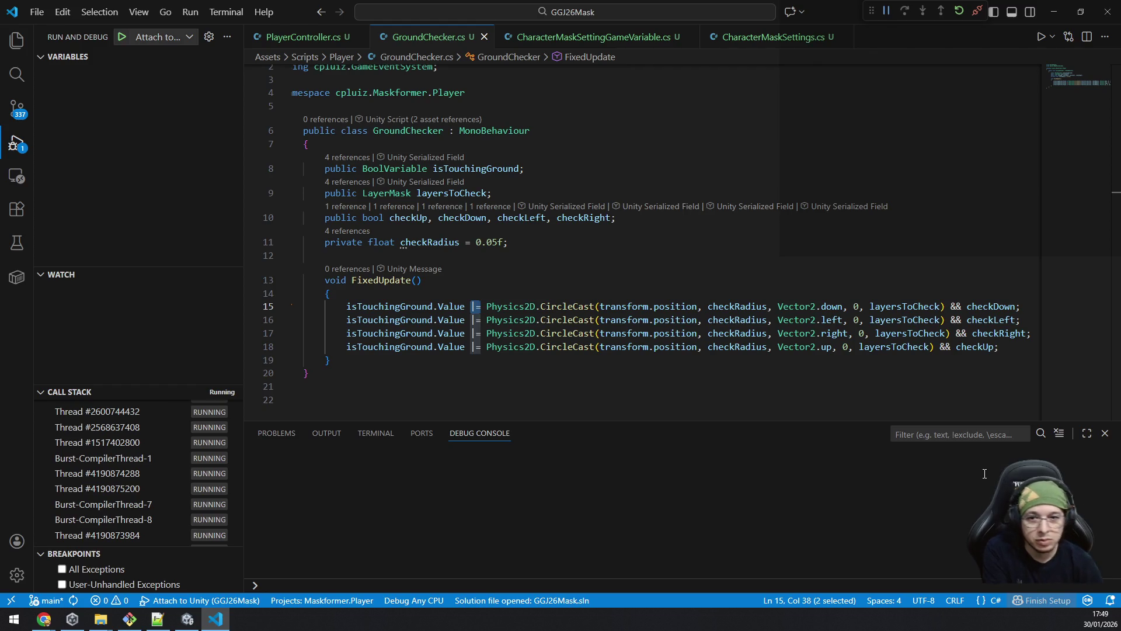
{"action": "key", "text": "Left"}
{"action": "key", "text": "Delete"}
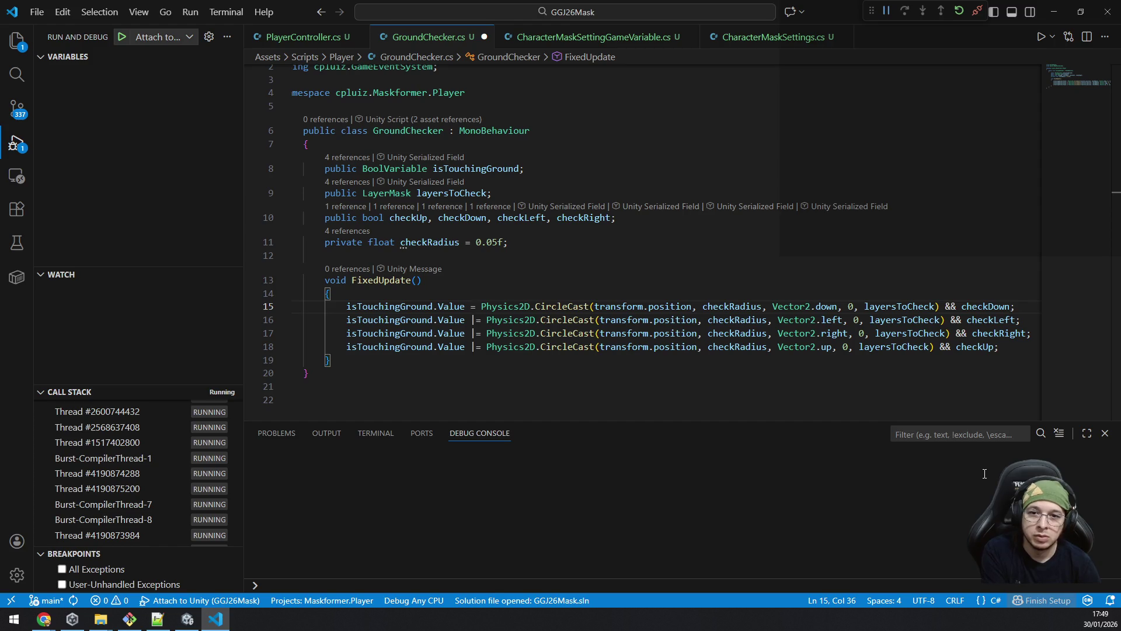
{"action": "key", "text": "ctrl+s"}
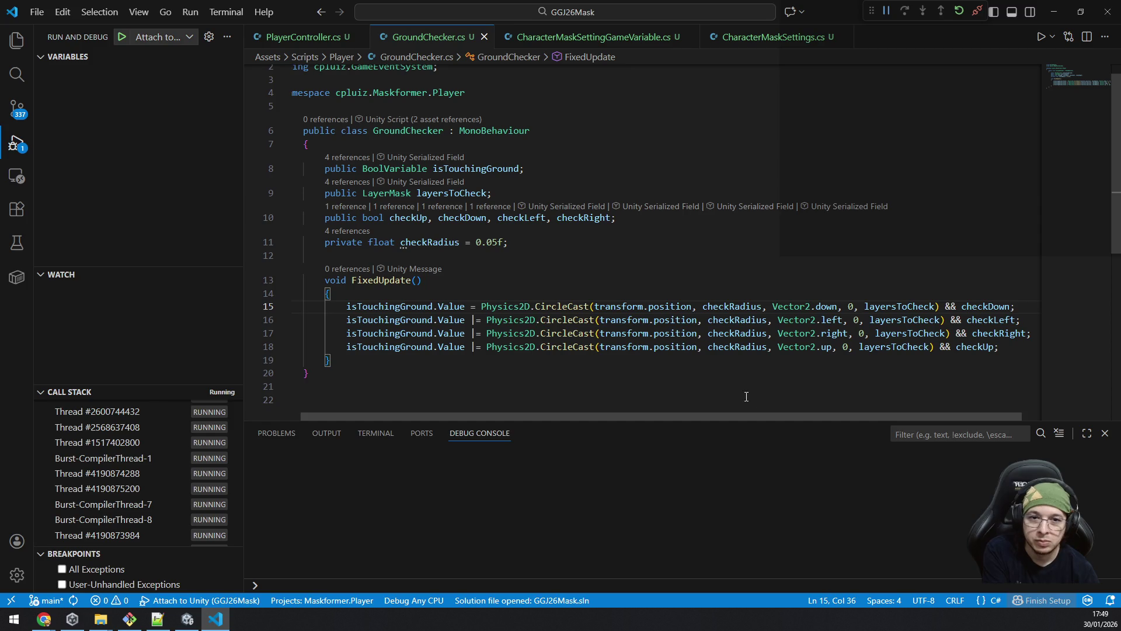
{"action": "key", "text": "alt+Tab"}
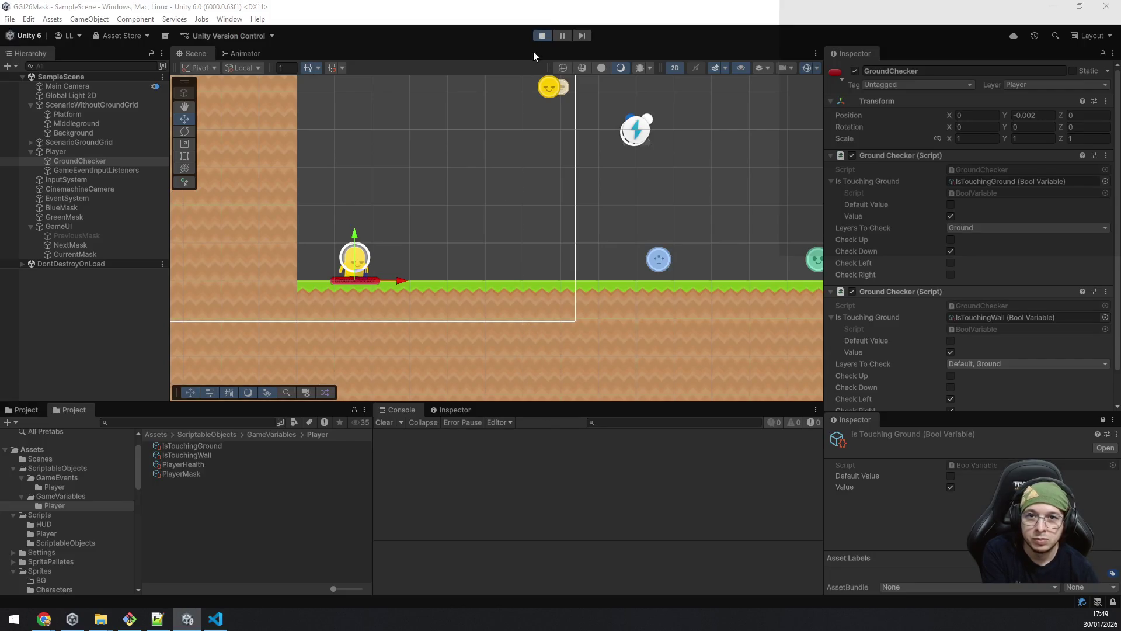
{"action": "left_click", "coordinate": [542, 36]}
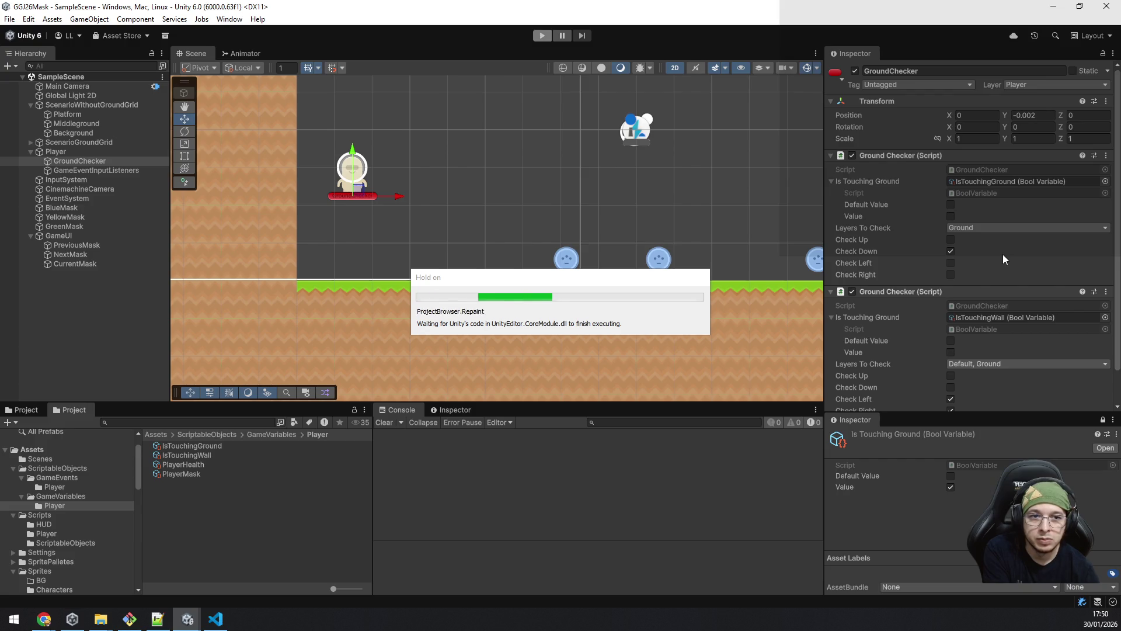
Step: Restart Play mode and jump the player twice to retest the checks
{"action": "left_click", "coordinate": [542, 35]}
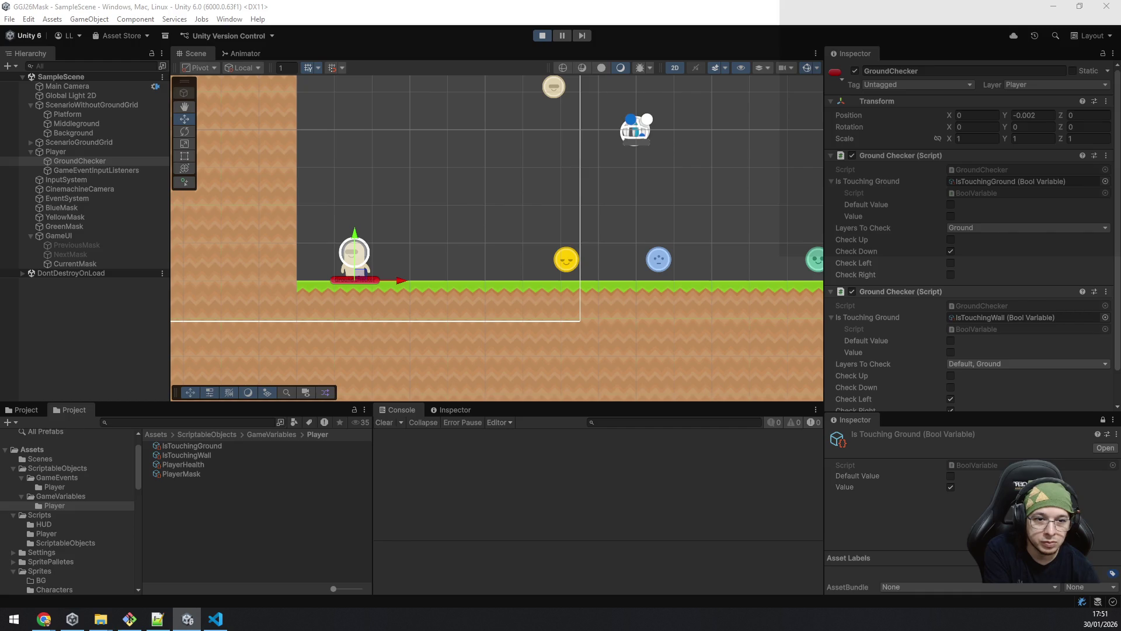
{"action": "key", "text": "space"}
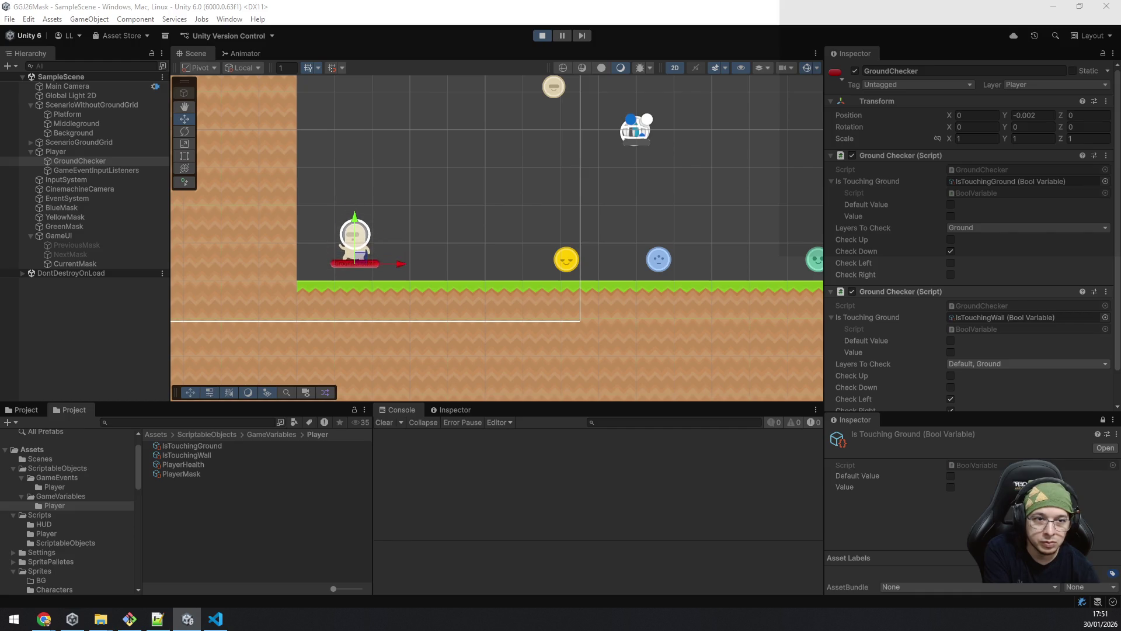
{"action": "key", "text": "space"}
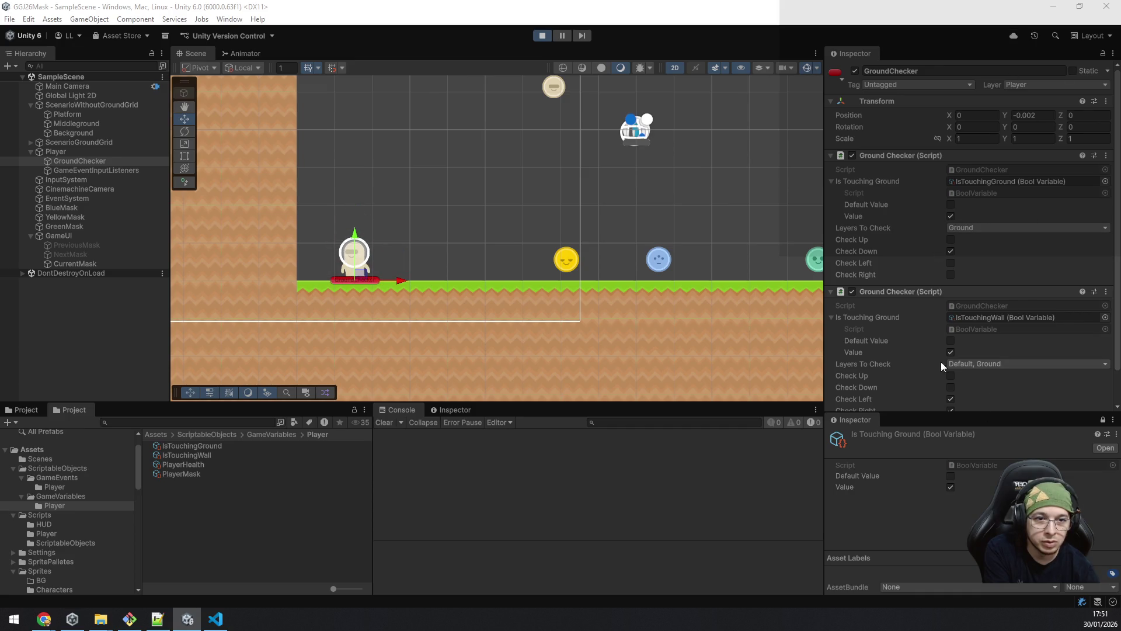
Step: Limit the wall checker's Layers To Check to Default, then move left and jump in-game
{"action": "left_click", "coordinate": [998, 366]}
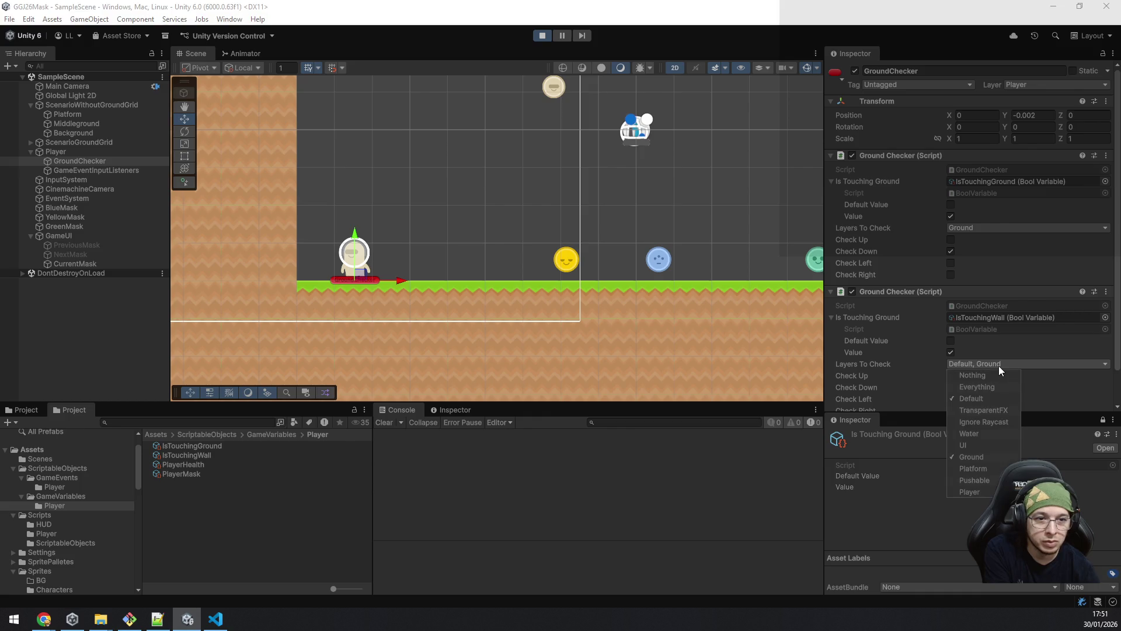
{"action": "left_click", "coordinate": [989, 457]}
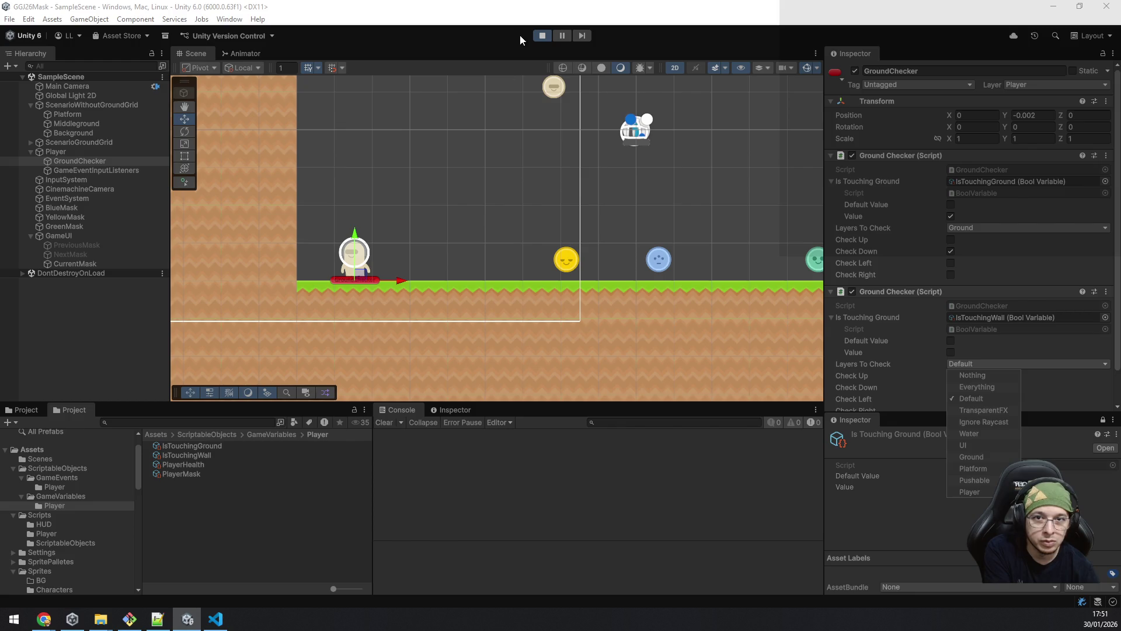
{"action": "left_click", "coordinate": [530, 11]}
{"action": "scroll", "coordinate": [995, 357], "scroll_direction": "down", "scroll_amount": 2}
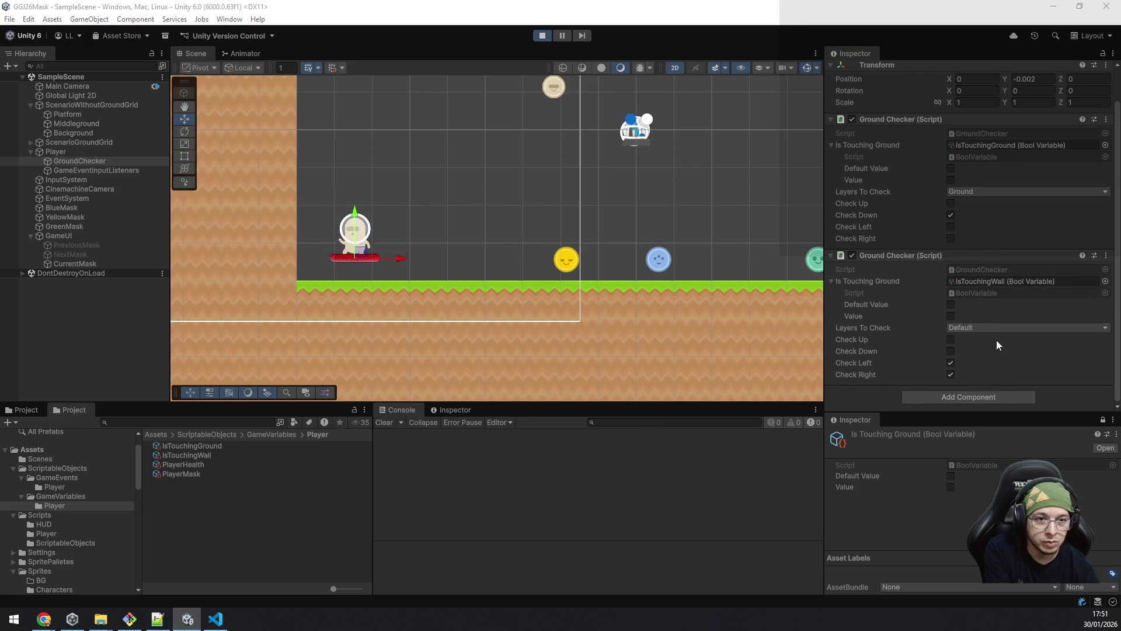
{"action": "key", "text": "a"}
{"action": "key", "text": "space"}
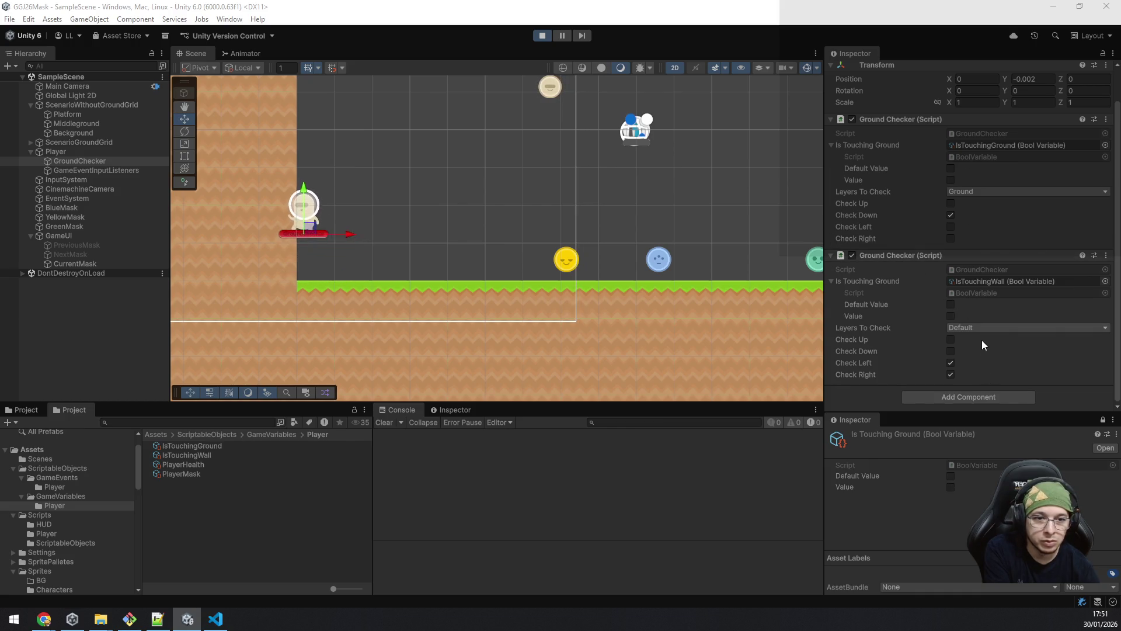
Step: With IsTouchingWall selected, grab the yellow mask and jump repeatedly against the left wall
{"action": "left_click", "coordinate": [211, 458]}
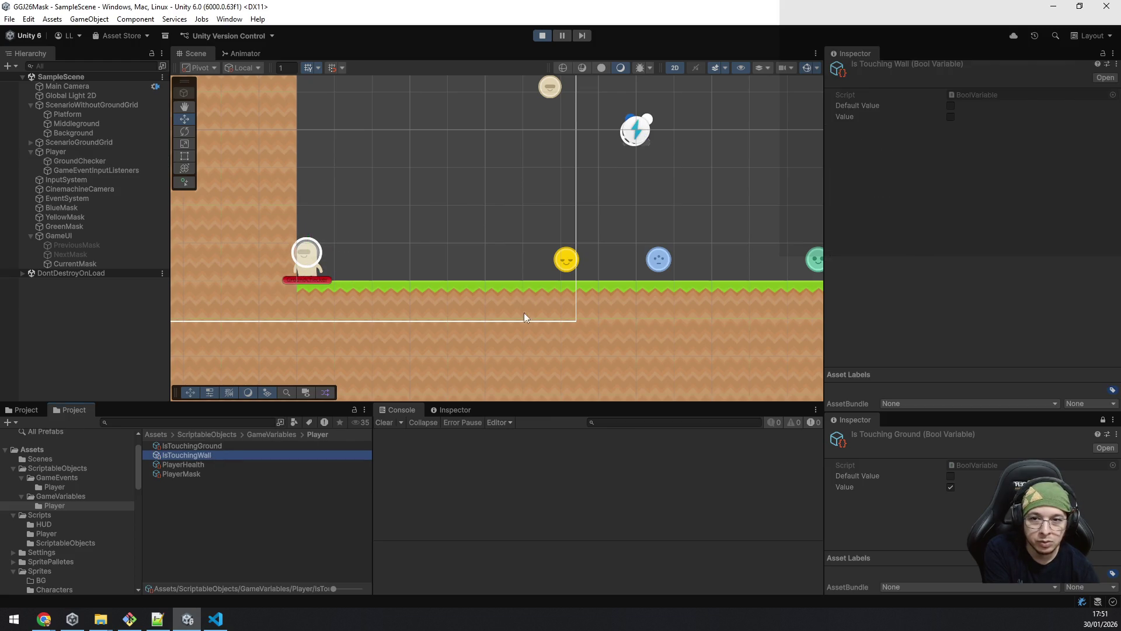
{"action": "key", "text": "space"}
{"action": "key", "text": "d"}
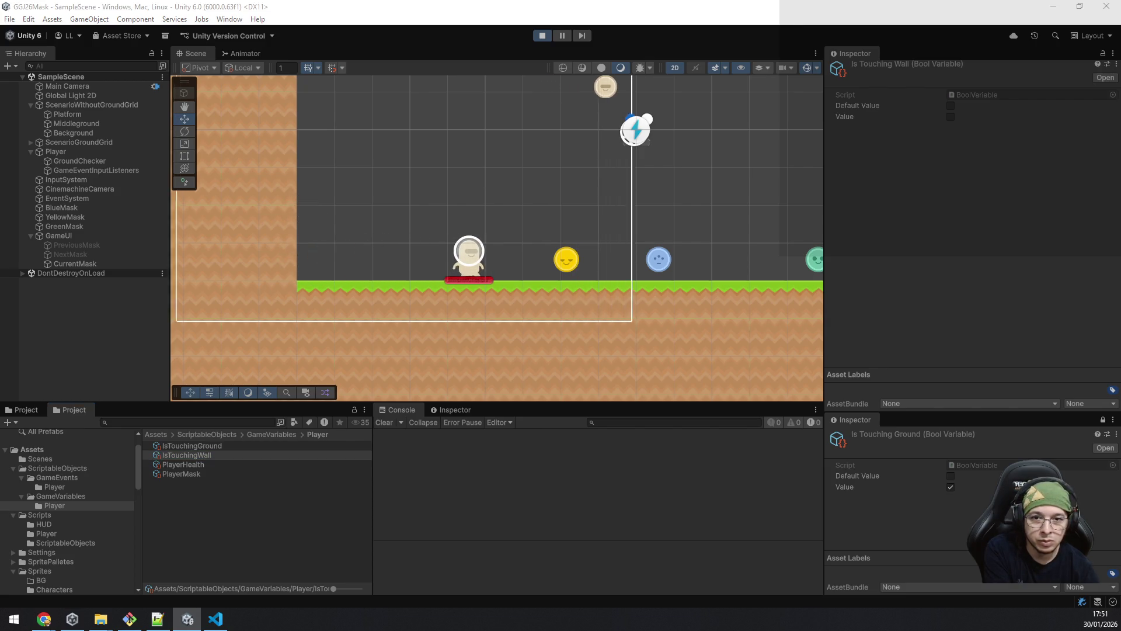
{"action": "key", "text": "a"}
{"action": "key", "text": "space"}
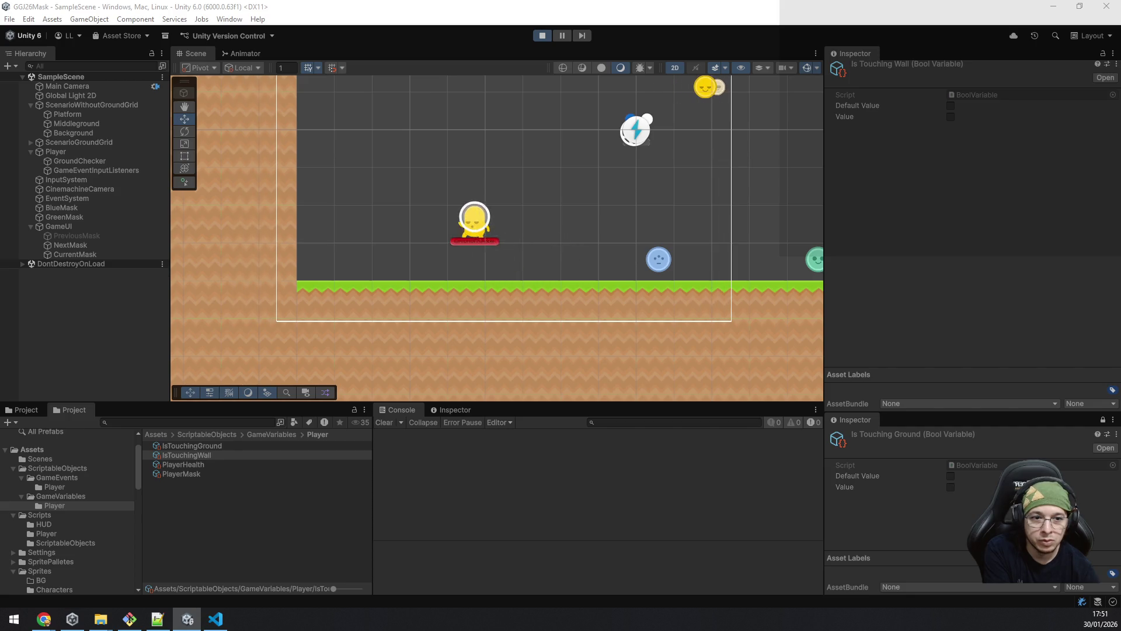
{"action": "key", "text": "space"}
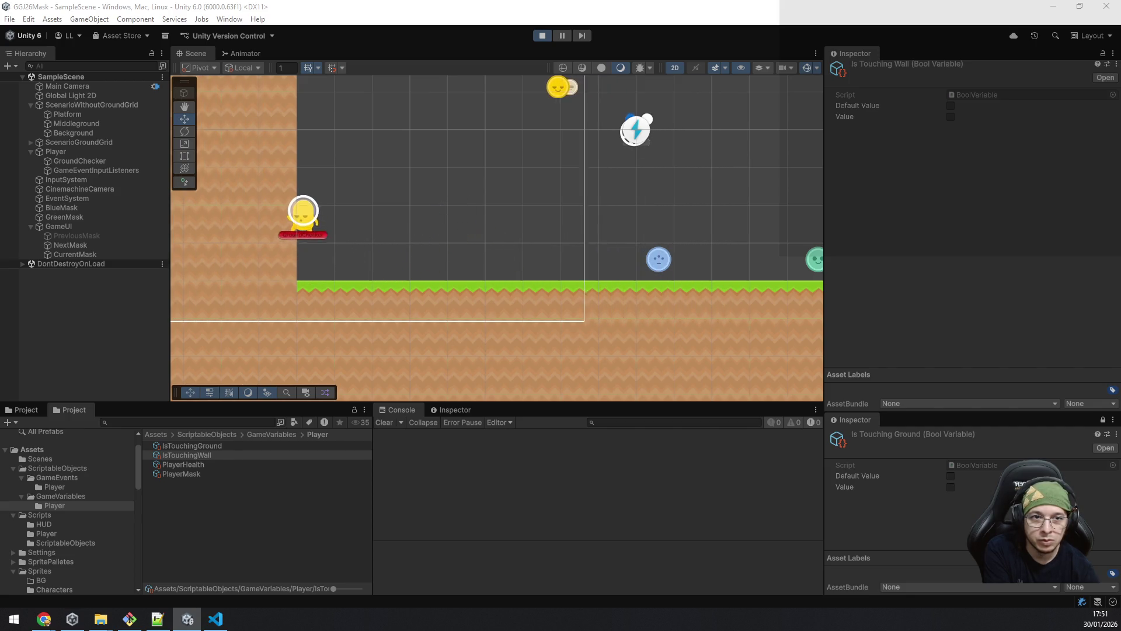
{"action": "key", "text": "space"}
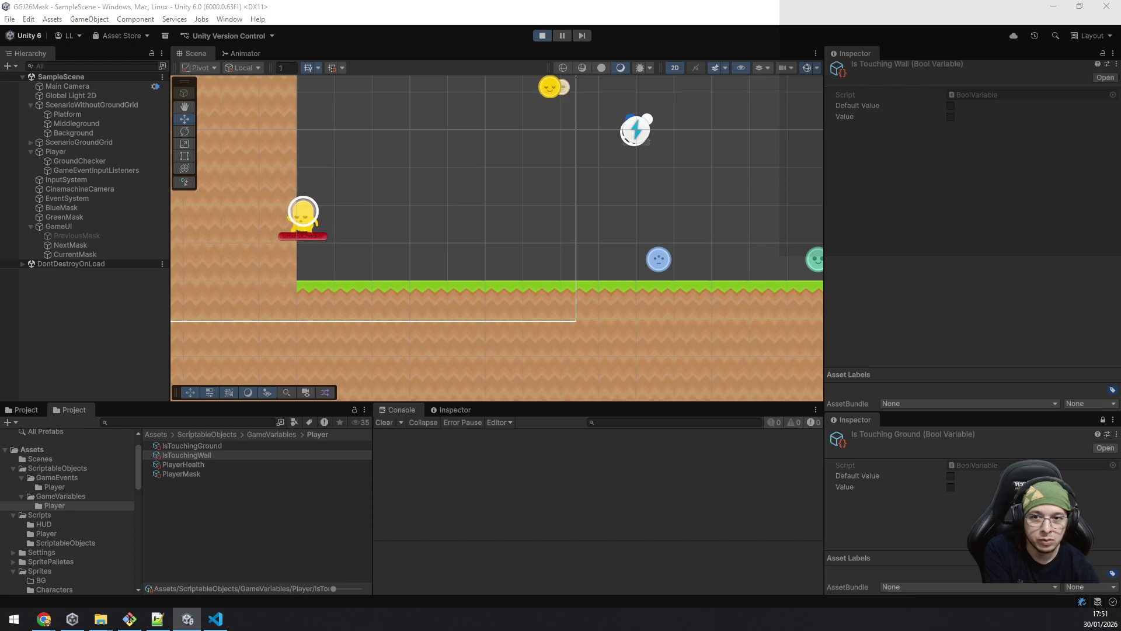
{"action": "key", "text": "space"}
{"action": "key", "text": "space"}
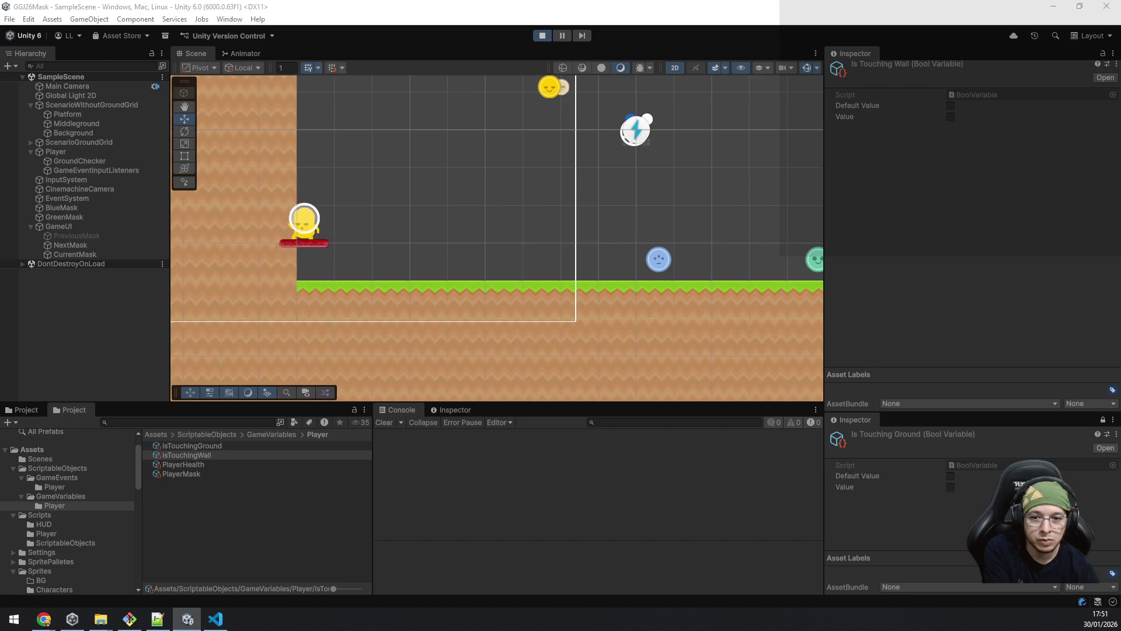
{"action": "key", "text": "space"}
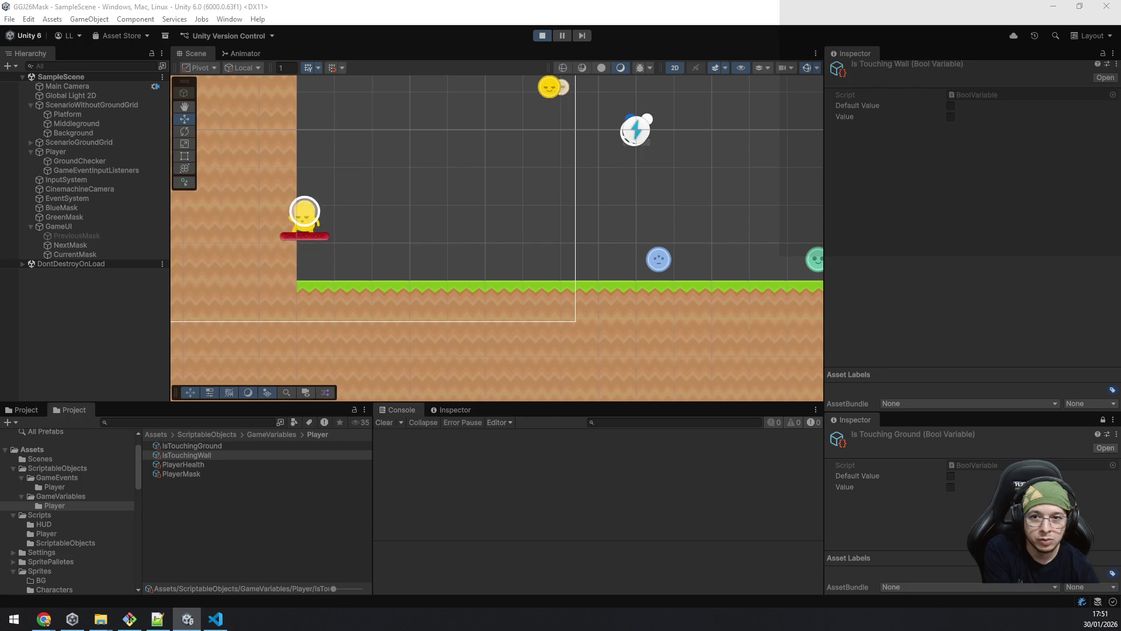
{"action": "key", "text": "space"}
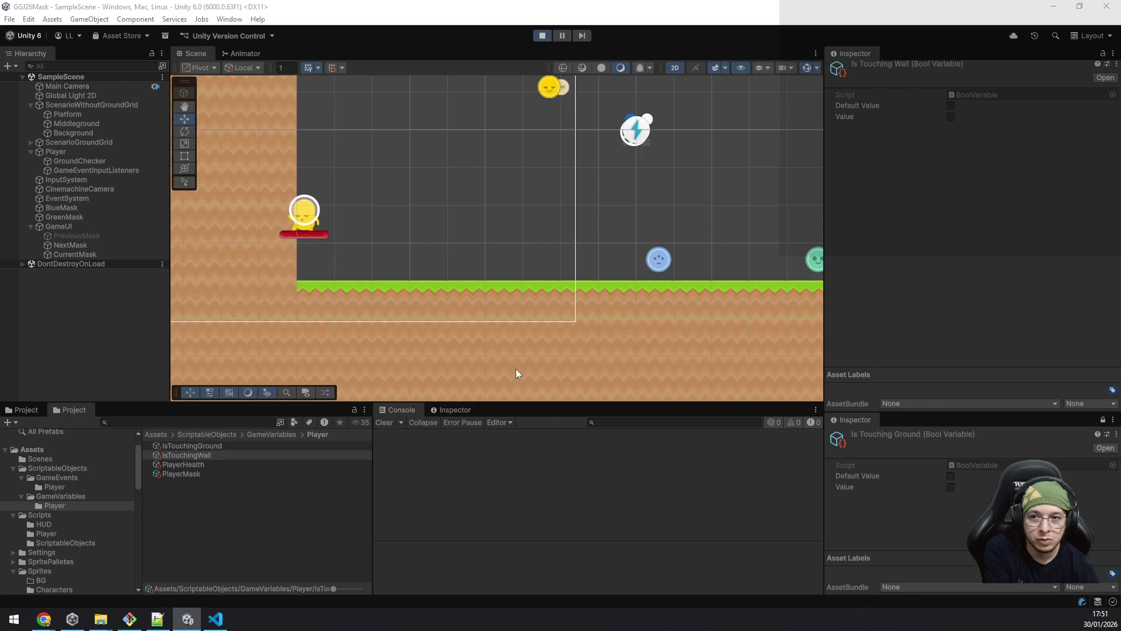
{"action": "key", "text": "space"}
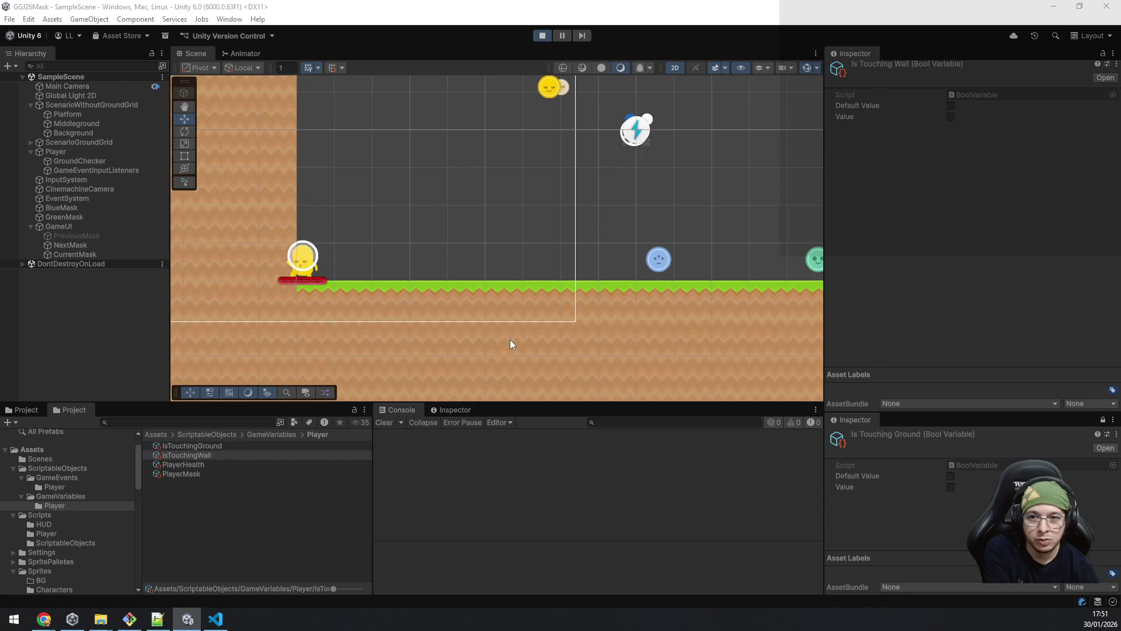
{"action": "key", "text": "space"}
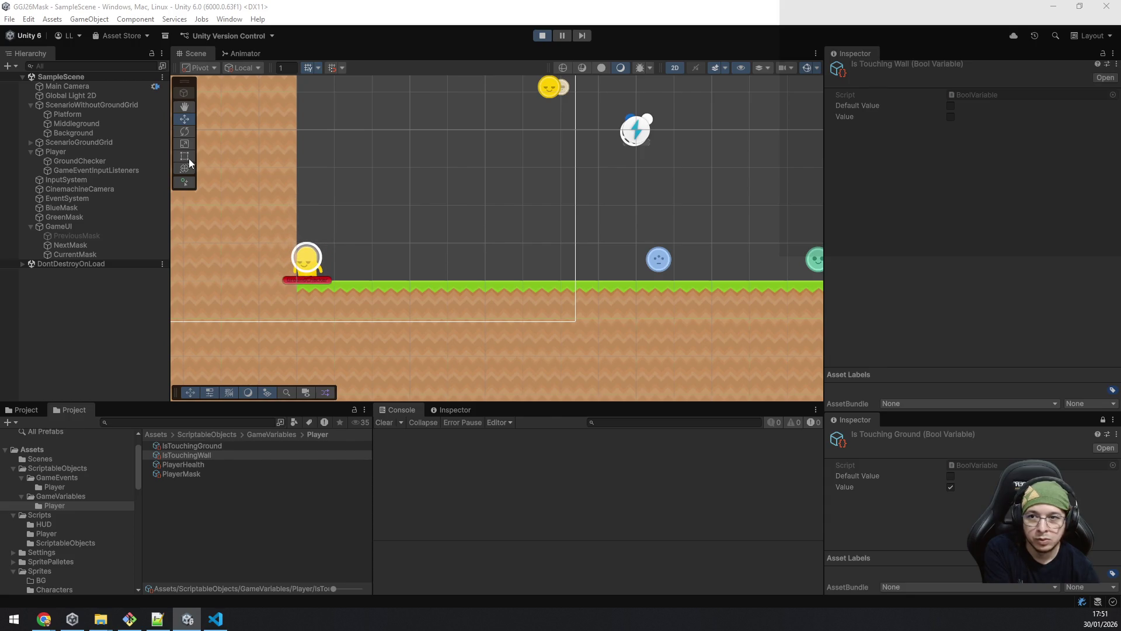
Step: Compare the colliders of ScenarioGroundGrid, ScenarioWithoutGroundGrid and Middleground, then reselect GroundChecker
{"action": "left_click", "coordinate": [103, 142]}
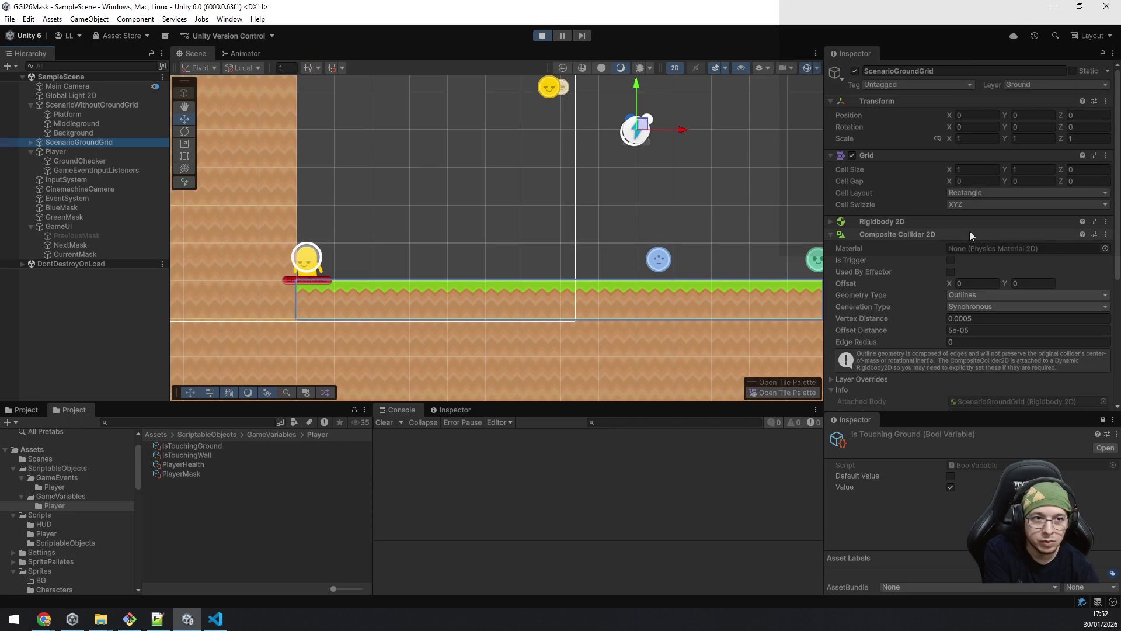
{"action": "scroll", "coordinate": [969, 230], "scroll_direction": "down", "scroll_amount": 3}
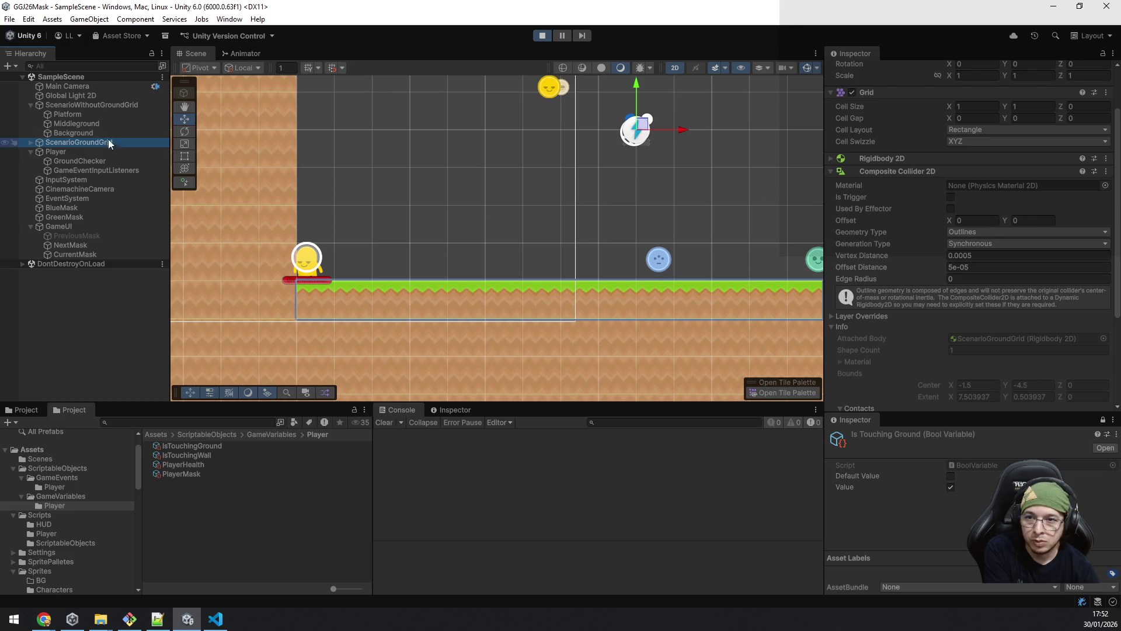
{"action": "left_click", "coordinate": [106, 107]}
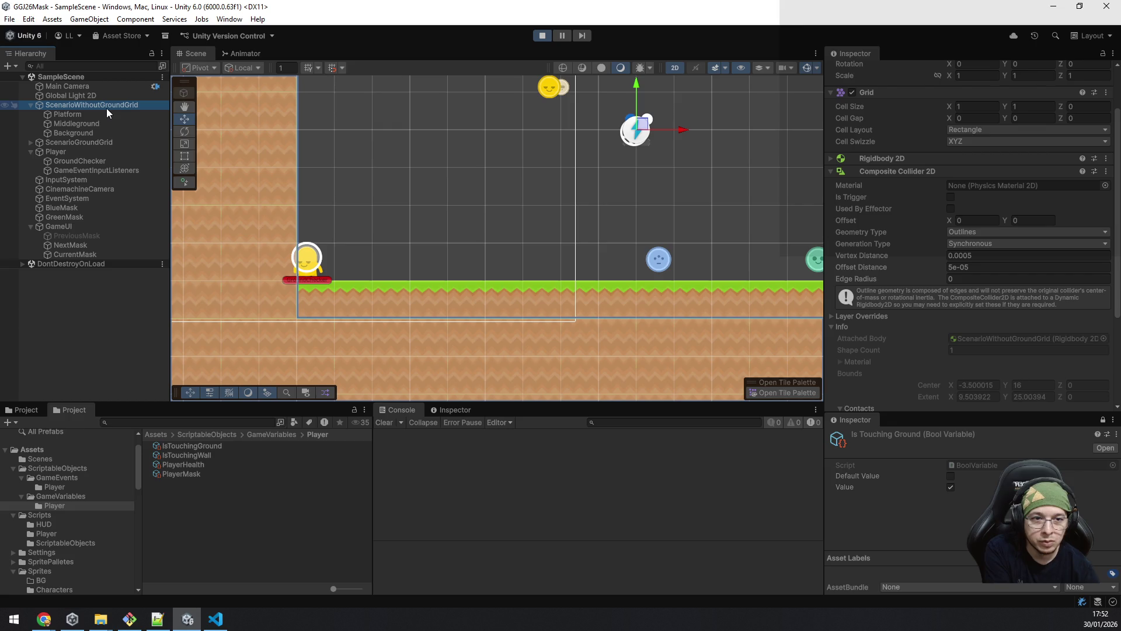
{"action": "left_click", "coordinate": [103, 146]}
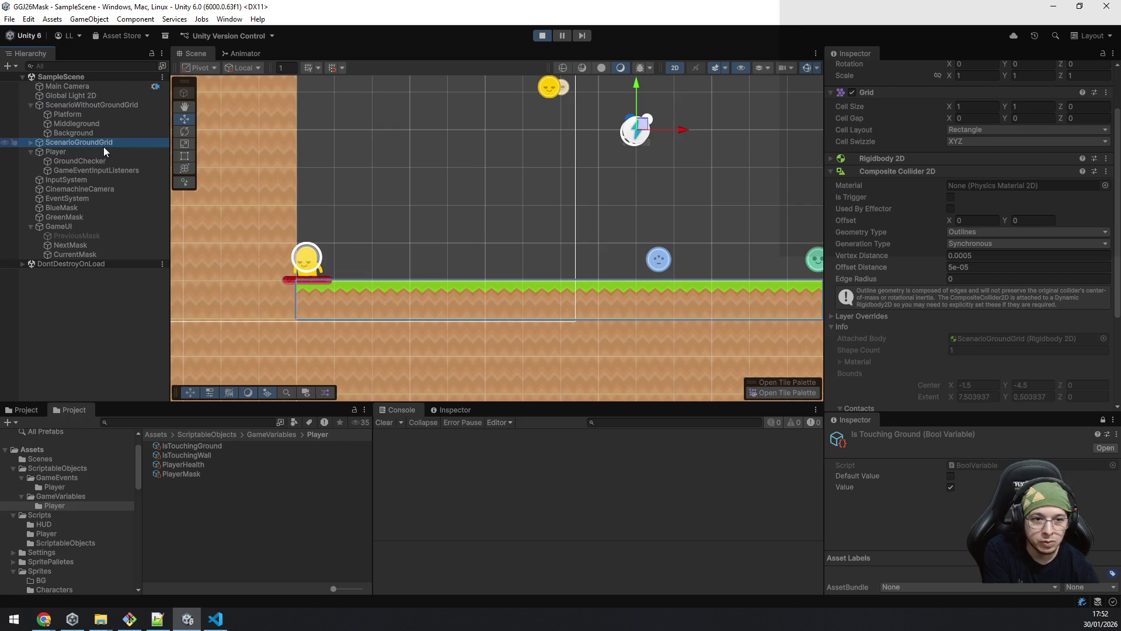
{"action": "scroll", "coordinate": [881, 230], "scroll_direction": "down", "scroll_amount": 4}
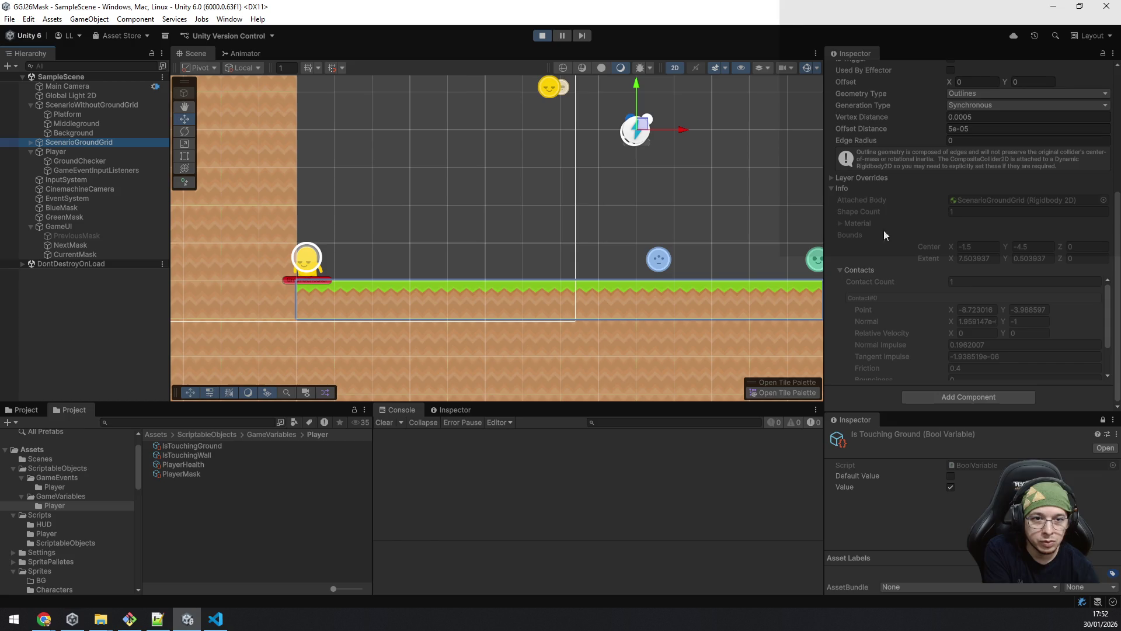
{"action": "scroll", "coordinate": [927, 226], "scroll_direction": "up", "scroll_amount": 5}
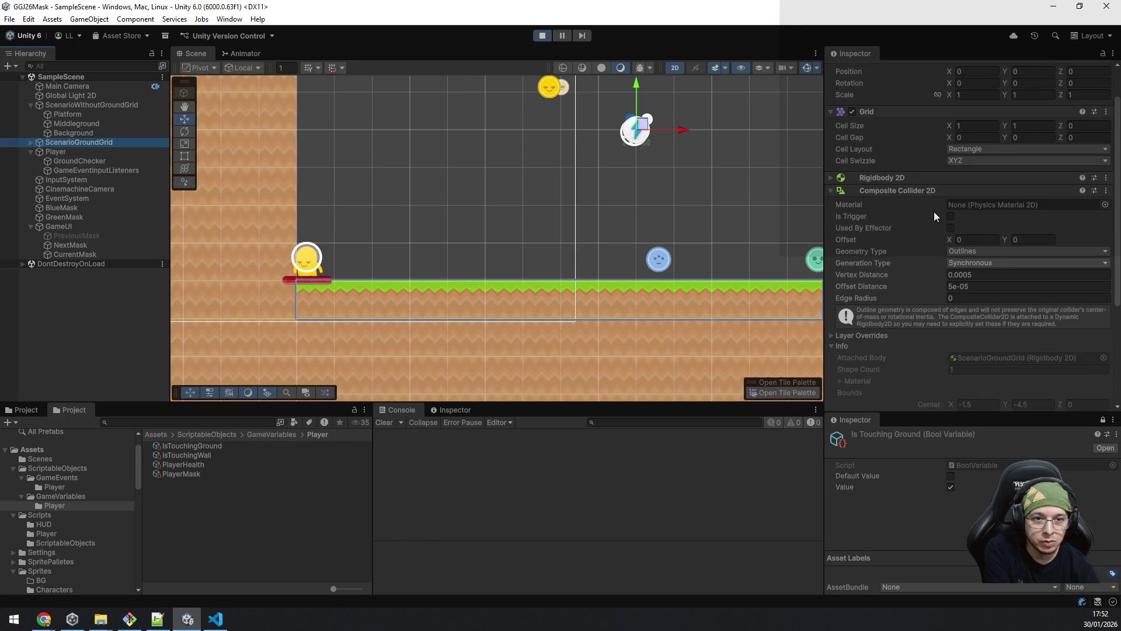
{"action": "scroll", "coordinate": [934, 209], "scroll_direction": "down", "scroll_amount": 5}
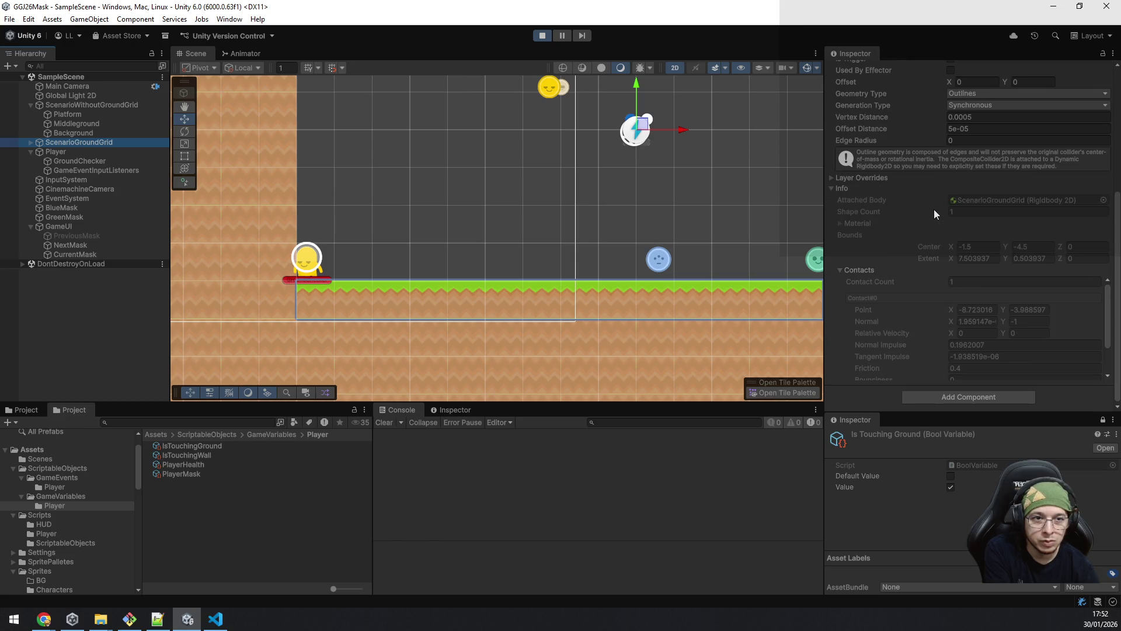
{"action": "left_click", "coordinate": [68, 104]}
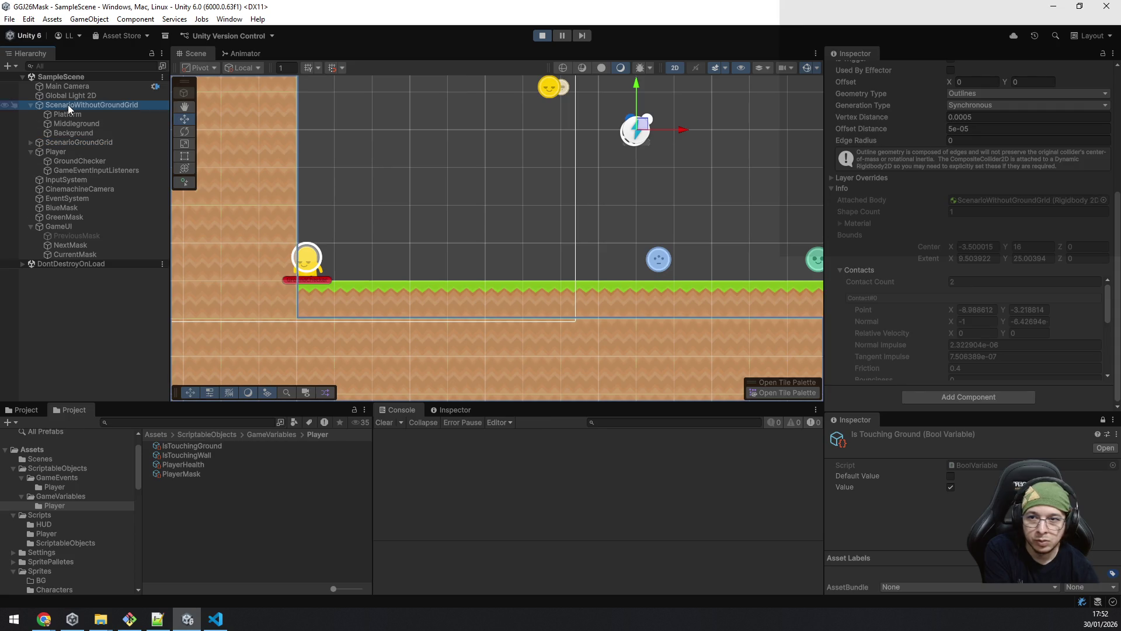
{"action": "scroll", "coordinate": [950, 202], "scroll_direction": "up", "scroll_amount": 6}
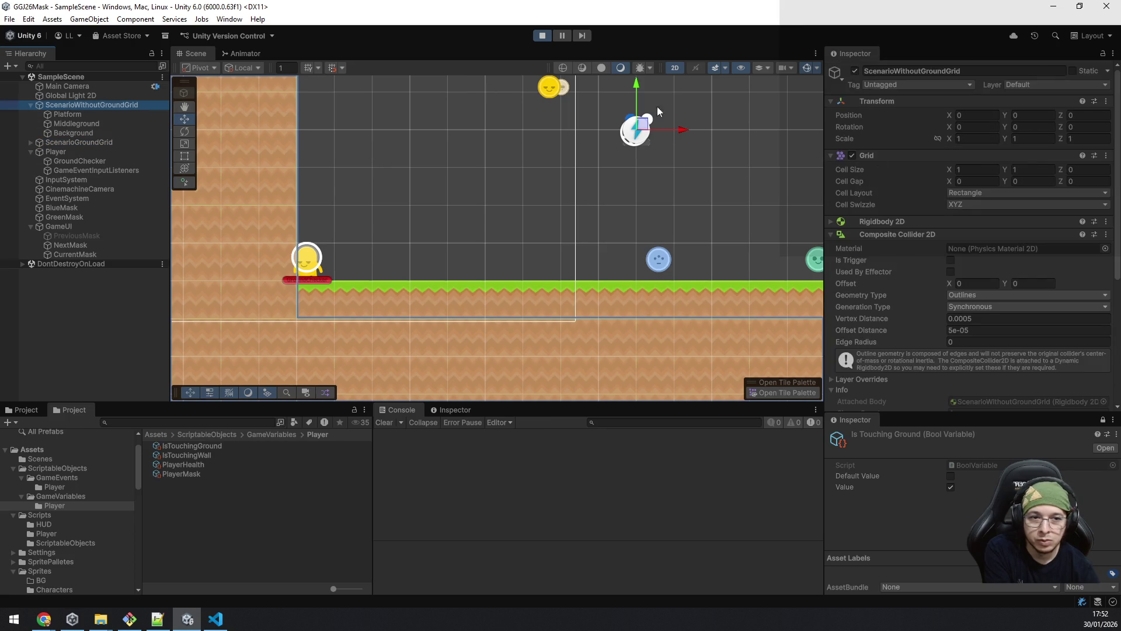
{"action": "left_click", "coordinate": [104, 121]}
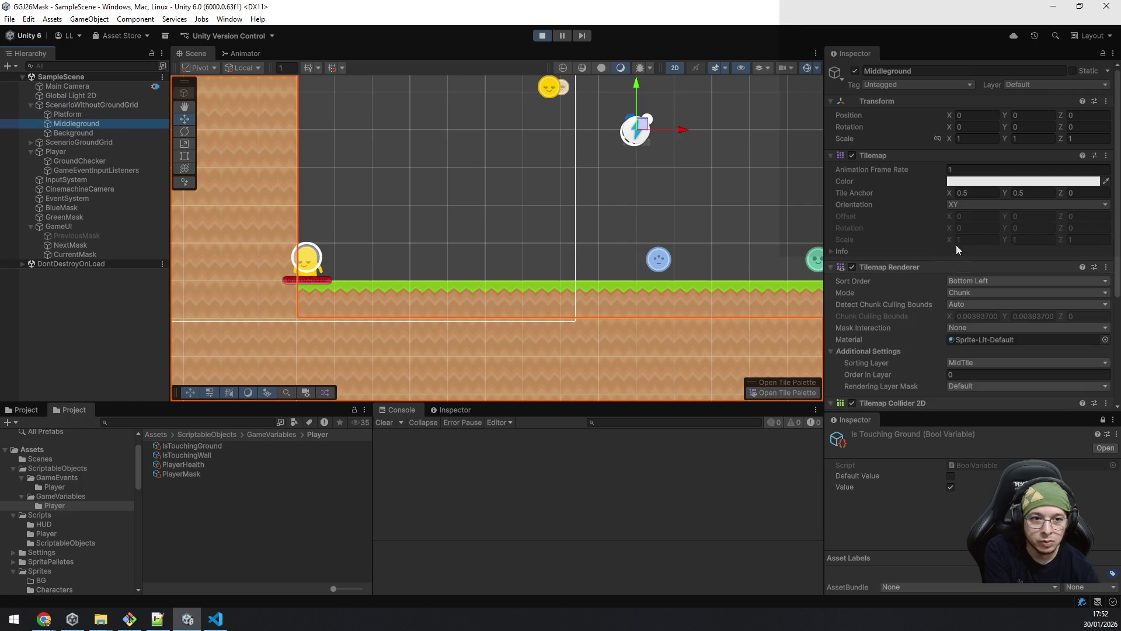
{"action": "scroll", "coordinate": [960, 240], "scroll_direction": "down", "scroll_amount": 5}
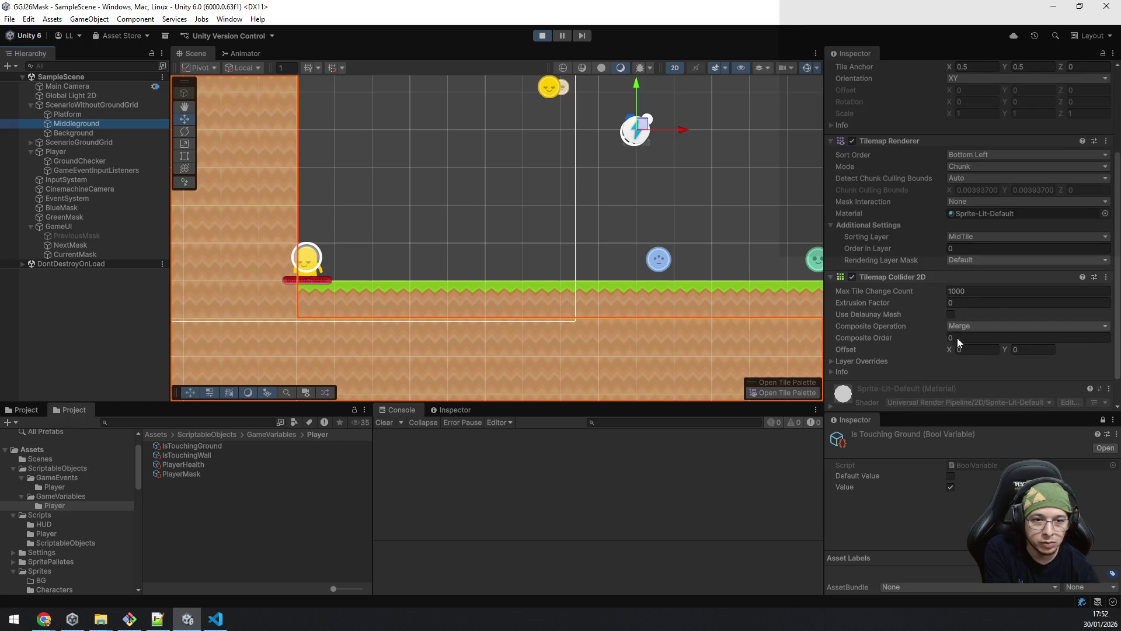
{"action": "left_click", "coordinate": [93, 161]}
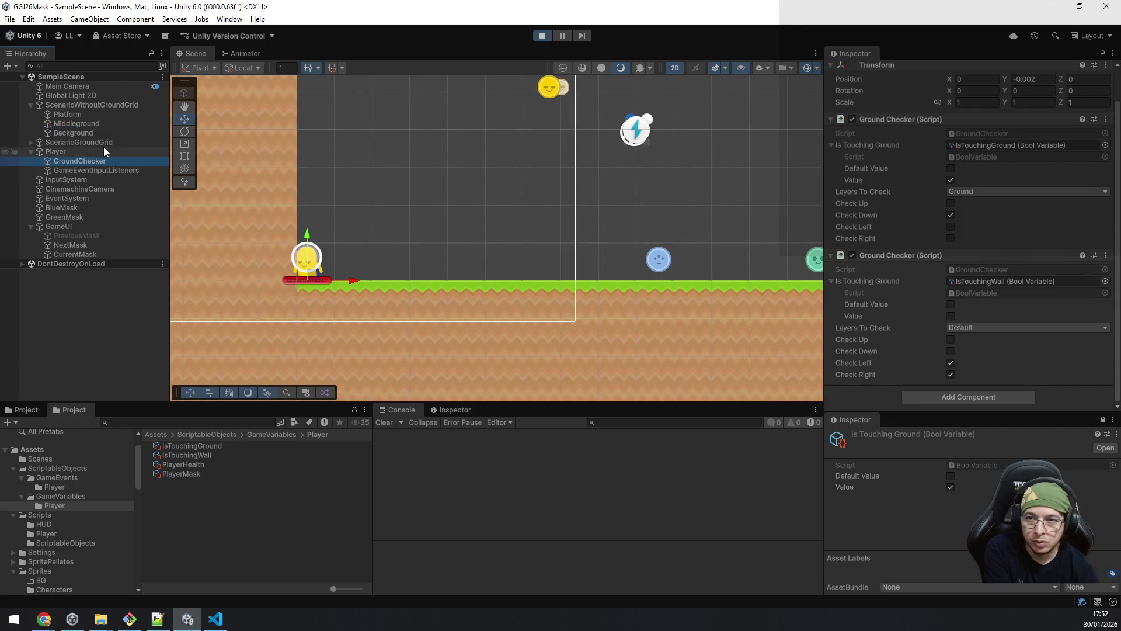
Step: Expand ScenarioGroundGrid and inspect its Ground tilemap's Tilemap Collider 2D settings
{"action": "left_click", "coordinate": [30, 146]}
{"action": "left_click", "coordinate": [62, 153]}
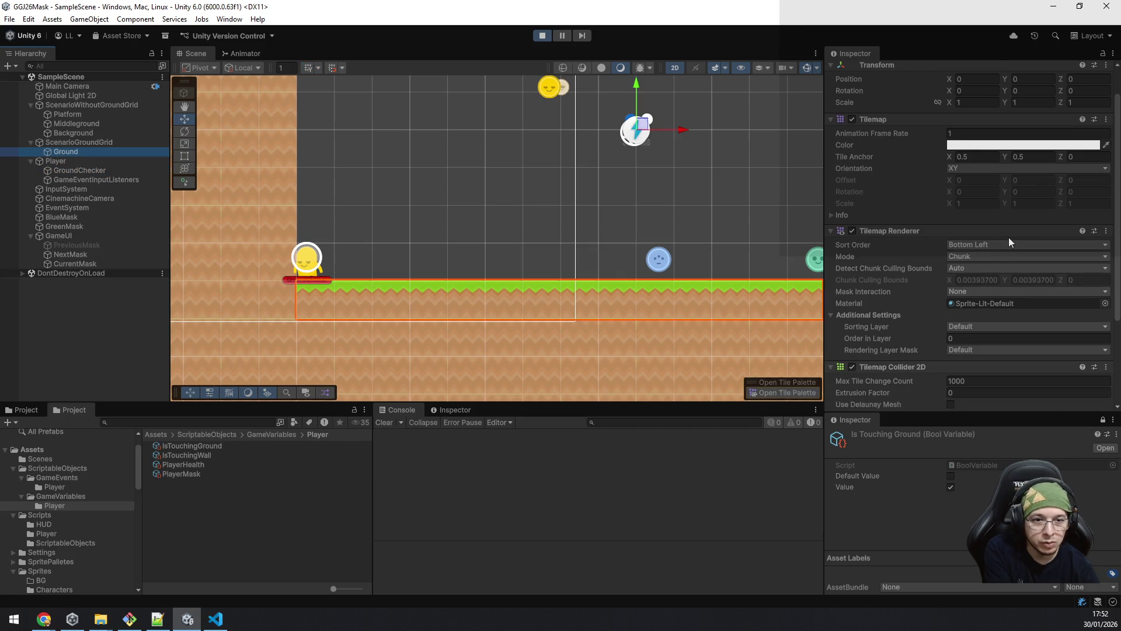
{"action": "scroll", "coordinate": [1008, 237], "scroll_direction": "down", "scroll_amount": 5}
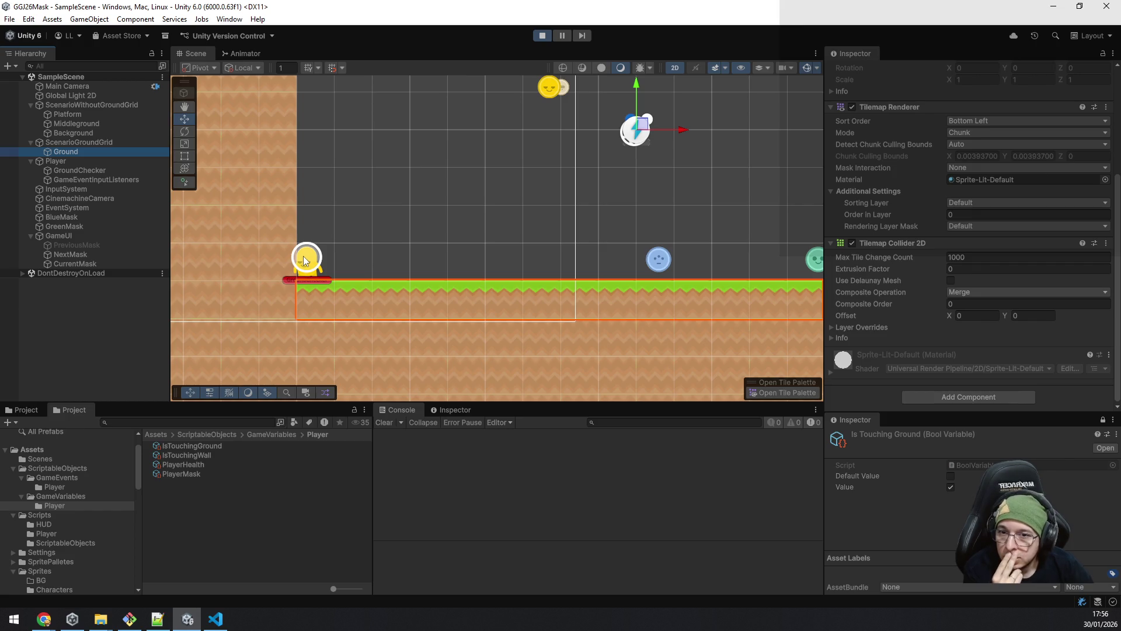
Step: Glance at ScenarioGroundGrid and the Ground tilemap, then select the GroundChecker object
{"action": "scroll", "coordinate": [310, 279], "scroll_direction": "up", "scroll_amount": 4}
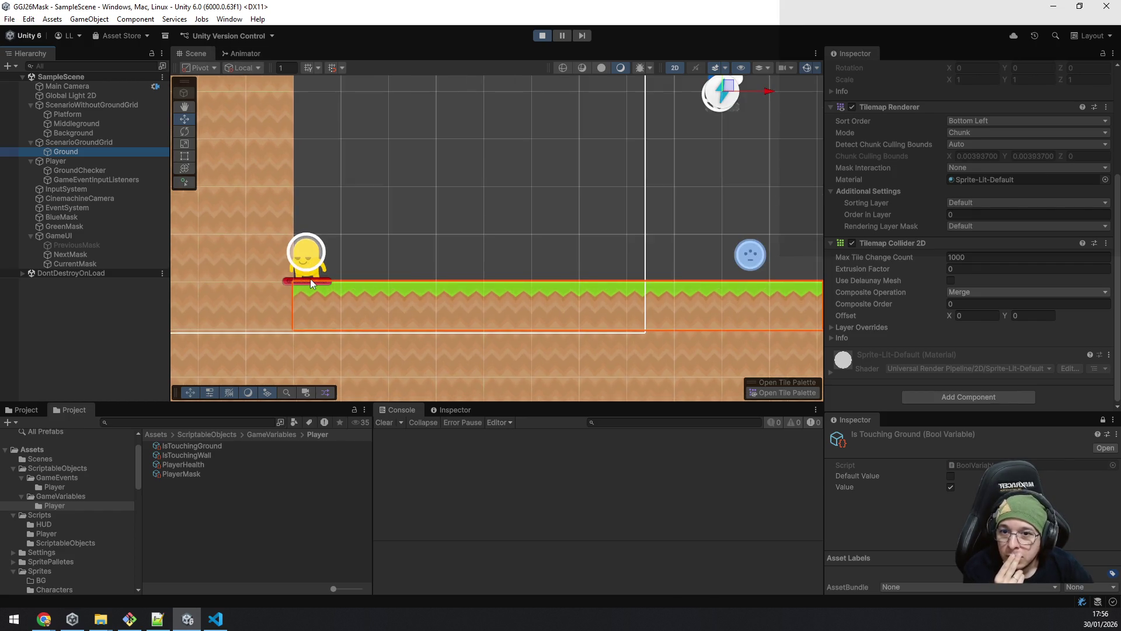
{"action": "scroll", "coordinate": [311, 279], "scroll_direction": "up", "scroll_amount": 3}
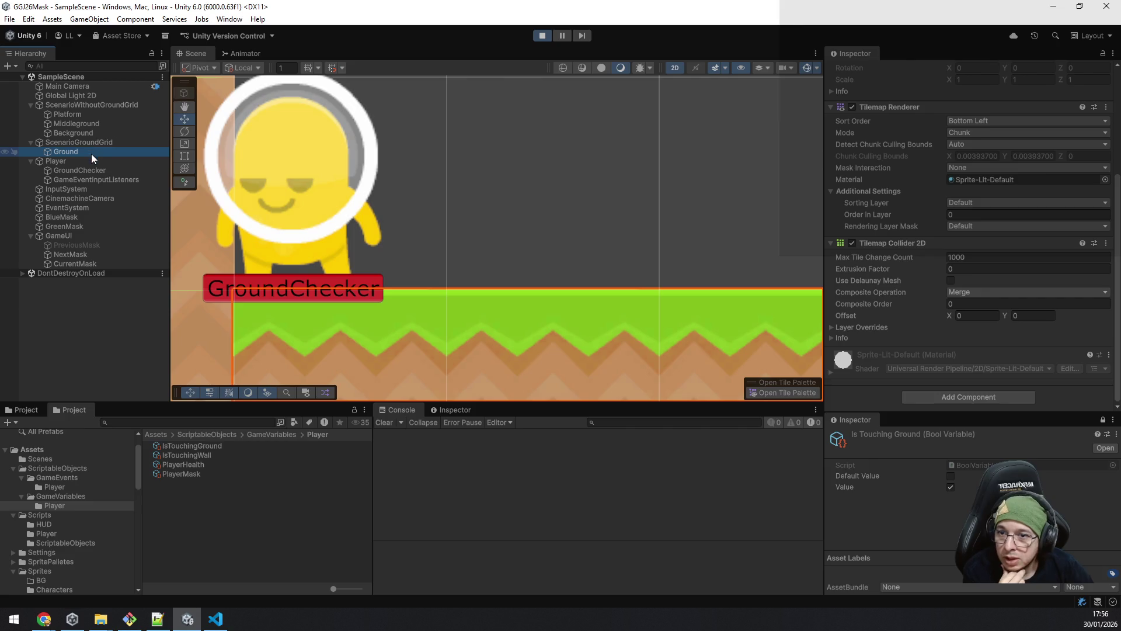
{"action": "scroll", "coordinate": [225, 275], "scroll_direction": "up", "scroll_amount": 3}
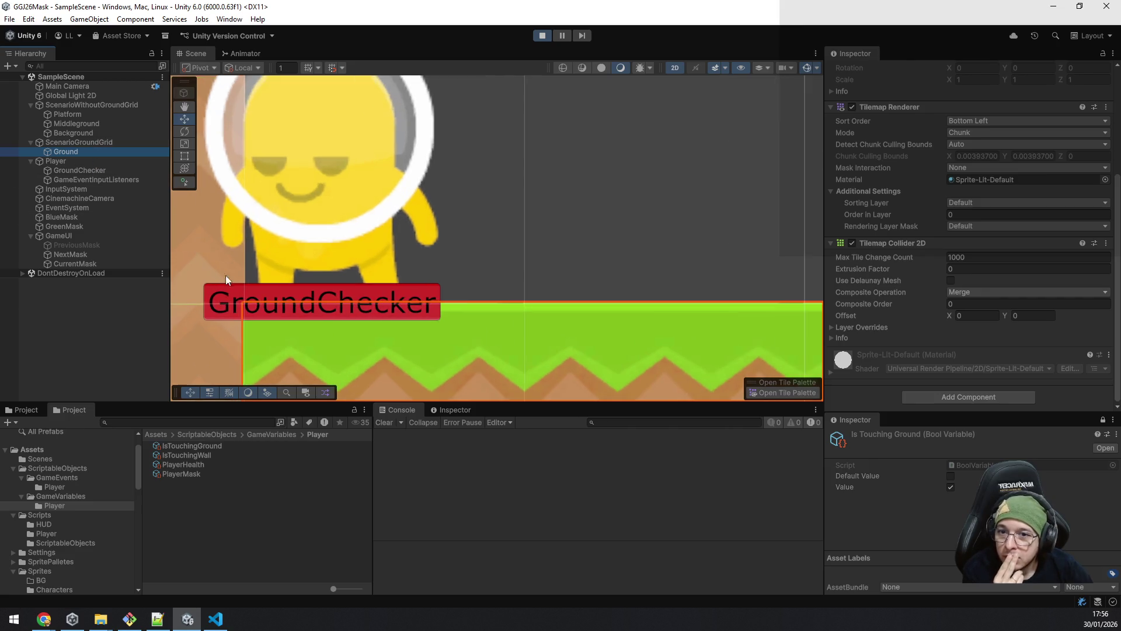
{"action": "left_click", "coordinate": [97, 140]}
{"action": "left_click", "coordinate": [93, 152]}
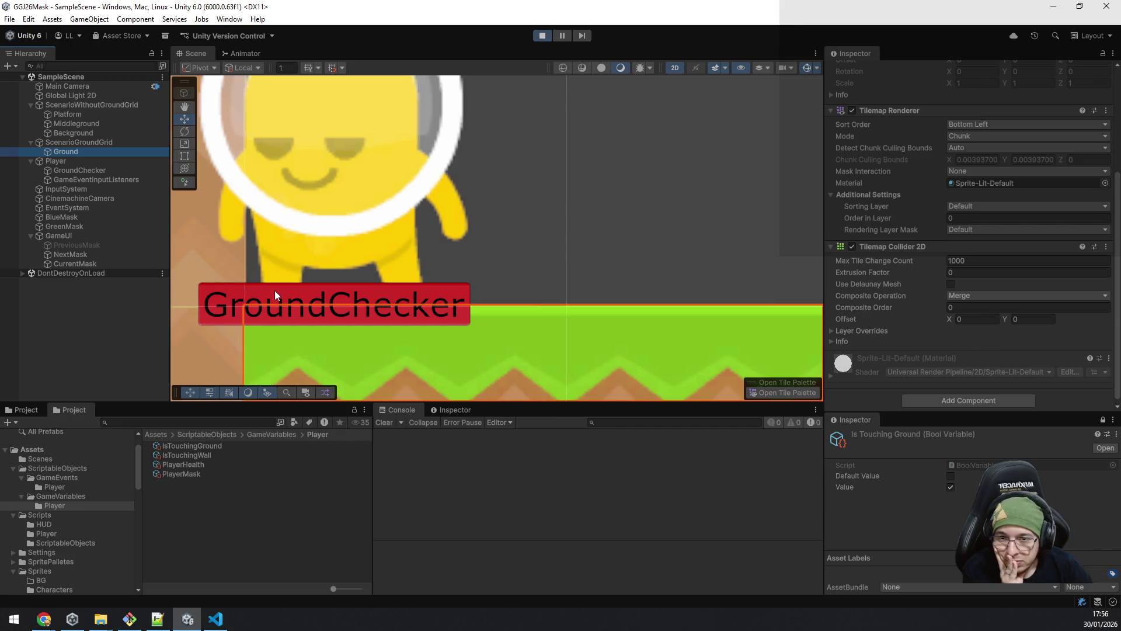
{"action": "left_click", "coordinate": [108, 169]}
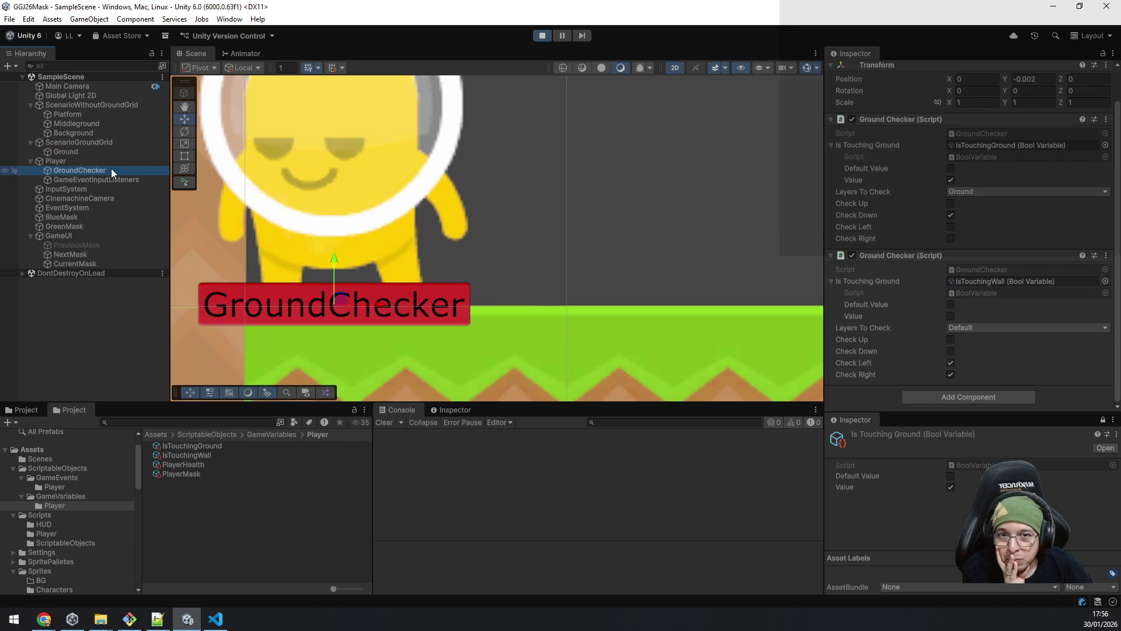
Step: Run Play mode briefly, stop it, reselect GroundChecker, and return to GroundChecker.cs
{"action": "left_click", "coordinate": [541, 33]}
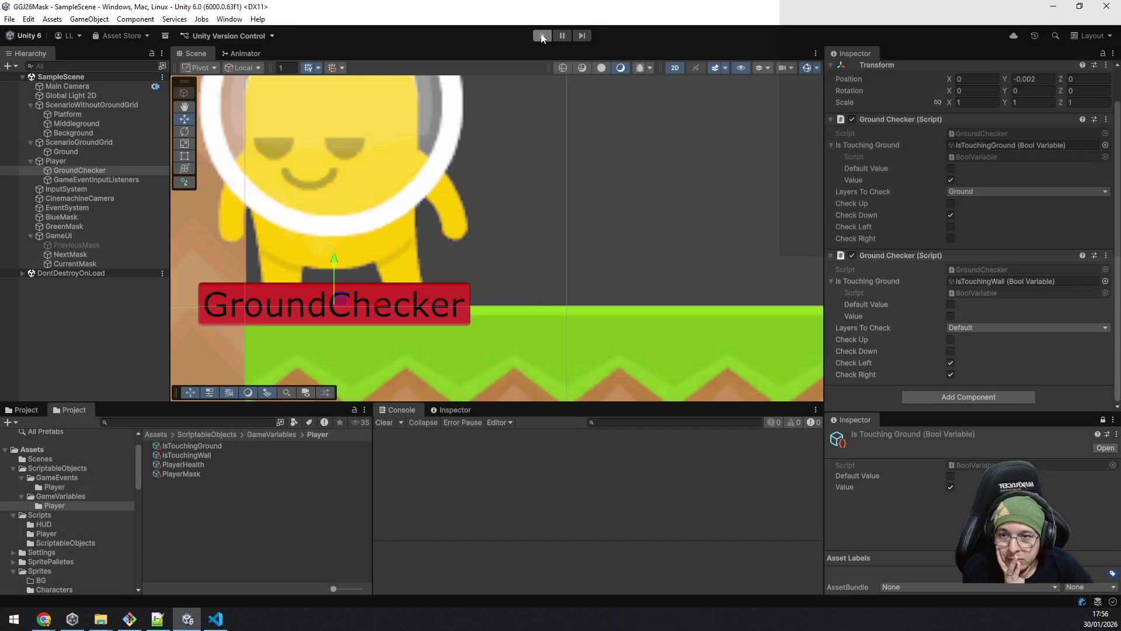
{"action": "left_click", "coordinate": [541, 36]}
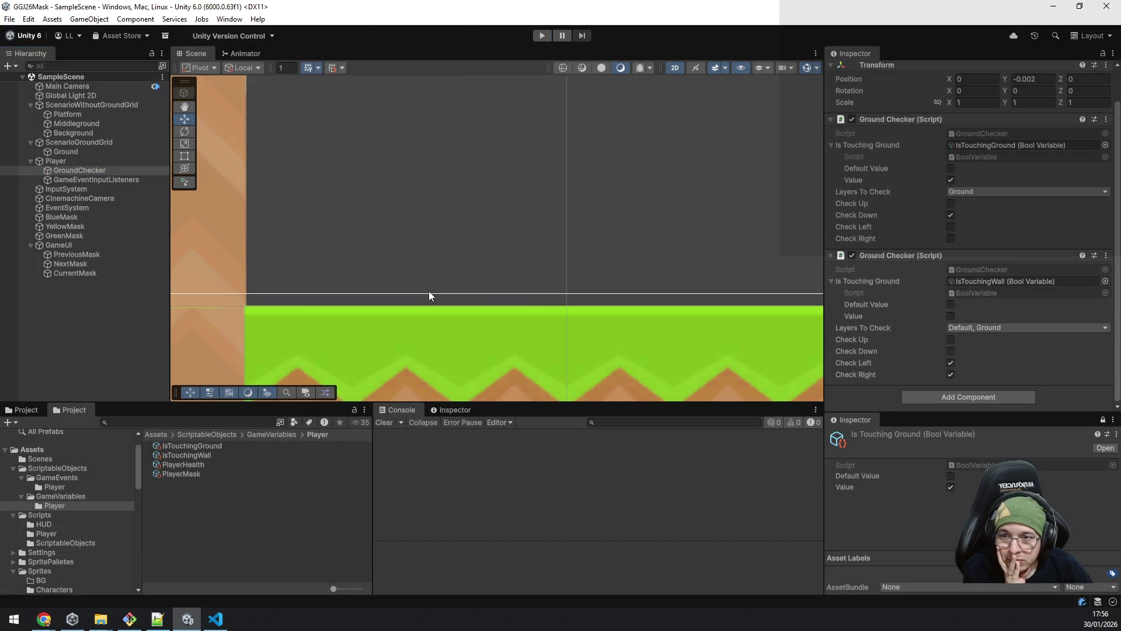
{"action": "double_click", "coordinate": [103, 160]}
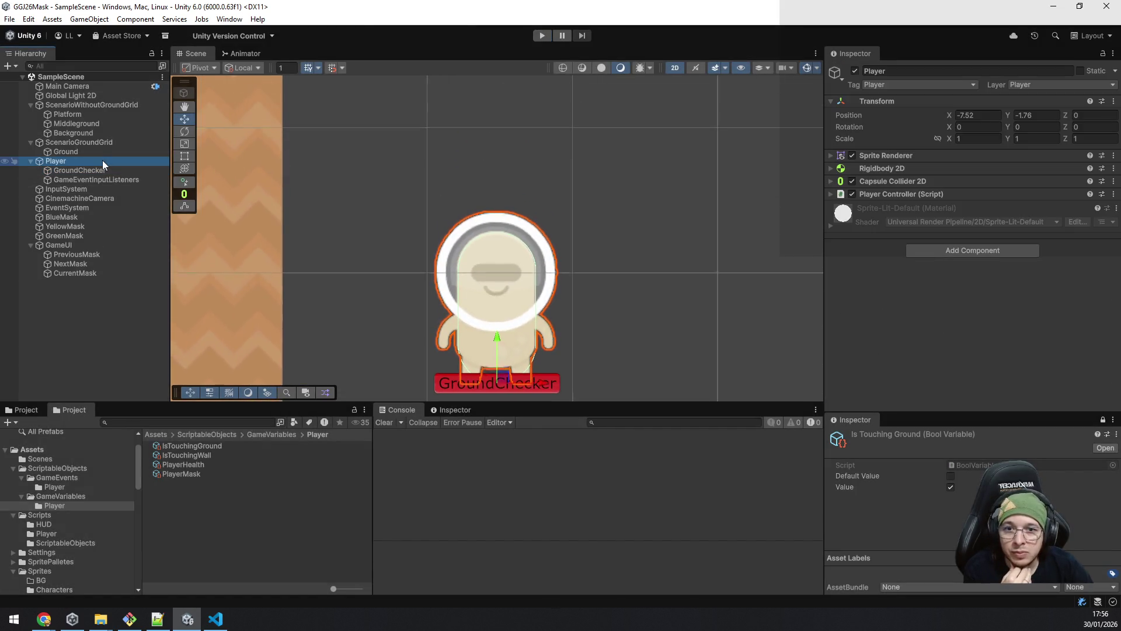
{"action": "left_click", "coordinate": [95, 171]}
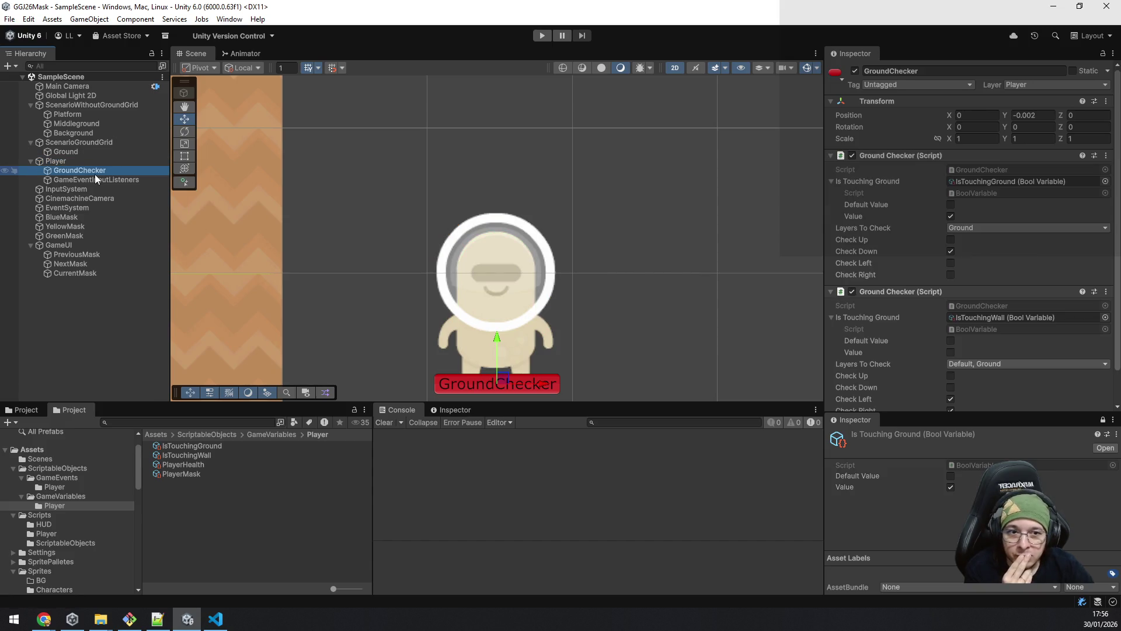
{"action": "scroll", "coordinate": [989, 254], "scroll_direction": "down", "scroll_amount": 2}
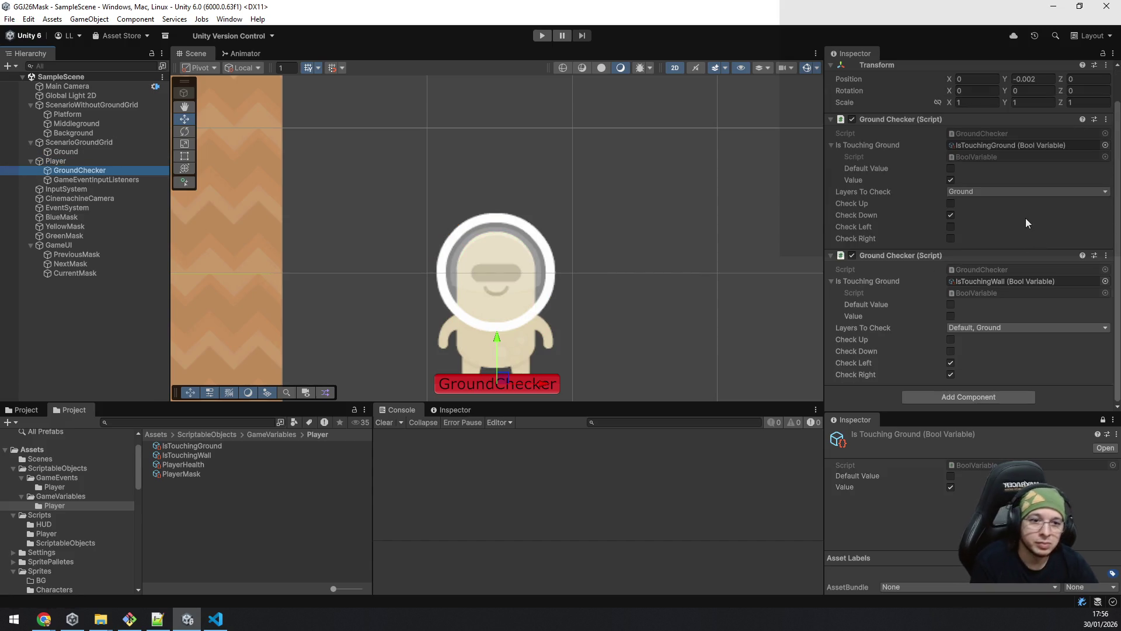
{"action": "key", "text": "alt+Tab"}
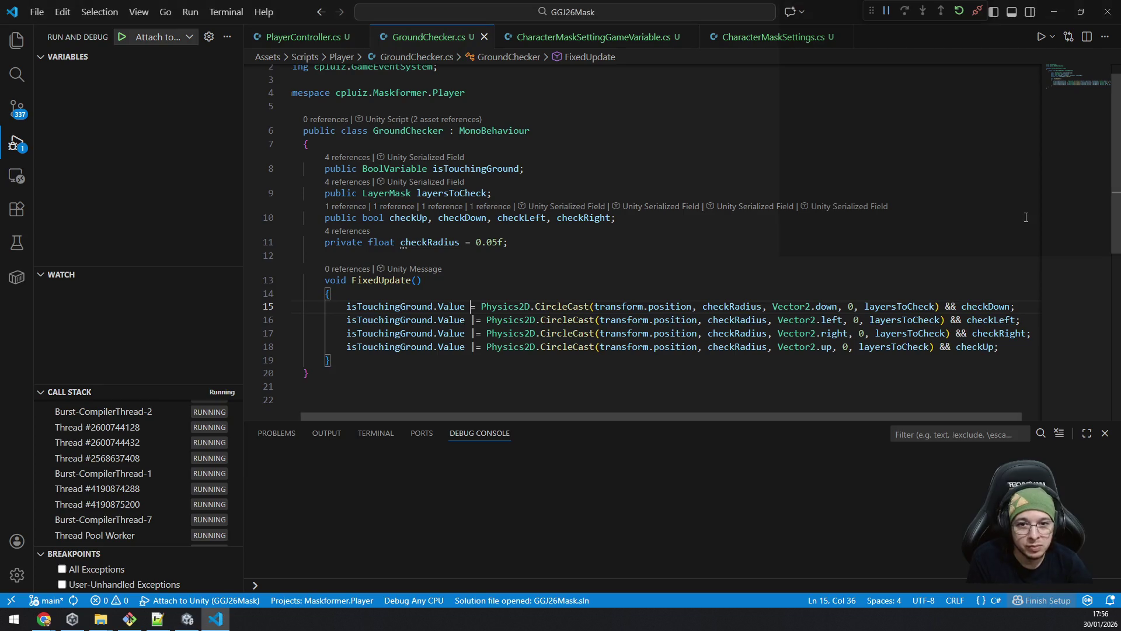
Step: Cut GroundChecker.cs to a single downward CircleCast without direction flags, save it, and return to Unity
{"action": "key", "text": "ctrl+z"}
{"action": "key", "text": "ctrl+z"}
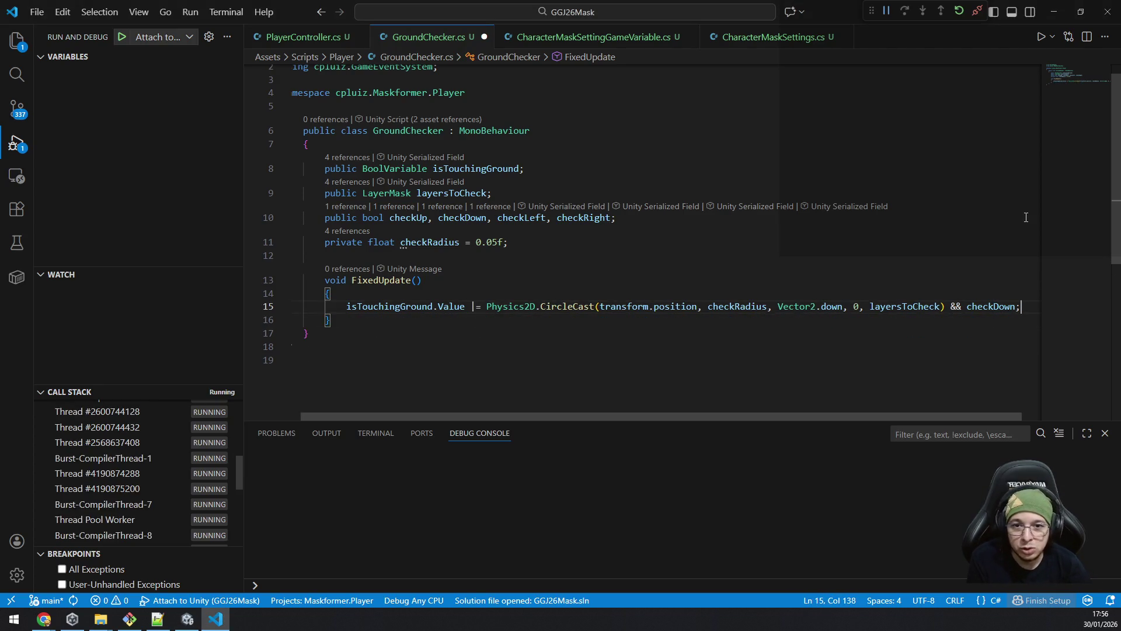
{"action": "key", "text": "ctrl+z"}
{"action": "key", "text": "ctrl+z"}
{"action": "key", "text": "ctrl+z"}
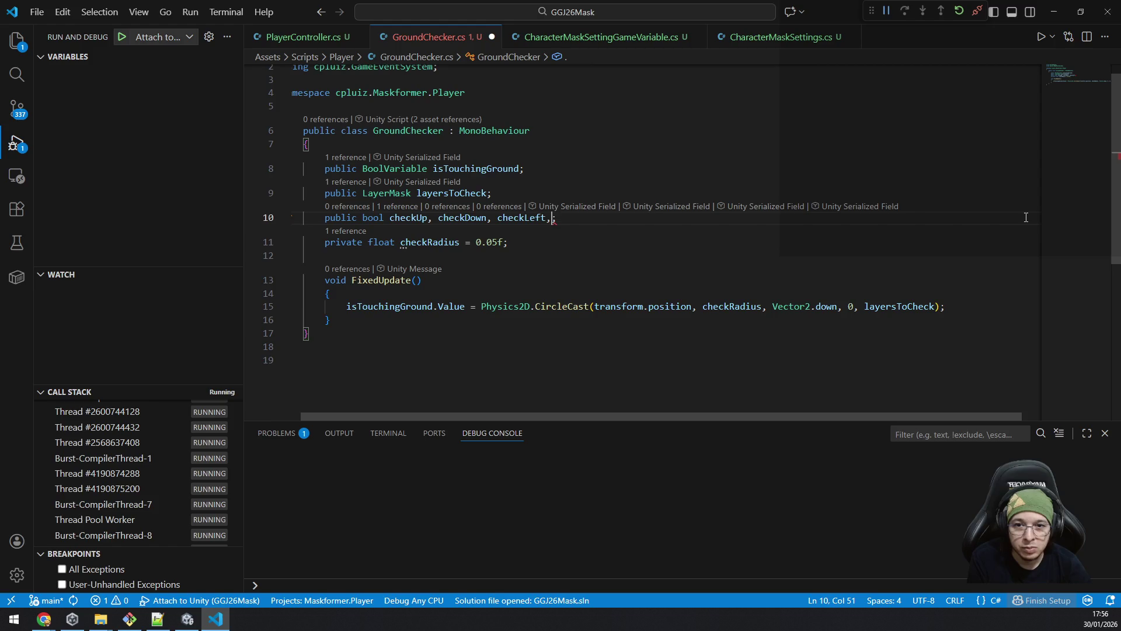
{"action": "key", "text": "ctrl+z"}
{"action": "key", "text": "ctrl+z"}
{"action": "key", "text": "ctrl+z"}
{"action": "key", "text": "ctrl+z"}
{"action": "key", "text": "ctrl+z"}
{"action": "key", "text": "ctrl+z"}
{"action": "key", "text": "ctrl+z"}
{"action": "key", "text": "ctrl+s"}
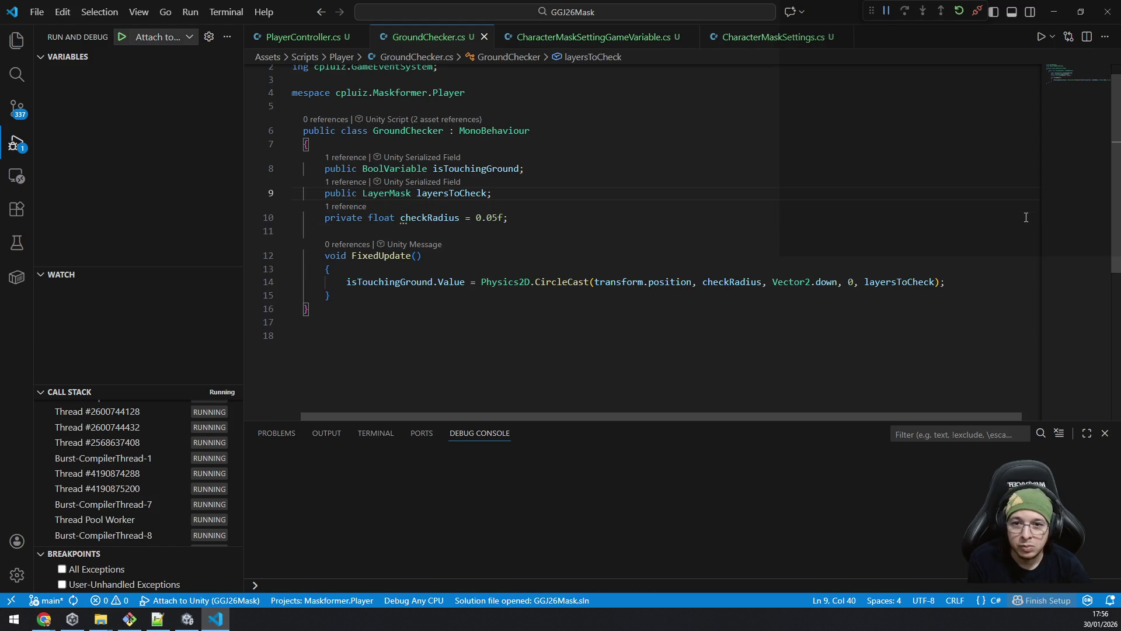
{"action": "key", "text": "alt+Tab"}
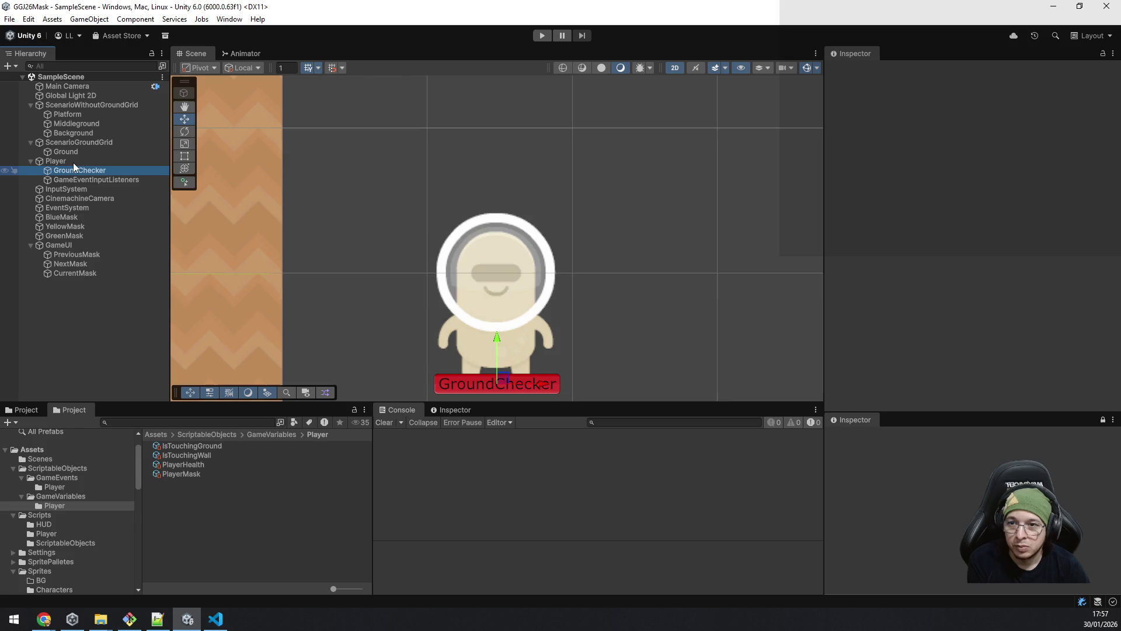
Step: Duplicate GroundChecker as 'WallChecker' and remove the IsTouchingWall check from GroundChecker
{"action": "left_click", "coordinate": [74, 162]}
{"action": "left_click", "coordinate": [81, 171]}
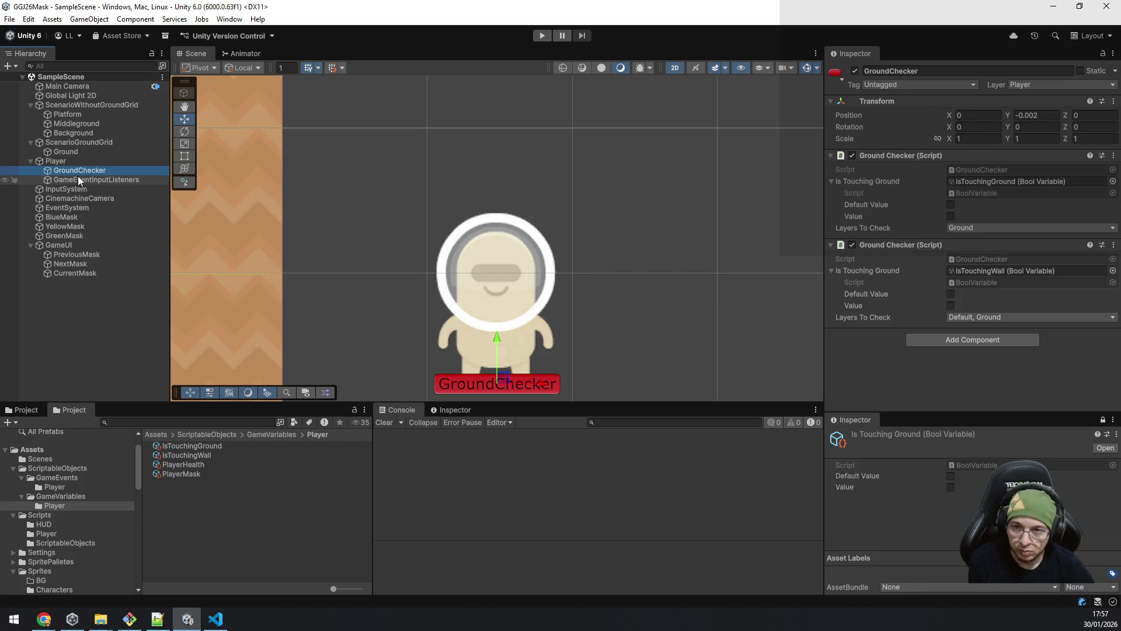
{"action": "key", "text": "ctrl+d"}
{"action": "key", "text": "F2"}
{"action": "type", "text": "WallChecker"}
{"action": "key", "text": "Return"}
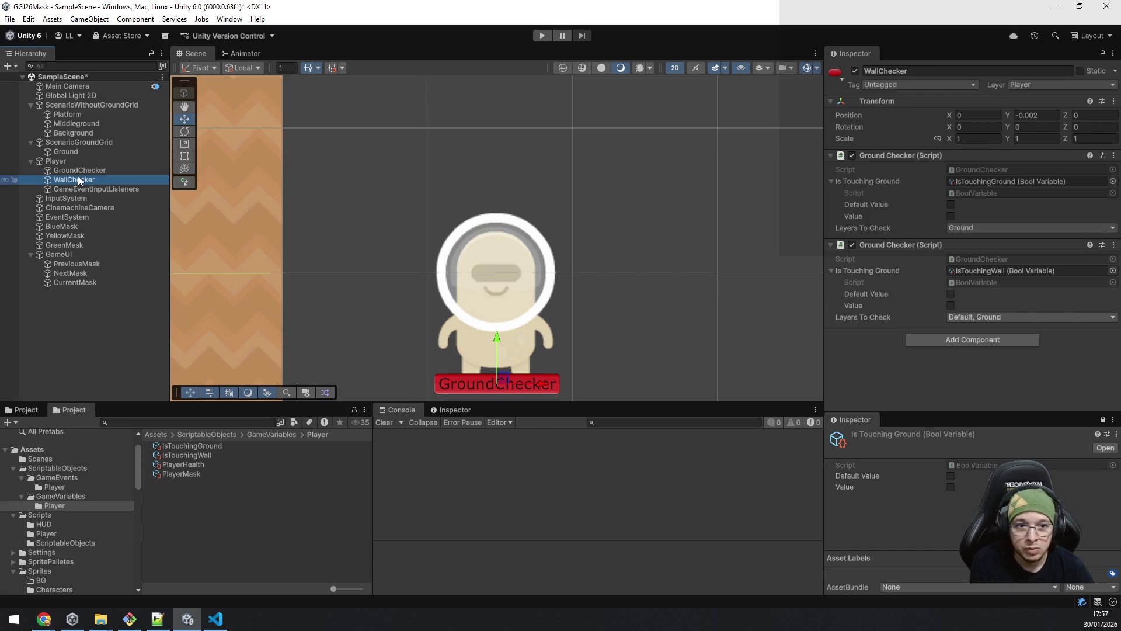
{"action": "left_click", "coordinate": [79, 170]}
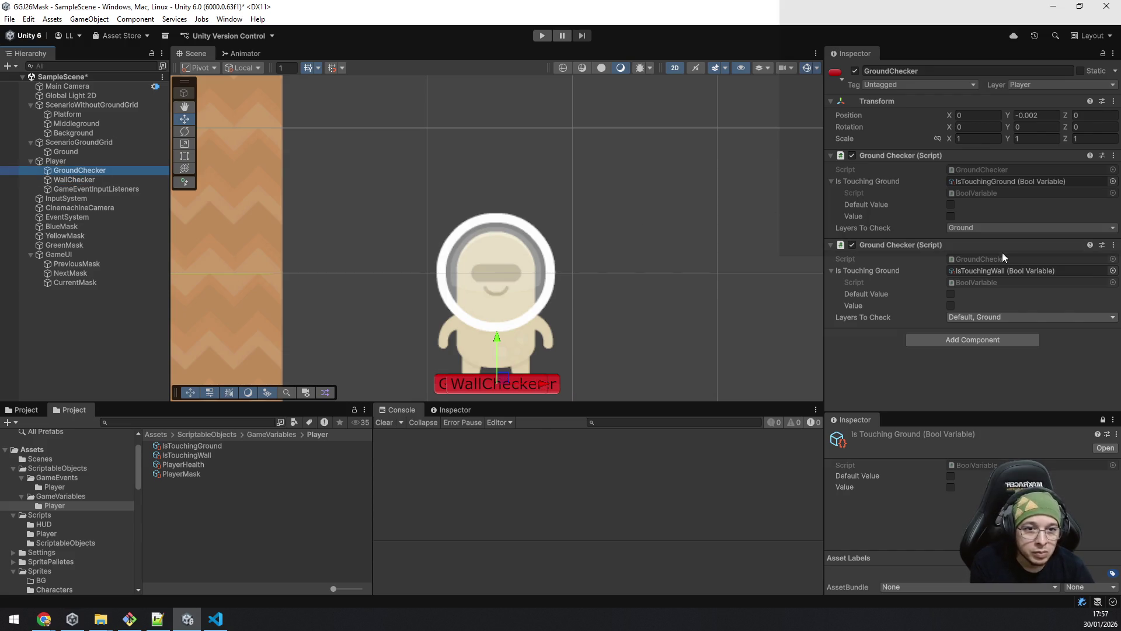
{"action": "right_click", "coordinate": [935, 245]}
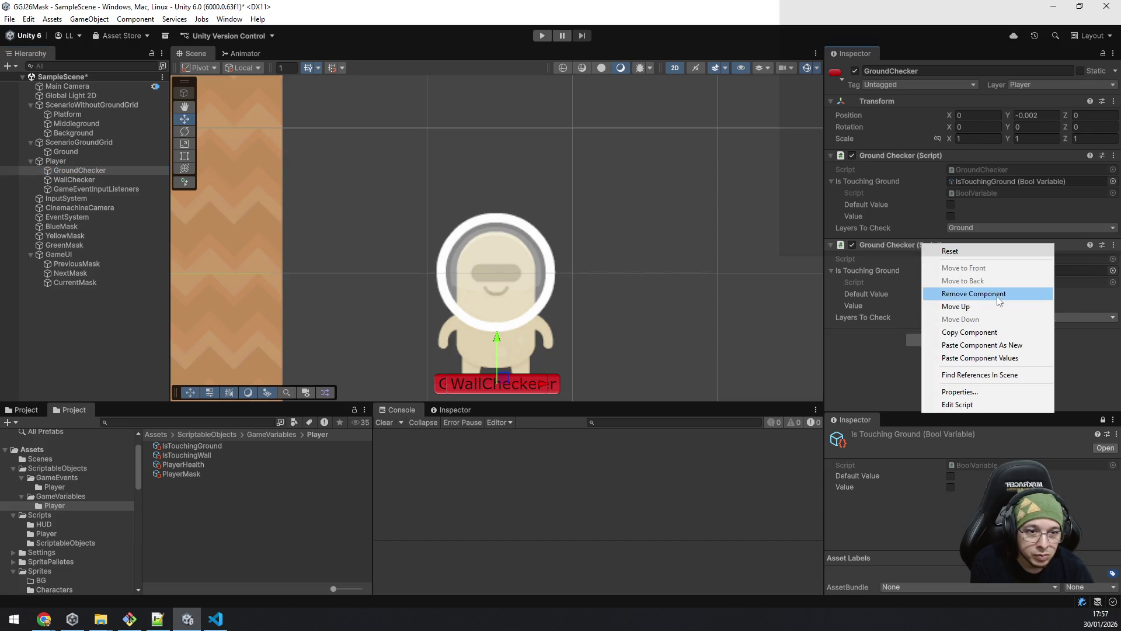
{"action": "left_click", "coordinate": [959, 291]}
Step: Move WallChecker to X -0.269, Y 0.305 beside the body and remove its IsTouchingGround check
{"action": "left_click", "coordinate": [110, 178]}
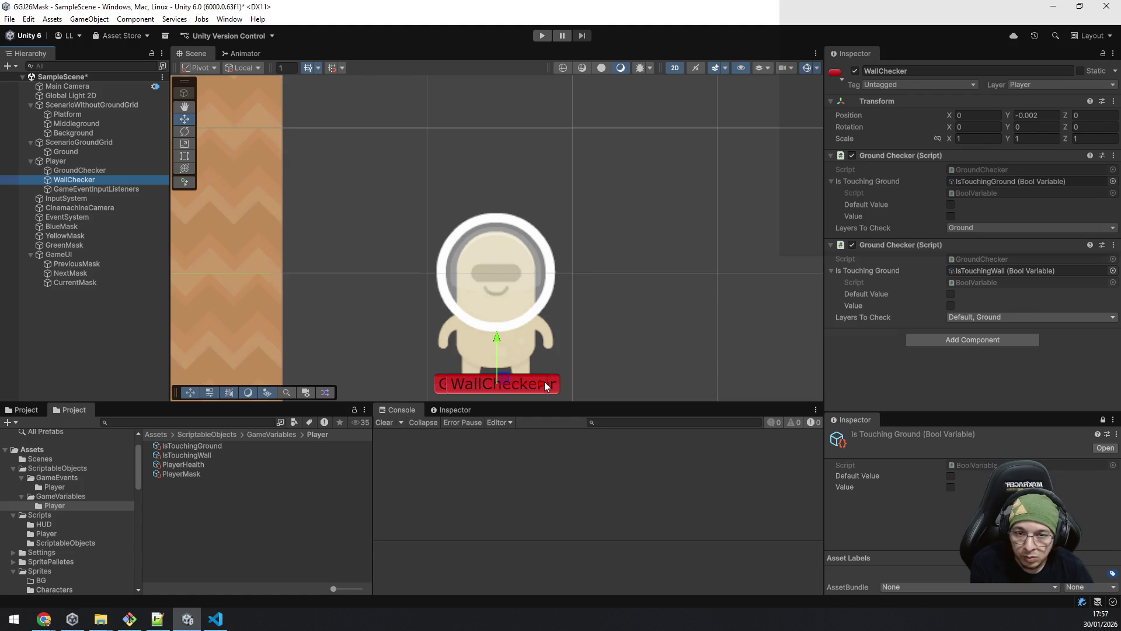
{"action": "left_click_drag", "start_coordinate": [540, 355], "coordinate": [568, 226]}
{"action": "scroll", "coordinate": [586, 163], "scroll_direction": "up", "scroll_amount": 1}
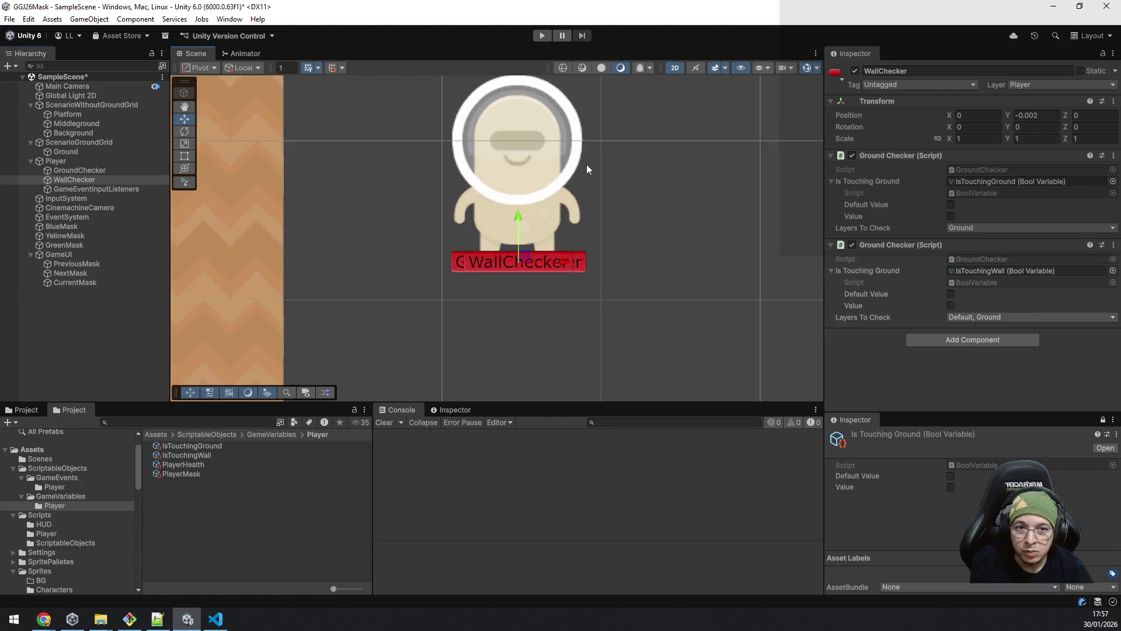
{"action": "scroll", "coordinate": [544, 175], "scroll_direction": "up", "scroll_amount": 2}
{"action": "left_click", "coordinate": [70, 161]}
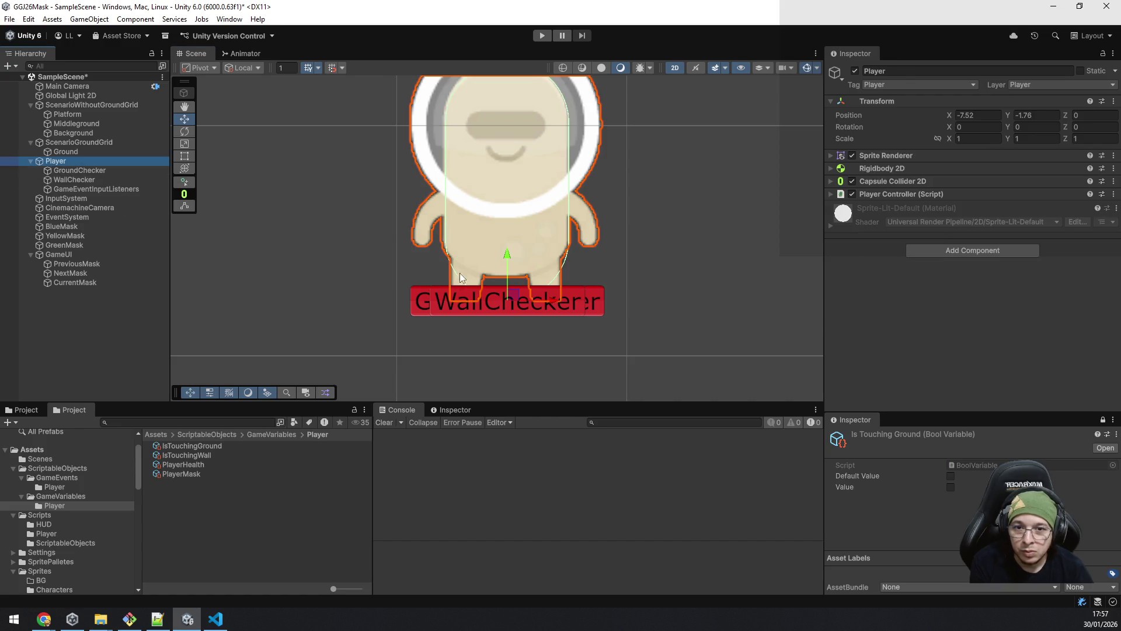
{"action": "left_click_drag", "start_coordinate": [671, 213], "coordinate": [678, 258]}
{"action": "left_click_drag", "start_coordinate": [559, 337], "coordinate": [550, 338]}
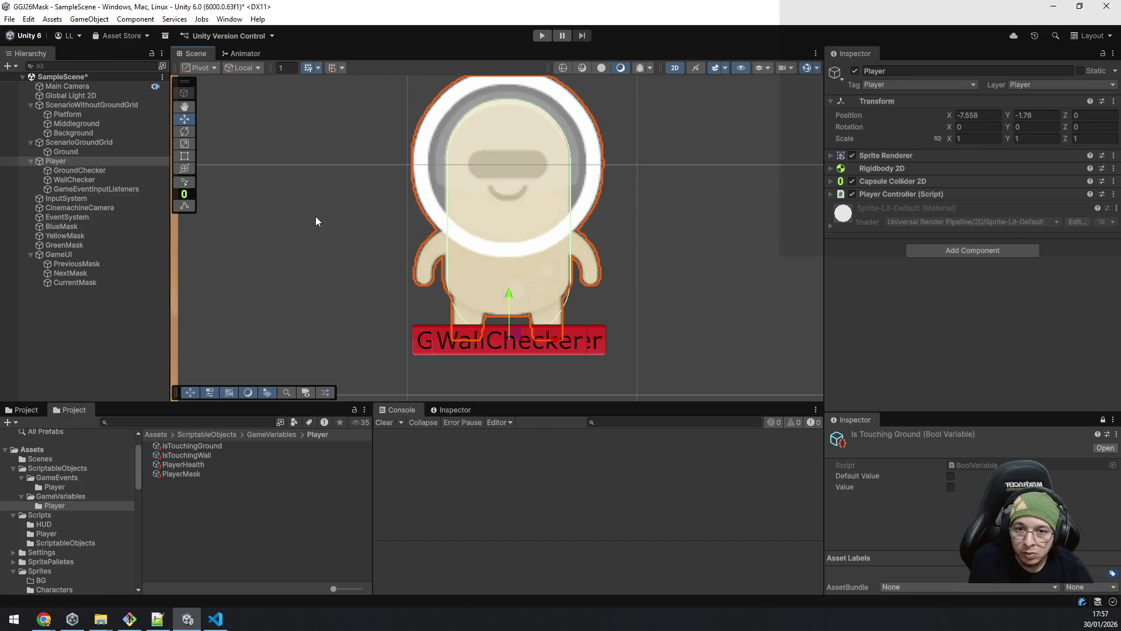
{"action": "key", "text": "ctrl+z"}
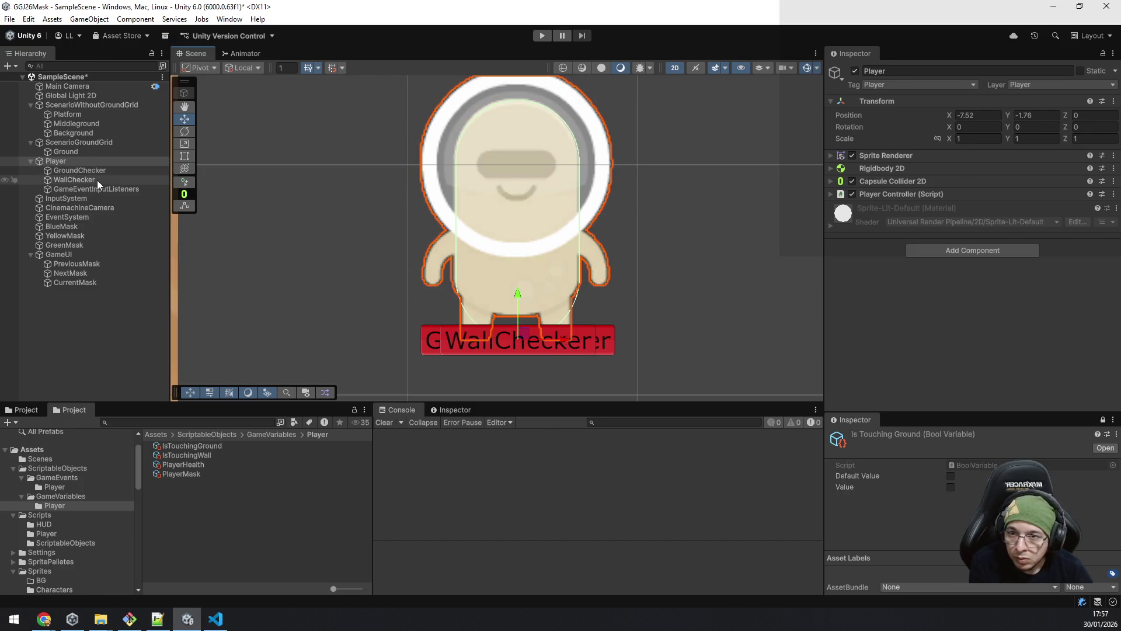
{"action": "left_click", "coordinate": [97, 179]}
{"action": "left_click_drag", "start_coordinate": [565, 340], "coordinate": [506, 342]}
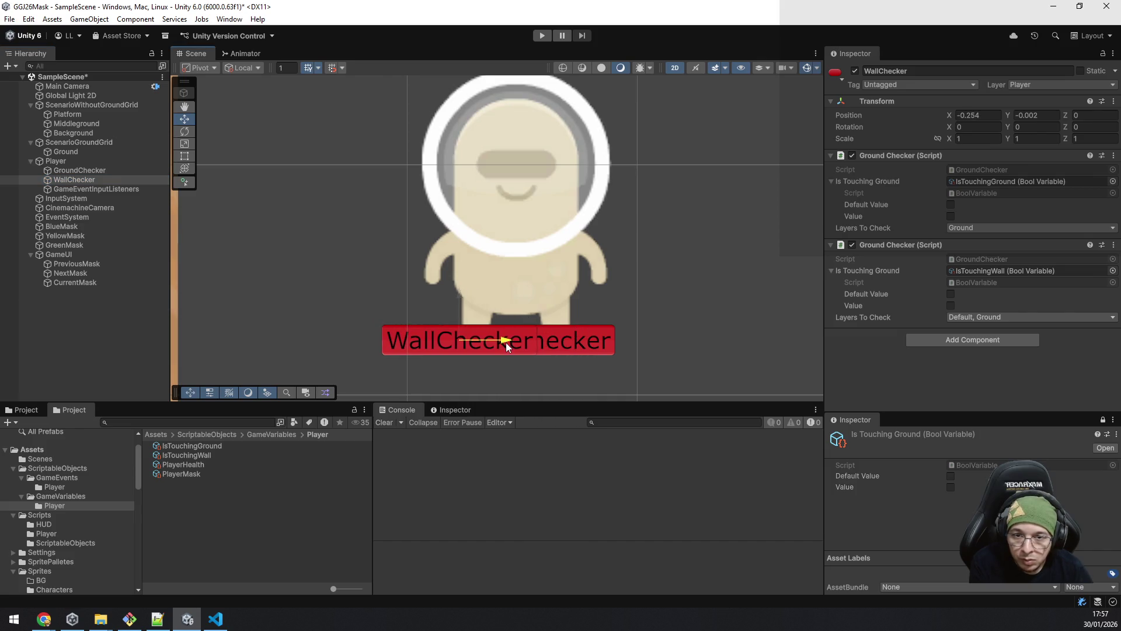
{"action": "left_click_drag", "start_coordinate": [460, 295], "coordinate": [455, 227]}
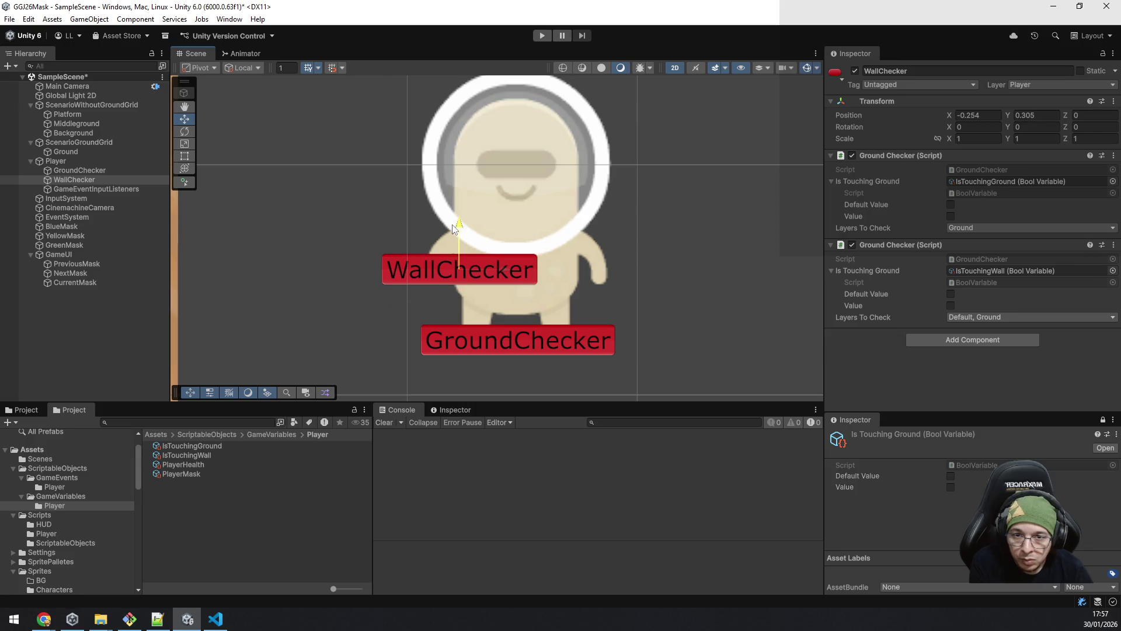
{"action": "left_click_drag", "start_coordinate": [509, 270], "coordinate": [505, 272]}
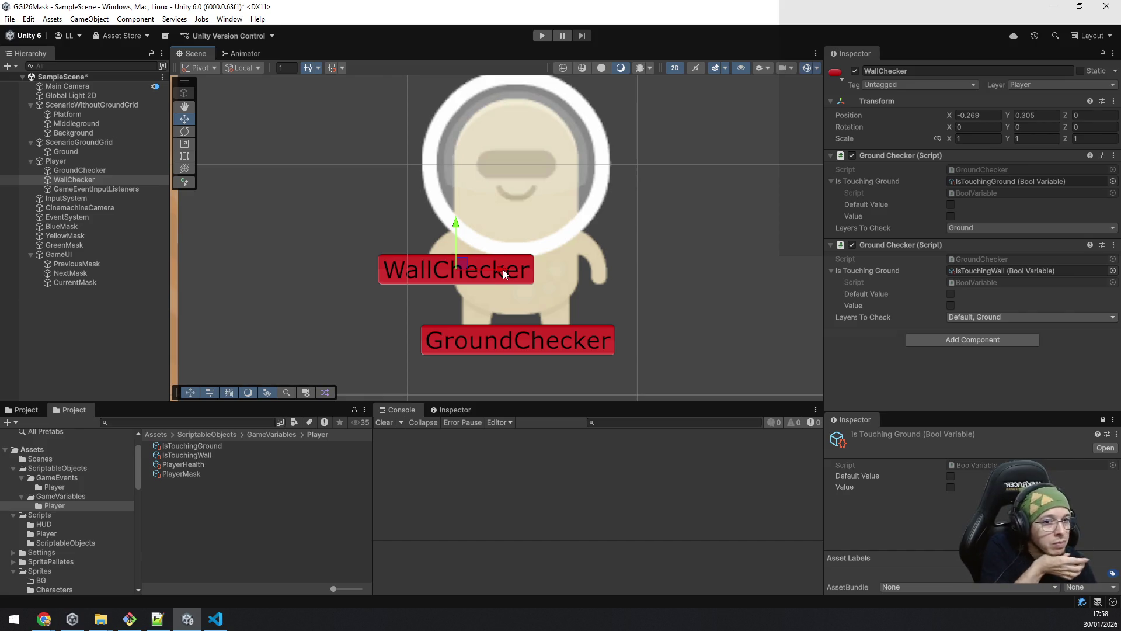
{"action": "right_click", "coordinate": [923, 155]}
{"action": "left_click", "coordinate": [989, 209]}
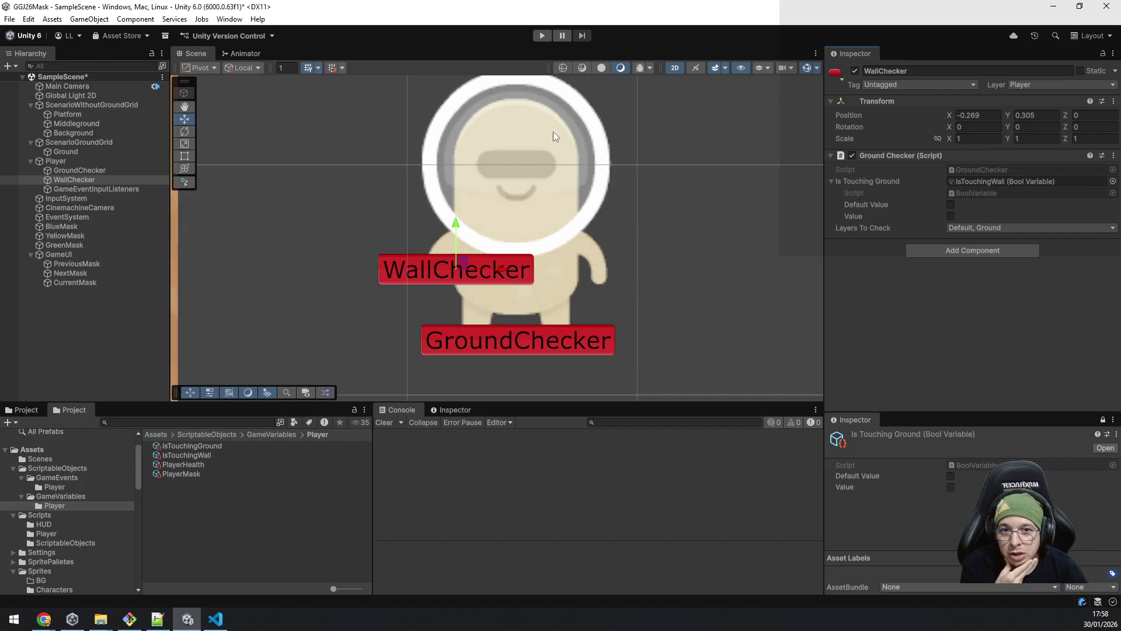
Step: Enter Play mode to test WallChecker's IsTouchingWall detection
{"action": "left_click", "coordinate": [544, 36]}
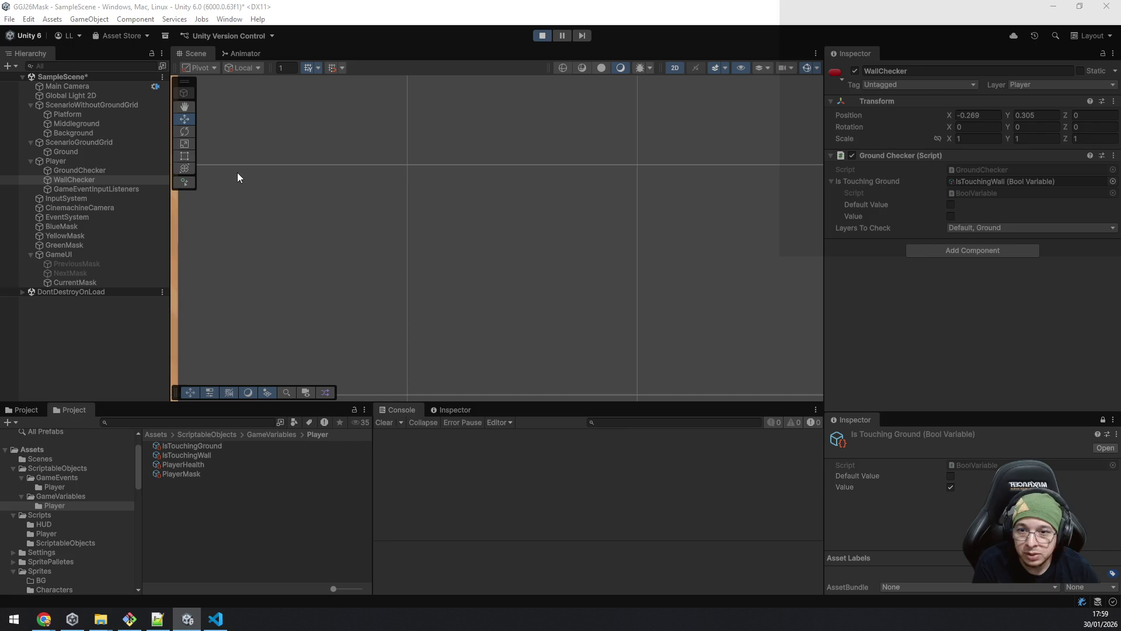
Step: Frame the player, select WallChecker, and walk left to jump beside the wall
{"action": "left_click", "coordinate": [90, 163]}
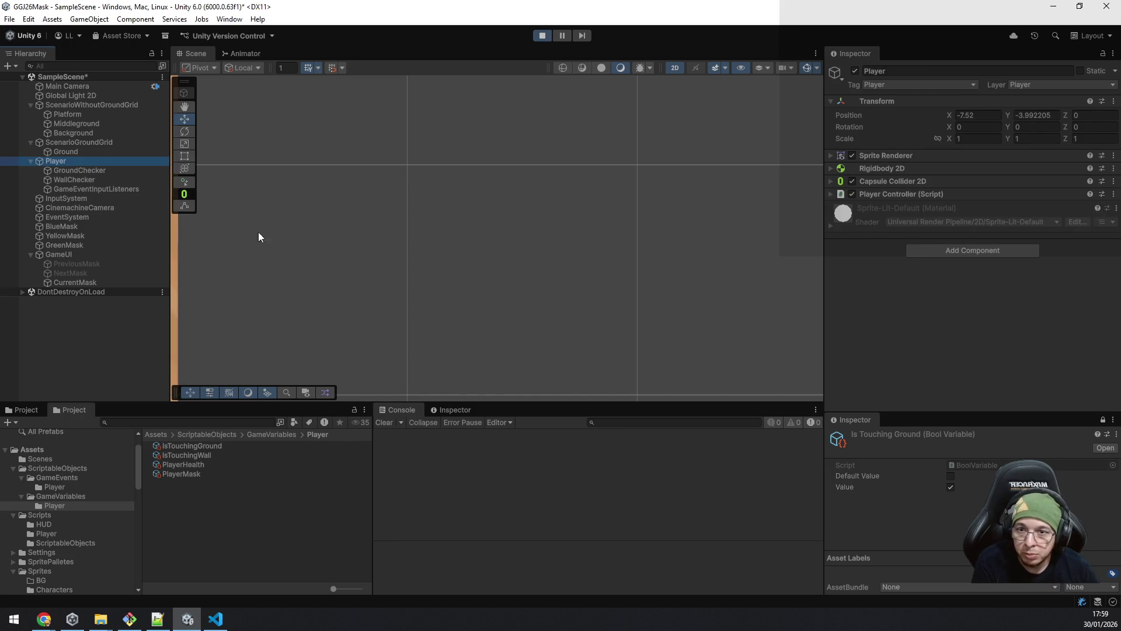
{"action": "key", "text": "f"}
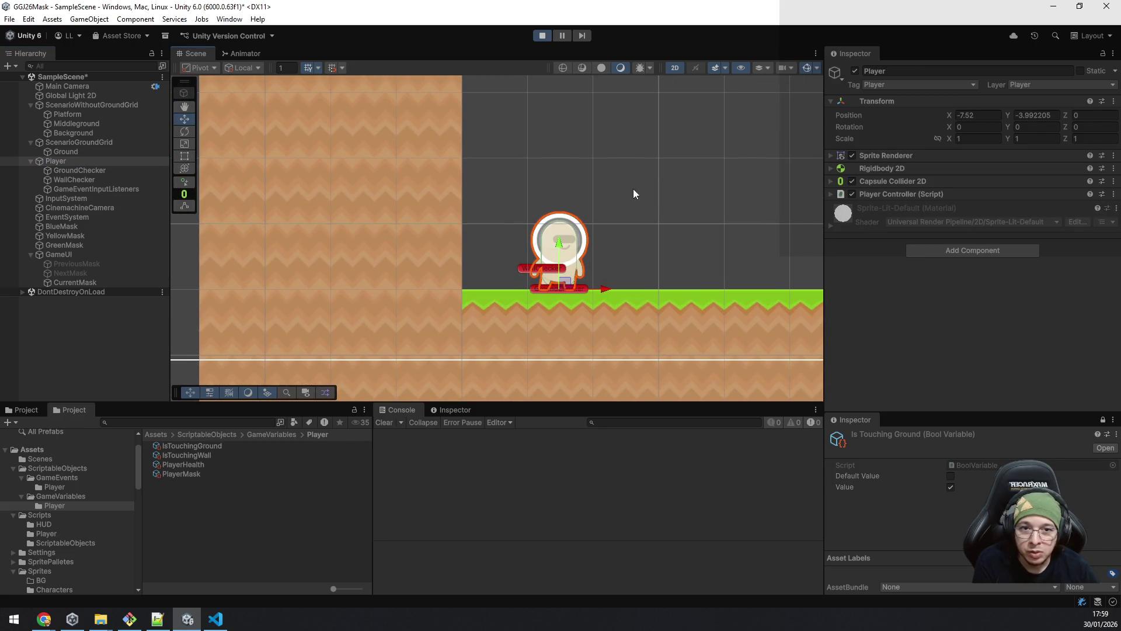
{"action": "left_click", "coordinate": [111, 180]}
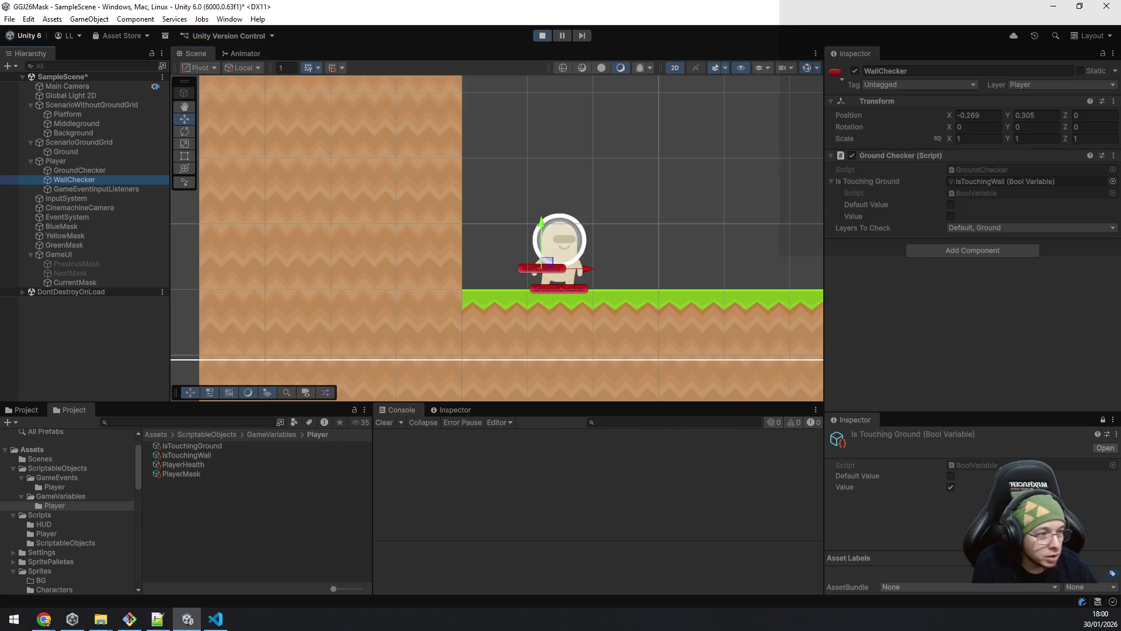
{"action": "key", "text": "a"}
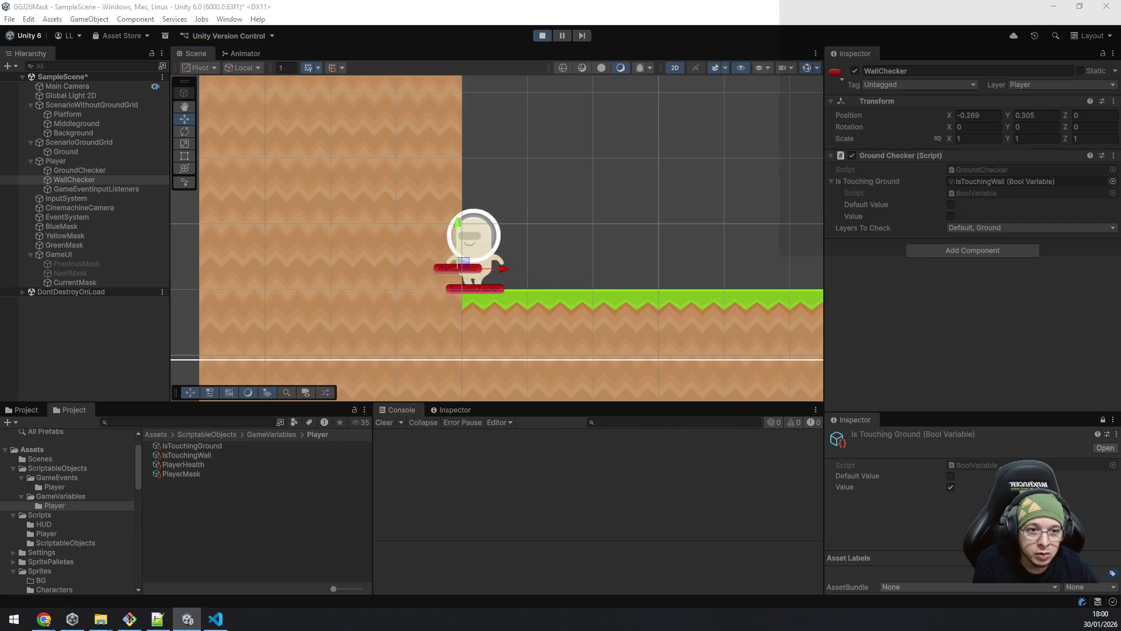
{"action": "key", "text": "a"}
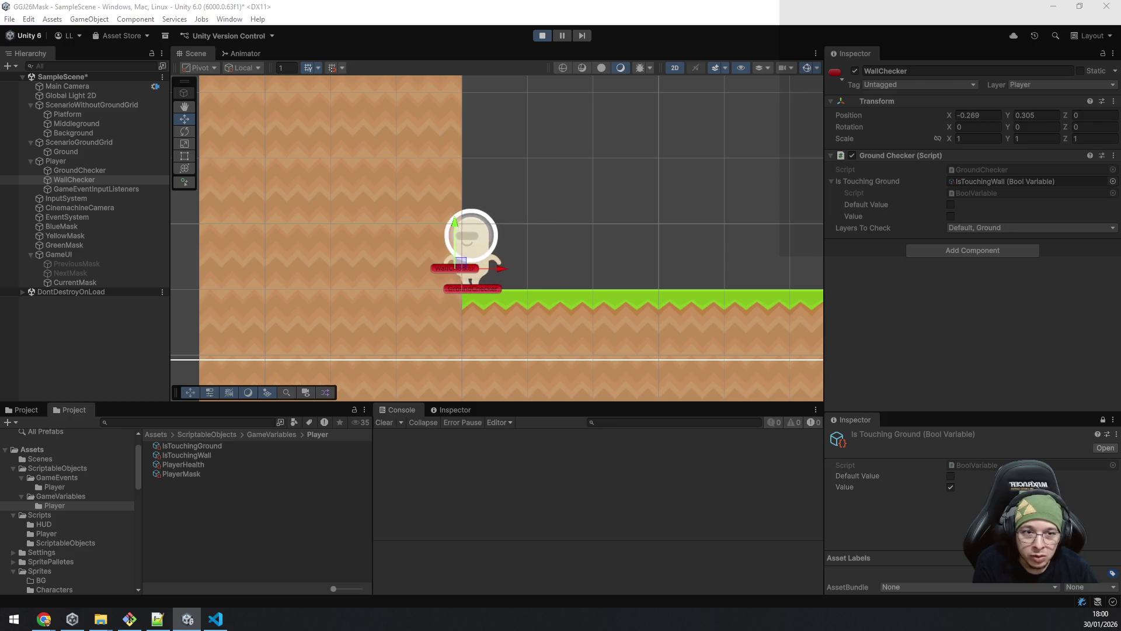
{"action": "key", "text": "space"}
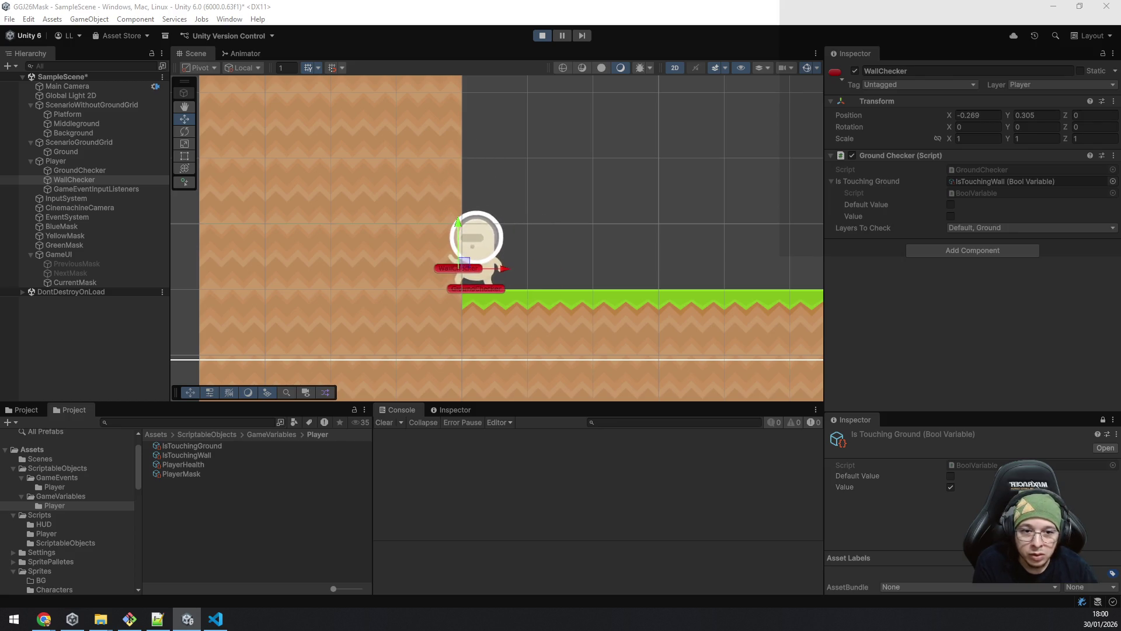
{"action": "key", "text": "space"}
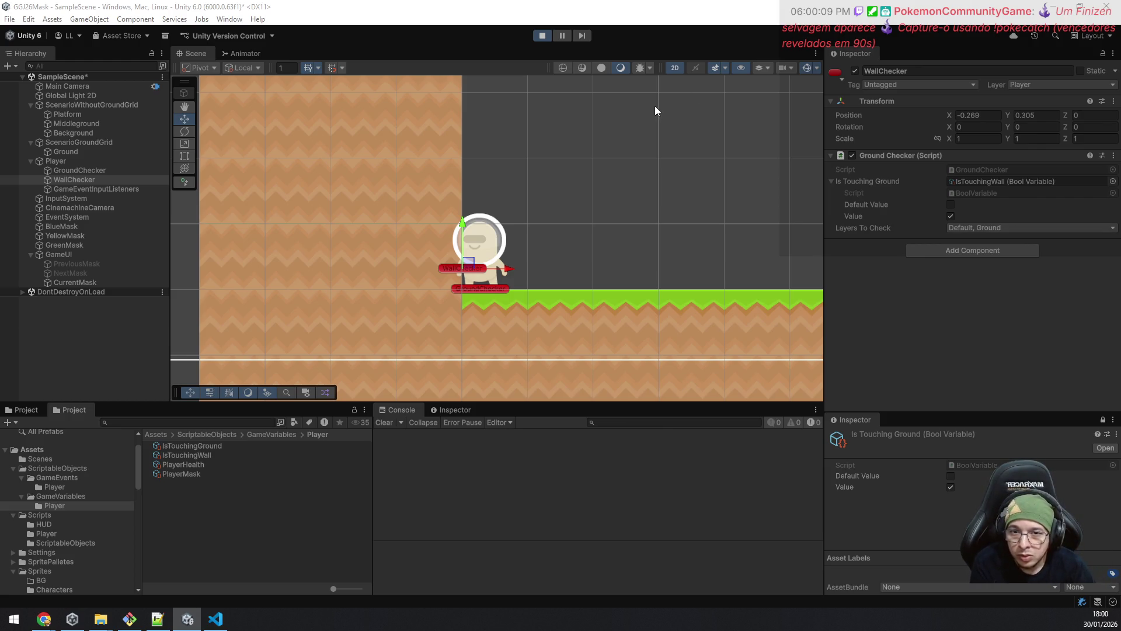
Step: Nudge WallChecker slightly left and retest walking, jumping and collecting the yellow mask near the wall
{"action": "mouse_move", "coordinate": [510, 269]}
{"action": "left_mouse_down"}
{"action": "mouse_move", "coordinate": [501, 272]}
{"action": "mouse_move", "coordinate": [522, 265]}
{"action": "mouse_move", "coordinate": [509, 269]}
{"action": "left_mouse_up"}
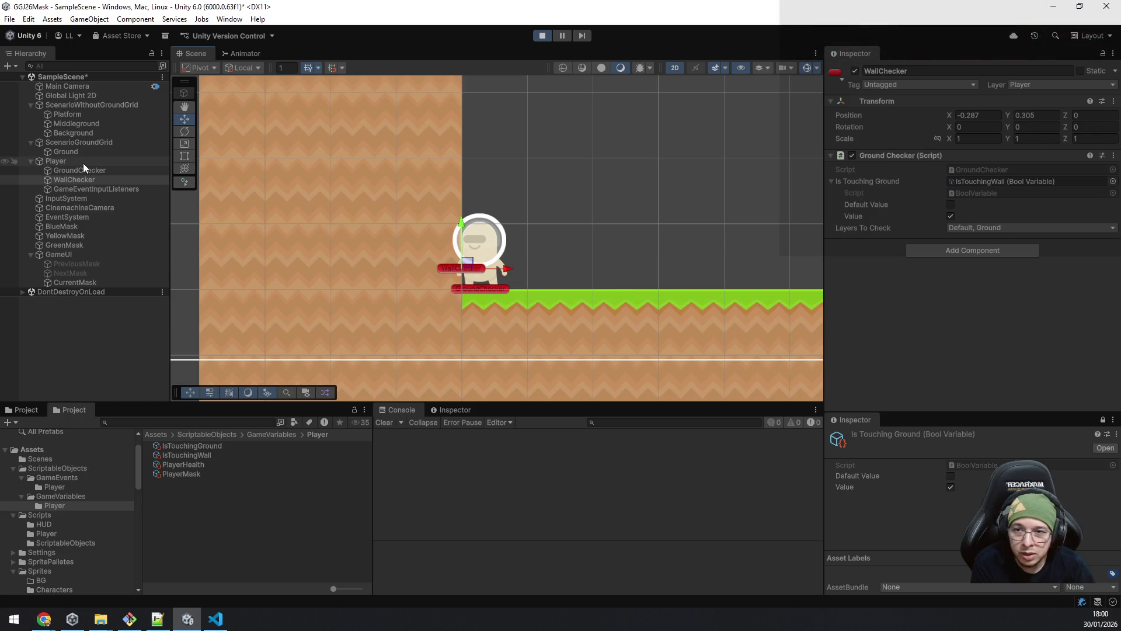
{"action": "key", "text": "d"}
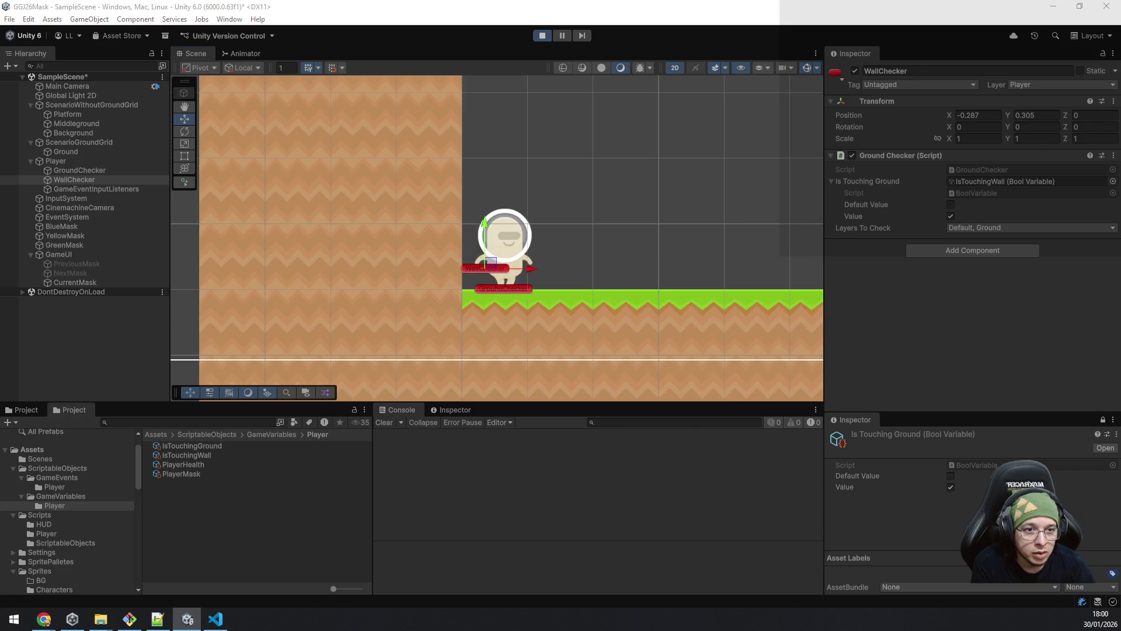
{"action": "key", "text": "a"}
{"action": "key", "text": "space"}
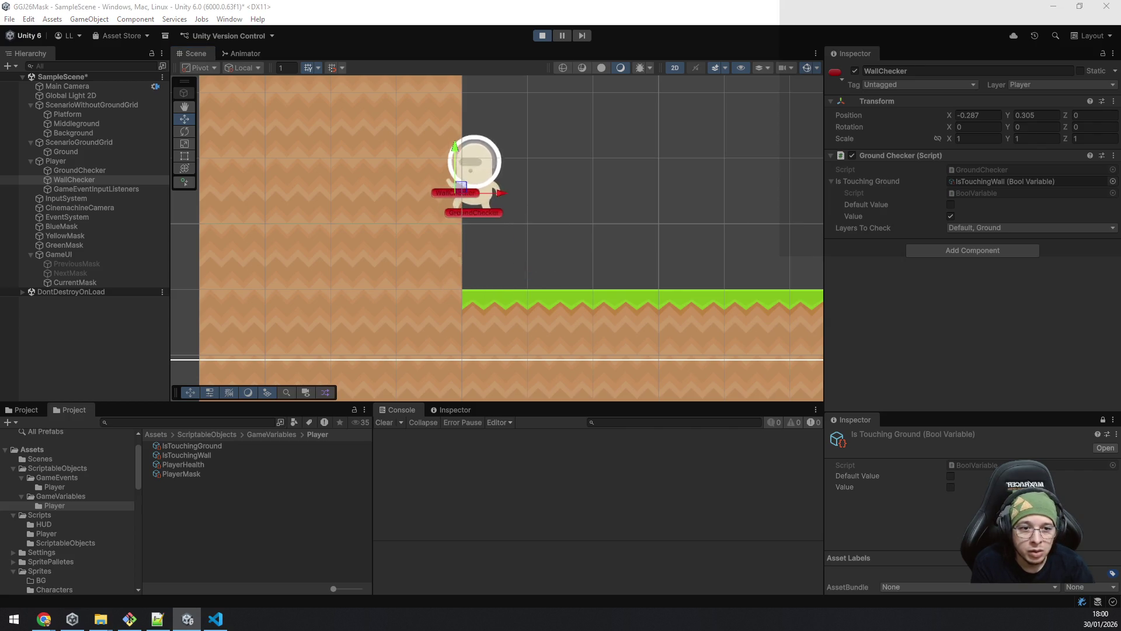
{"action": "key", "text": "d"}
{"action": "key", "text": "space"}
{"action": "key", "text": "a"}
{"action": "key", "text": "space"}
{"action": "key", "text": "d"}
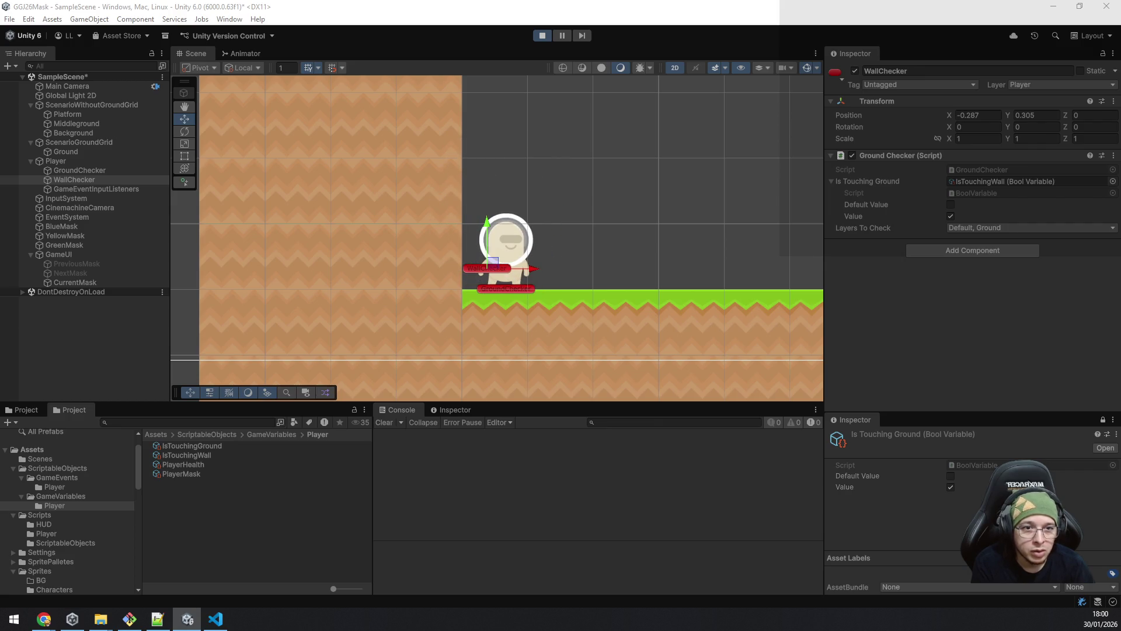
{"action": "key", "text": "d"}
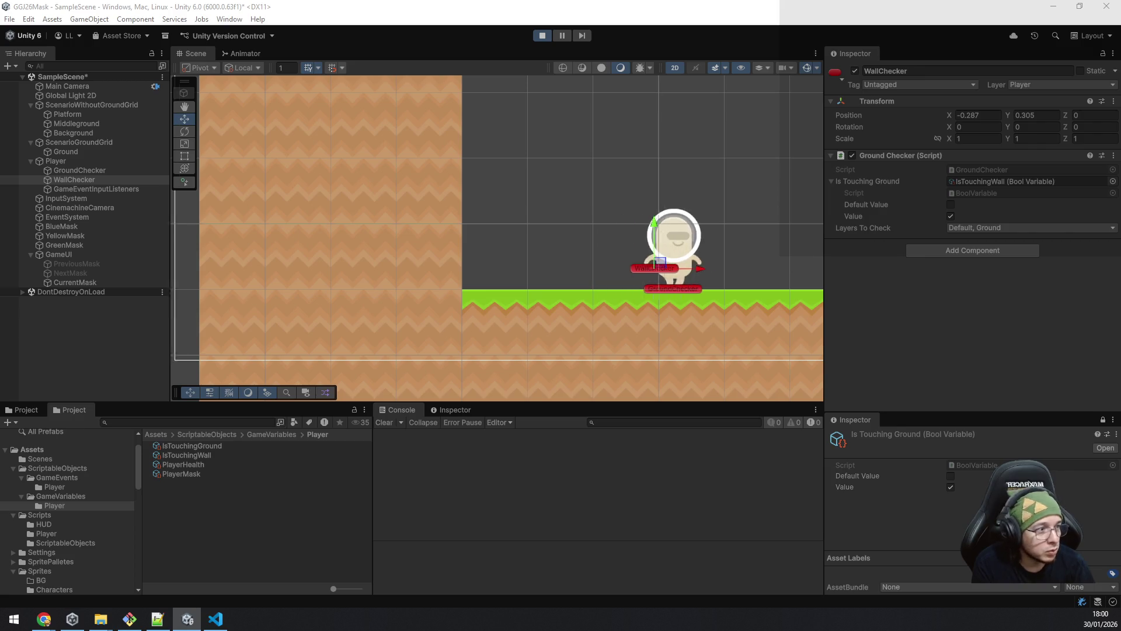
{"action": "key", "text": "d"}
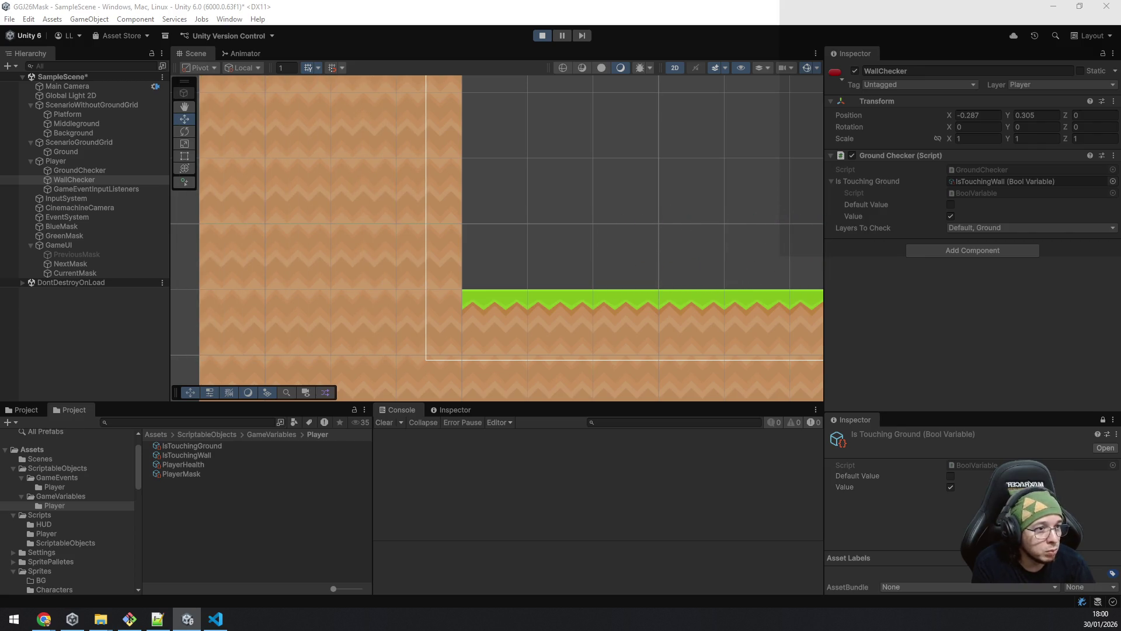
{"action": "key", "text": "a"}
{"action": "key", "text": "space"}
{"action": "key", "text": "space"}
{"action": "key", "text": "space"}
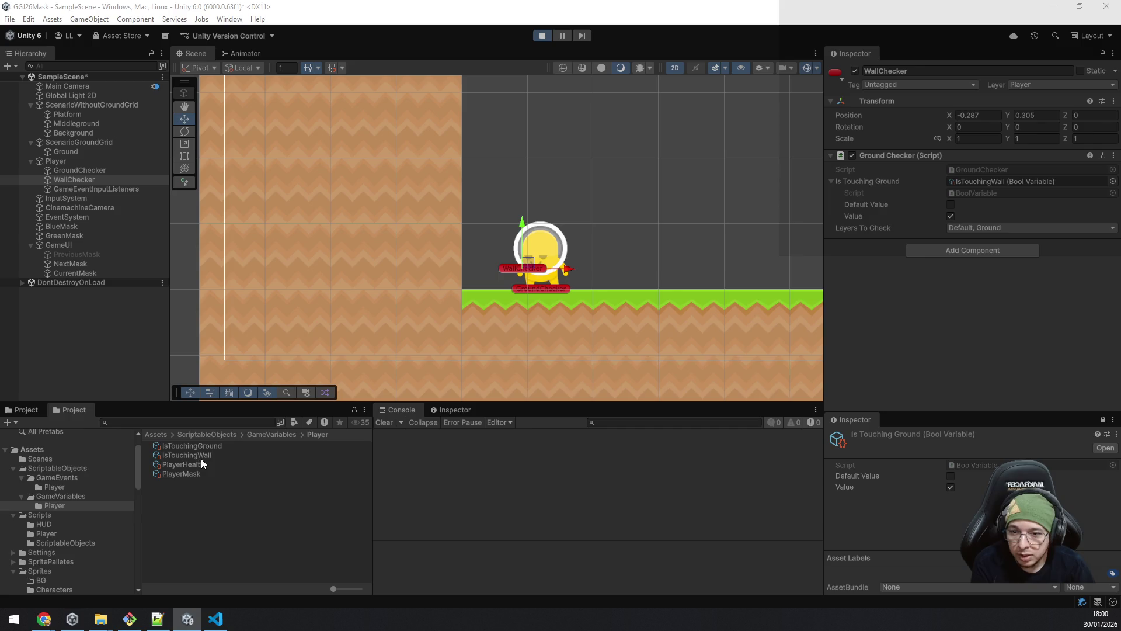
Step: Lock the Inspector on the IsTouchingWall variable's values and clear the Player selection
{"action": "left_click", "coordinate": [218, 453]}
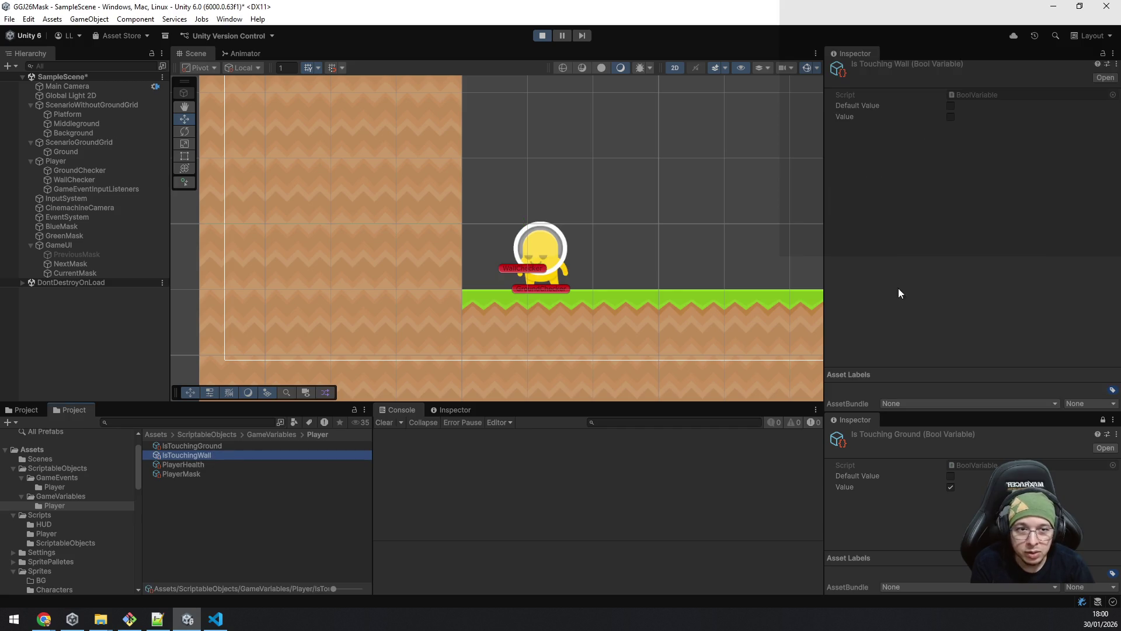
{"action": "left_click", "coordinate": [1103, 420]}
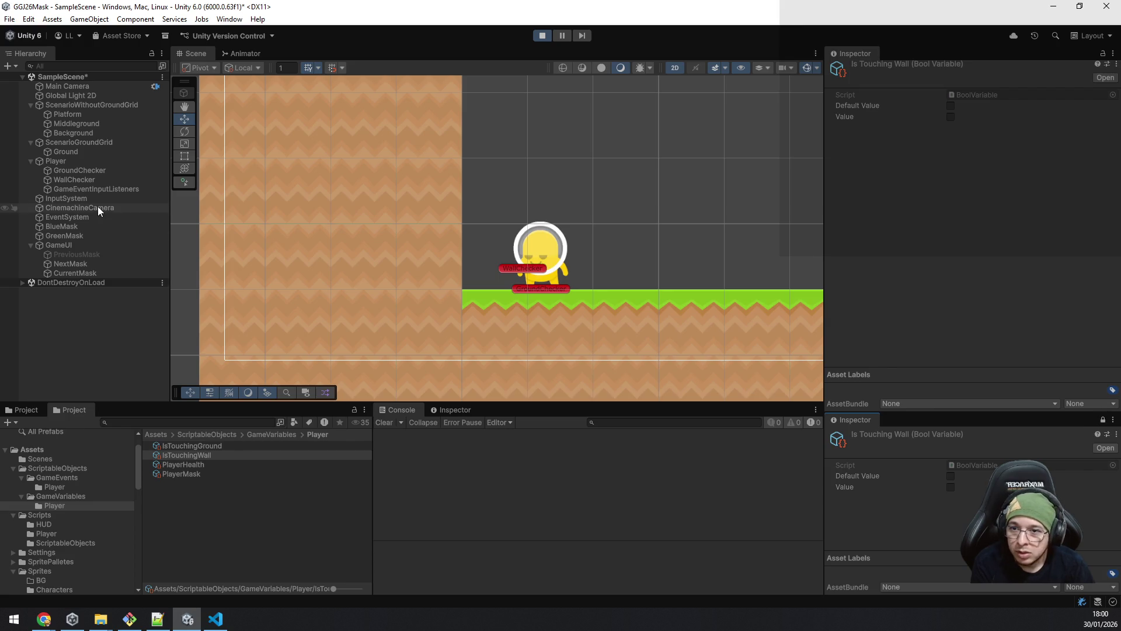
{"action": "left_click", "coordinate": [79, 161]}
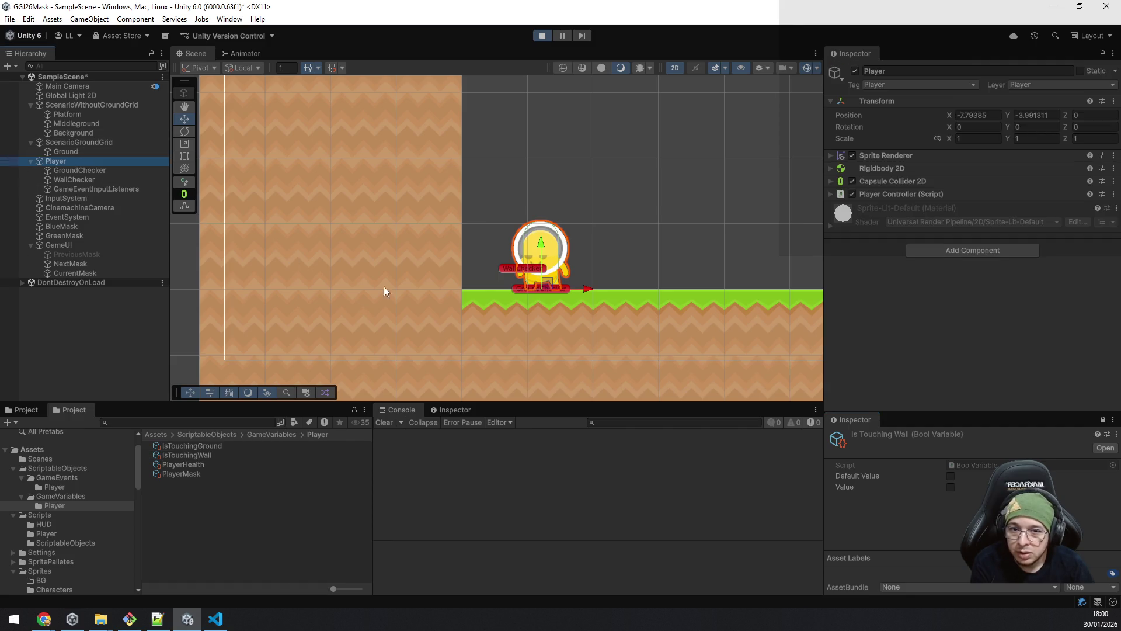
{"action": "left_click", "coordinate": [69, 338]}
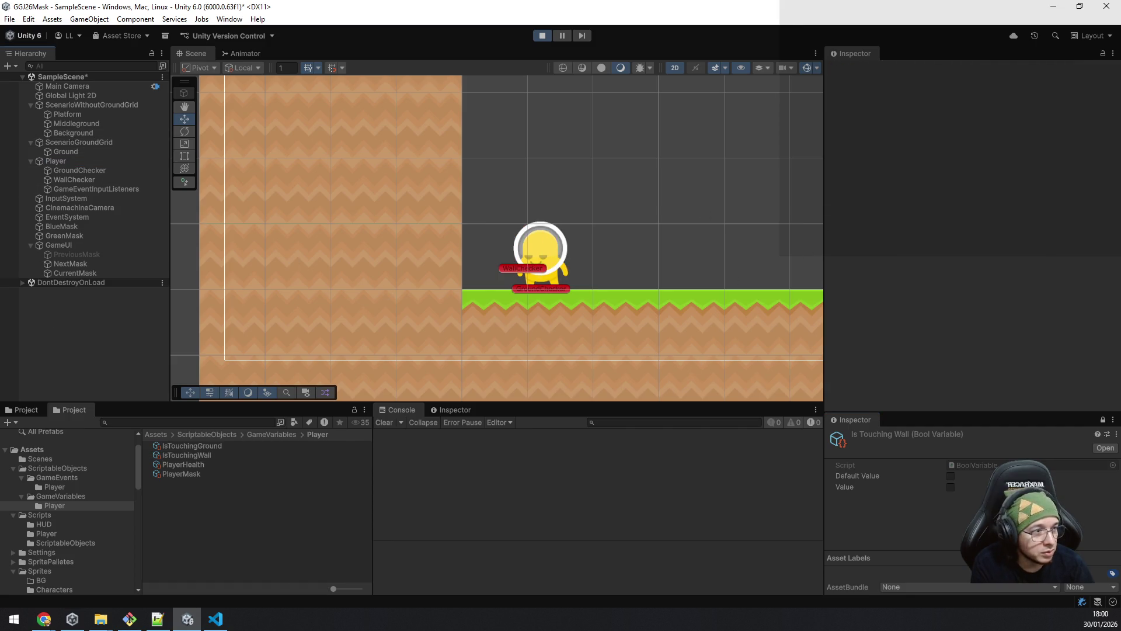
Step: Push the player against the wall and jump repeatedly until Is Touching Wall reads true
{"action": "key", "text": "a"}
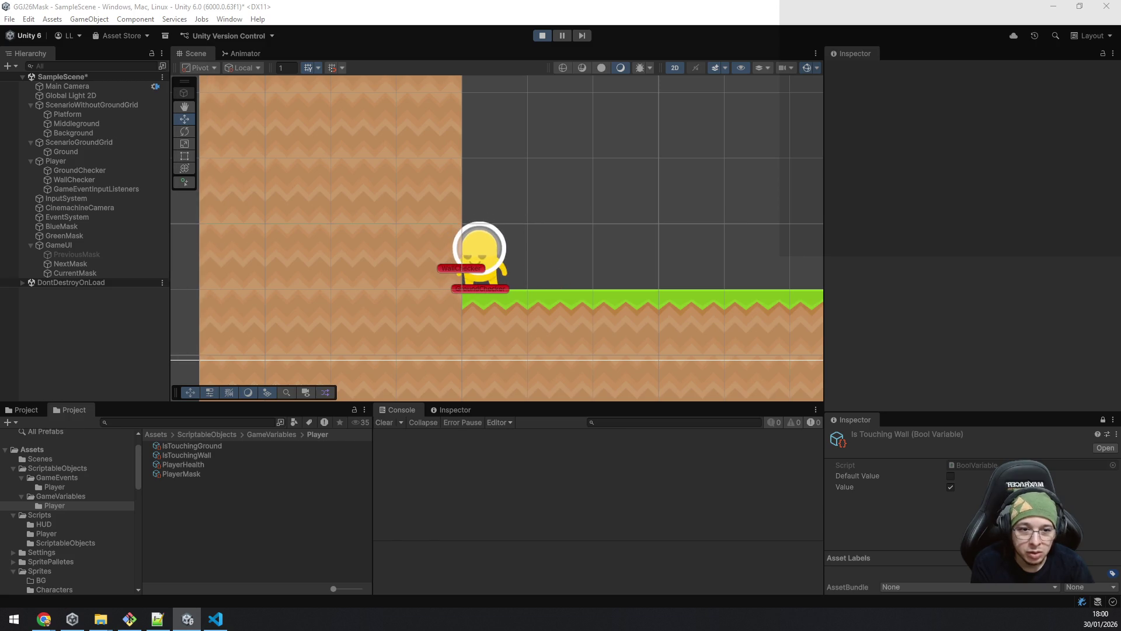
{"action": "key", "text": "d"}
{"action": "key", "text": "a"}
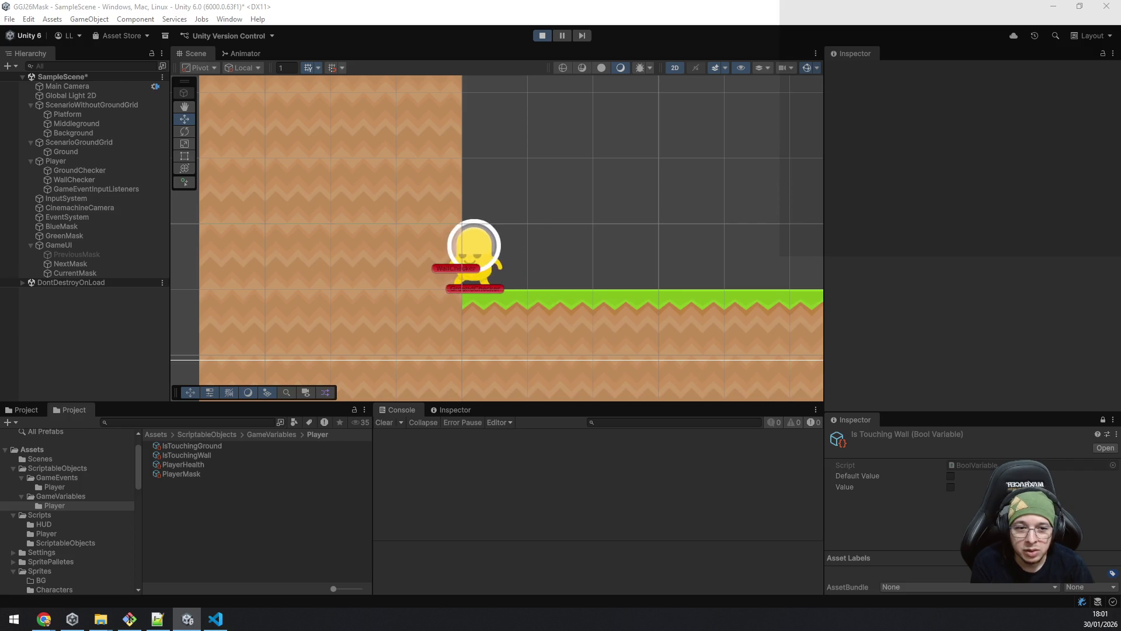
{"action": "key", "text": "space"}
{"action": "key", "text": "d"}
{"action": "key", "text": "space"}
{"action": "key", "text": "a"}
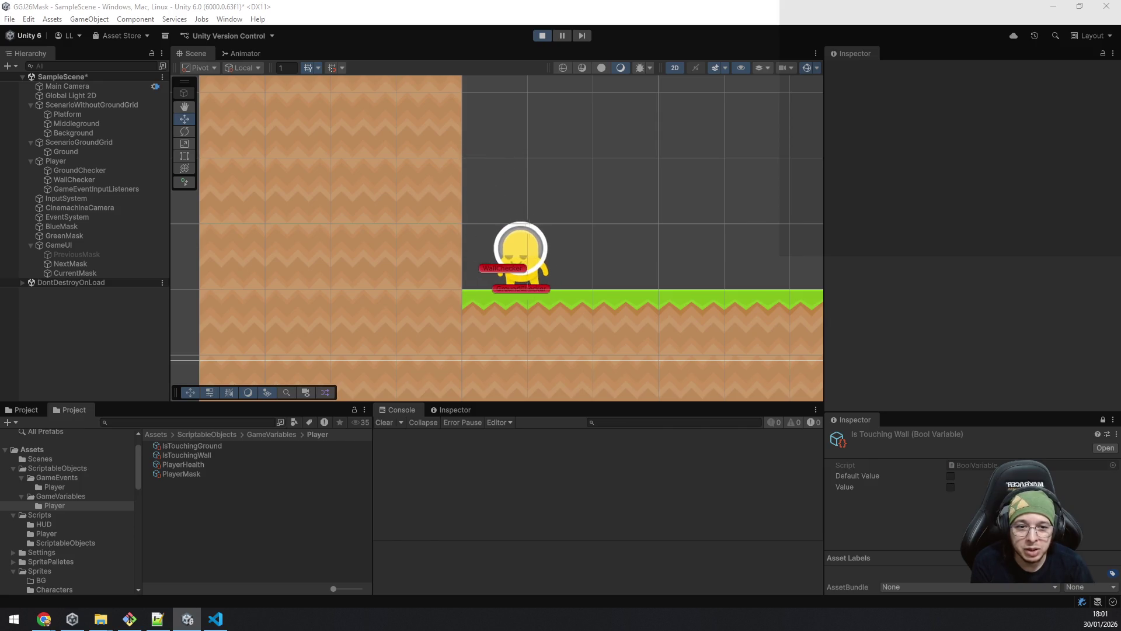
{"action": "key", "text": "space"}
{"action": "key", "text": "d"}
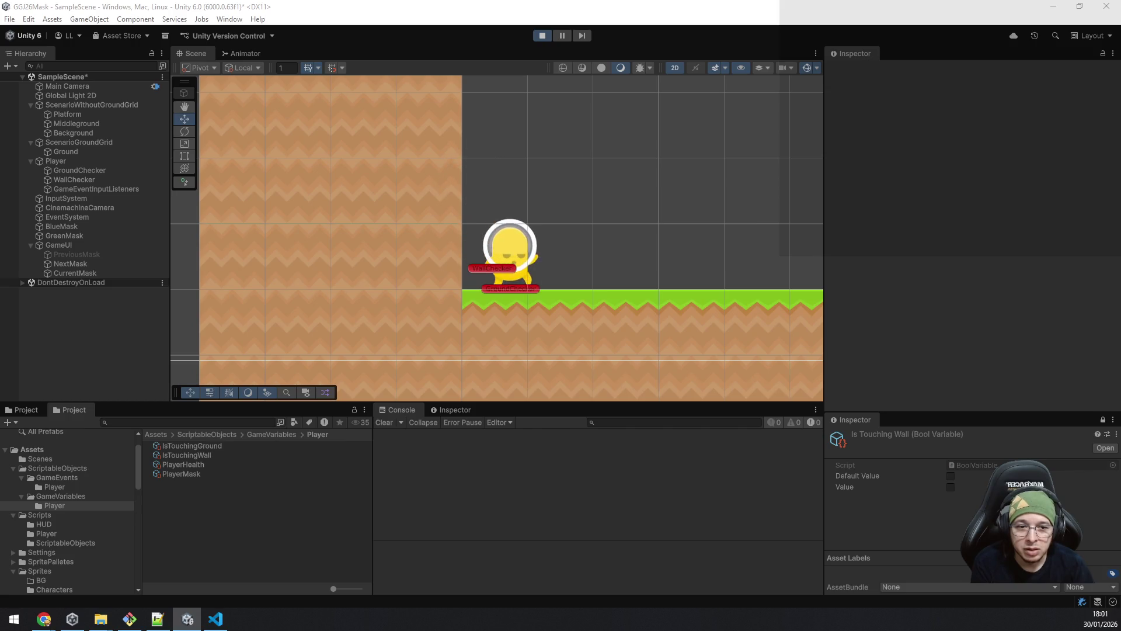
{"action": "key", "text": "space"}
{"action": "key", "text": "a"}
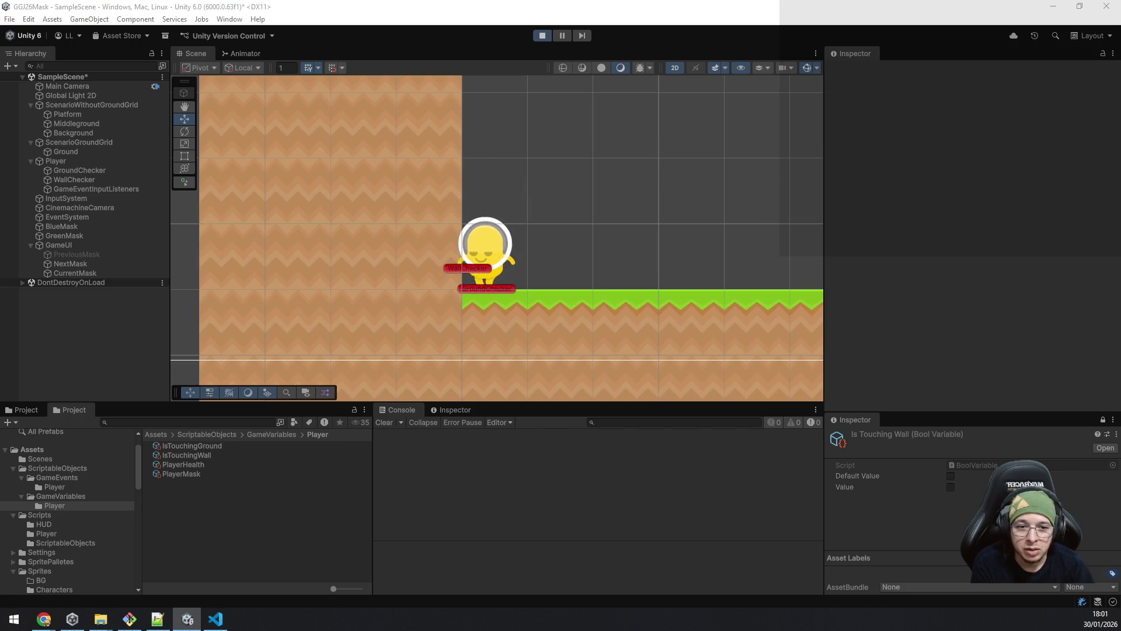
{"action": "key", "text": "space"}
{"action": "key", "text": "space"}
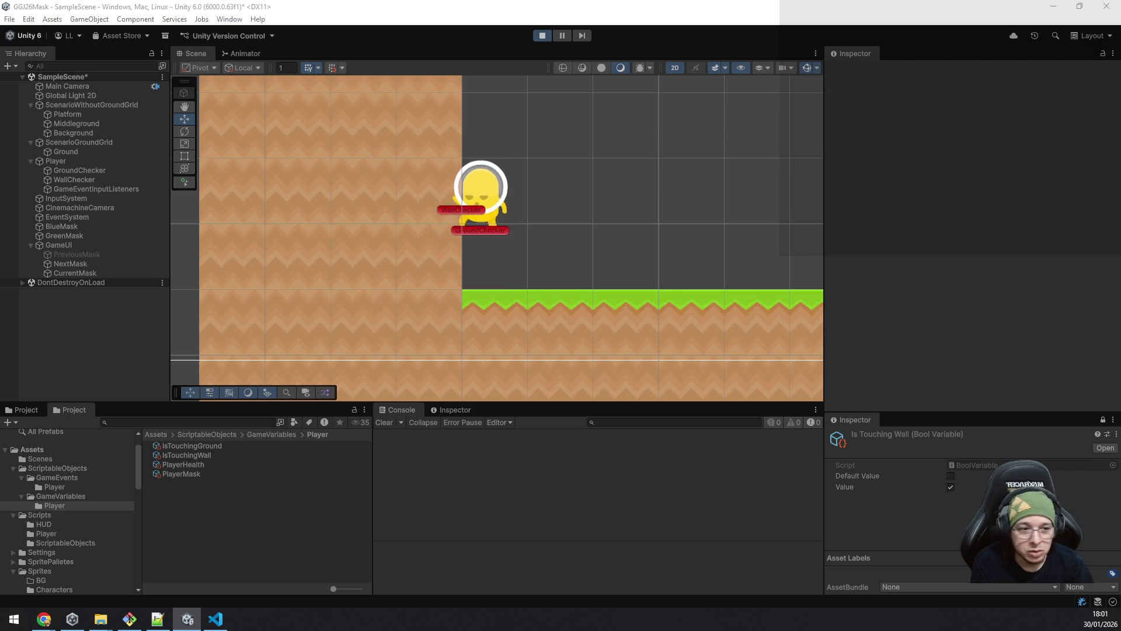
{"action": "key", "text": "space"}
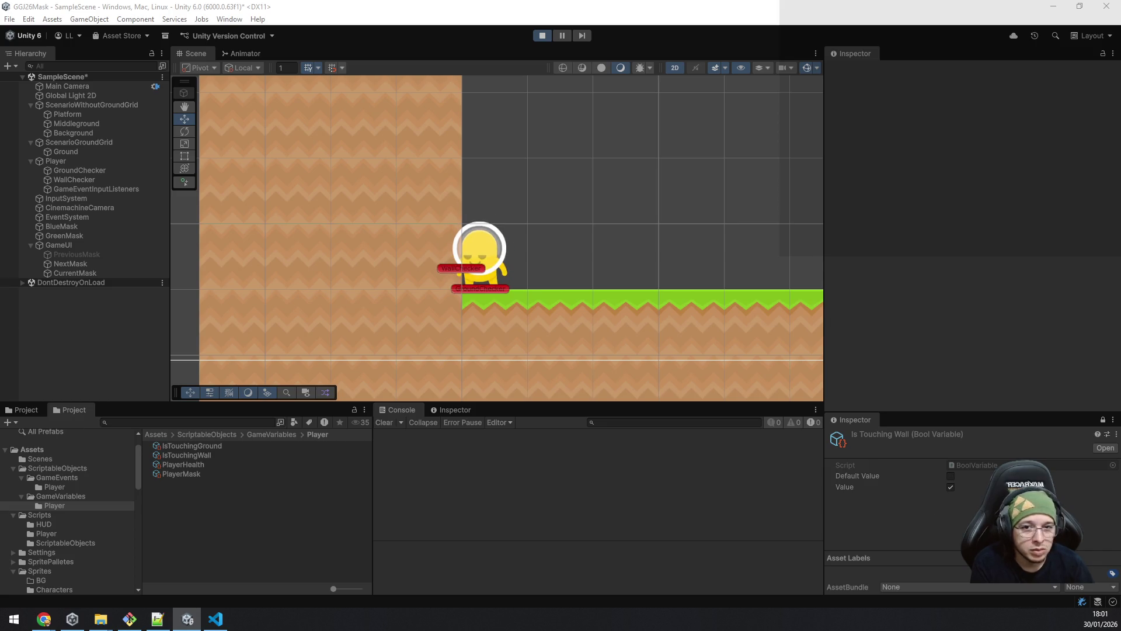
{"action": "key", "text": "space"}
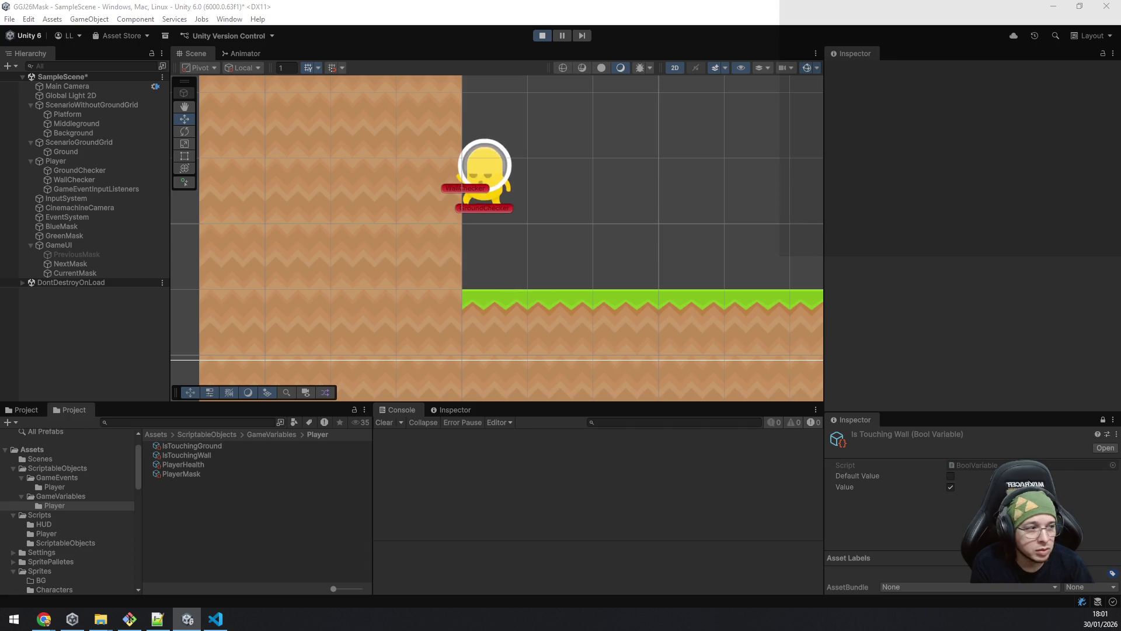
{"action": "key", "text": "space"}
{"action": "key", "text": "space"}
{"action": "key", "text": "space"}
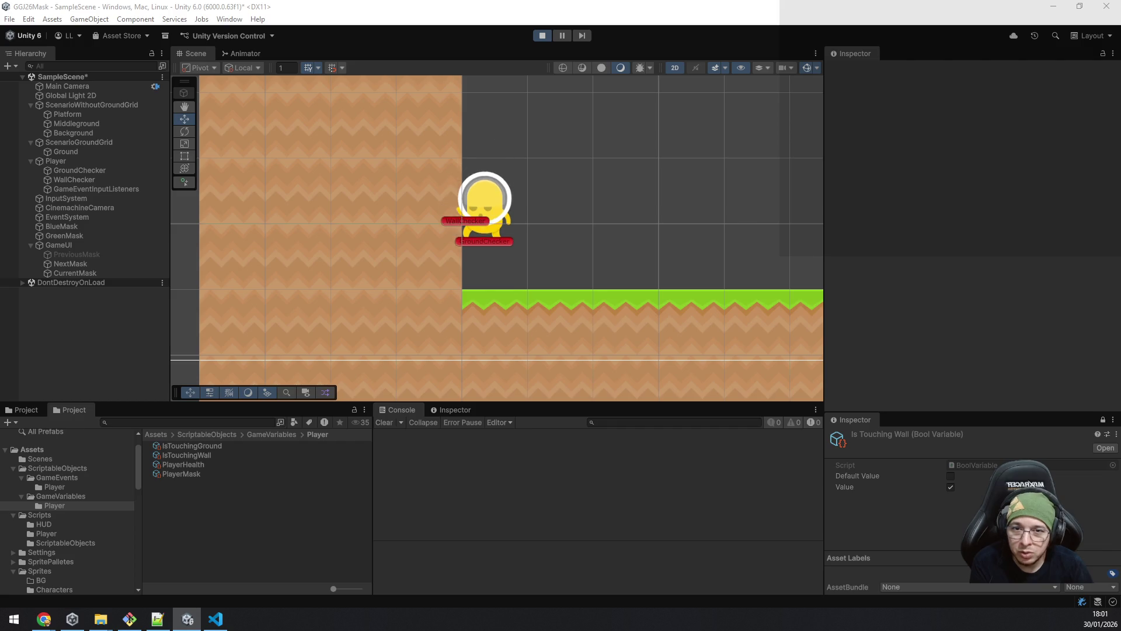
{"action": "key", "text": "space"}
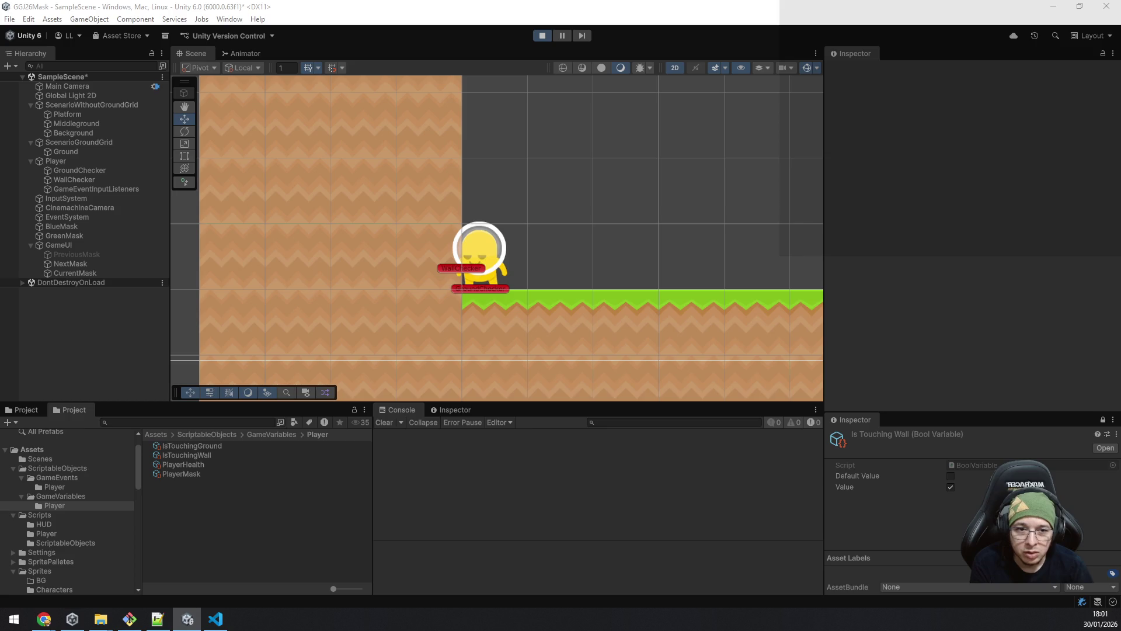
{"action": "key", "text": "space"}
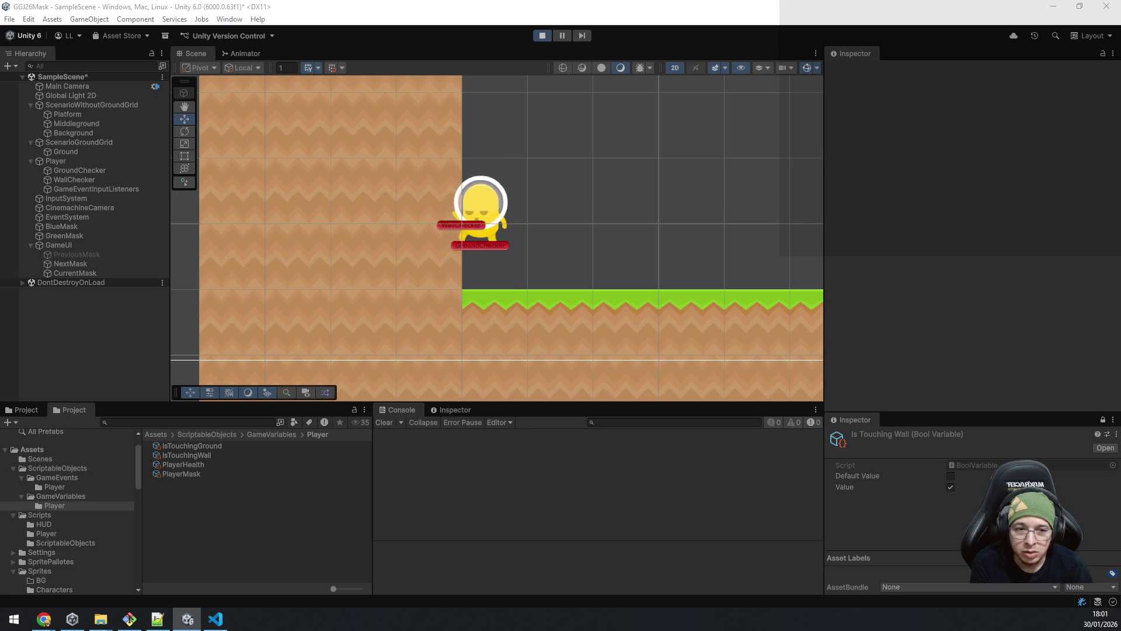
Step: Open PlayerController in VS Code, then inspect the Yellow mask settings in Unity's GameVariables folder
{"action": "left_click", "coordinate": [229, 617]}
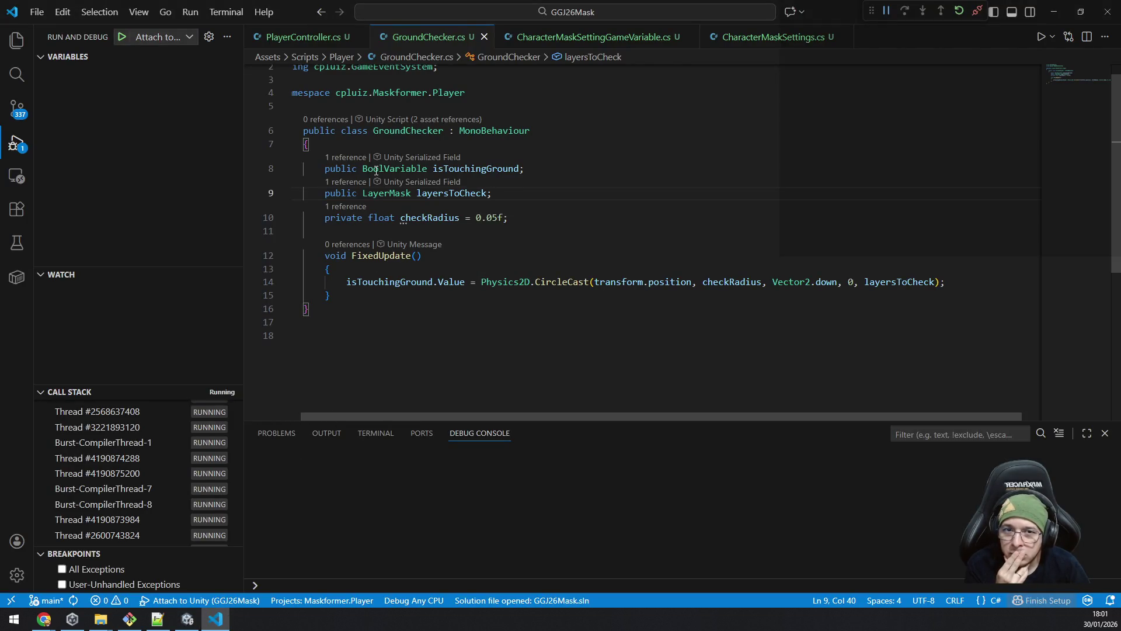
{"action": "left_click", "coordinate": [303, 37]}
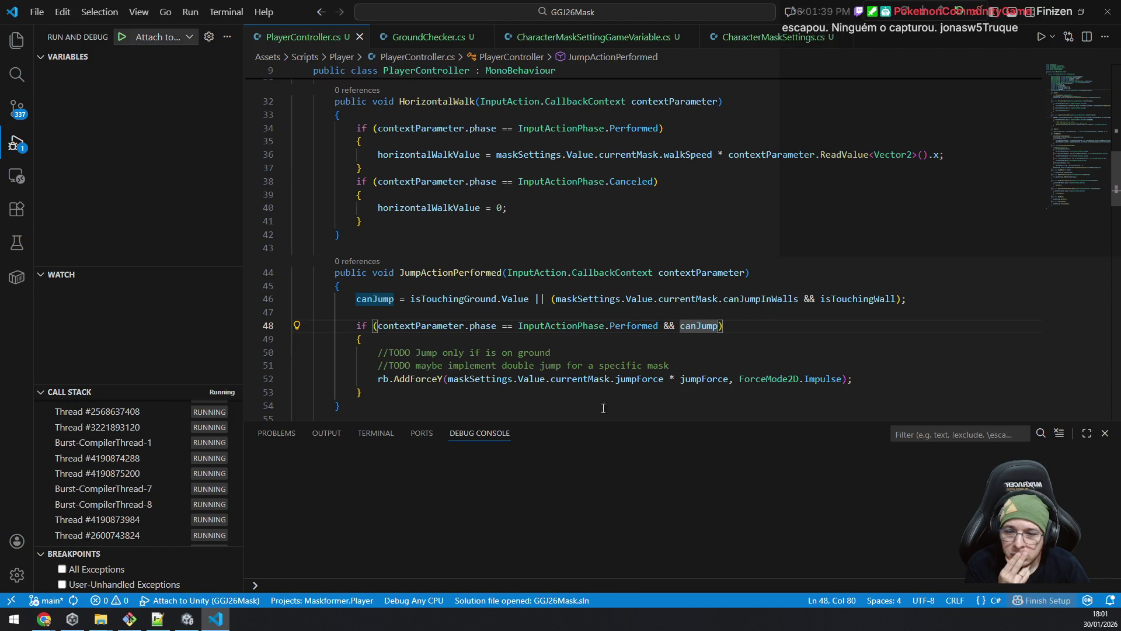
{"action": "left_click", "coordinate": [219, 624]}
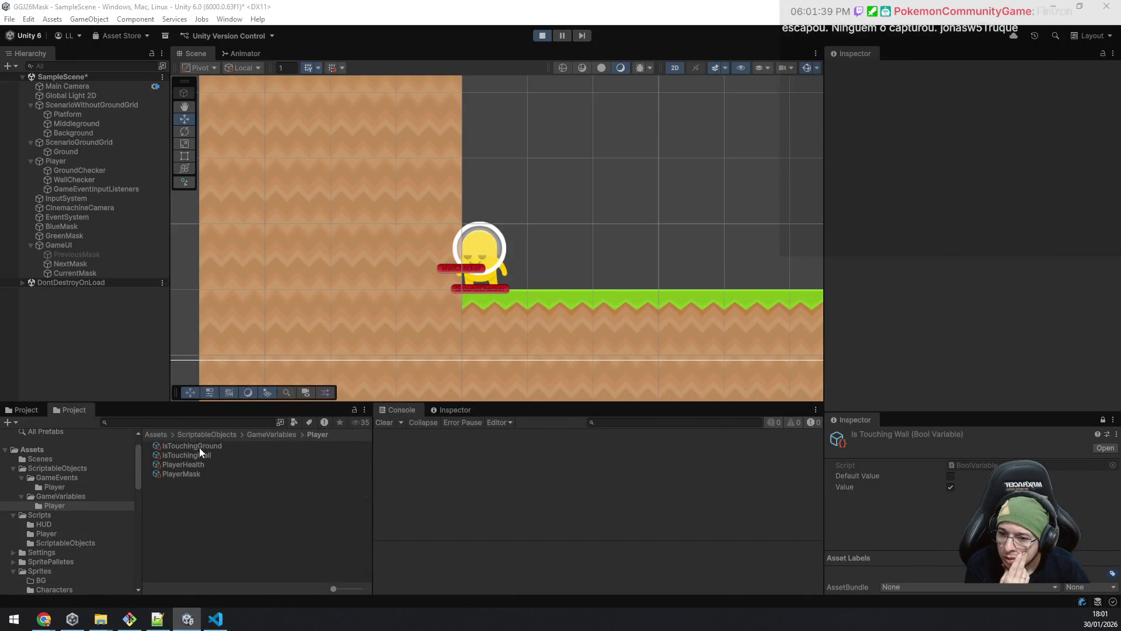
{"action": "left_click", "coordinate": [64, 496]}
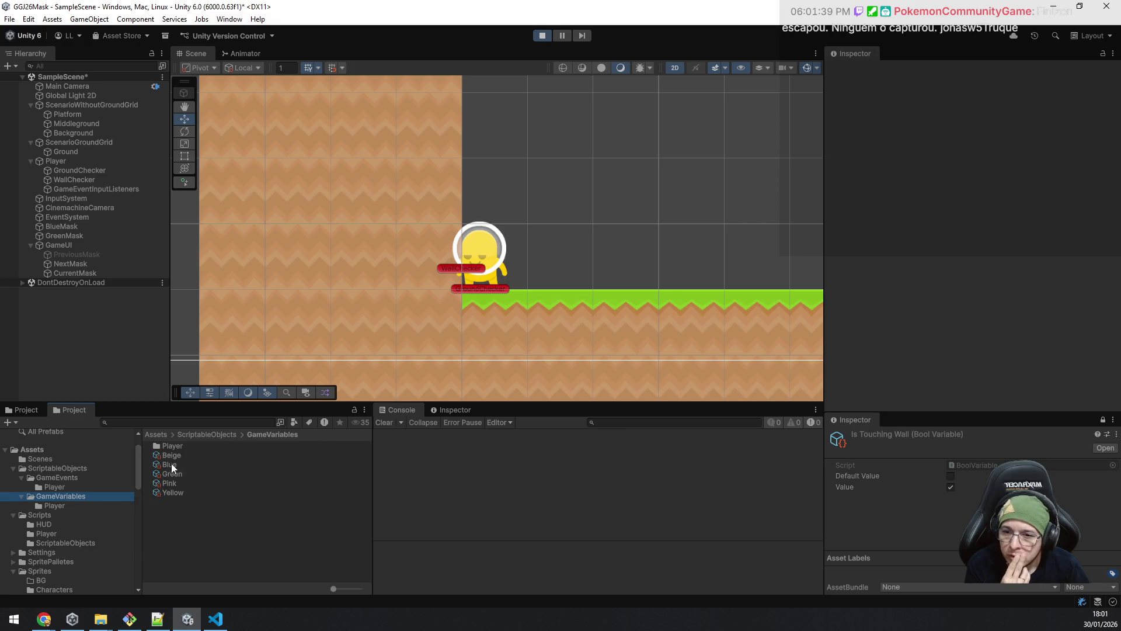
{"action": "left_click", "coordinate": [175, 492]}
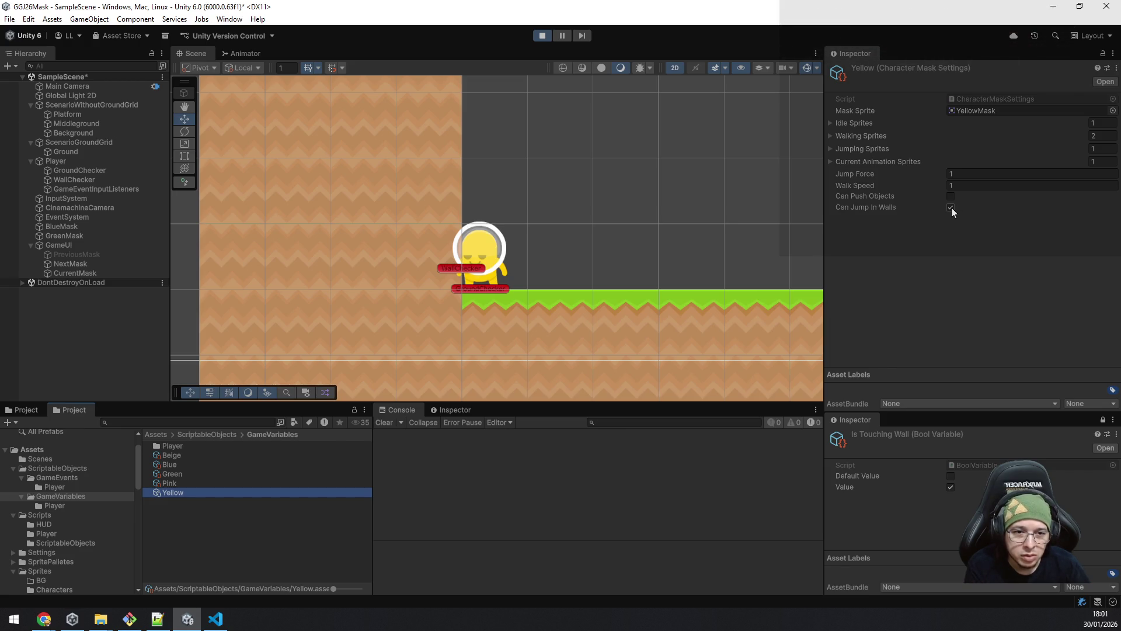
Step: Set a breakpoint on line 48's jump check and return to the running Unity game
{"action": "left_click", "coordinate": [212, 622]}
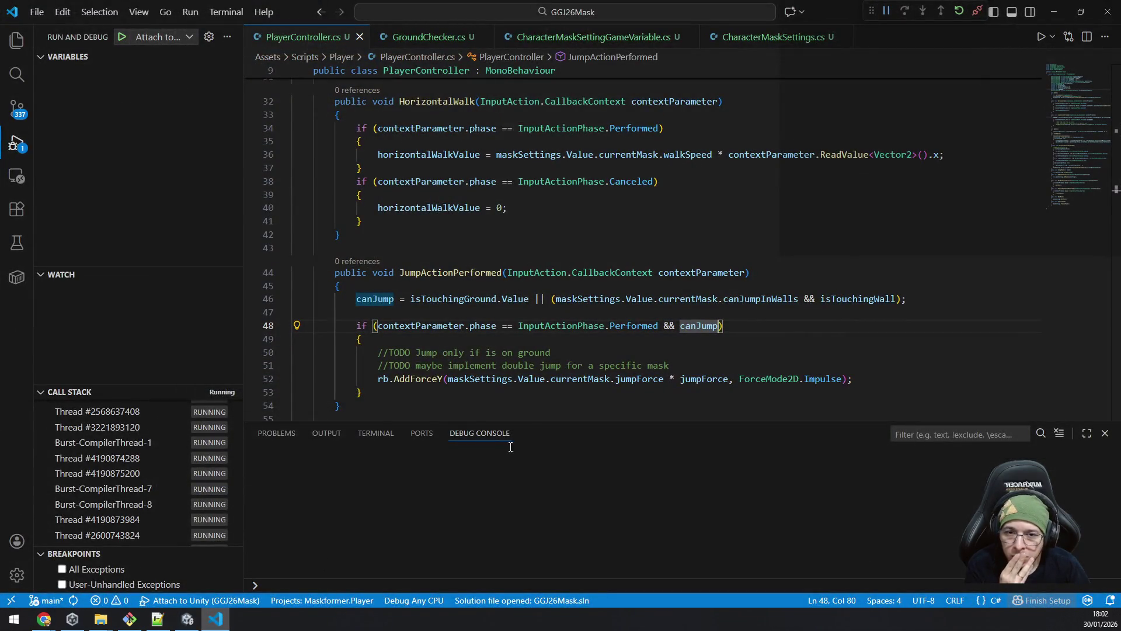
{"action": "mouse_move", "coordinate": [511, 296]}
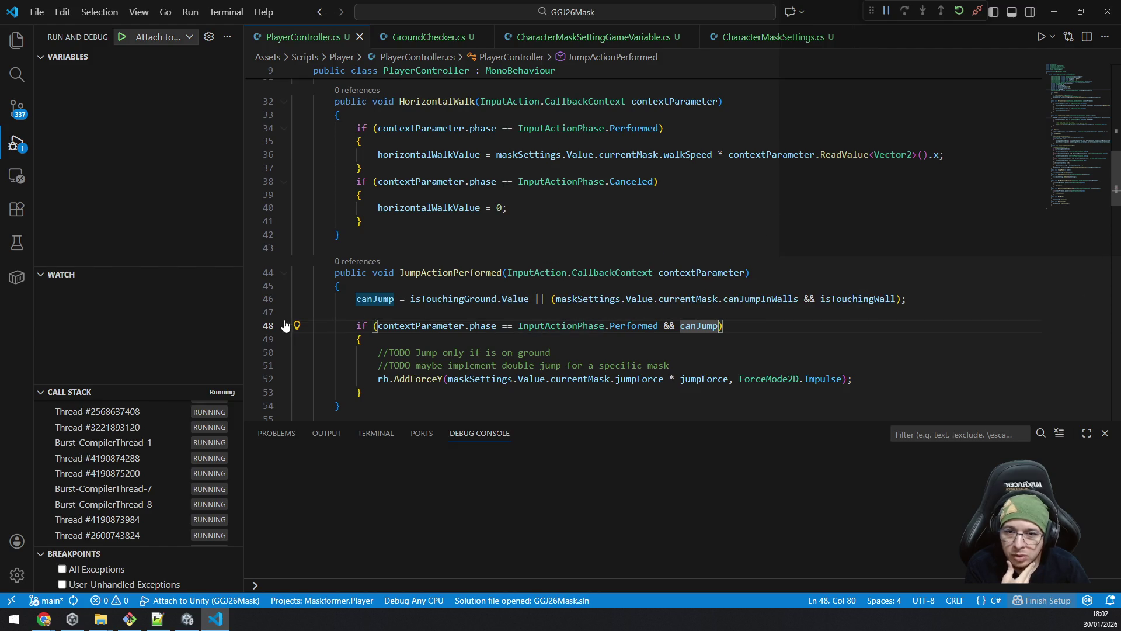
{"action": "left_click", "coordinate": [251, 325]}
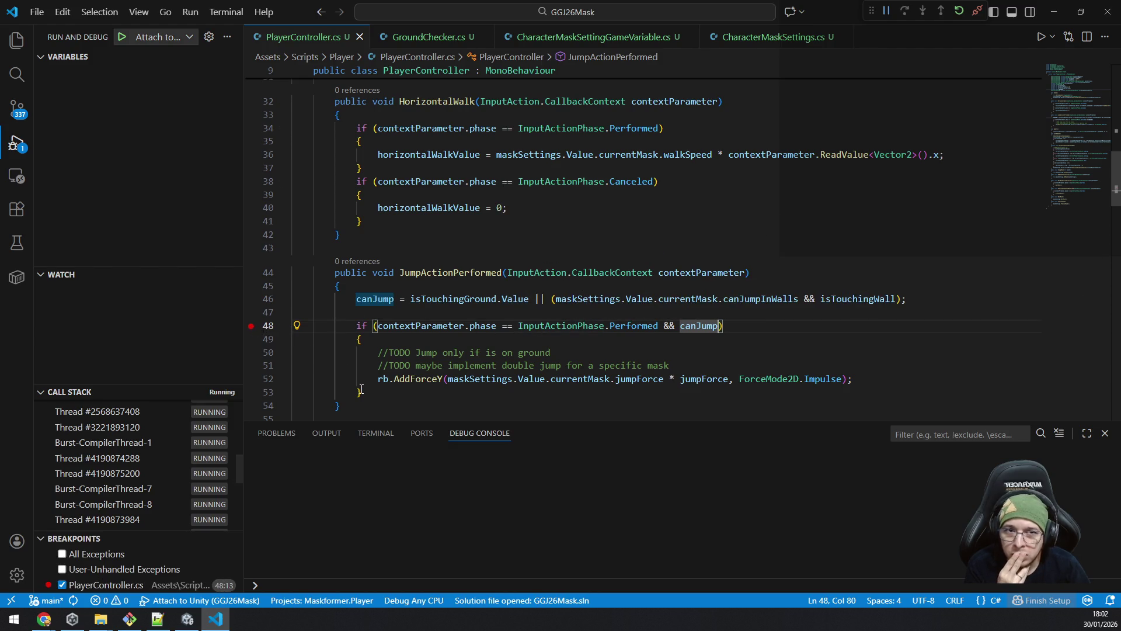
{"action": "left_click", "coordinate": [217, 620]}
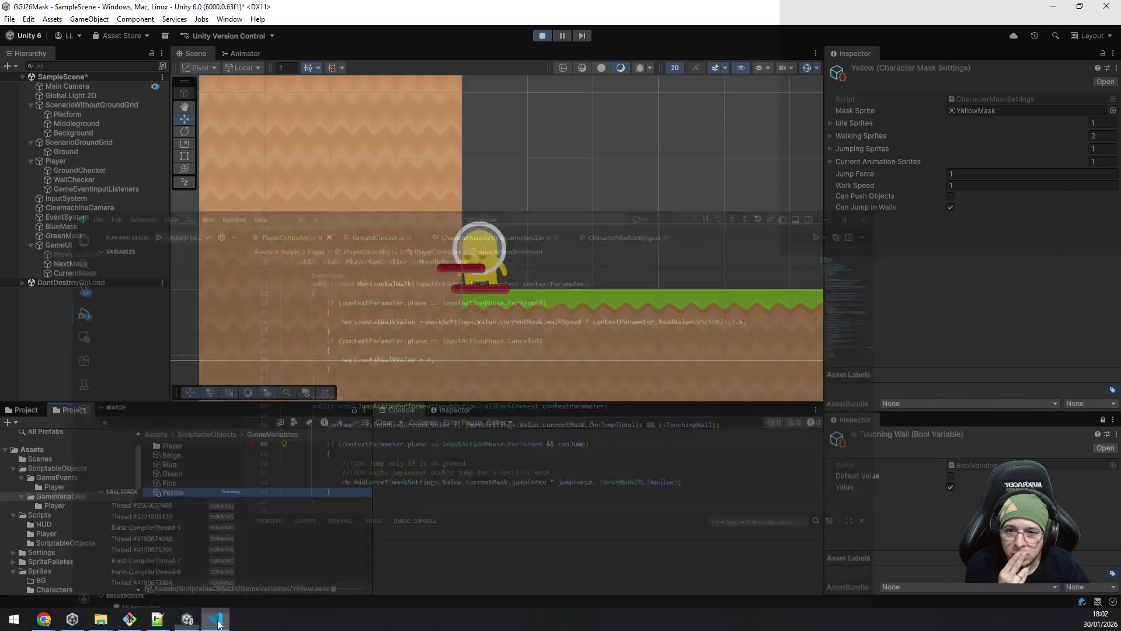
{"action": "left_click", "coordinate": [217, 620]}
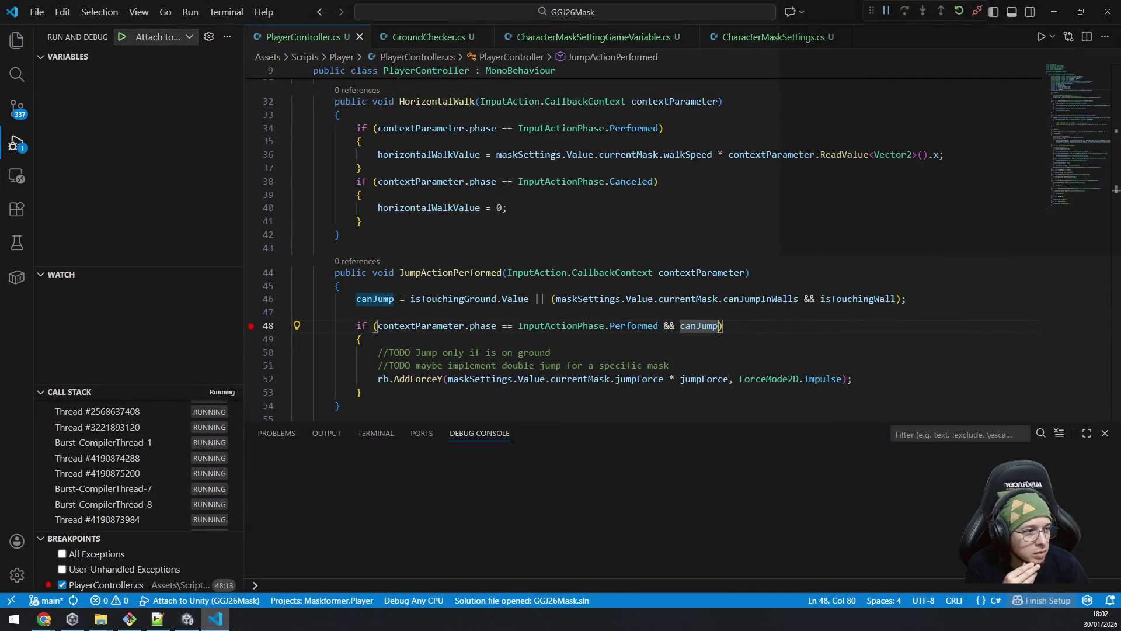
{"action": "key", "text": "alt+Tab"}
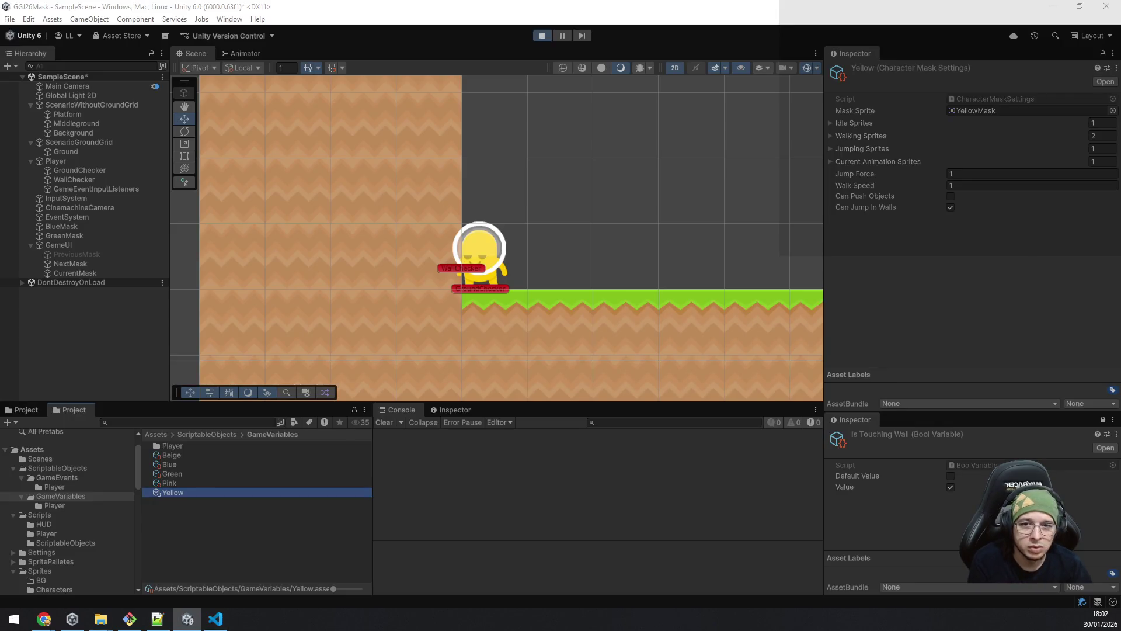
Step: Change 'Performed' to 'Started' in line 48's jump condition
{"action": "left_click", "coordinate": [216, 619]}
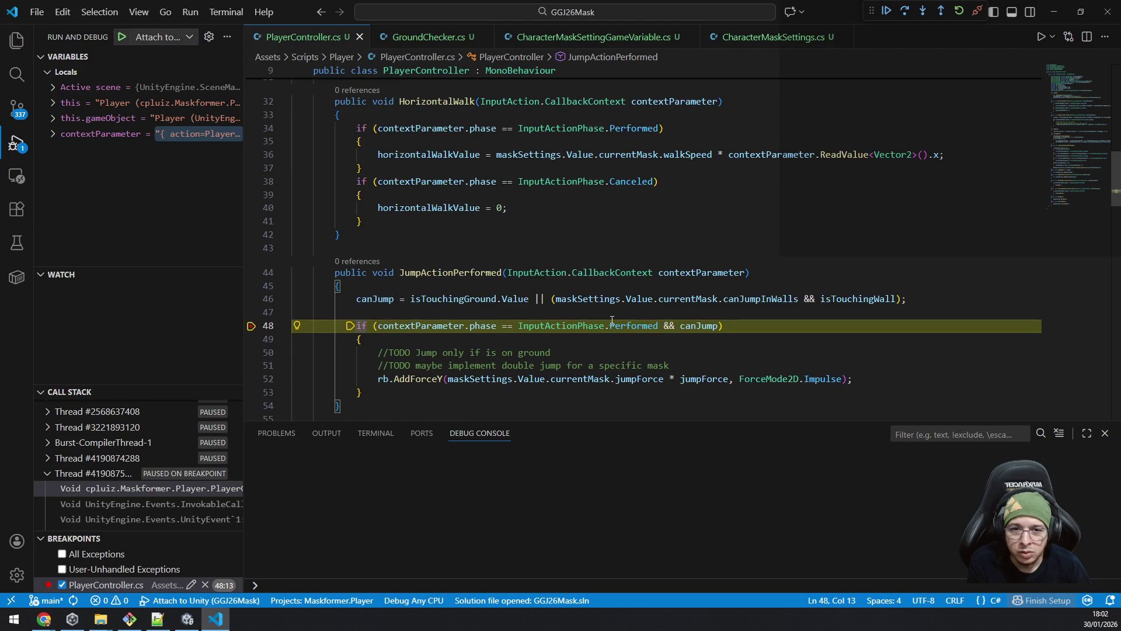
{"action": "mouse_move", "coordinate": [585, 327]}
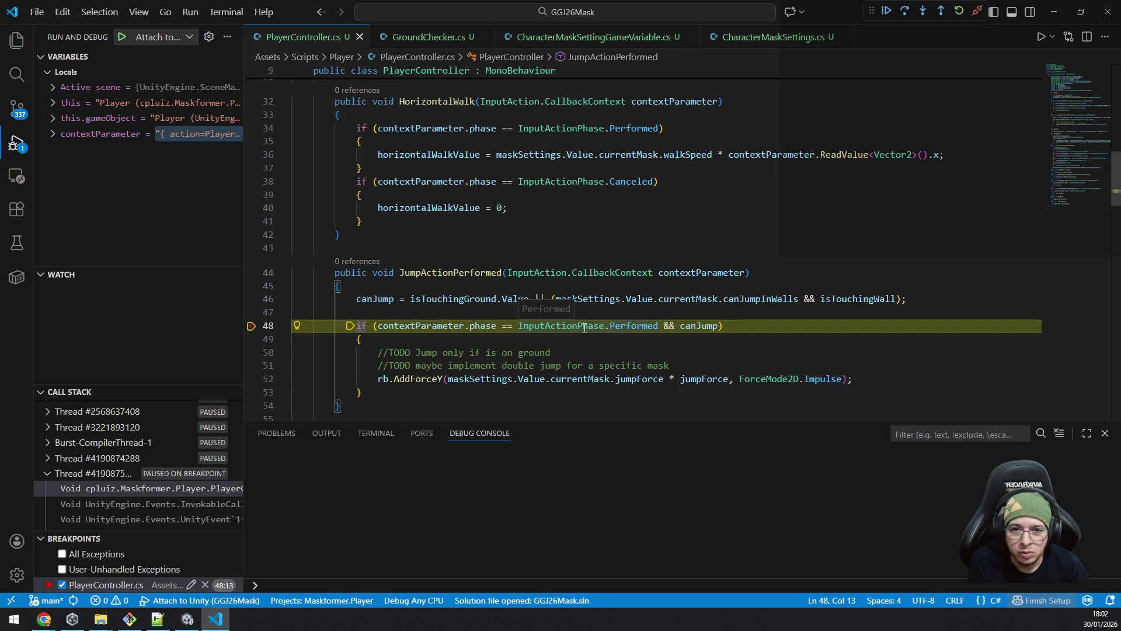
{"action": "double_click", "coordinate": [631, 325]}
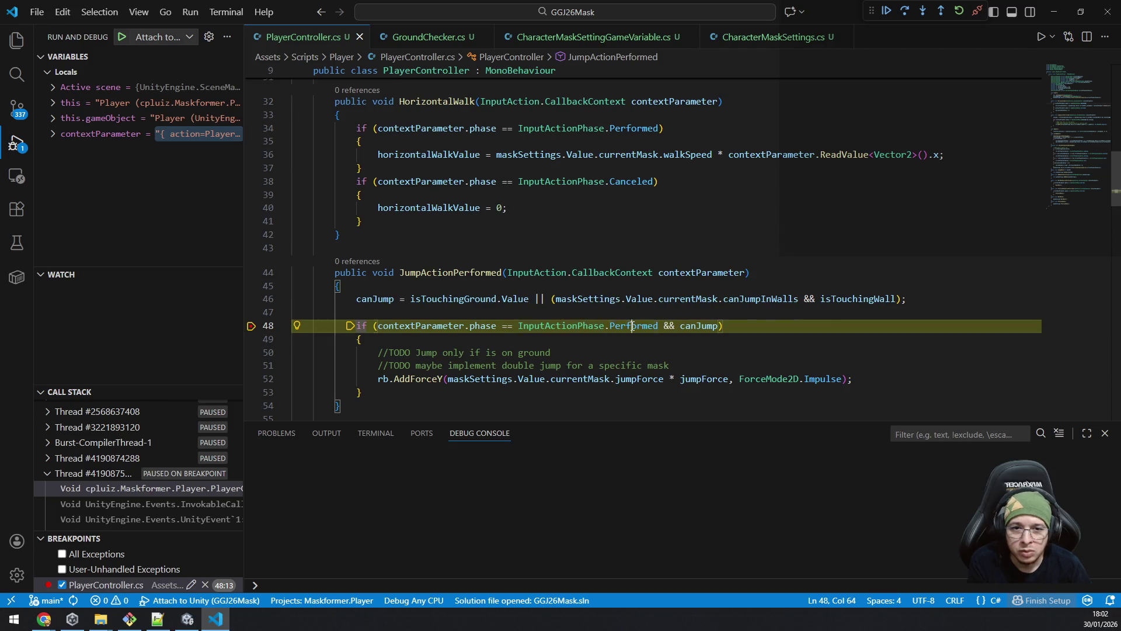
{"action": "type", "text": "Started"}
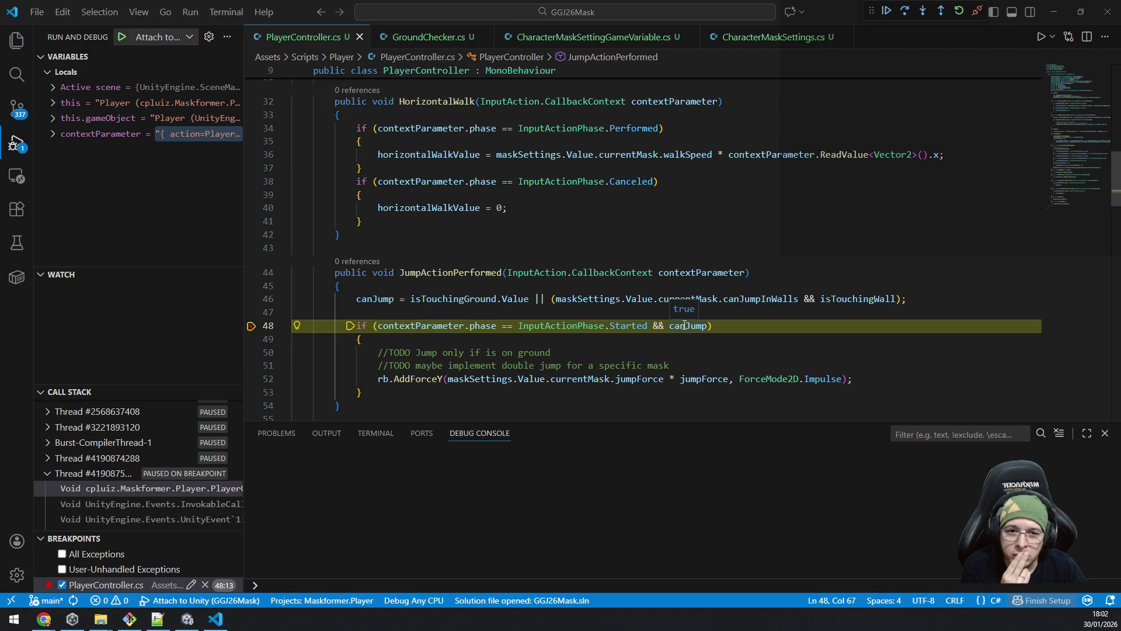
Step: Step into and out of the jump handler from the breakpoint, then resume execution
{"action": "left_click", "coordinate": [922, 12]}
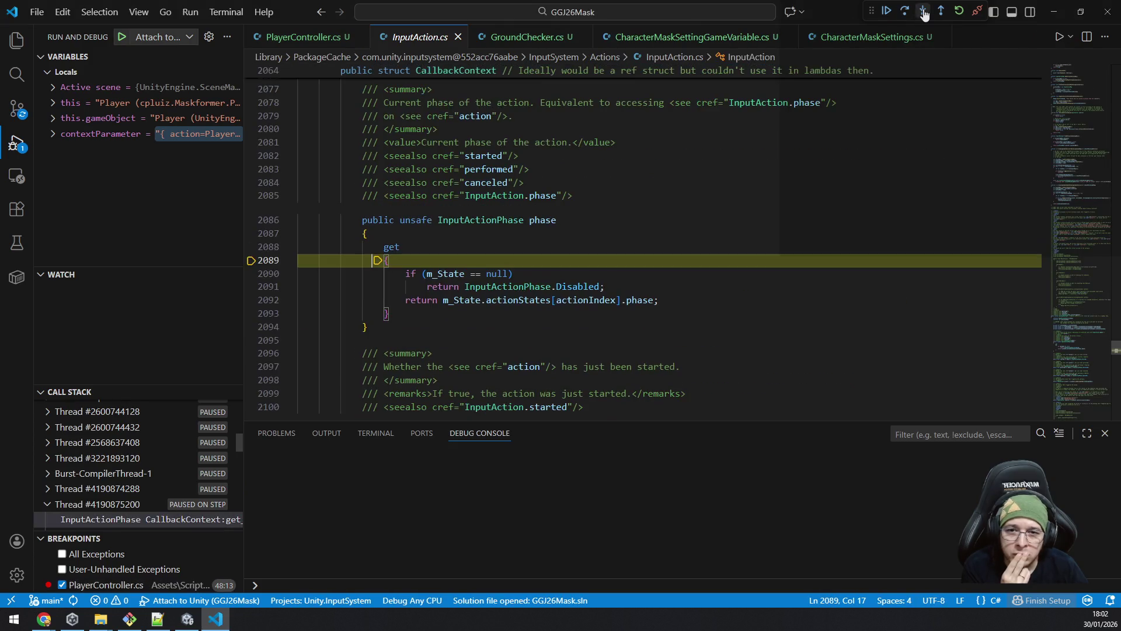
{"action": "left_click", "coordinate": [923, 14]}
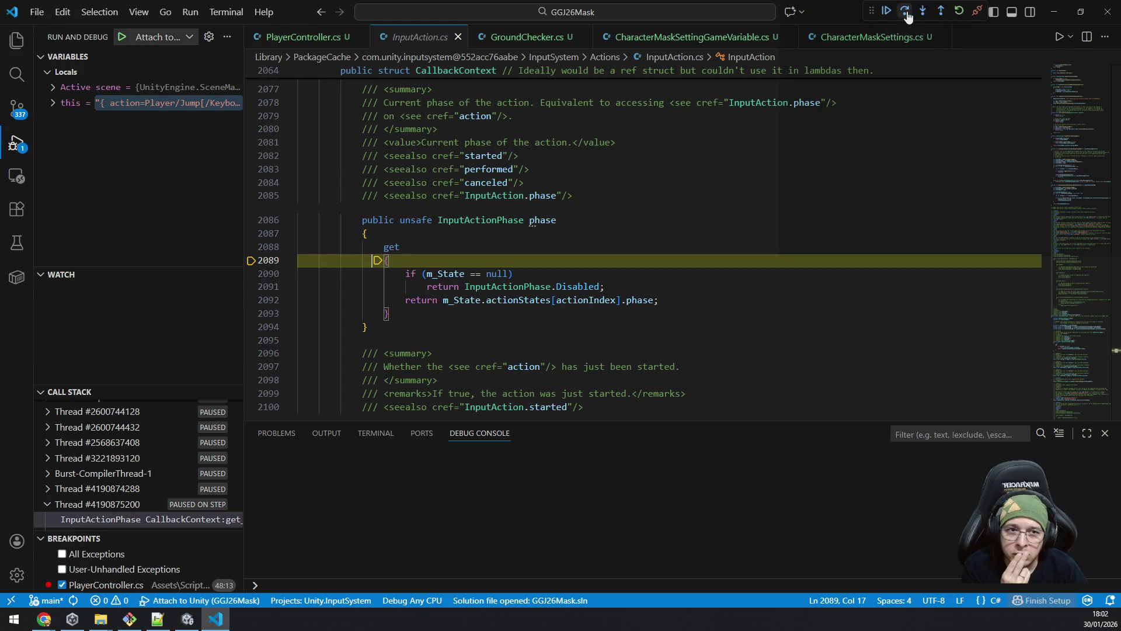
{"action": "left_click", "coordinate": [941, 13]}
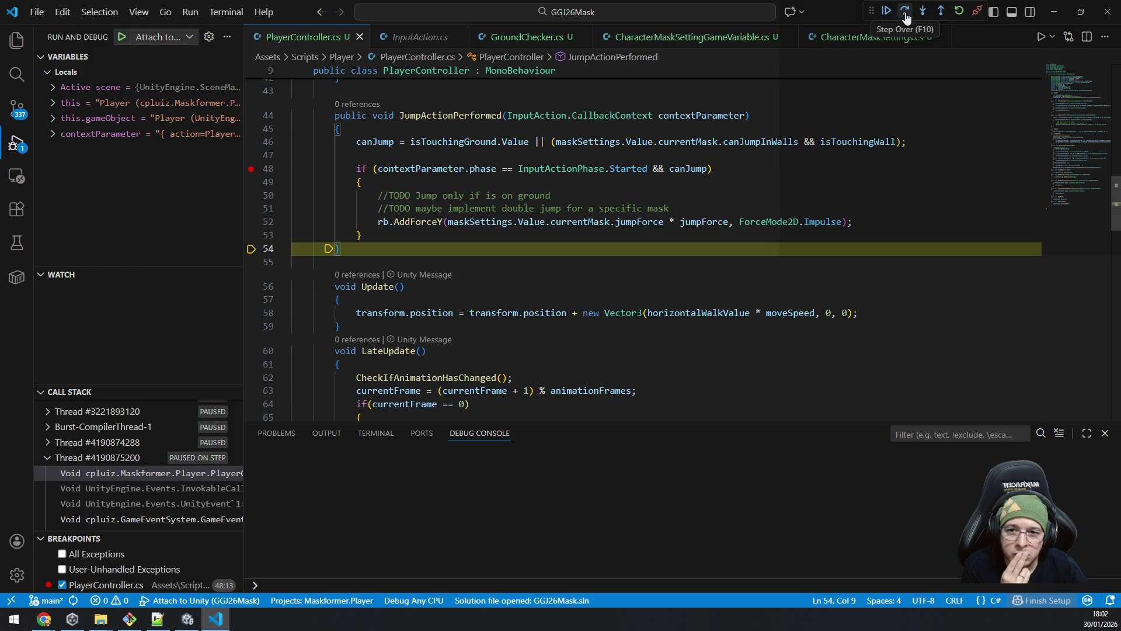
{"action": "left_click", "coordinate": [945, 20]}
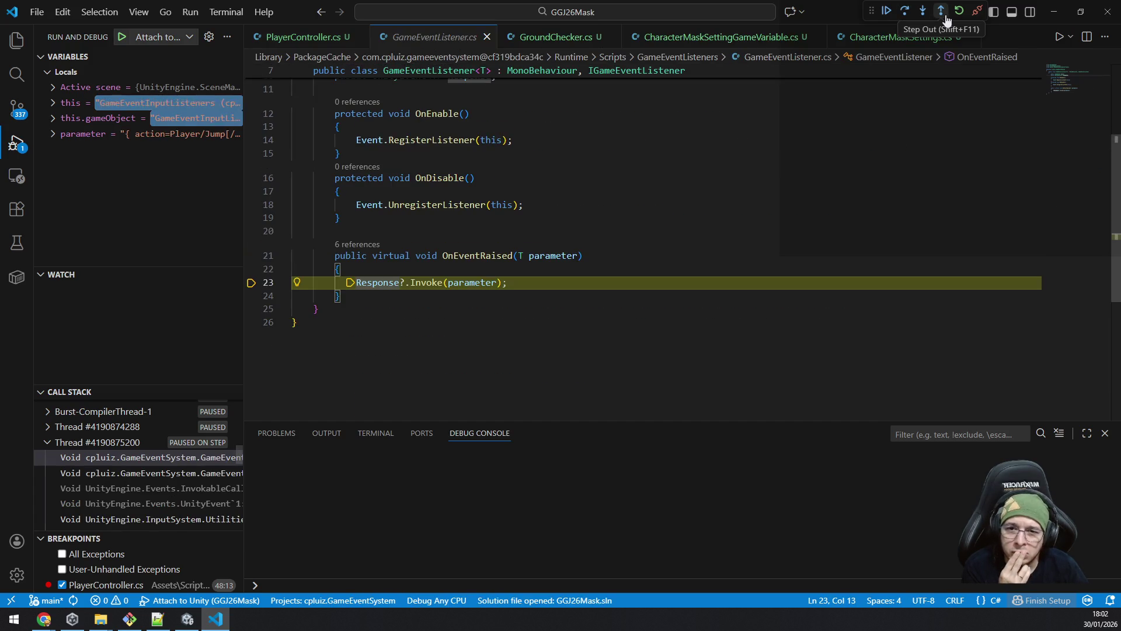
{"action": "left_click", "coordinate": [946, 20]}
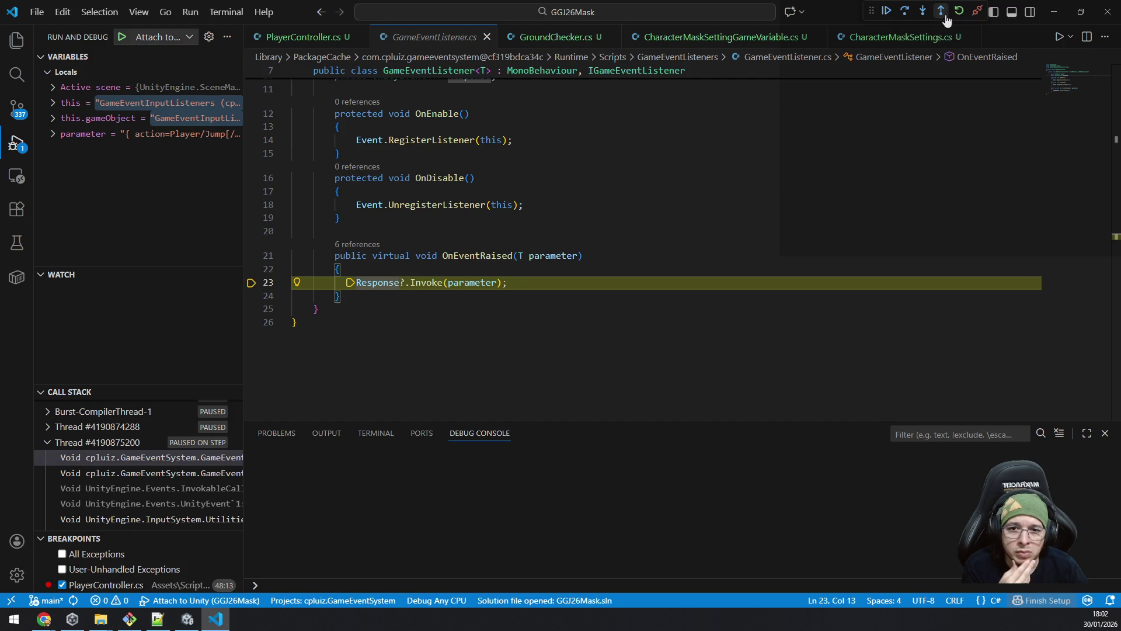
{"action": "left_click", "coordinate": [884, 13]}
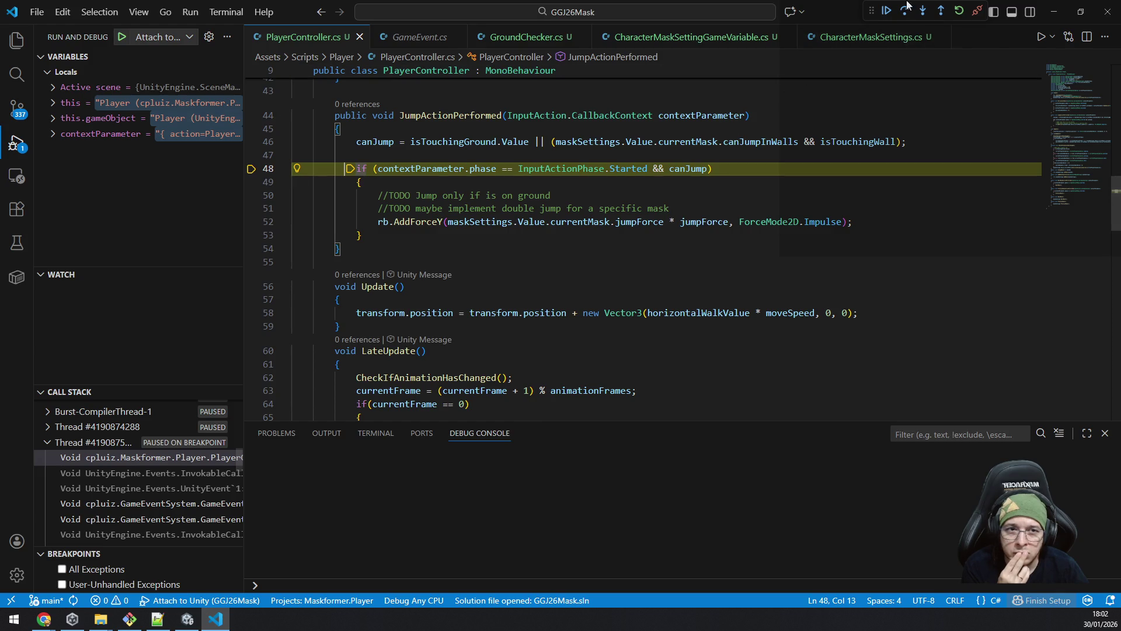
{"action": "left_click", "coordinate": [886, 11]}
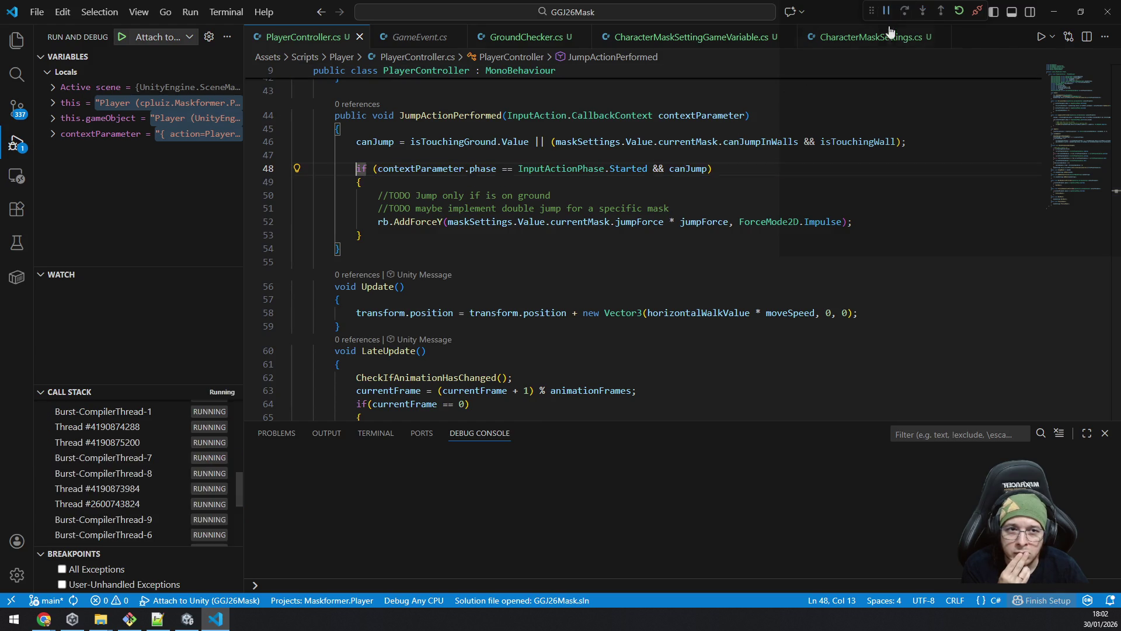
Step: Minimize VS Code and jump the yellow-mask player seven times beside the left wall
{"action": "left_click", "coordinate": [1055, 15]}
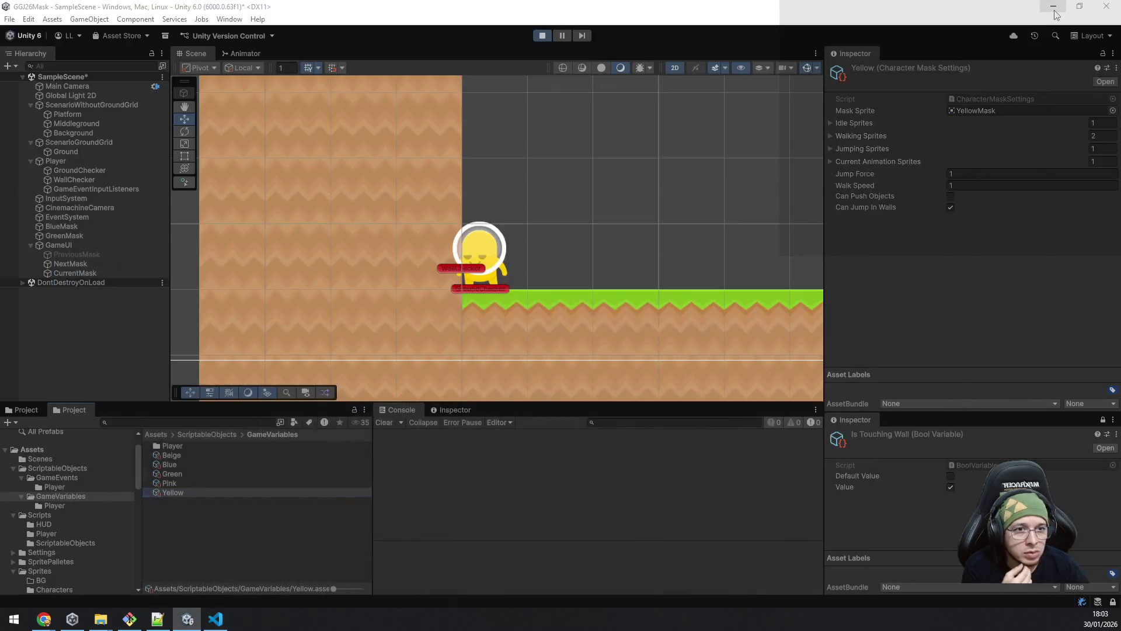
{"action": "key", "text": "space"}
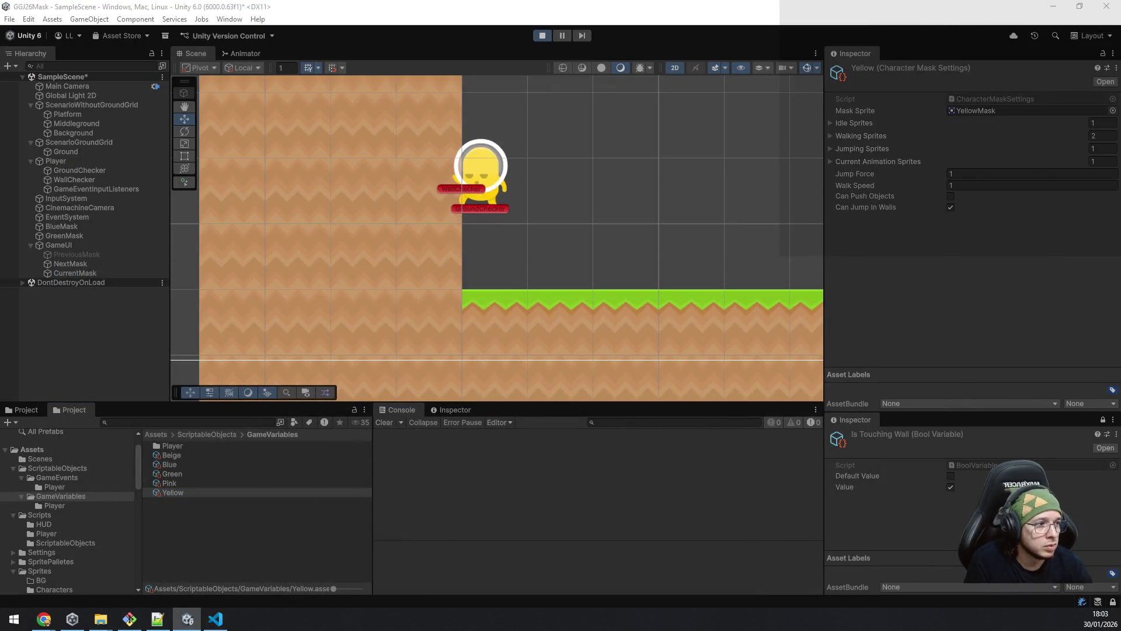
{"action": "key", "text": "space"}
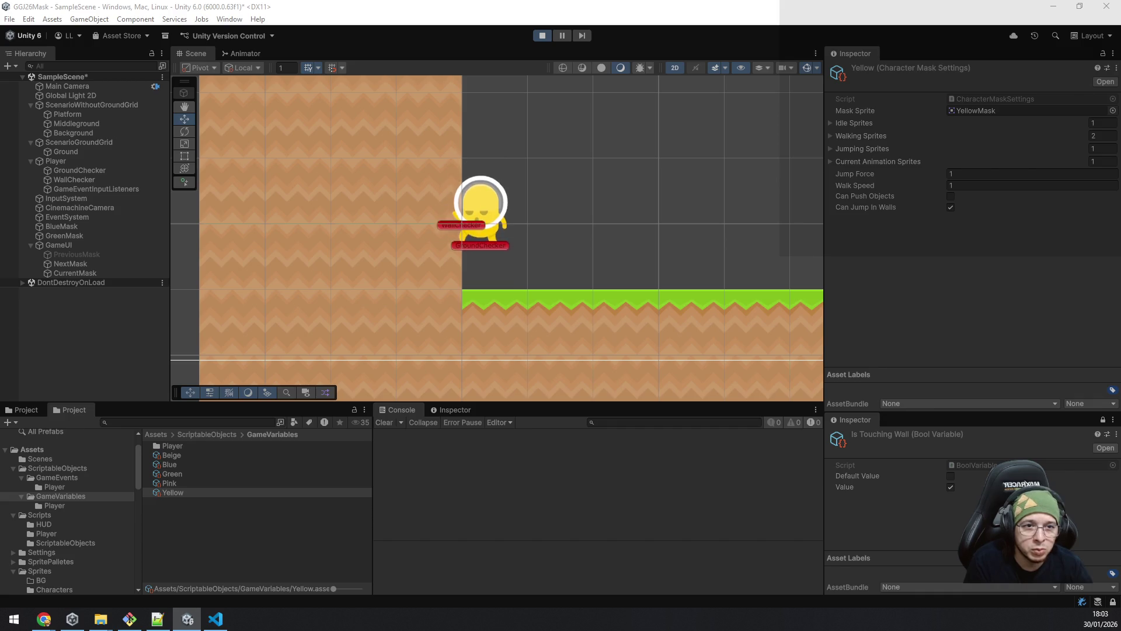
{"action": "key", "text": "space"}
{"action": "key", "text": "space"}
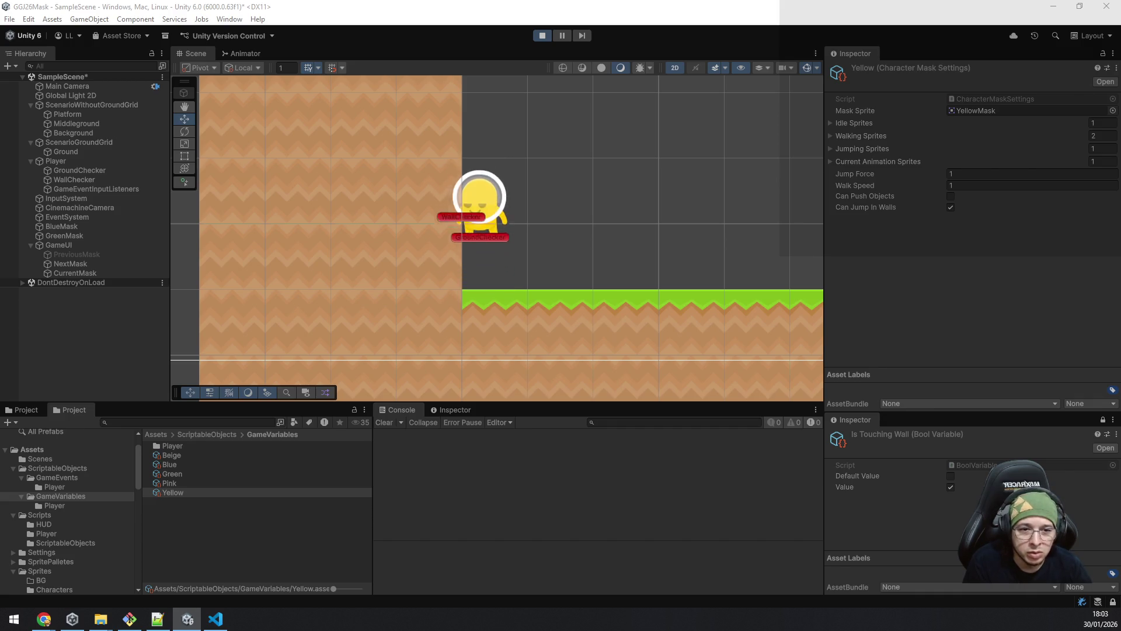
{"action": "key", "text": "space"}
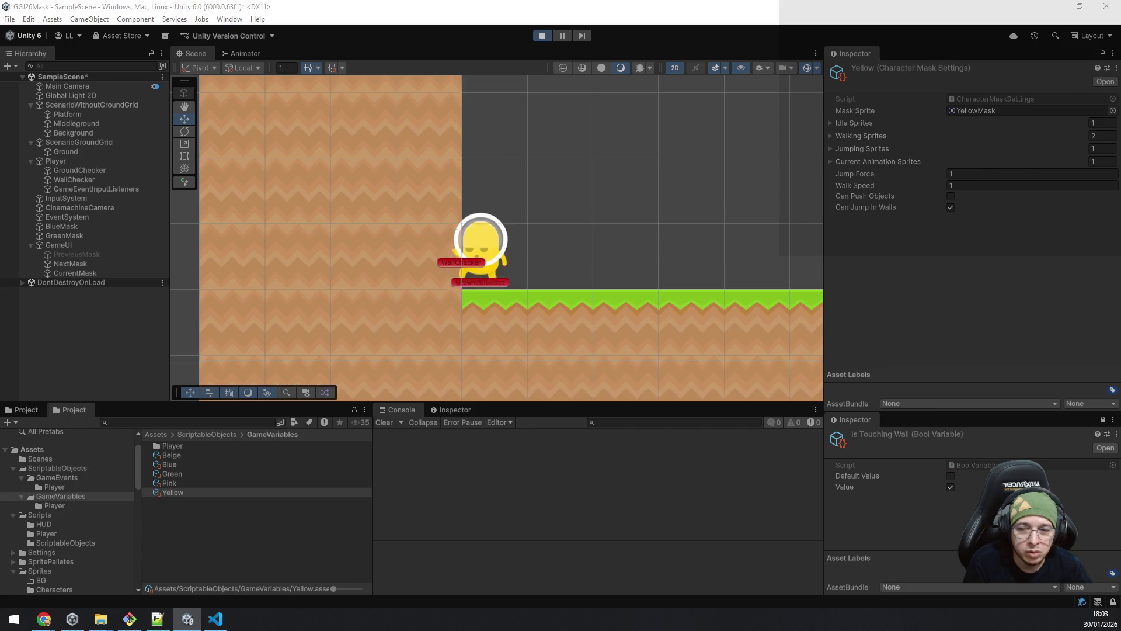
{"action": "key", "text": "space"}
{"action": "key", "text": "space"}
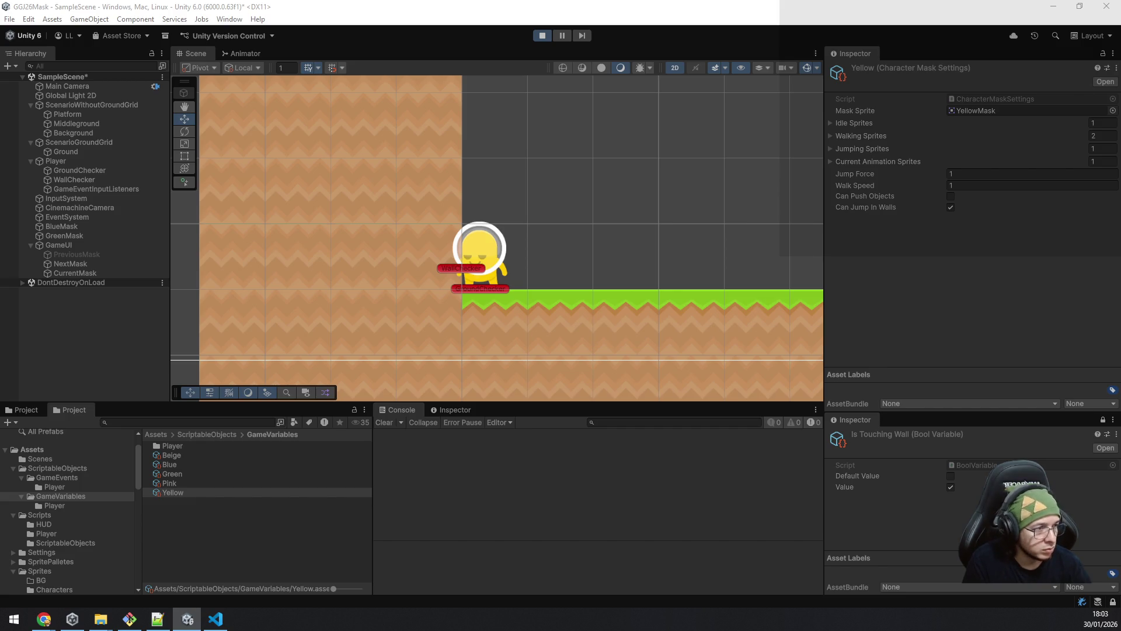
{"action": "key", "text": "space"}
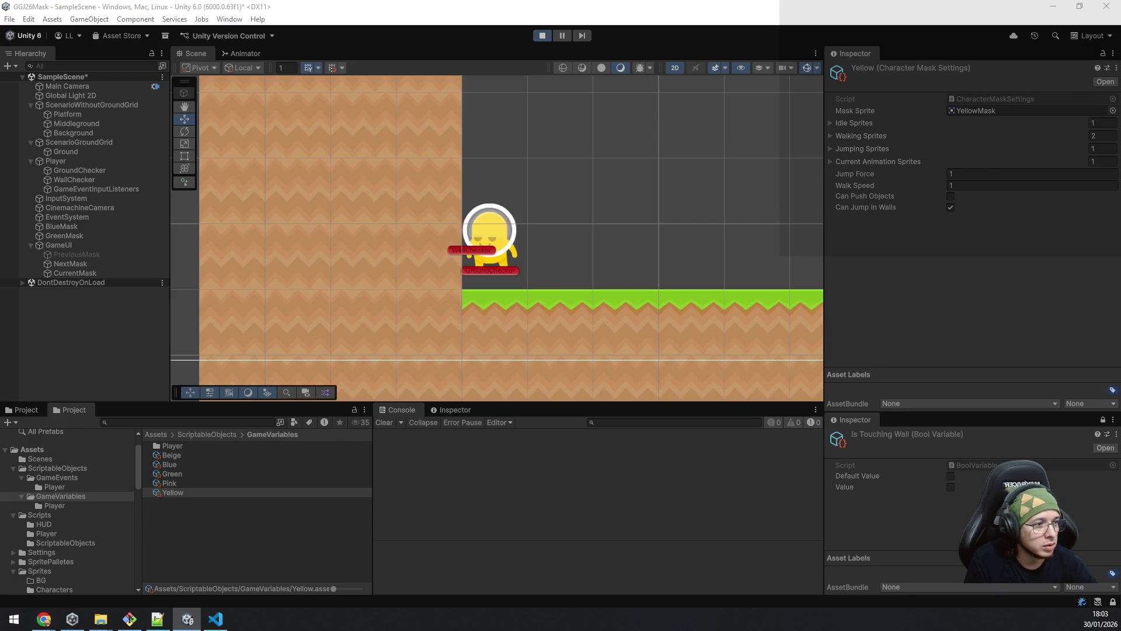
{"action": "key", "text": "space"}
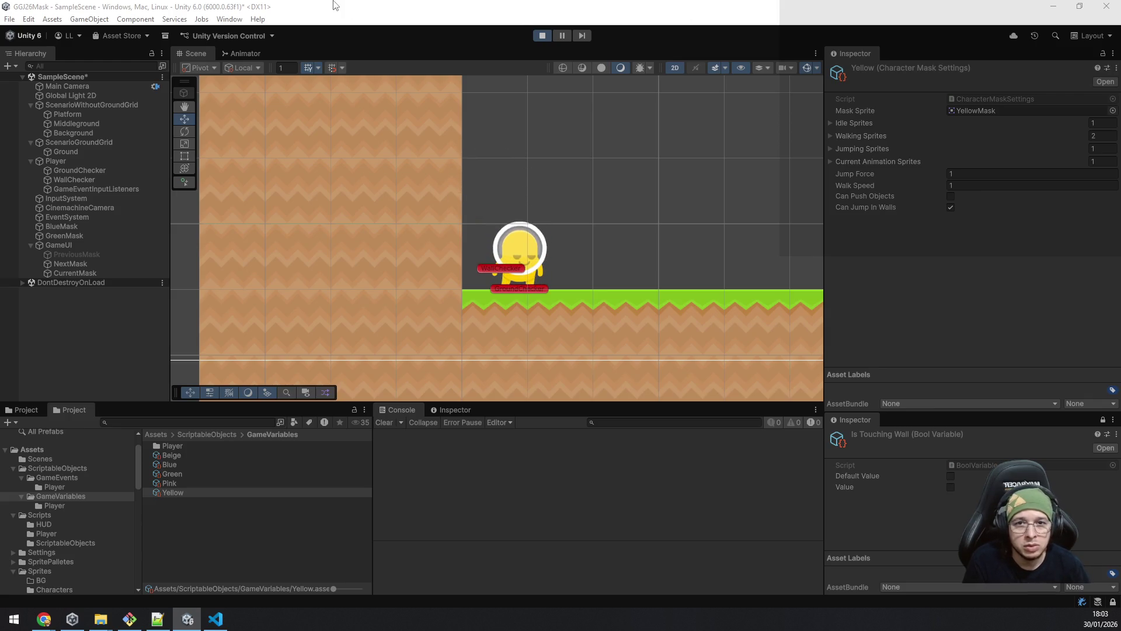
Step: Stop and restart Play mode, then briefly inspect [Debug Updater] under DontDestroyOnLoad
{"action": "left_click", "coordinate": [542, 36]}
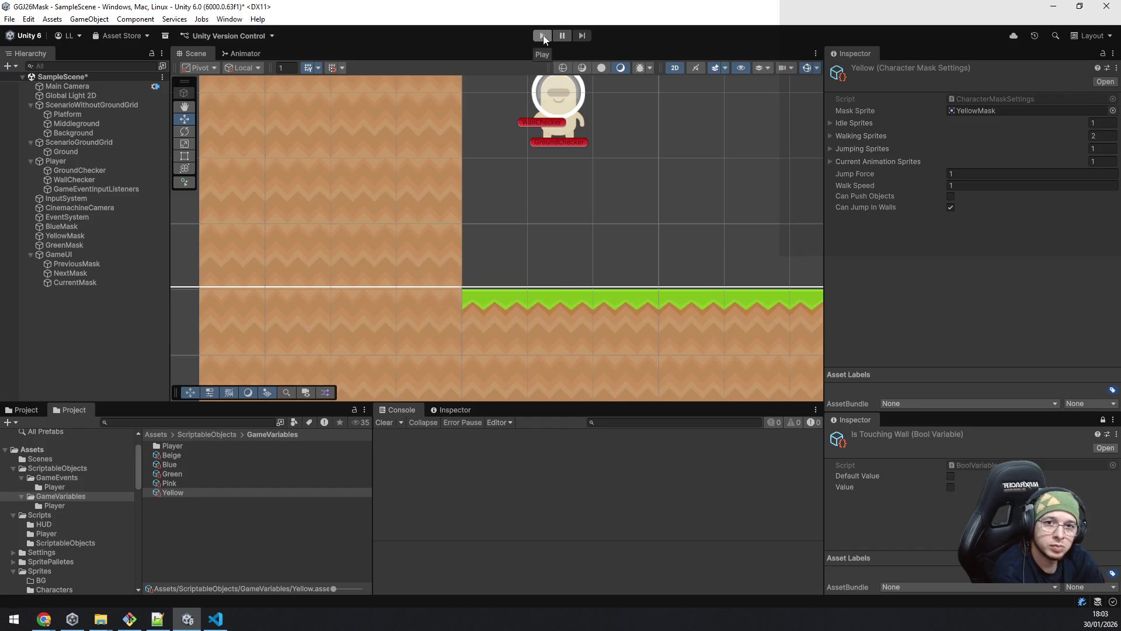
{"action": "left_click", "coordinate": [542, 35]}
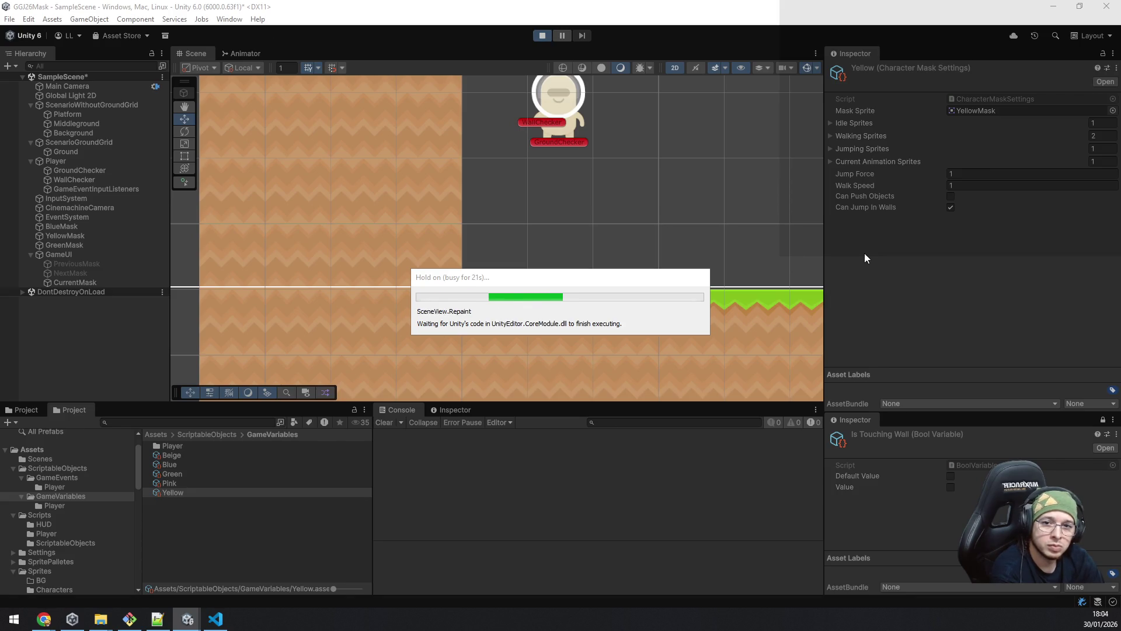
{"action": "left_click", "coordinate": [22, 292]}
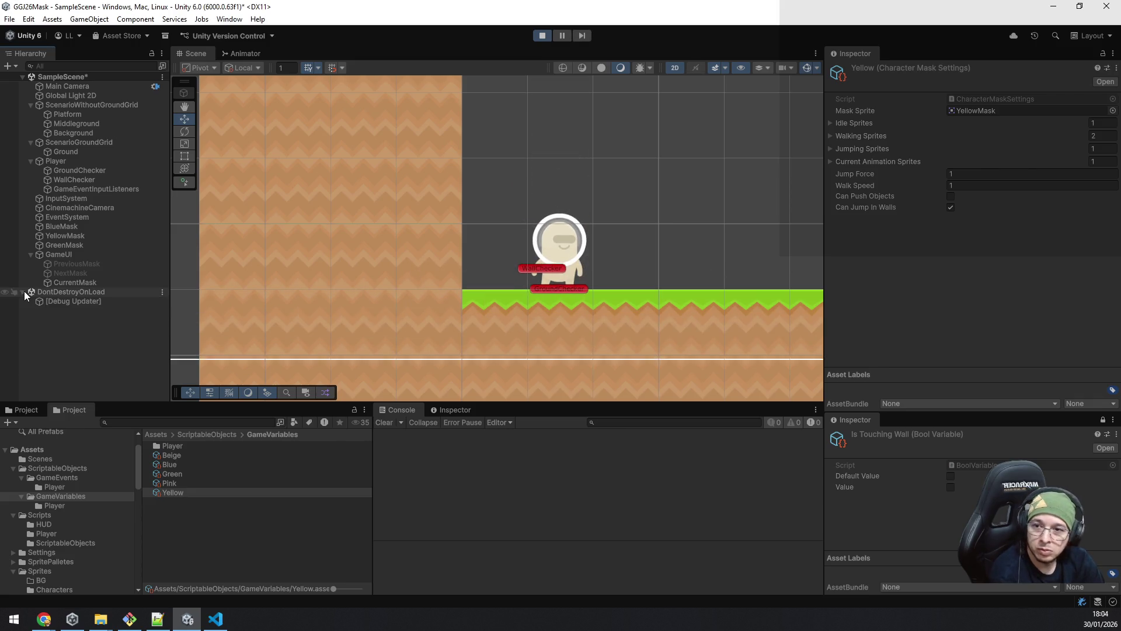
{"action": "left_click", "coordinate": [54, 301]}
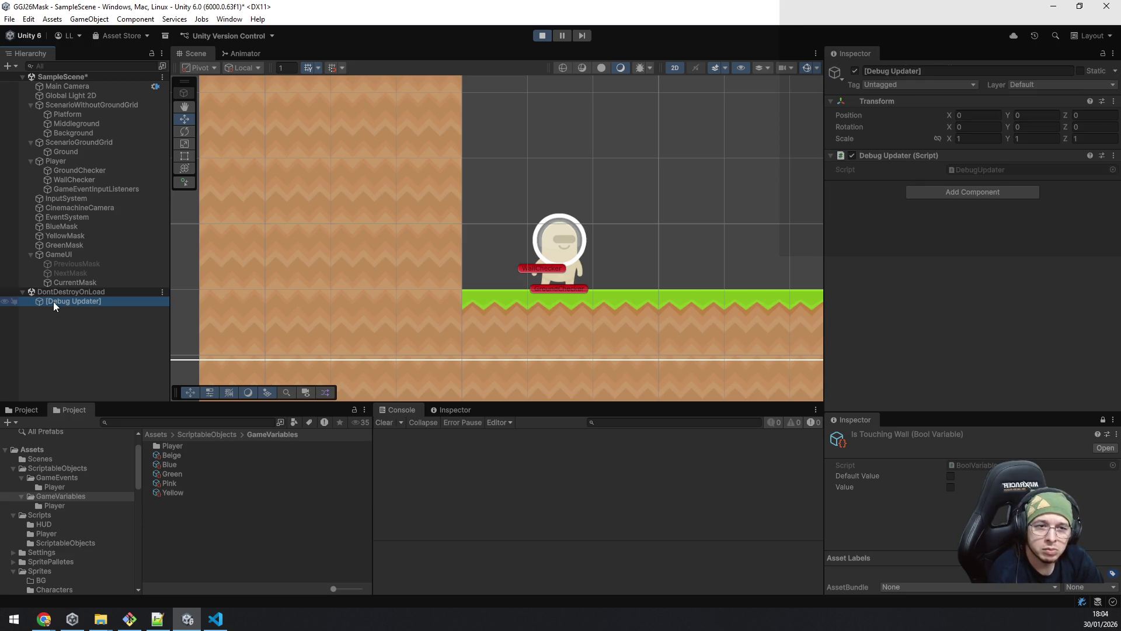
{"action": "left_click", "coordinate": [25, 292]}
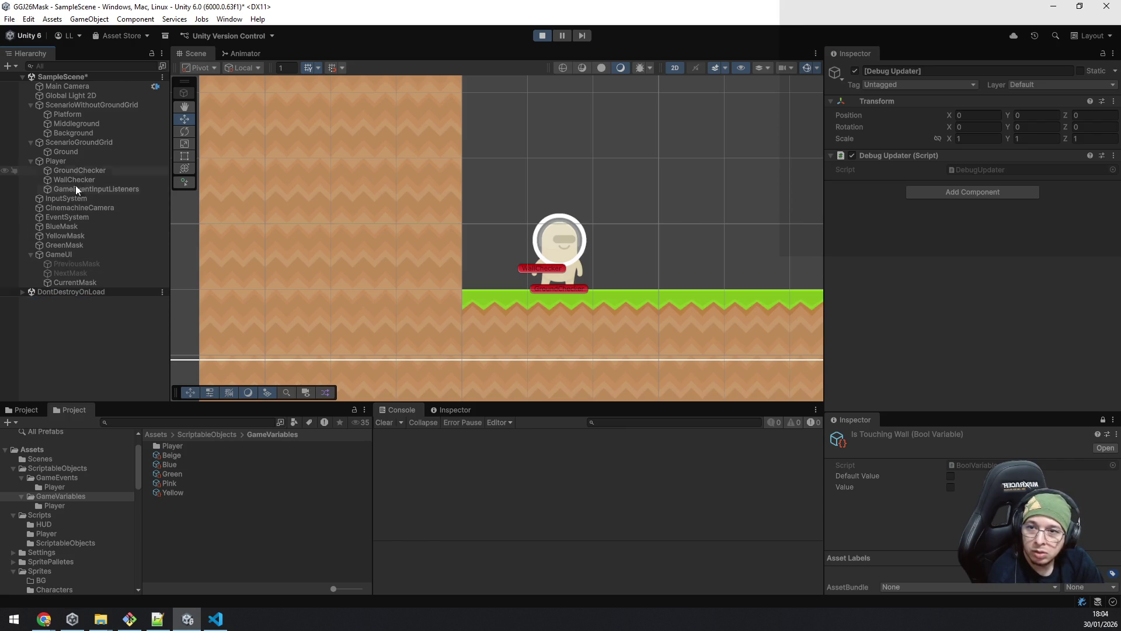
{"action": "left_click", "coordinate": [79, 351]}
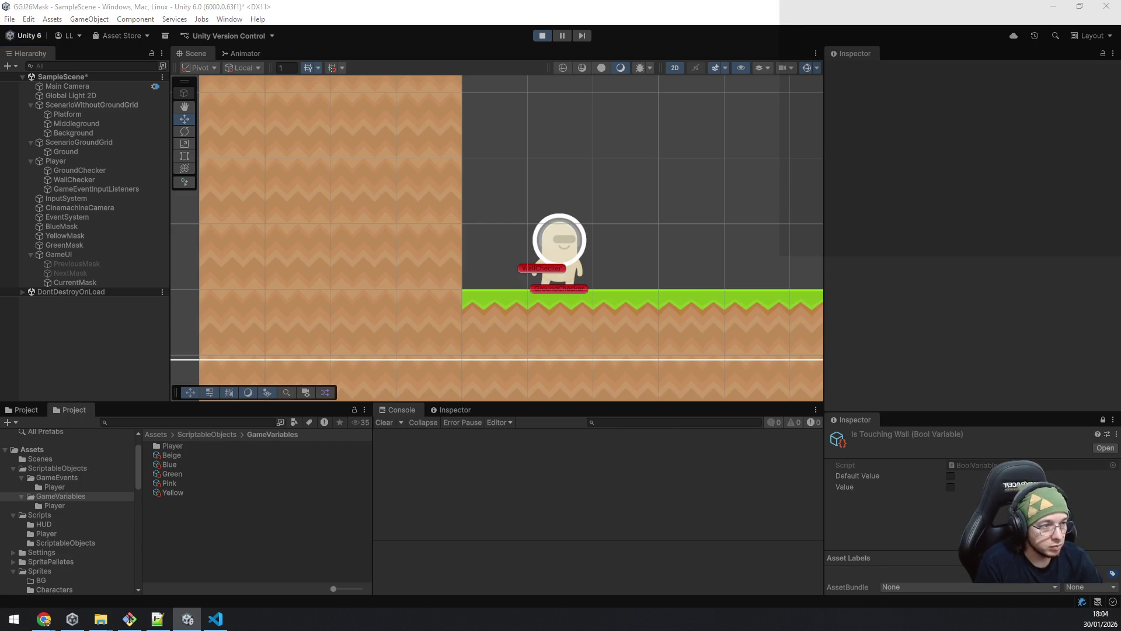
Step: Run right for the yellow mask, return to the left wall jumping along it, then open PlayerController
{"action": "key", "text": "space"}
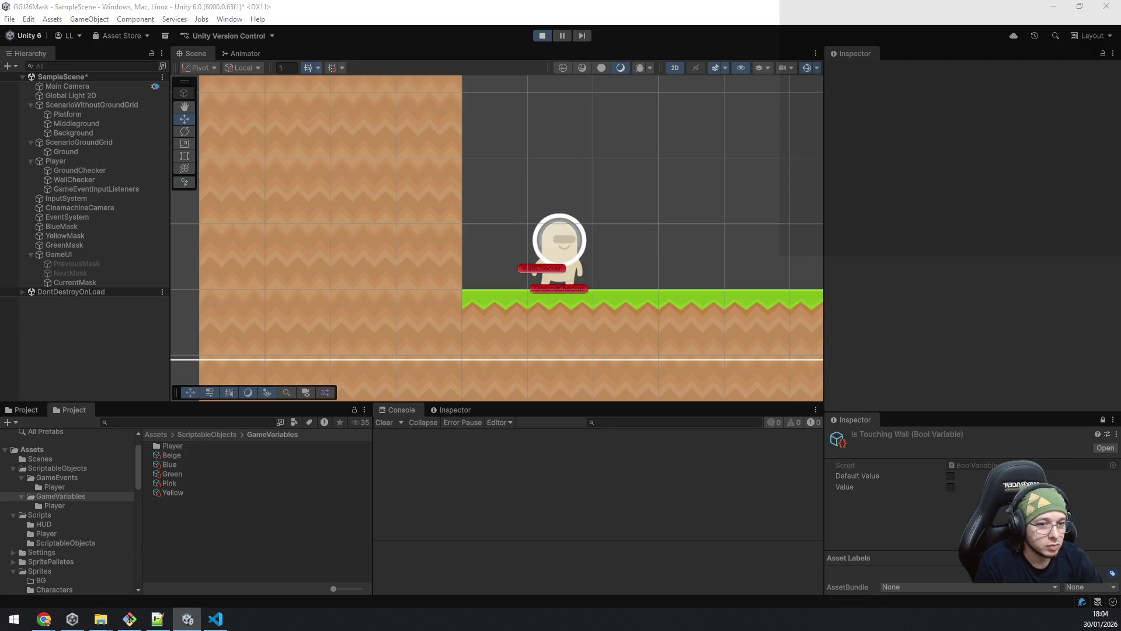
{"action": "key", "text": "d"}
{"action": "key", "text": "space"}
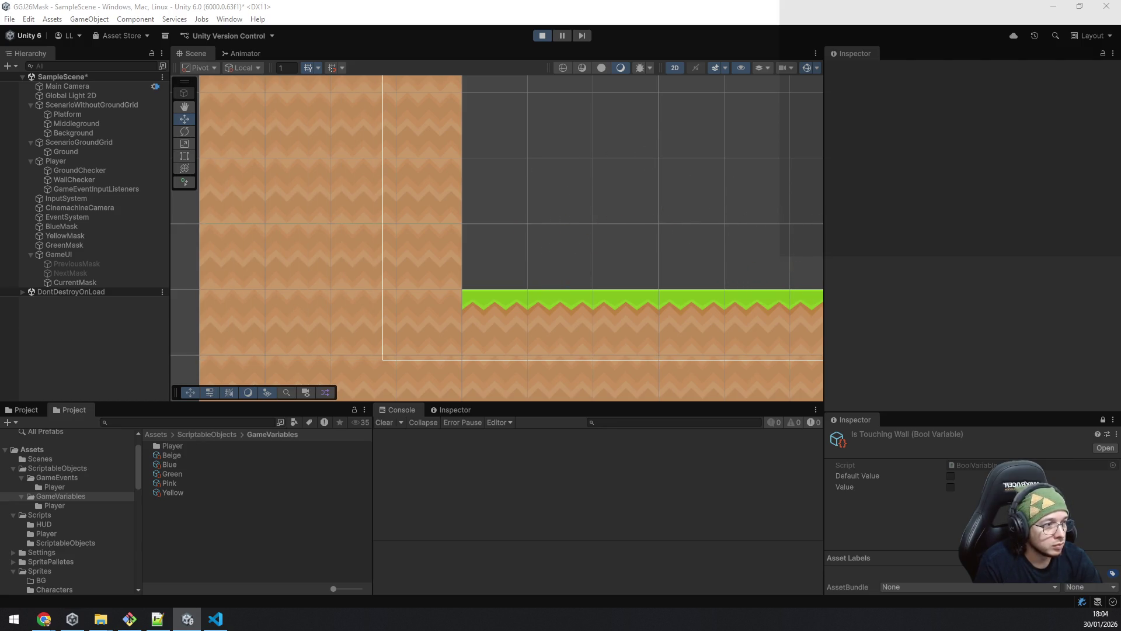
{"action": "key", "text": "a"}
{"action": "key", "text": "space"}
{"action": "key", "text": "a"}
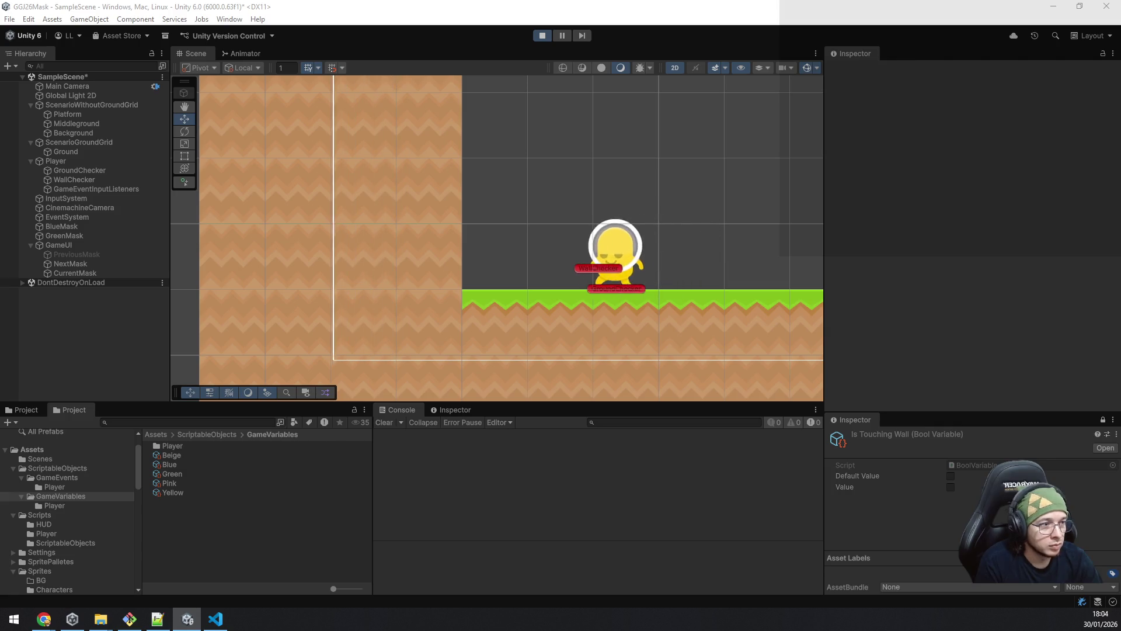
{"action": "key", "text": "a"}
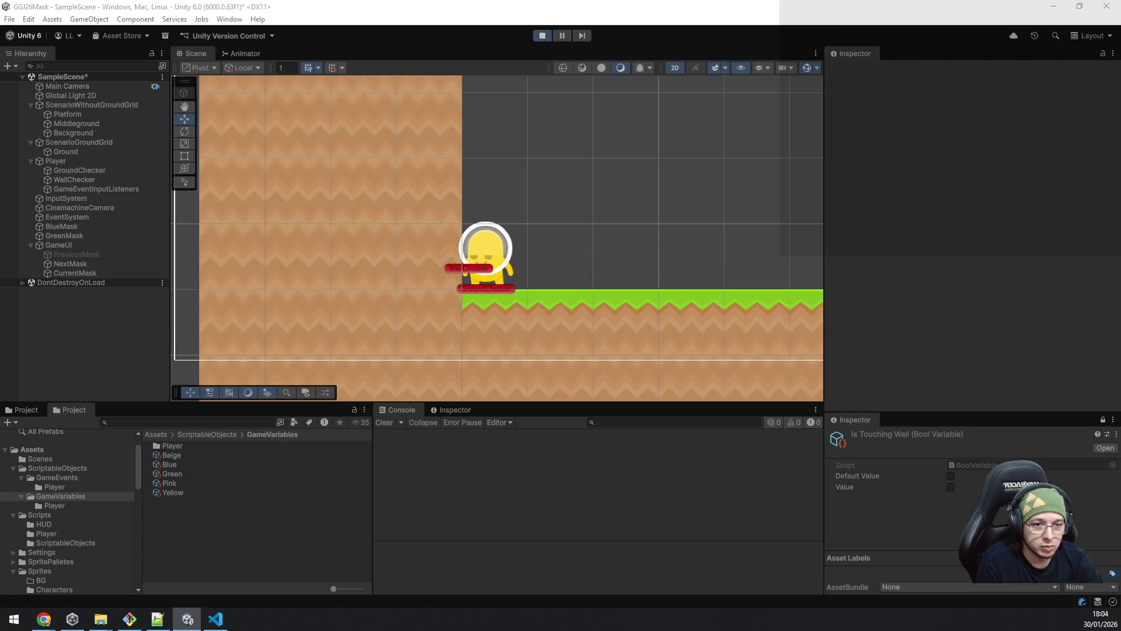
{"action": "key", "text": "space"}
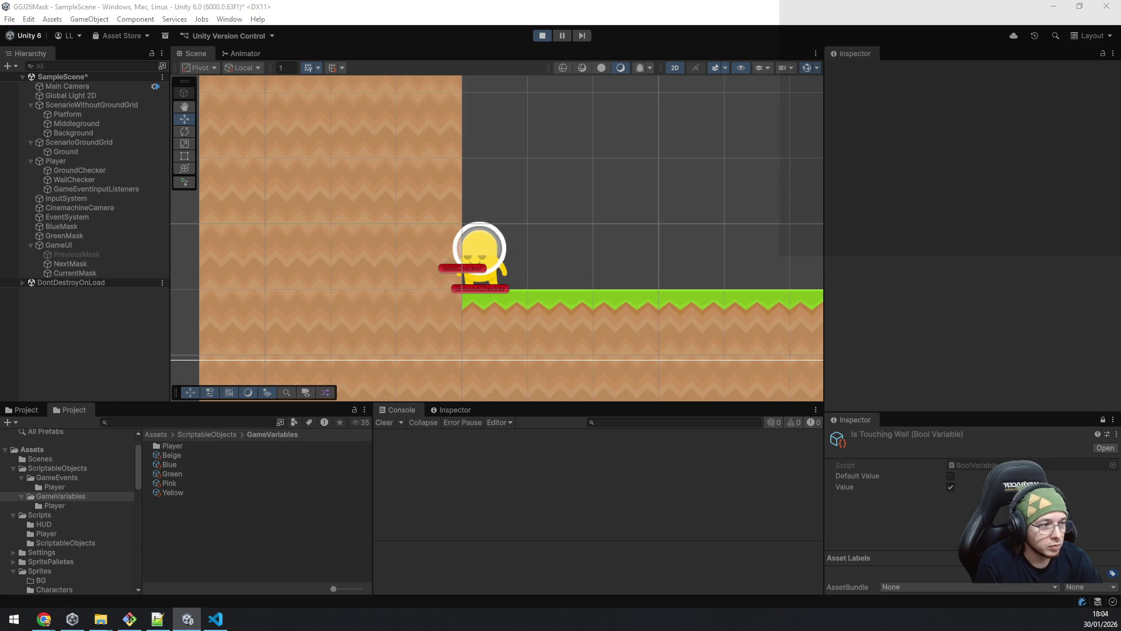
{"action": "key", "text": "space"}
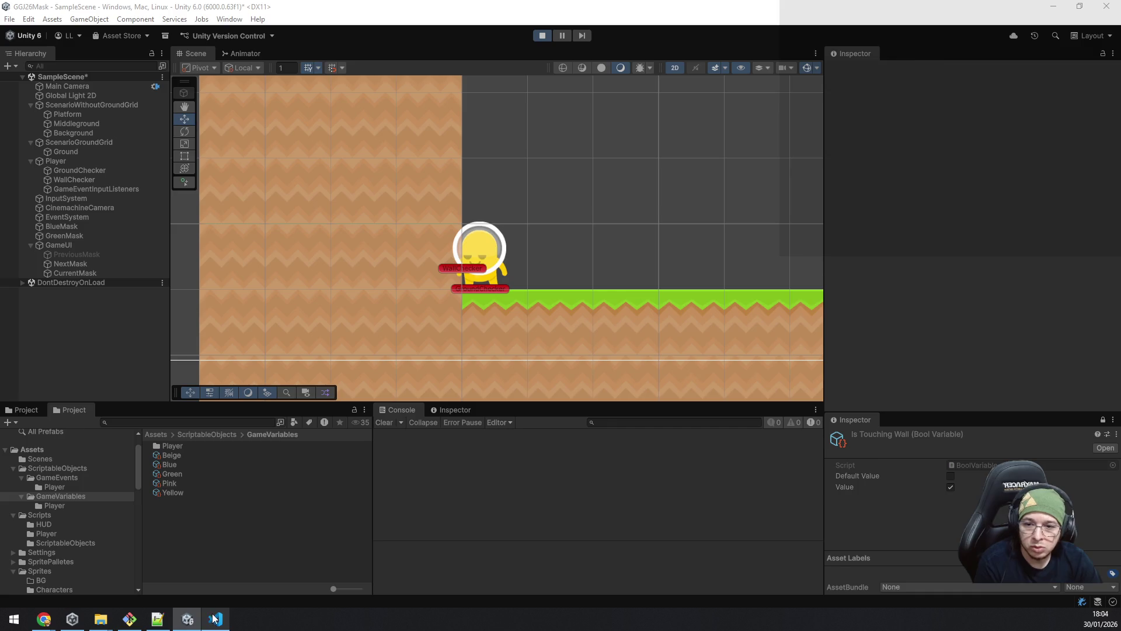
{"action": "key", "text": "alt+Tab"}
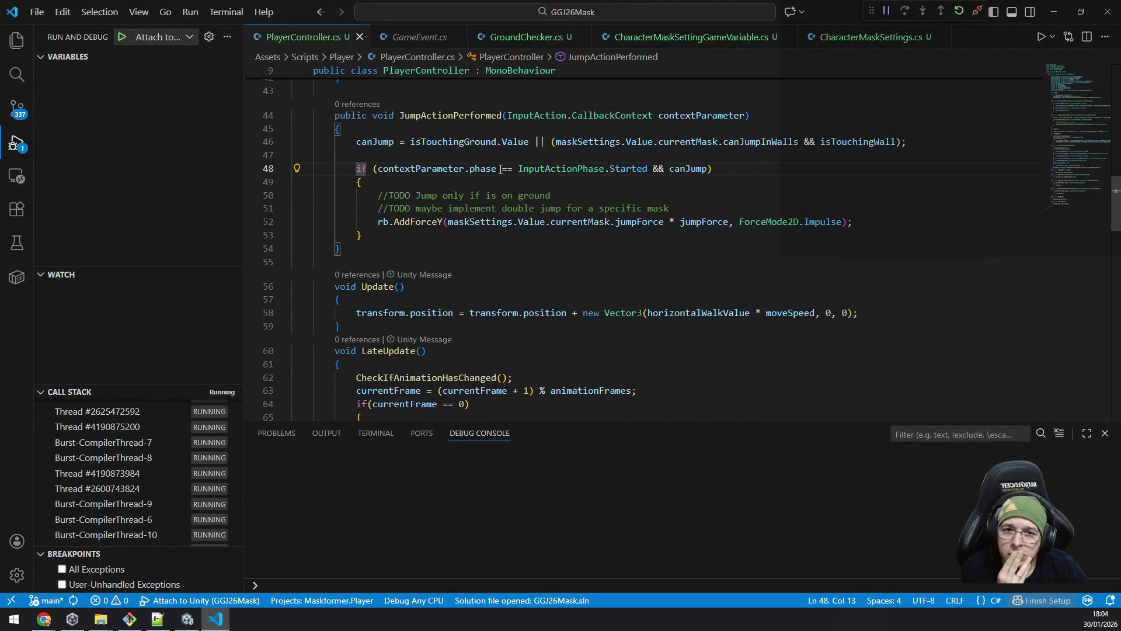
Step: Add a breakpoint on line 52's AddForceY call and minimize VS Code back to Unity
{"action": "left_click", "coordinate": [252, 222]}
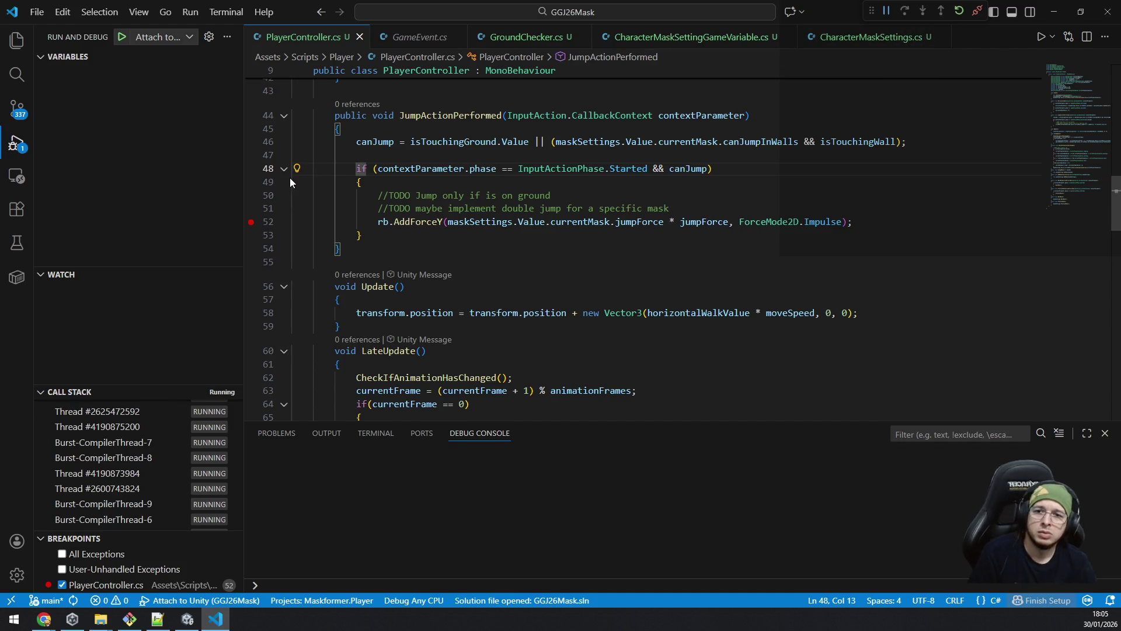
{"action": "left_click", "coordinate": [220, 622]}
{"action": "left_click", "coordinate": [221, 623]}
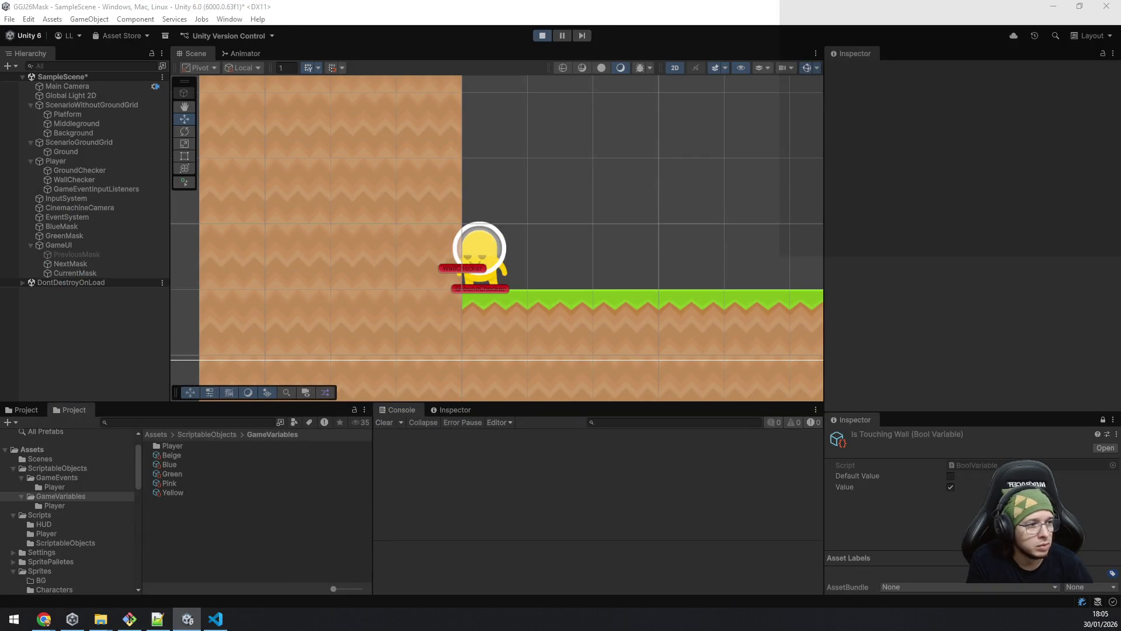
Step: Jump to hit the line 52 breakpoint, inspect the jumpForce values, then resume and return to Unity
{"action": "key", "text": "space"}
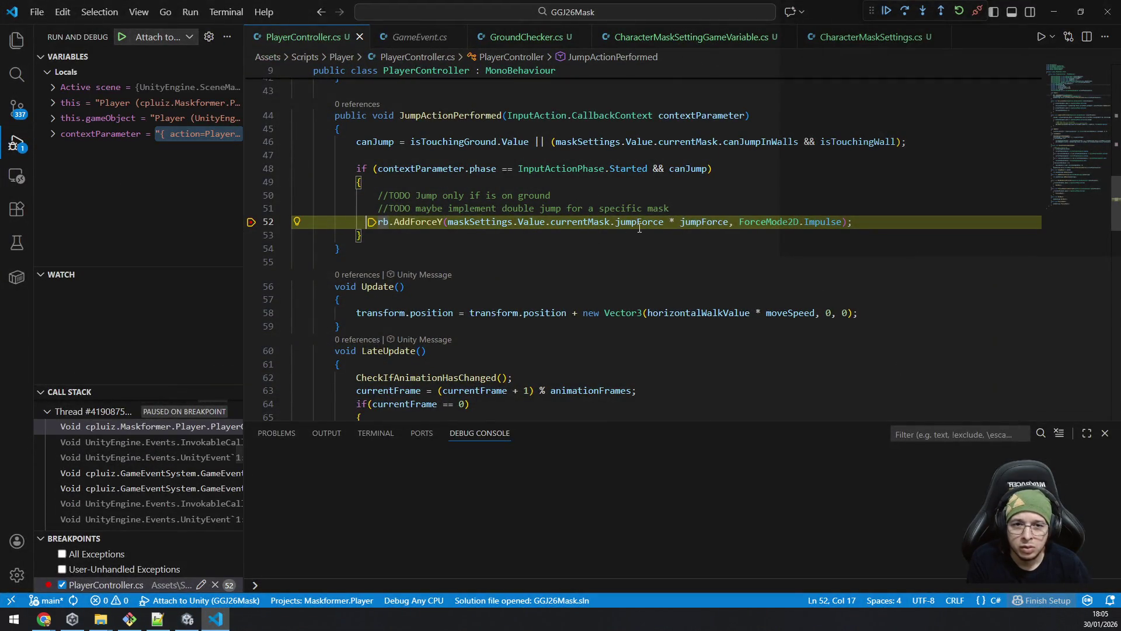
{"action": "mouse_move", "coordinate": [696, 223]}
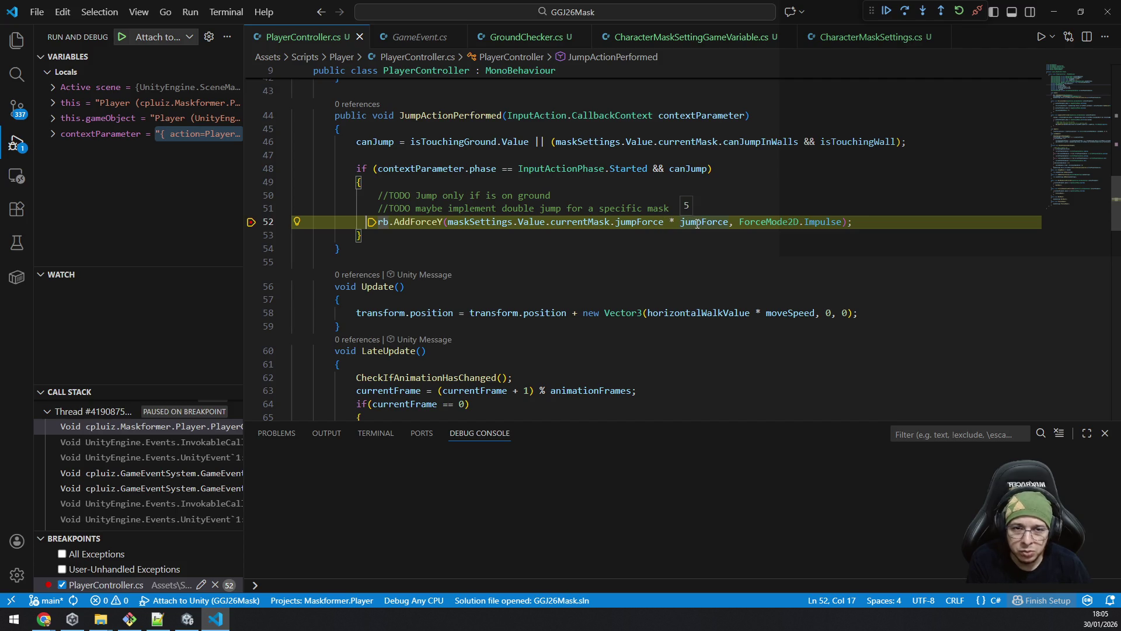
{"action": "mouse_move", "coordinate": [567, 225]}
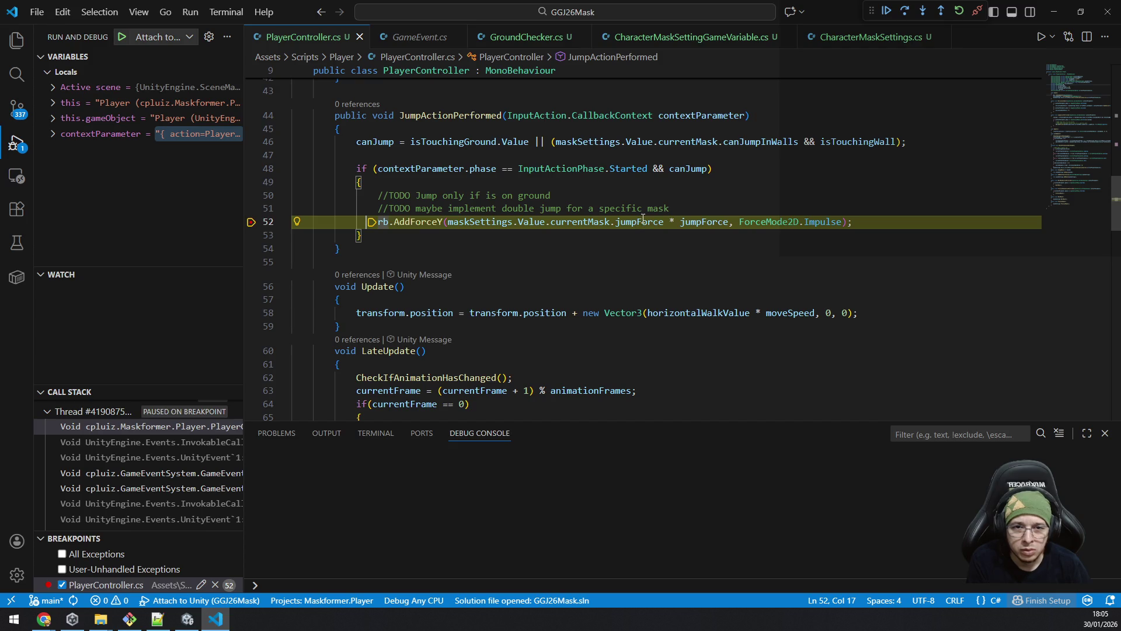
{"action": "mouse_move", "coordinate": [639, 221]}
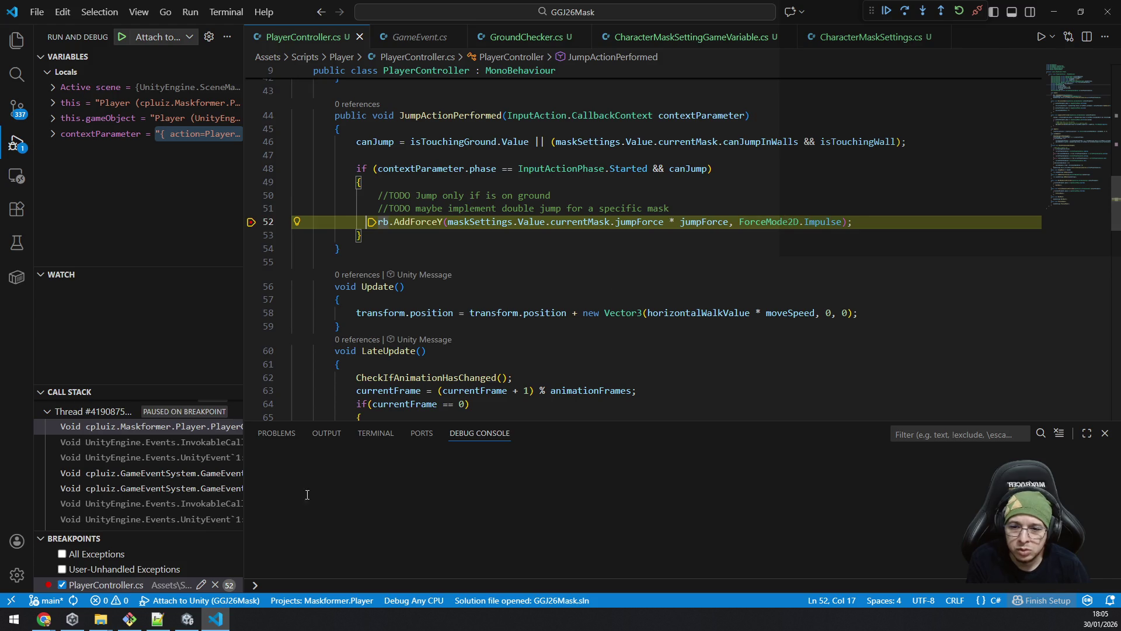
{"action": "left_click", "coordinate": [887, 12]}
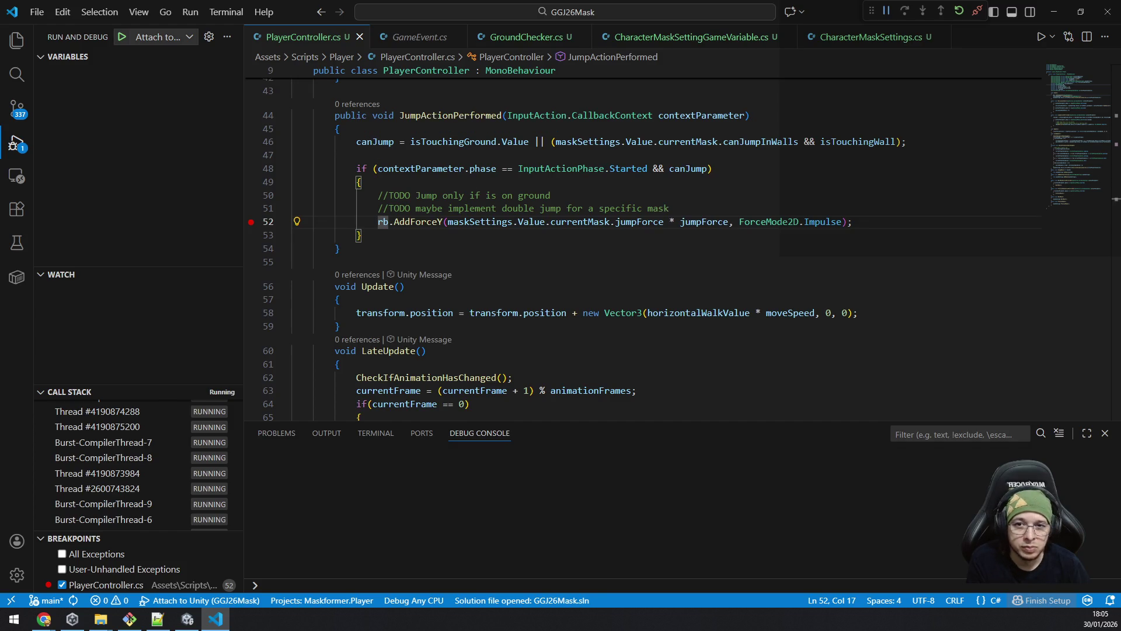
{"action": "key", "text": "alt+Tab"}
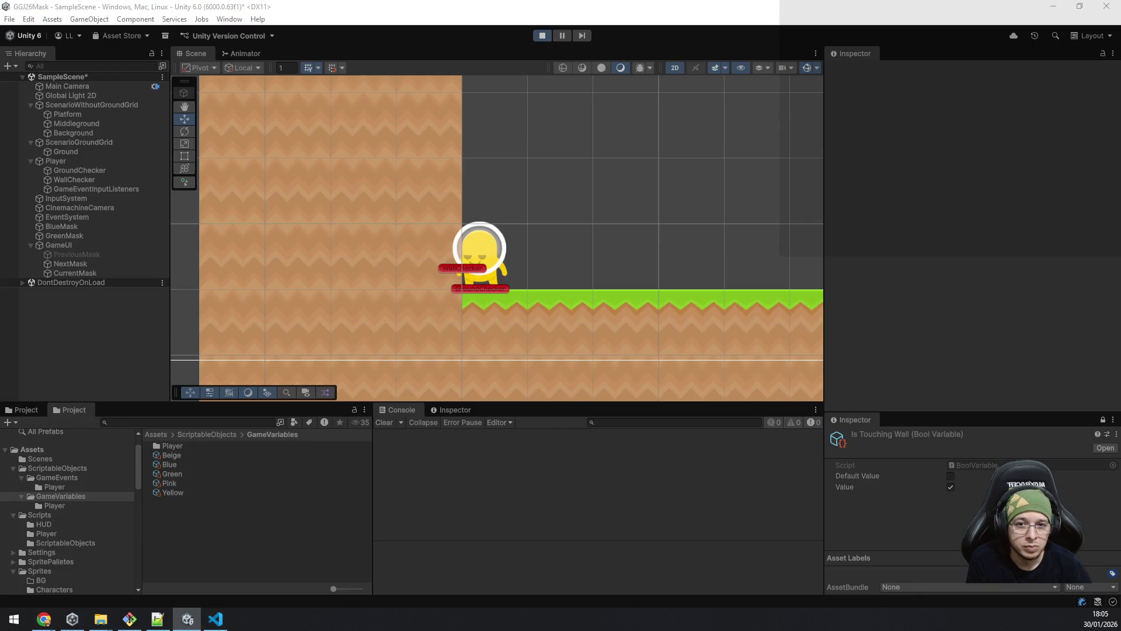
Step: Jump repeatedly beside the left wall in Play mode until VS Code breaks on line 46
{"action": "left_click", "coordinate": [217, 619]}
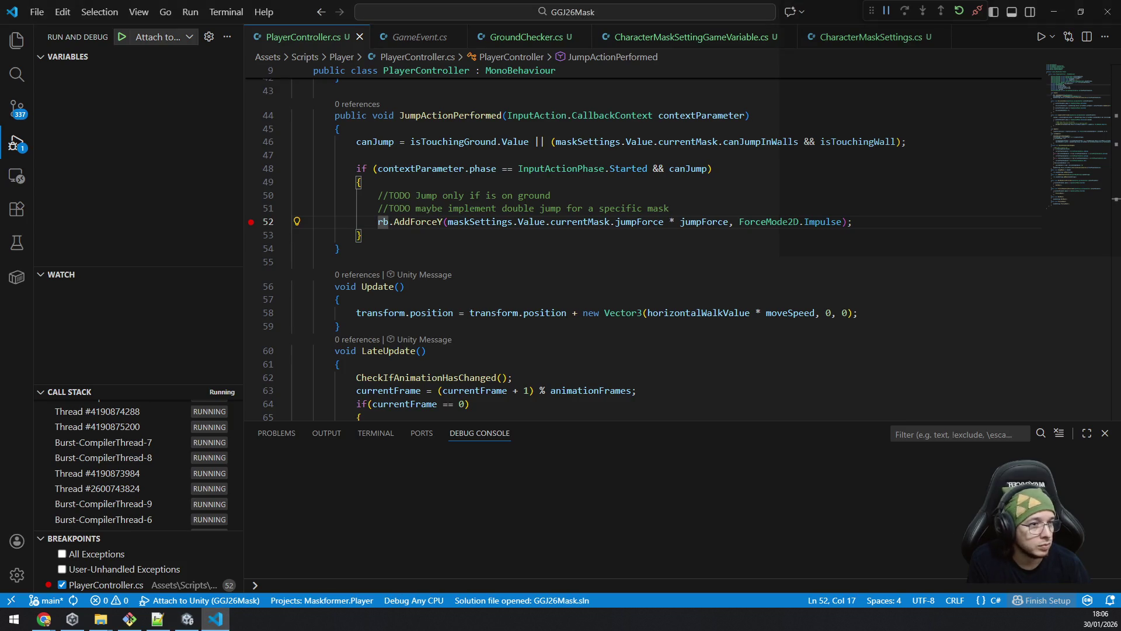
{"action": "key", "text": "alt+Tab"}
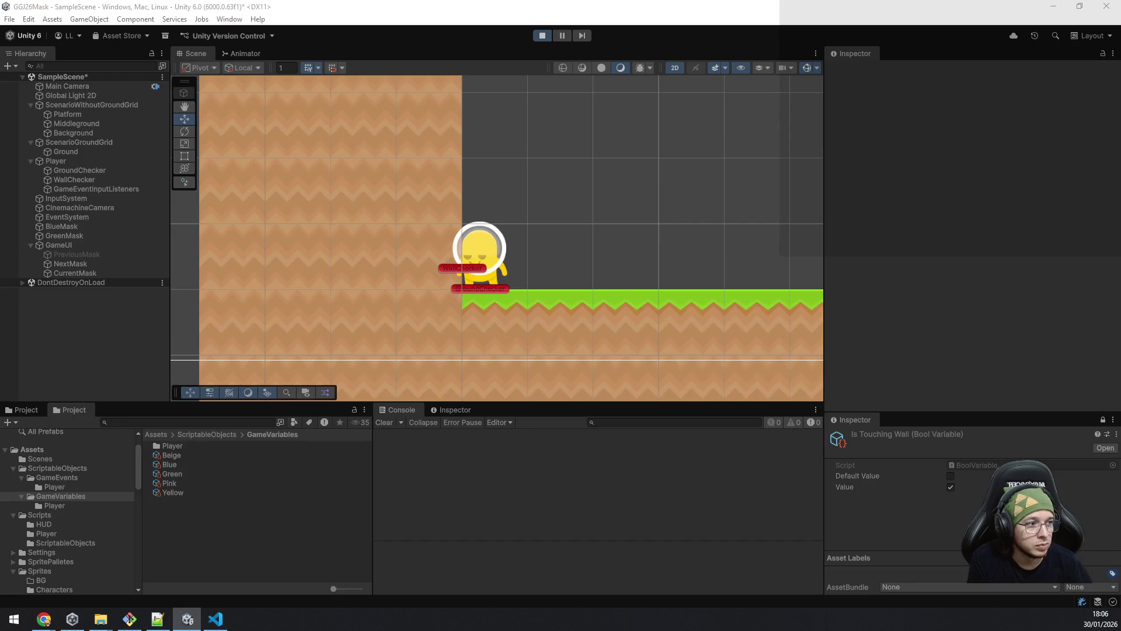
{"action": "left_click", "coordinate": [216, 618]}
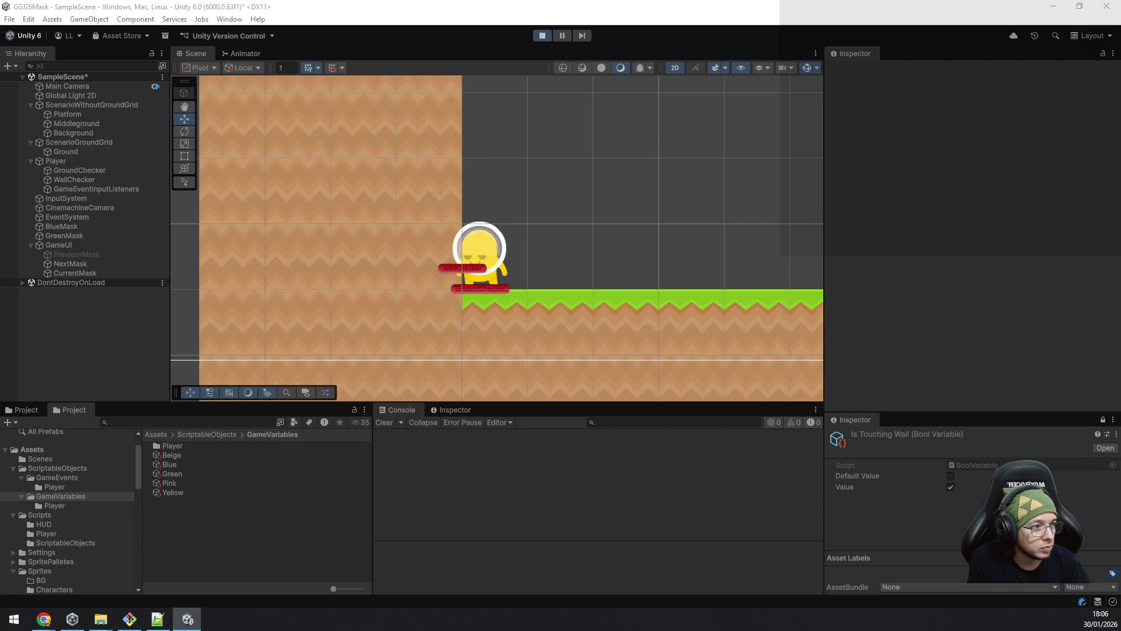
{"action": "key", "text": "space"}
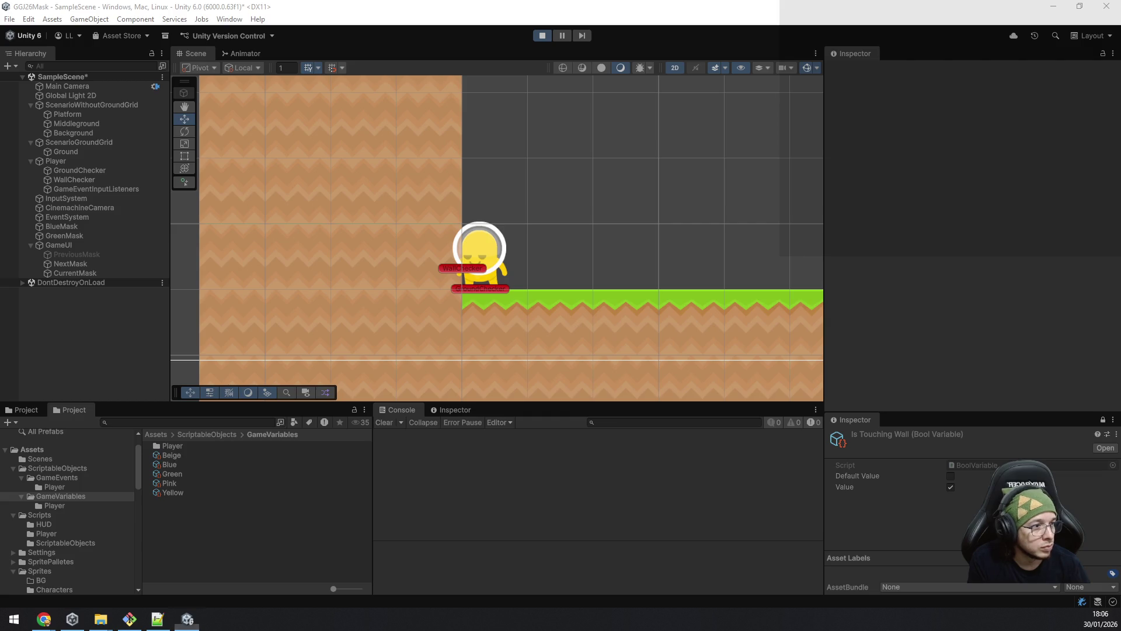
{"action": "key", "text": "space"}
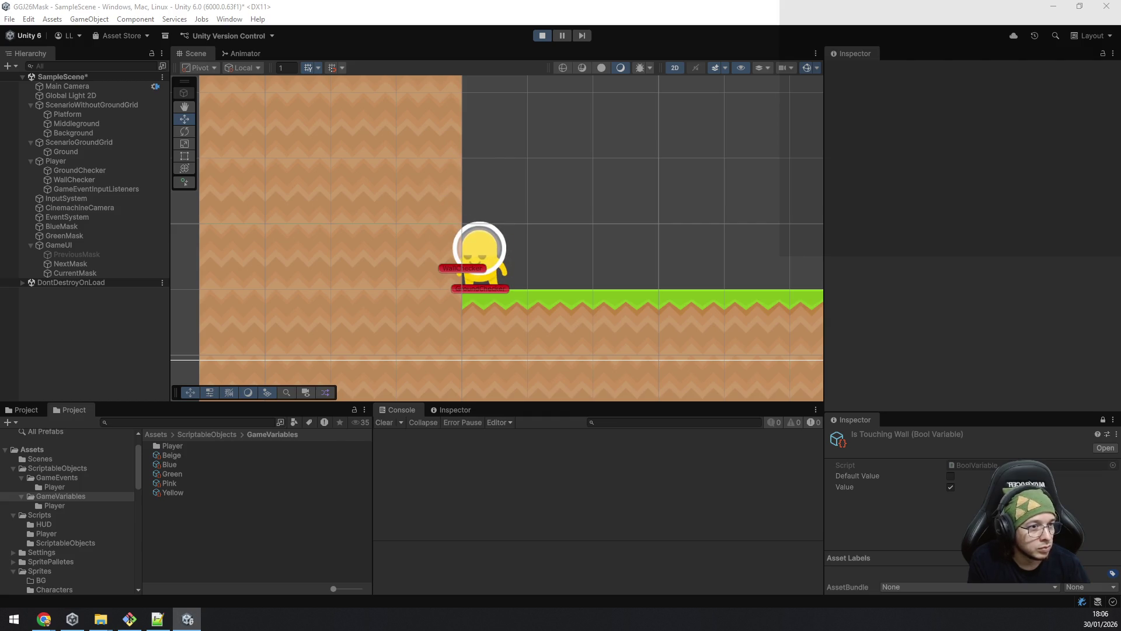
{"action": "key", "text": "space"}
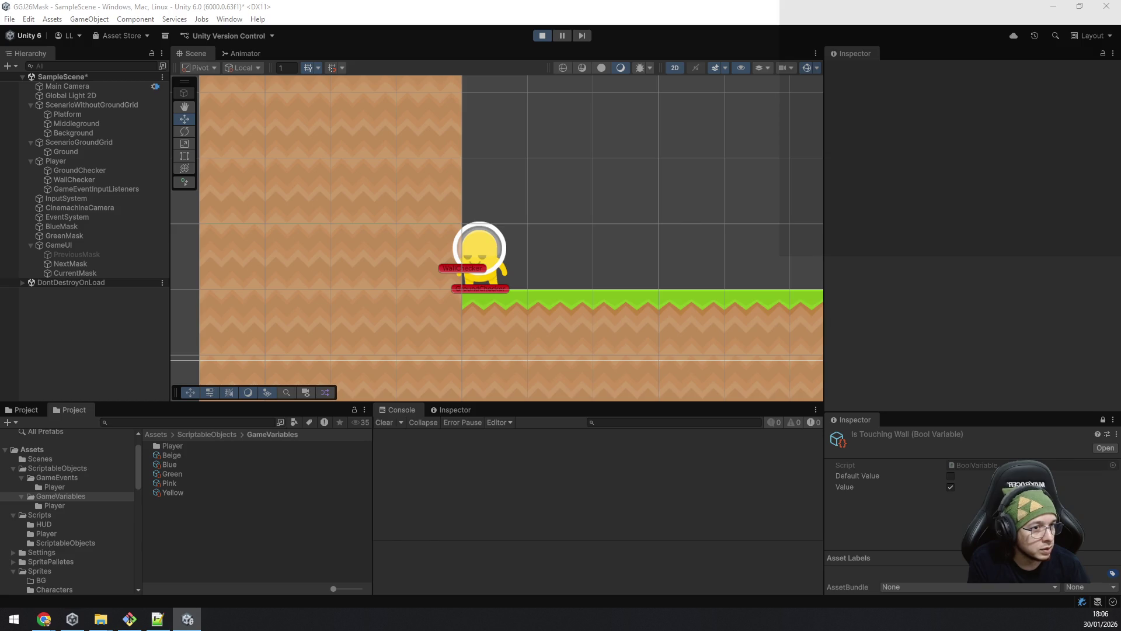
{"action": "key", "text": "space"}
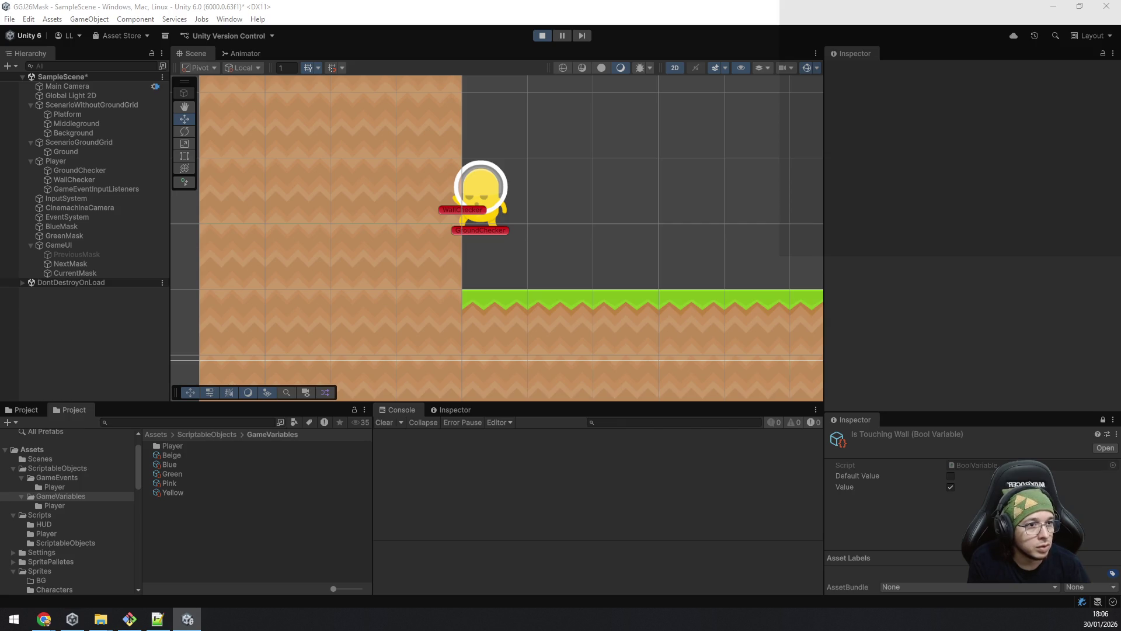
{"action": "key", "text": "space"}
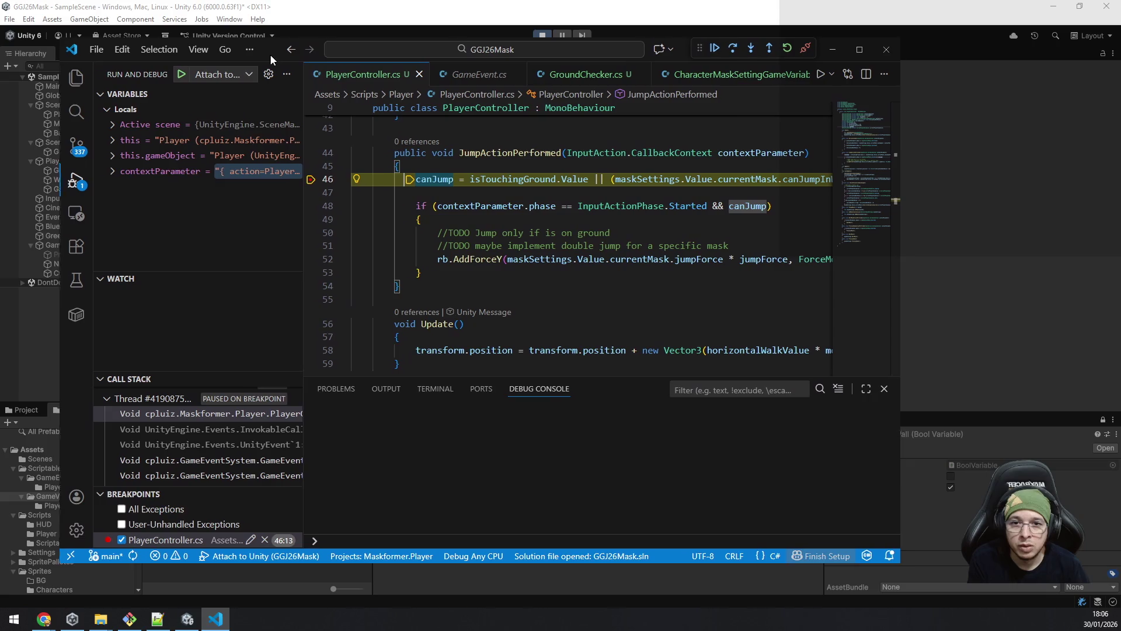
Step: Inspect the paused values around line 46 and disconnect the debugging session
{"action": "left_click_drag", "start_coordinate": [269, 54], "coordinate": [285, 53]}
{"action": "mouse_move", "coordinate": [584, 178]}
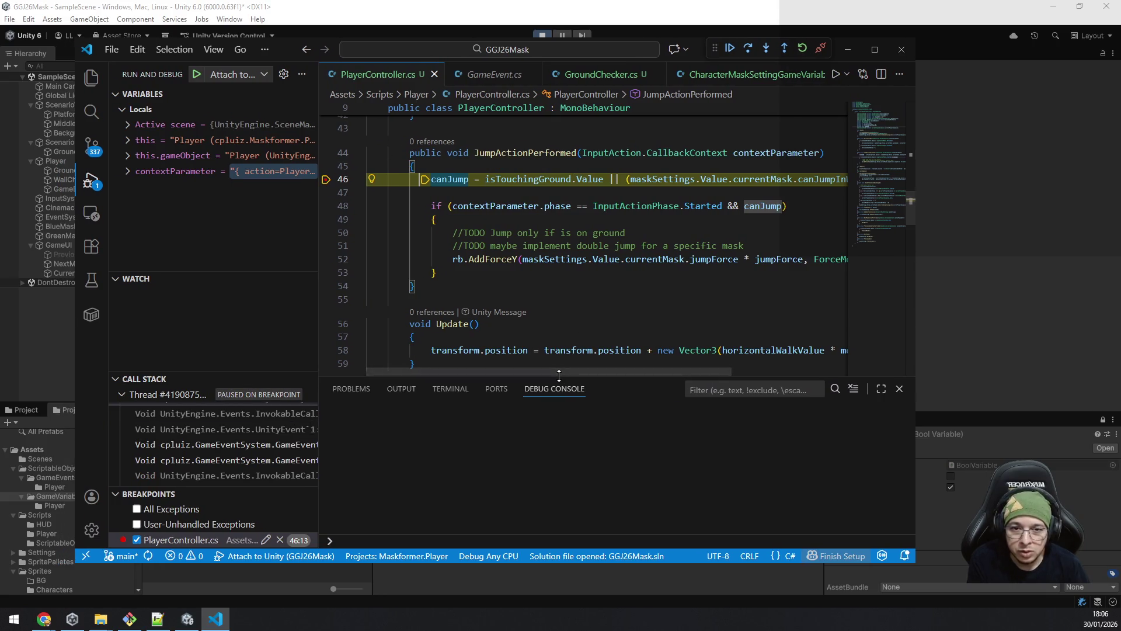
{"action": "left_click_drag", "start_coordinate": [562, 372], "coordinate": [703, 368]}
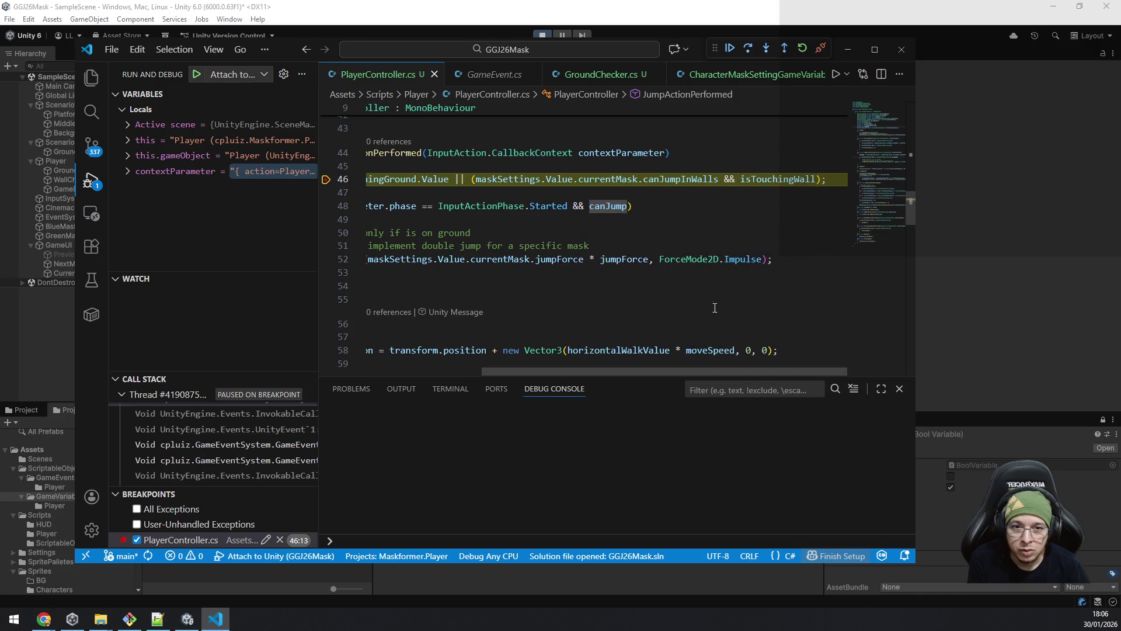
{"action": "mouse_move", "coordinate": [682, 180]}
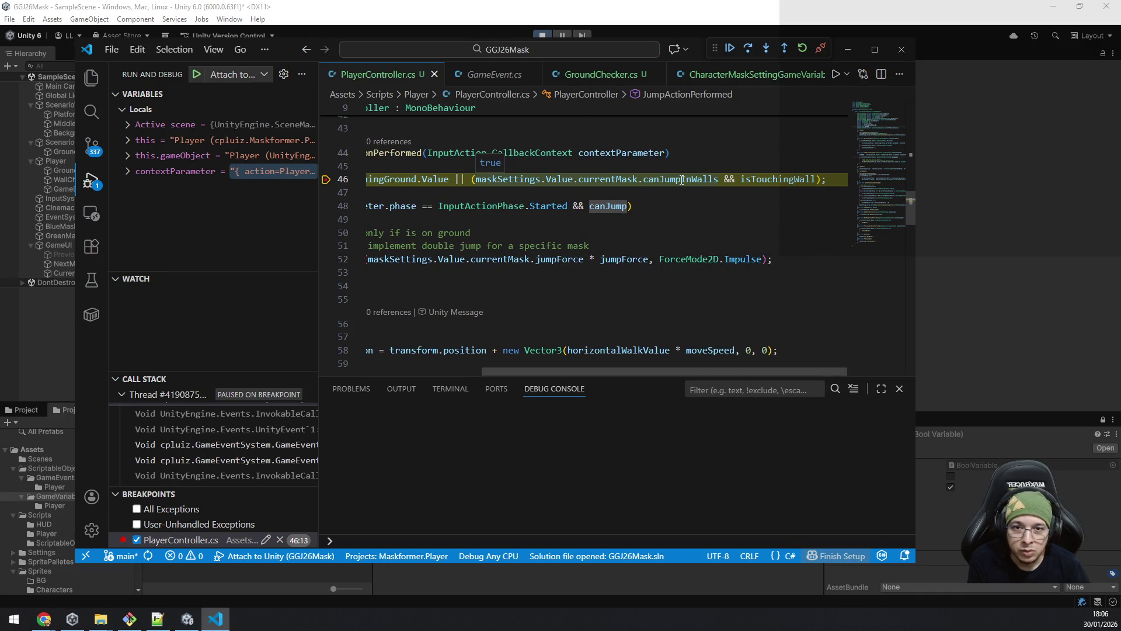
{"action": "mouse_move", "coordinate": [768, 178]}
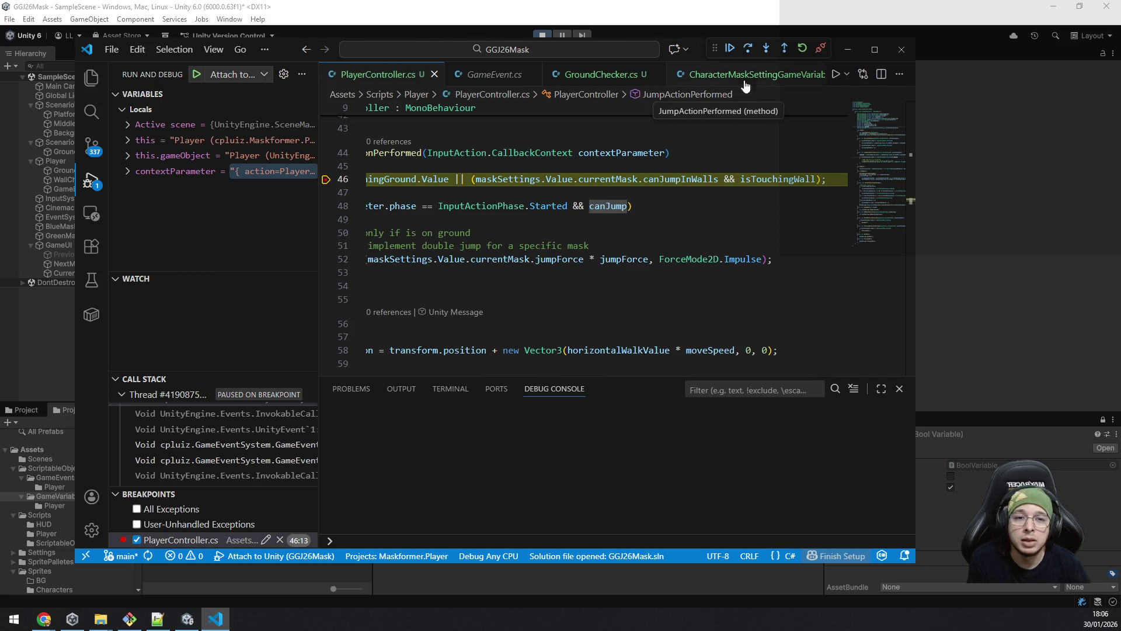
{"action": "left_click", "coordinate": [819, 48]}
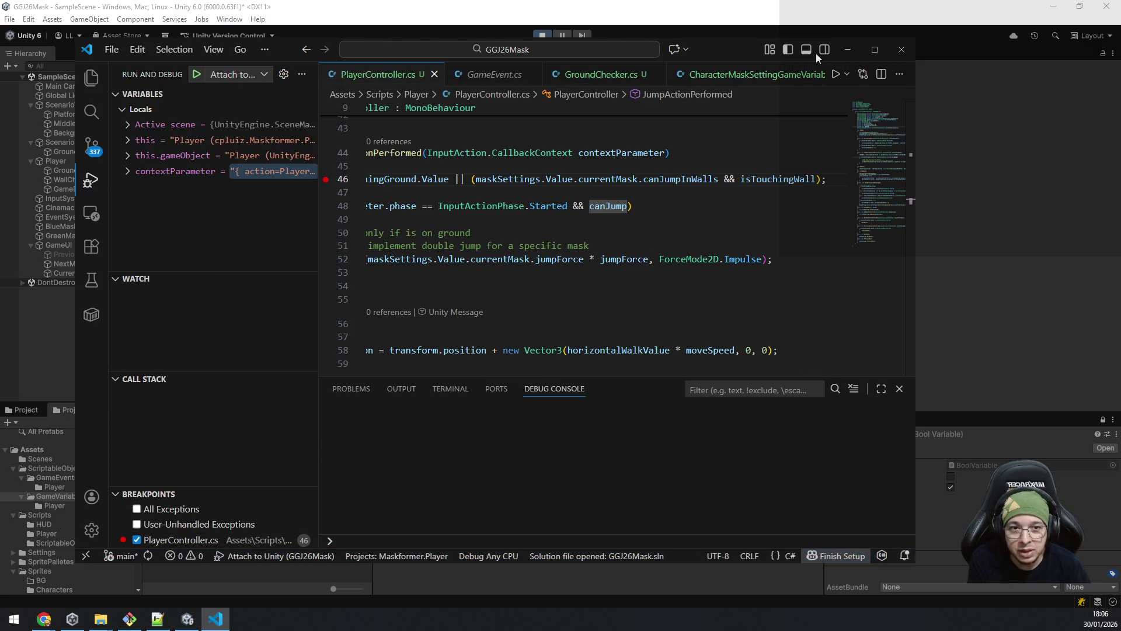
Step: Change canJump on line 46 to read isTouchingWall.Value and save PlayerController.cs
{"action": "left_click", "coordinate": [813, 179]}
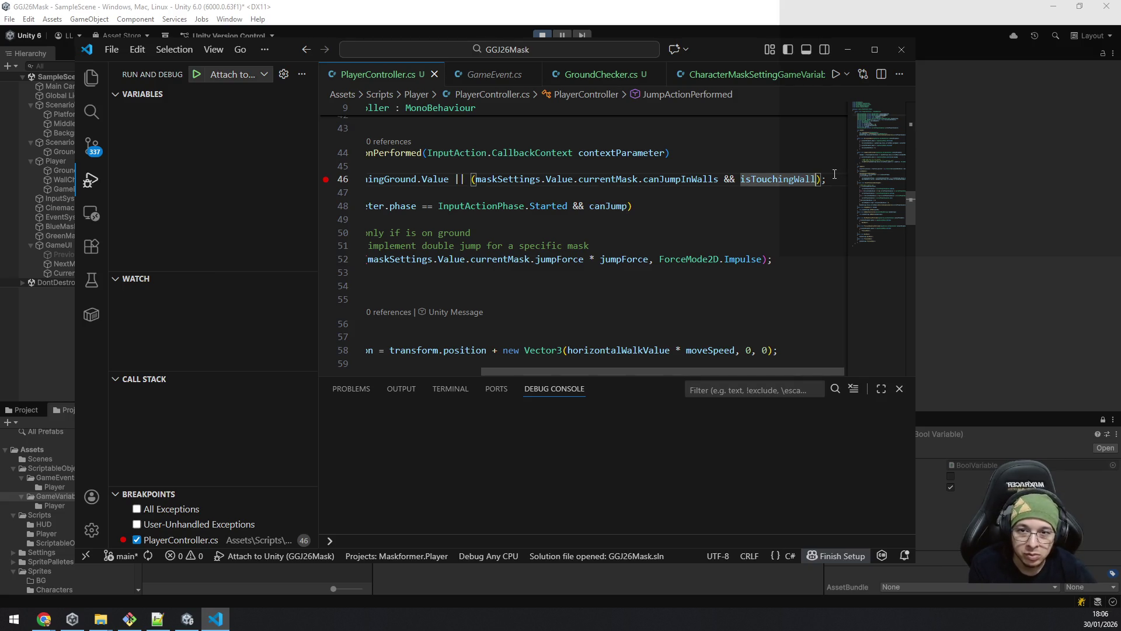
{"action": "type", "text": "."}
{"action": "key", "text": "Escape"}
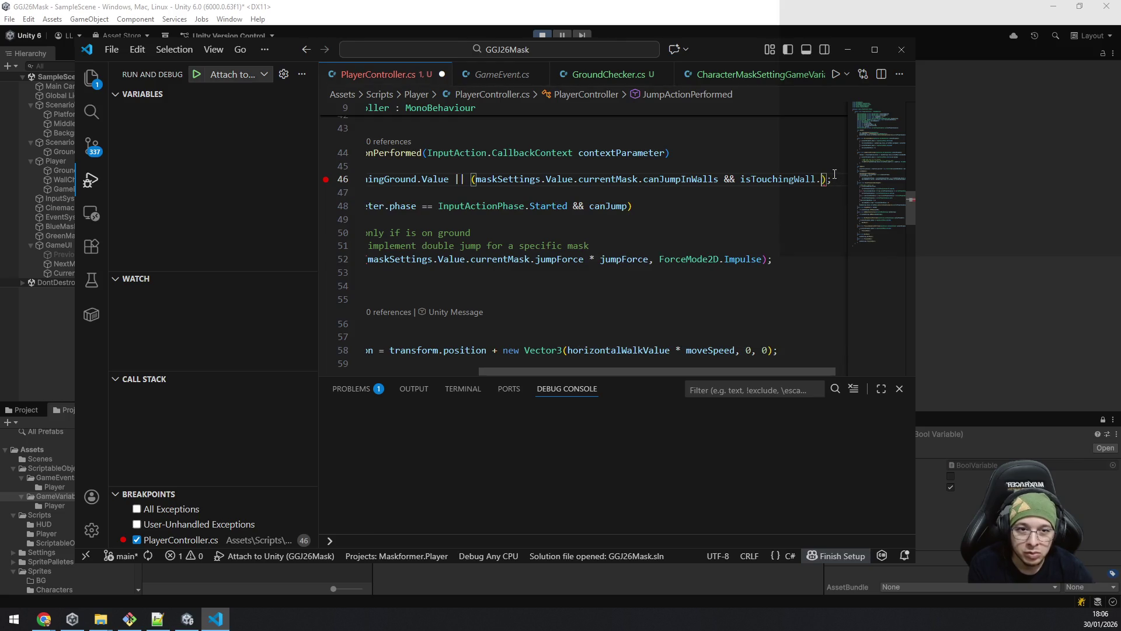
{"action": "type", "text": "V"}
{"action": "key", "text": "Tab"}
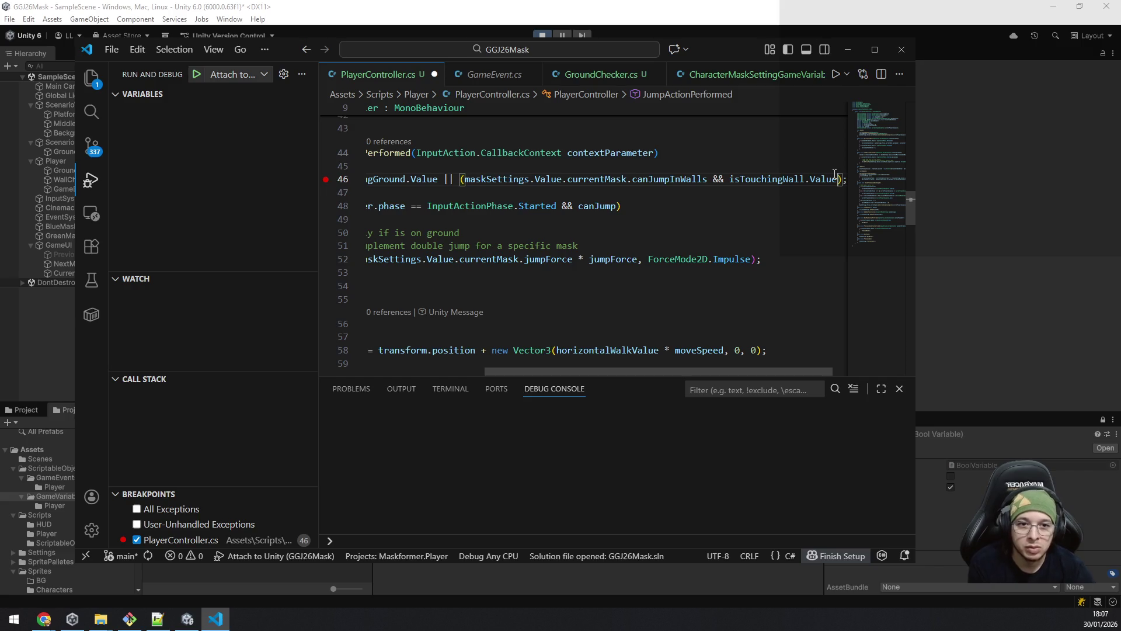
{"action": "key", "text": "Home"}
{"action": "key", "text": "ctrl+s"}
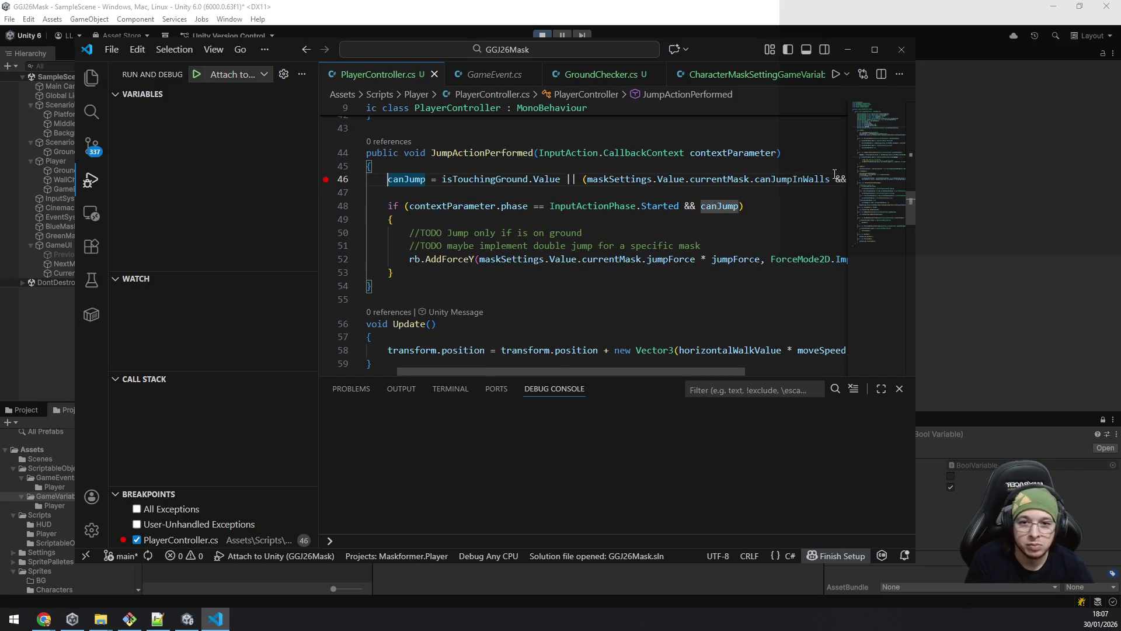
Step: Remove the line 46 breakpoint, return to Unity, and stop Play mode
{"action": "left_click", "coordinate": [325, 179]}
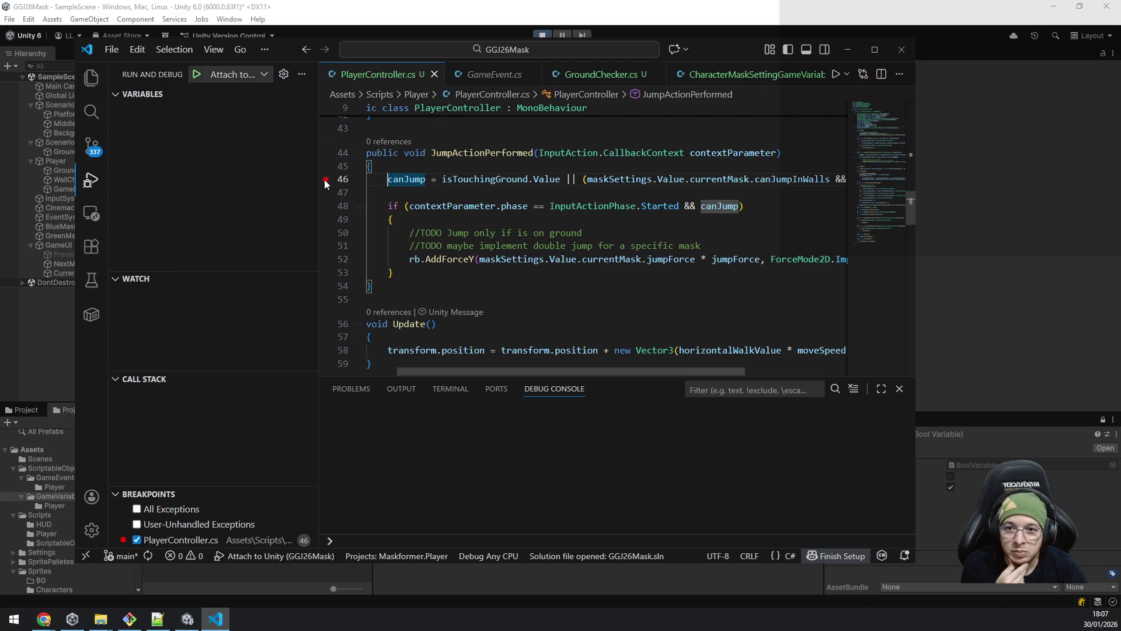
{"action": "mouse_move", "coordinate": [744, 49]}
{"action": "left_mouse_down"}
{"action": "mouse_move", "coordinate": [1120, 170]}
{"action": "mouse_move", "coordinate": [1120, 193]}
{"action": "left_mouse_up"}
{"action": "key", "text": "alt+F4"}
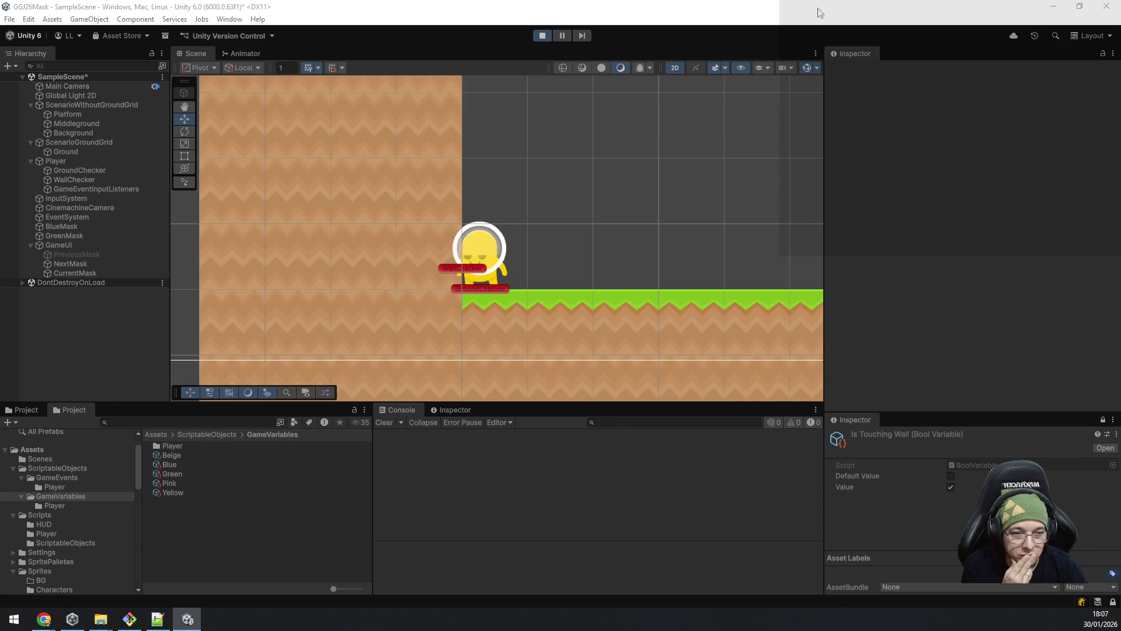
{"action": "left_click", "coordinate": [540, 38]}
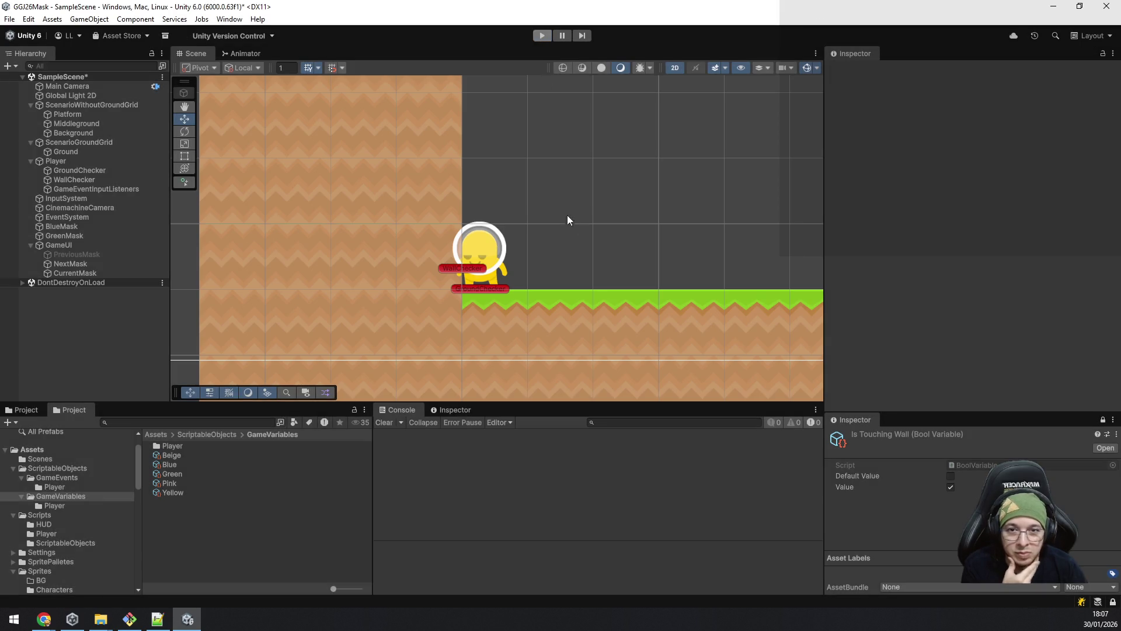
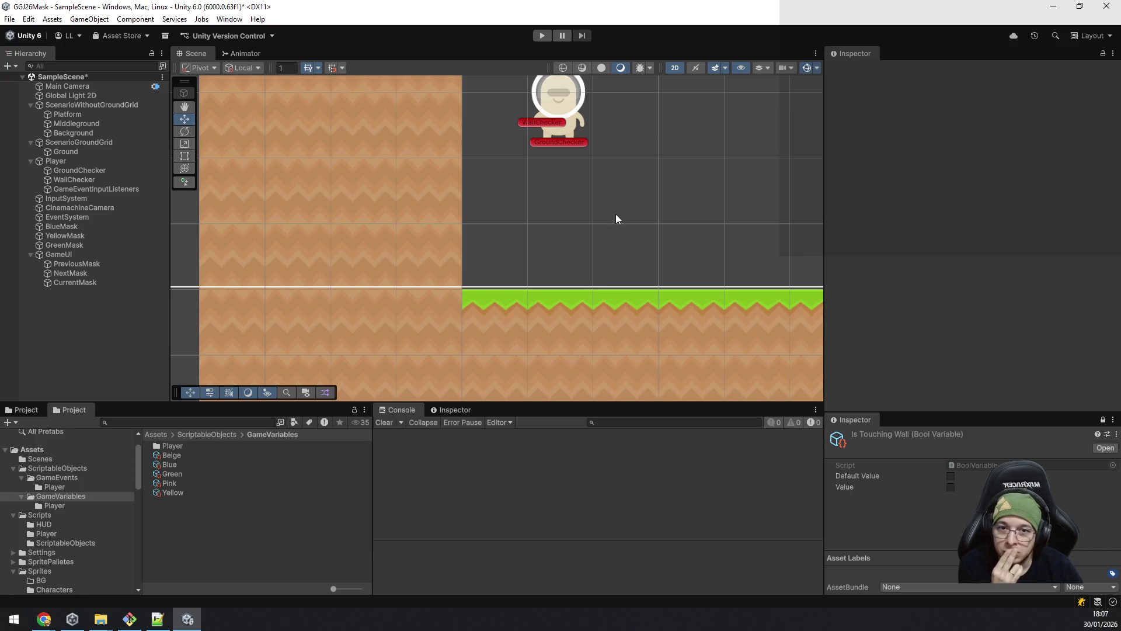
Step: Enter Play mode so SampleScene runs
{"action": "left_click", "coordinate": [542, 35]}
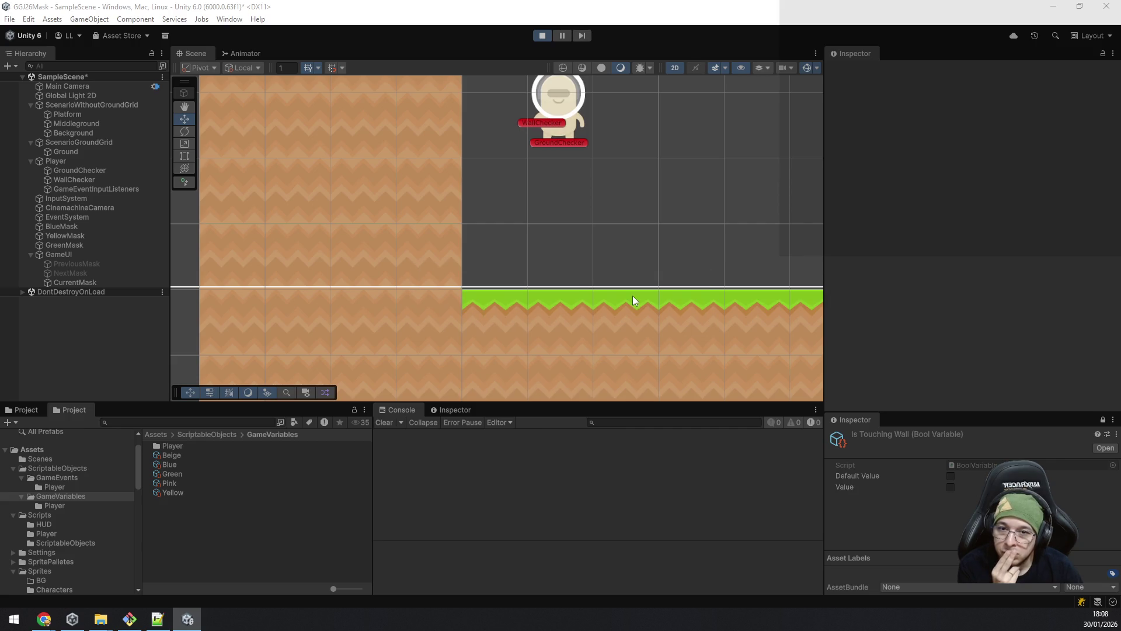
Step: Walk the player right, jump, switch to the yellow mask, and move back left
{"action": "left_click", "coordinate": [640, 241]}
{"action": "key", "text": "d"}
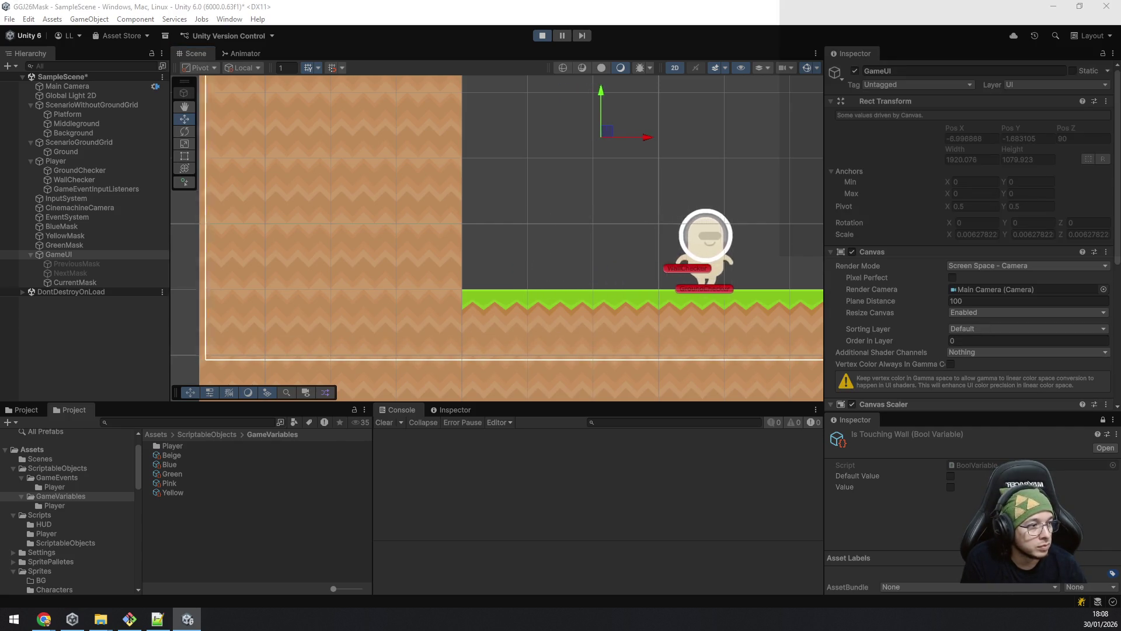
{"action": "key", "text": "space"}
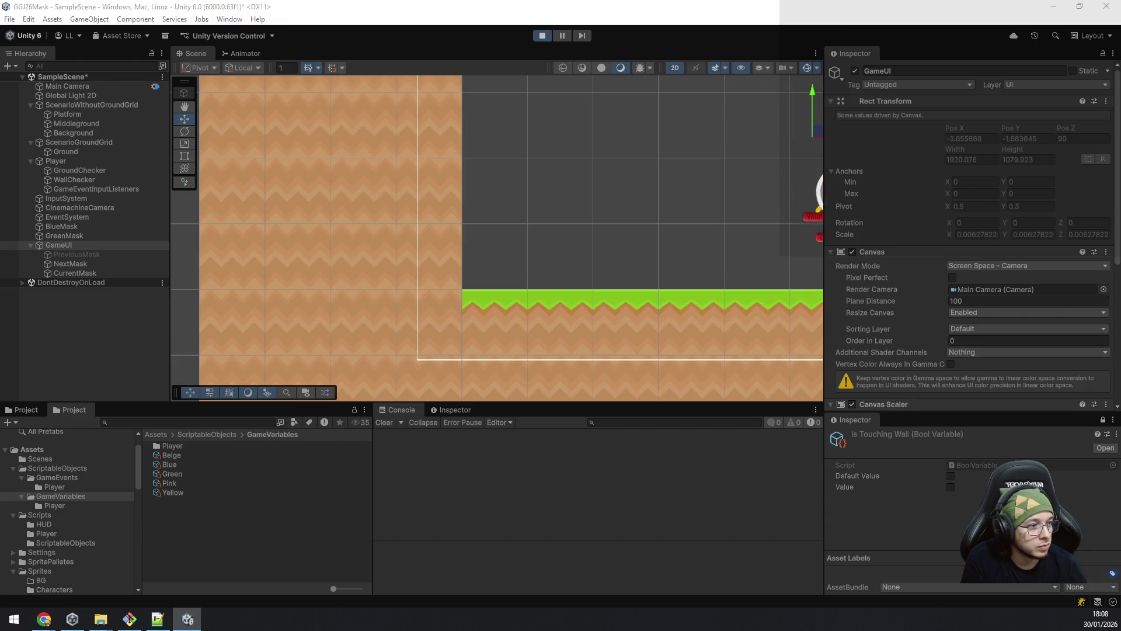
{"action": "key", "text": "space"}
{"action": "key", "text": "a"}
{"action": "key", "text": "space"}
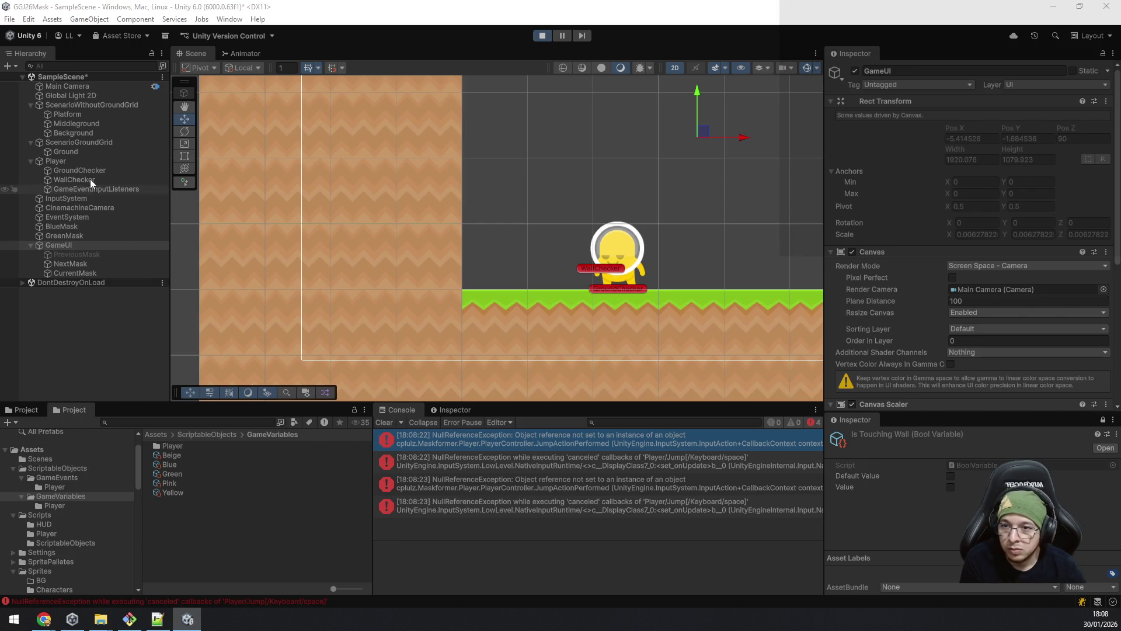
Step: Drag IsTouchingWall into the Player Controller's Is Touching Wall slot and clear the console errors
{"action": "left_click", "coordinate": [56, 161]}
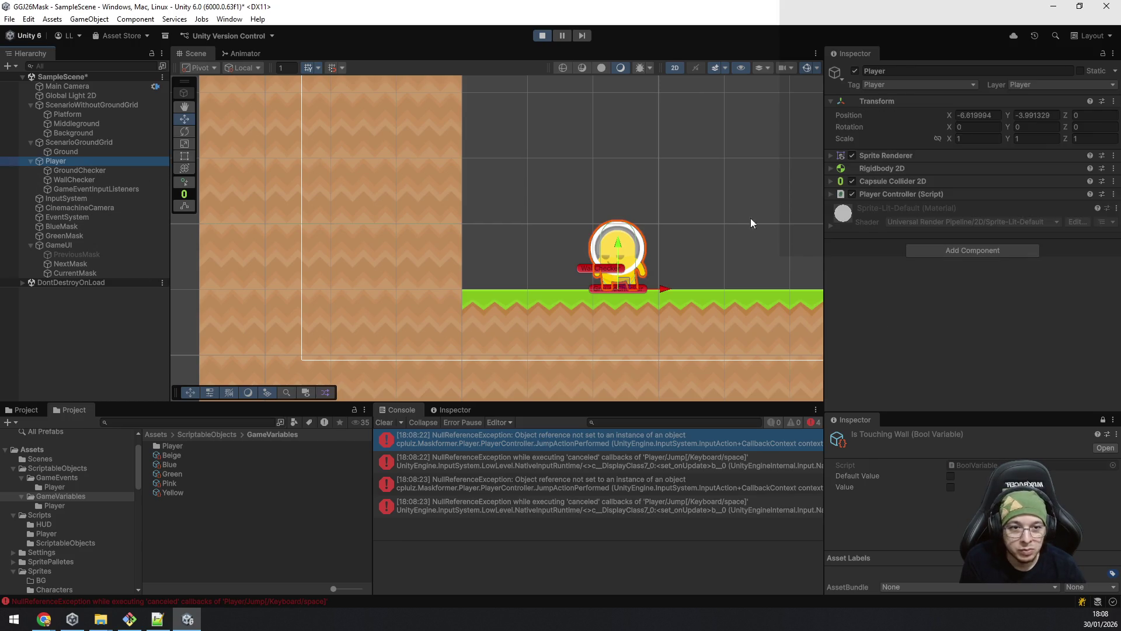
{"action": "left_click", "coordinate": [831, 194]}
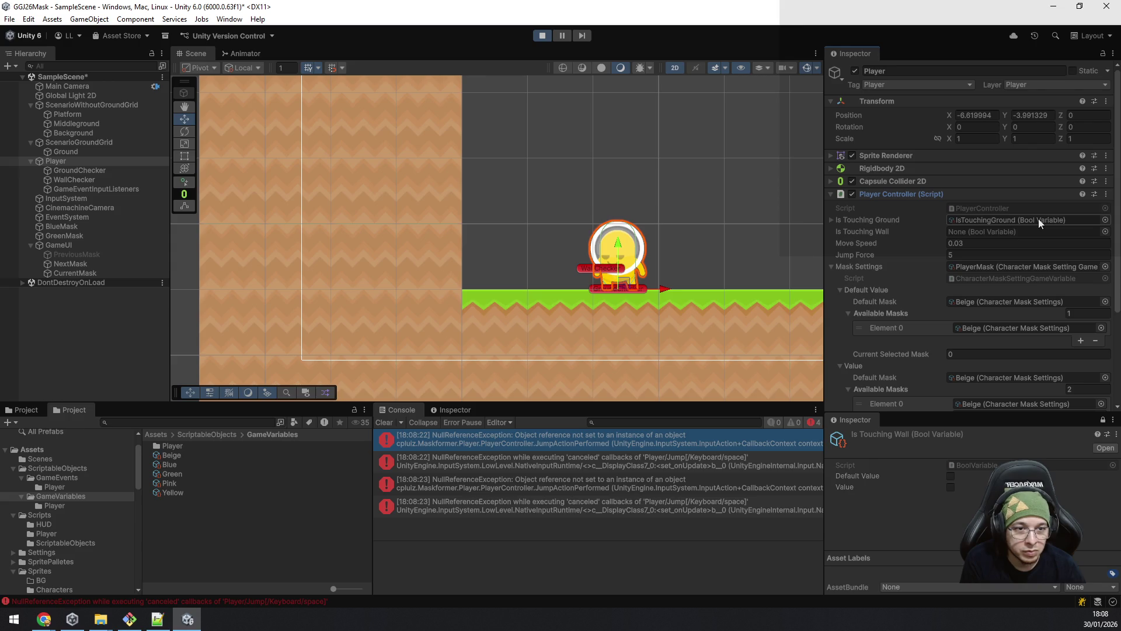
{"action": "left_click", "coordinate": [1007, 221]}
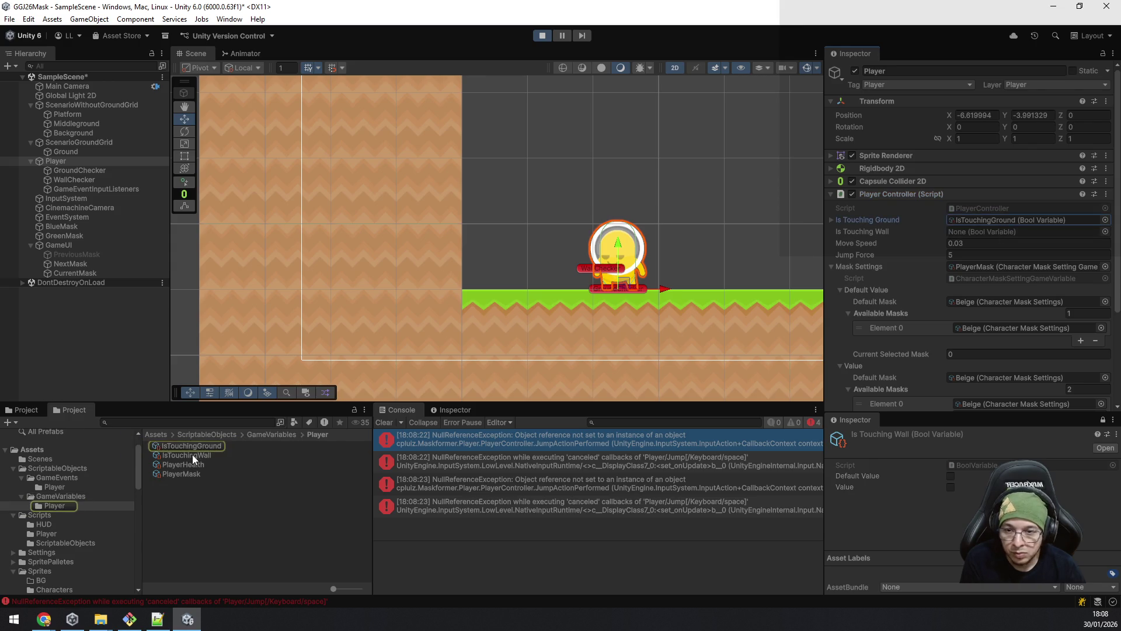
{"action": "mouse_move", "coordinate": [192, 454]}
{"action": "left_mouse_down"}
{"action": "mouse_move", "coordinate": [845, 303]}
{"action": "mouse_move", "coordinate": [961, 234]}
{"action": "left_mouse_up"}
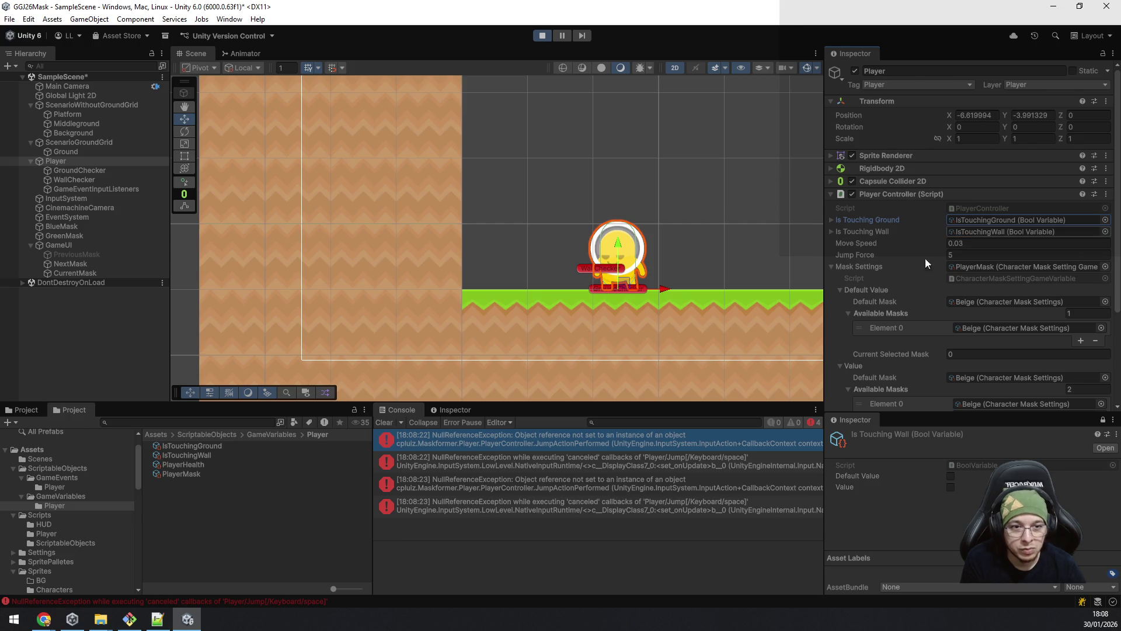
{"action": "left_click", "coordinate": [381, 425]}
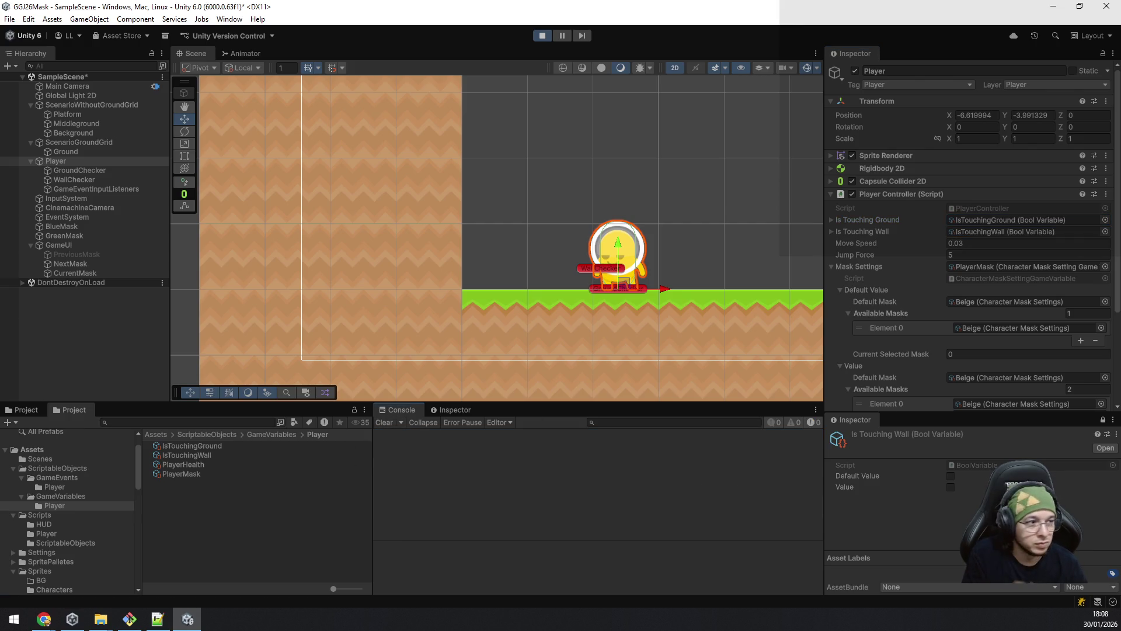
Step: Jump, then walk the player left and right, jumping toward the wall
{"action": "key", "text": "space"}
{"action": "key", "text": "a"}
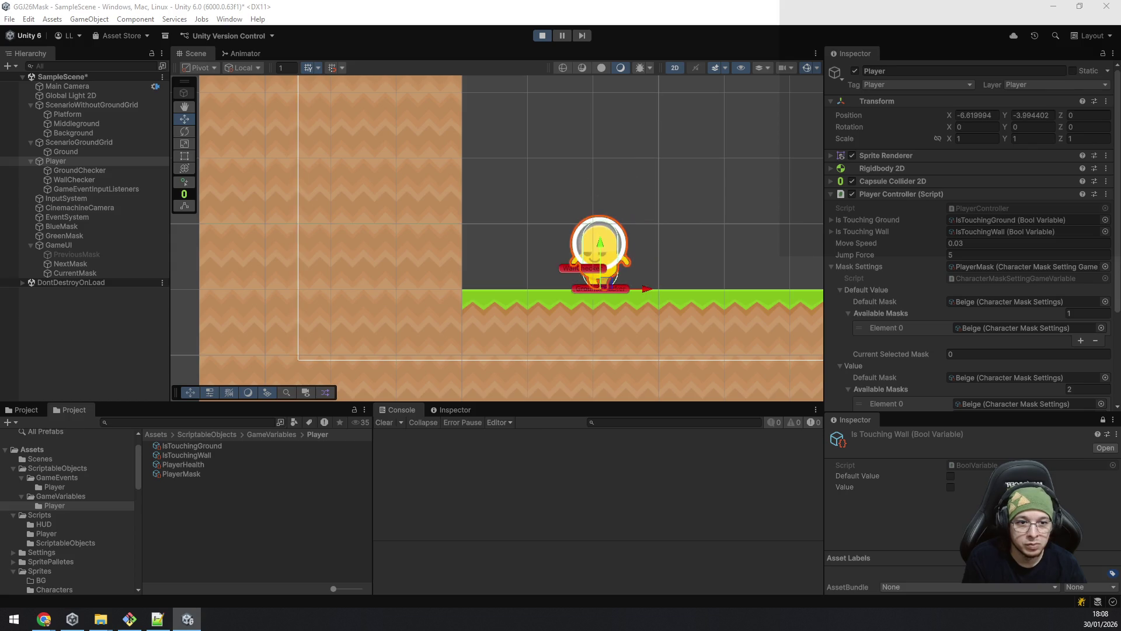
{"action": "key", "text": "space"}
{"action": "key", "text": "space"}
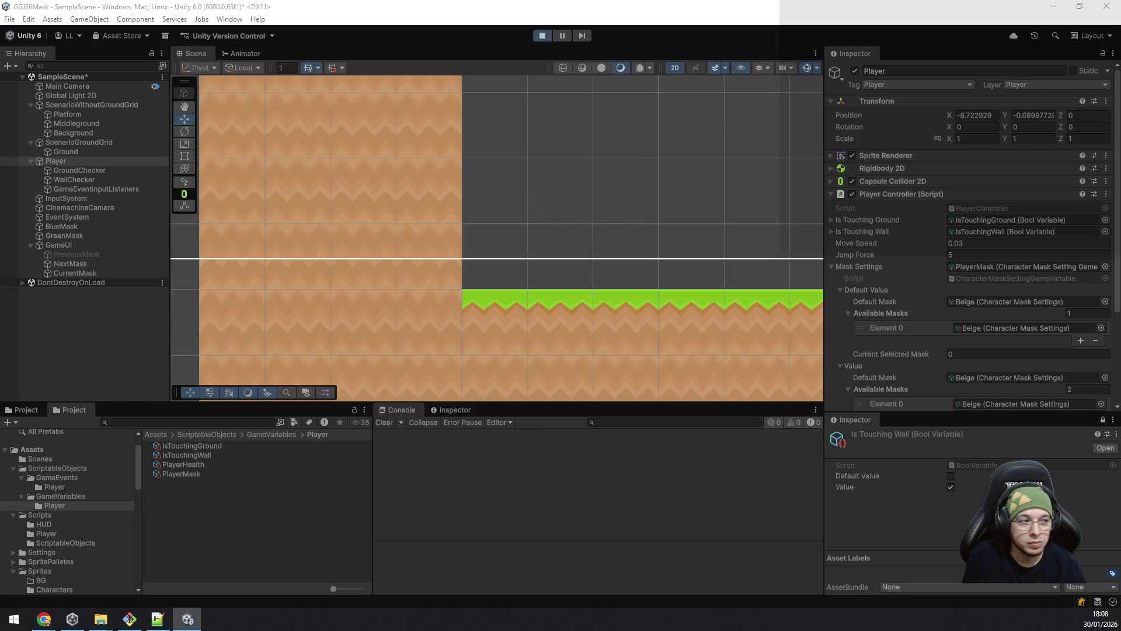
{"action": "key", "text": "d"}
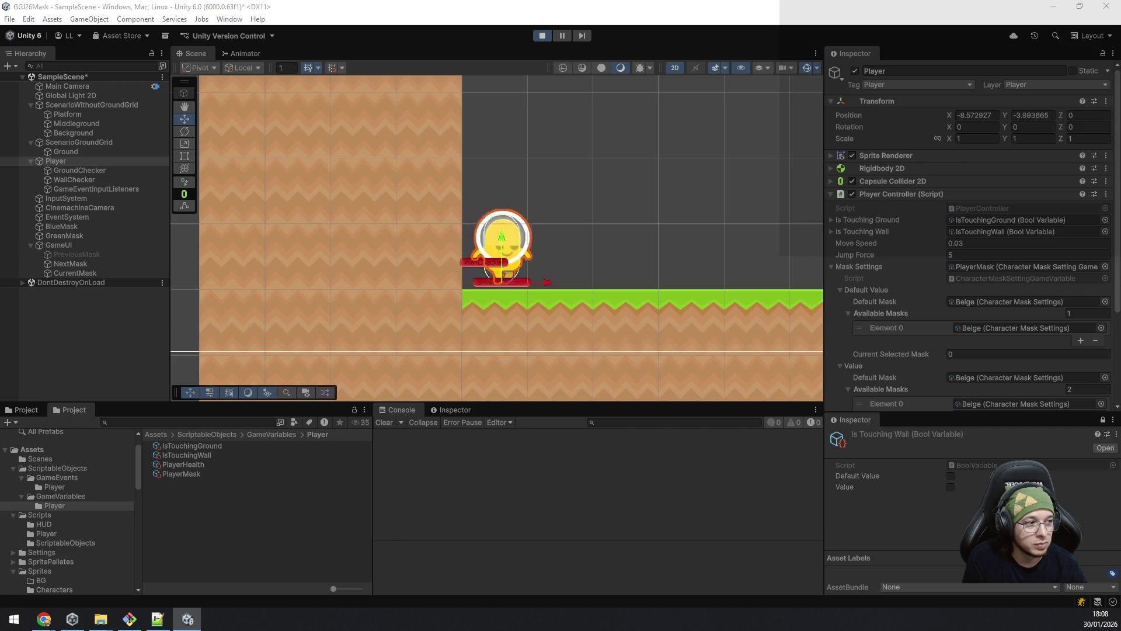
{"action": "key", "text": "space"}
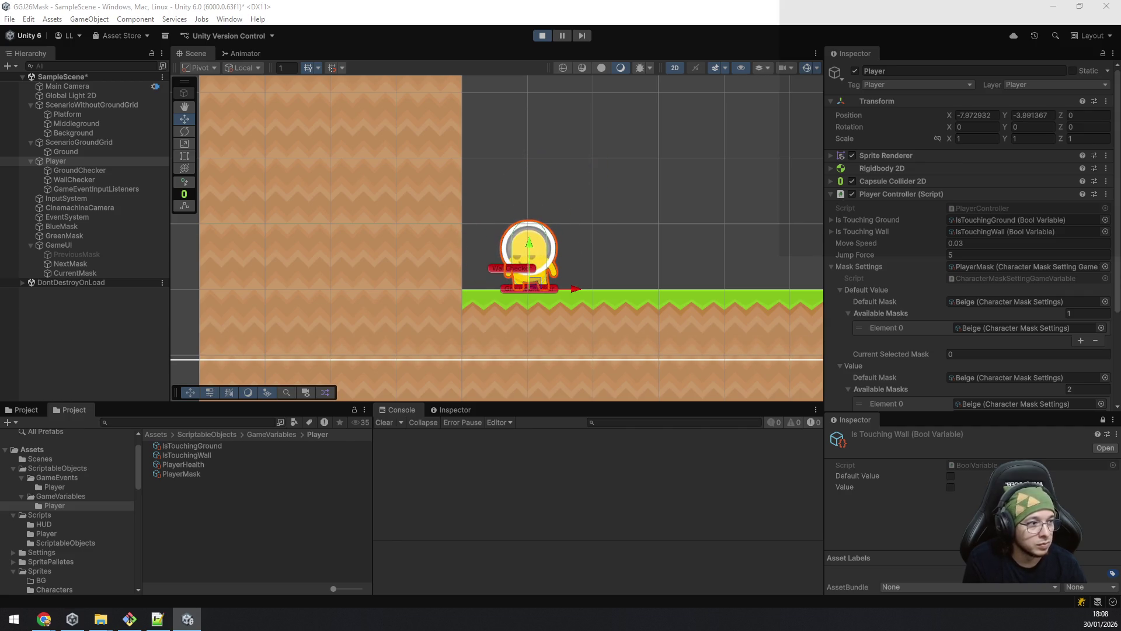
{"action": "key", "text": "a"}
{"action": "key", "text": "space"}
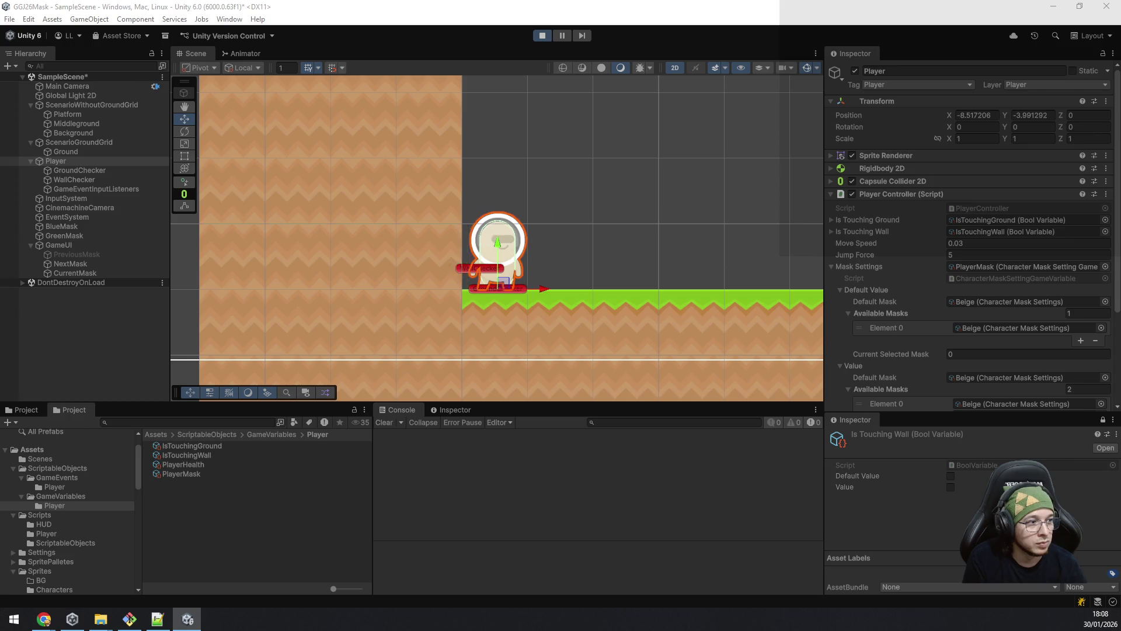
Step: Jump off the wall repeatedly to climb it, then jump against it again
{"action": "key", "text": "space"}
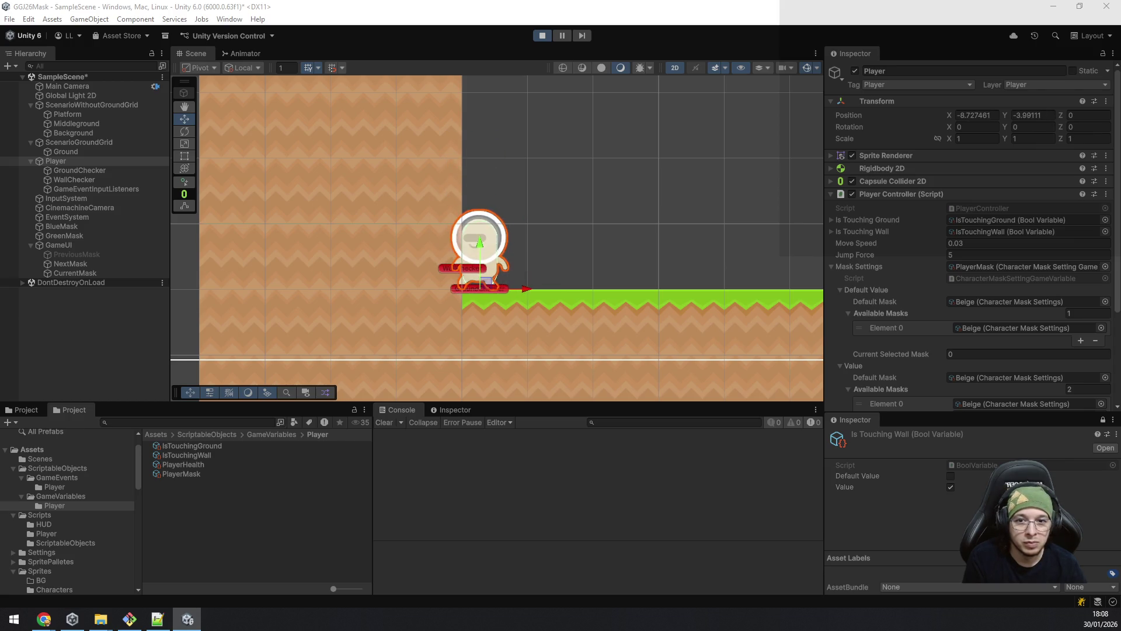
{"action": "key", "text": "space"}
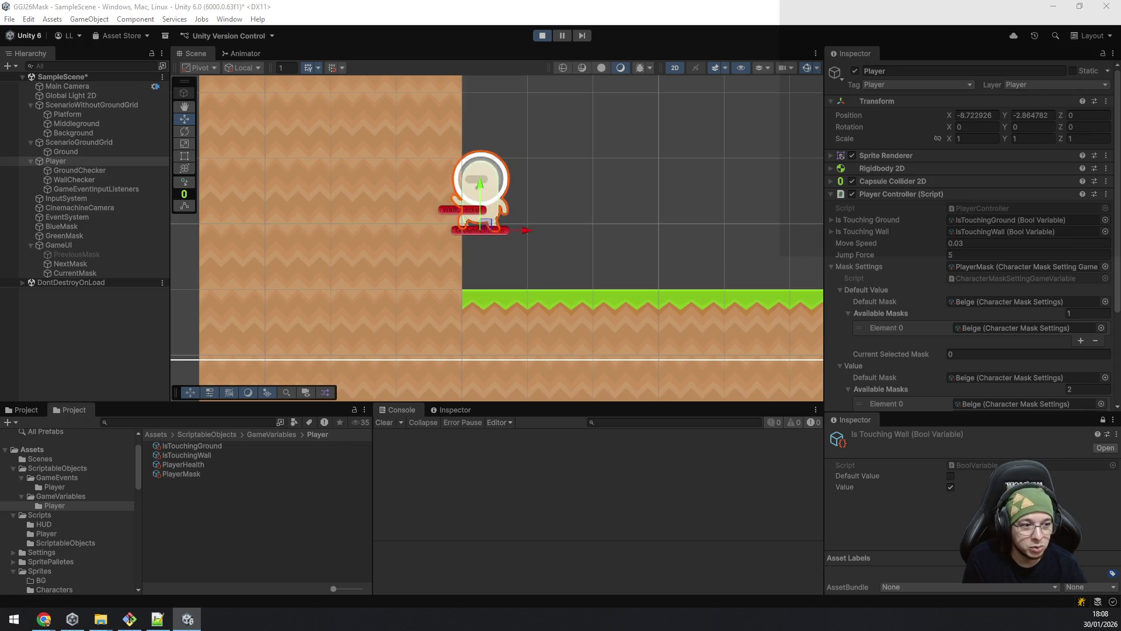
{"action": "key", "text": "space"}
{"action": "key", "text": "space"}
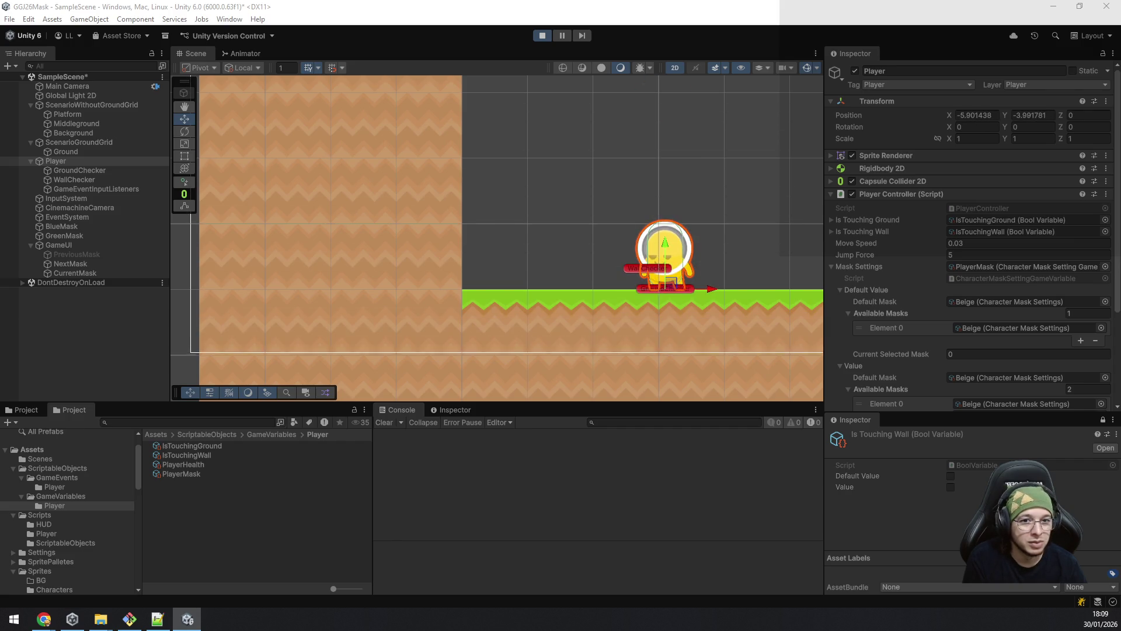
{"action": "key", "text": "a"}
{"action": "key", "text": "space"}
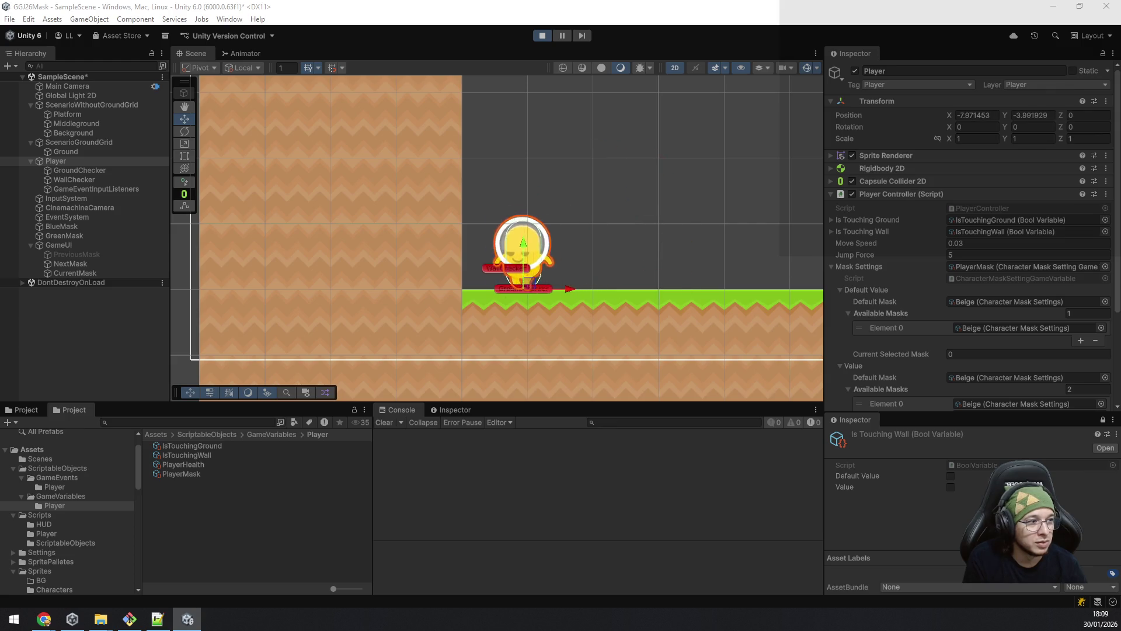
{"action": "key", "text": "a"}
{"action": "key", "text": "space"}
{"action": "key", "text": "space"}
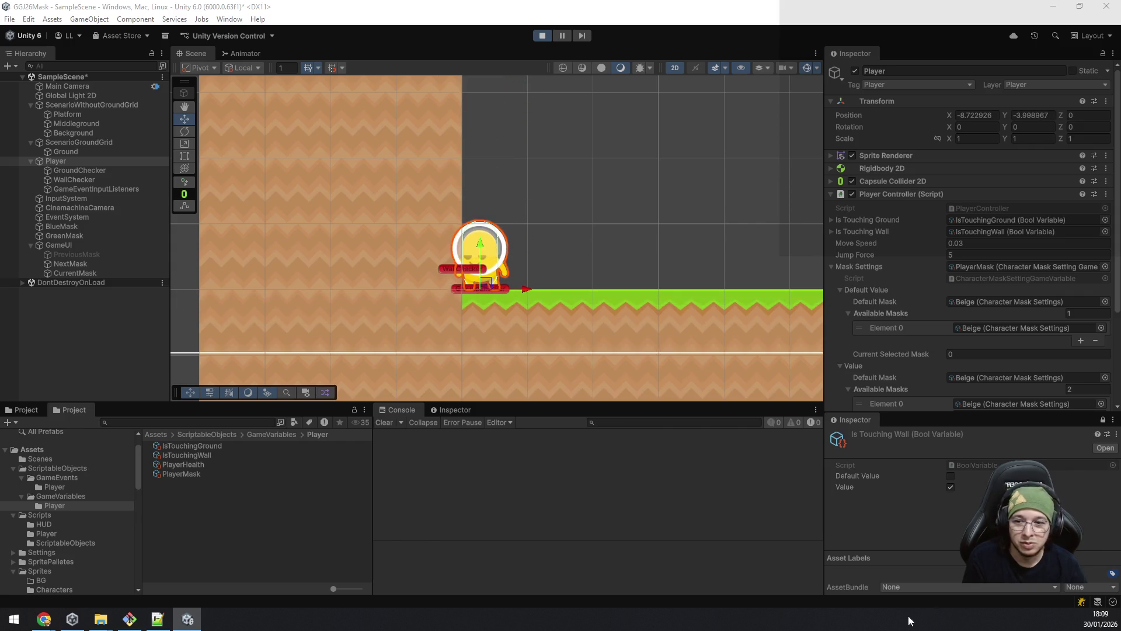
{"action": "left_click", "coordinate": [129, 619]}
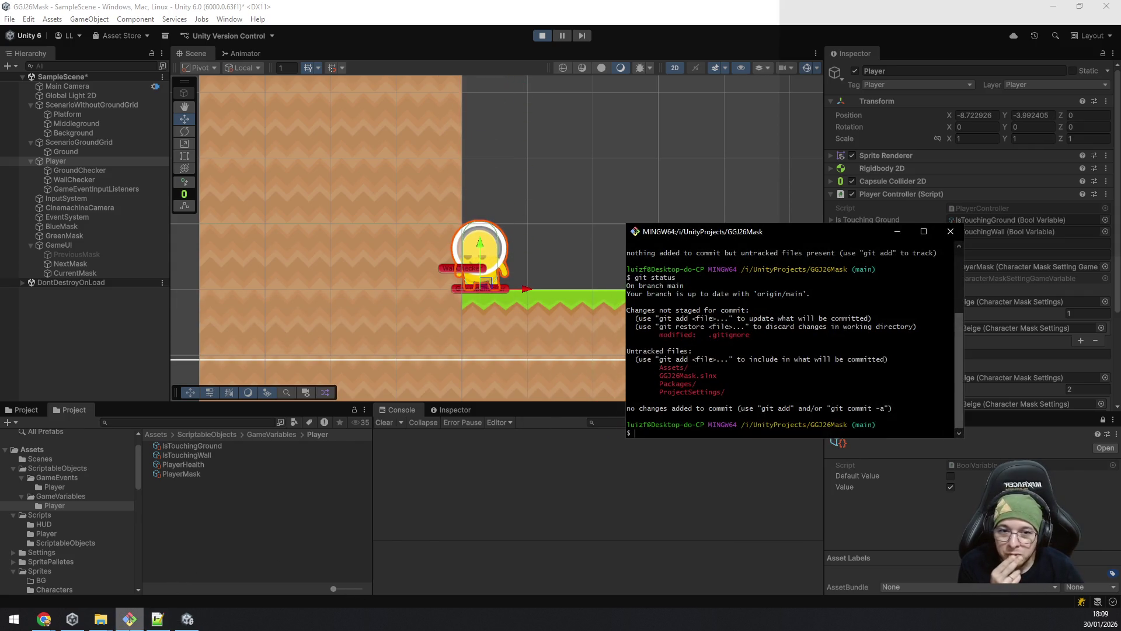
{"action": "left_click", "coordinate": [129, 618]}
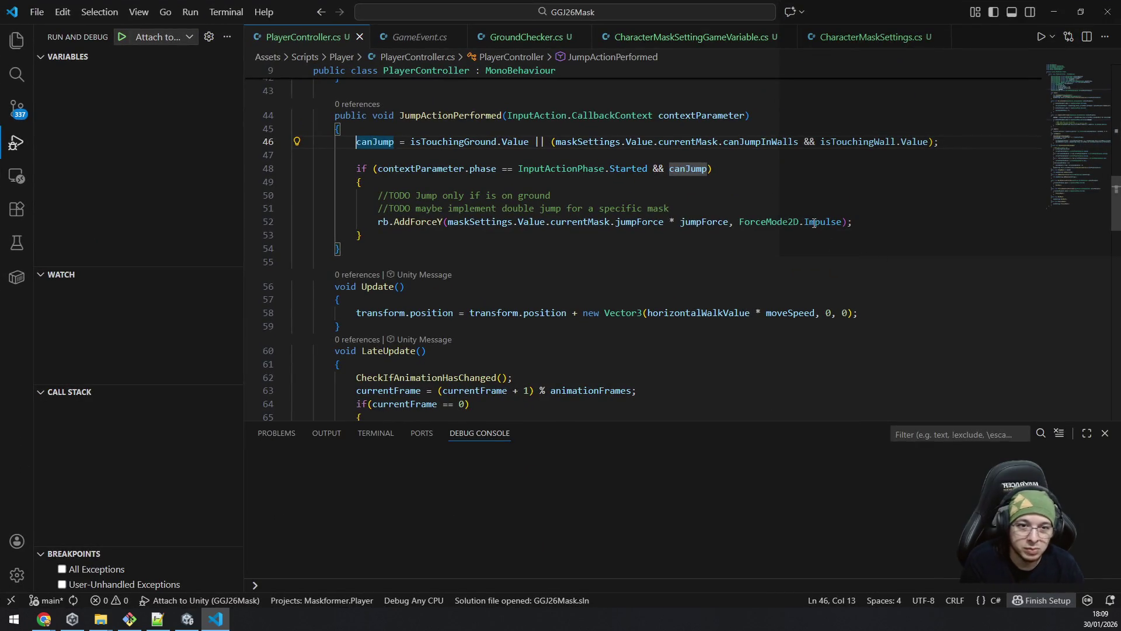
{"action": "double_click", "coordinate": [813, 223]}
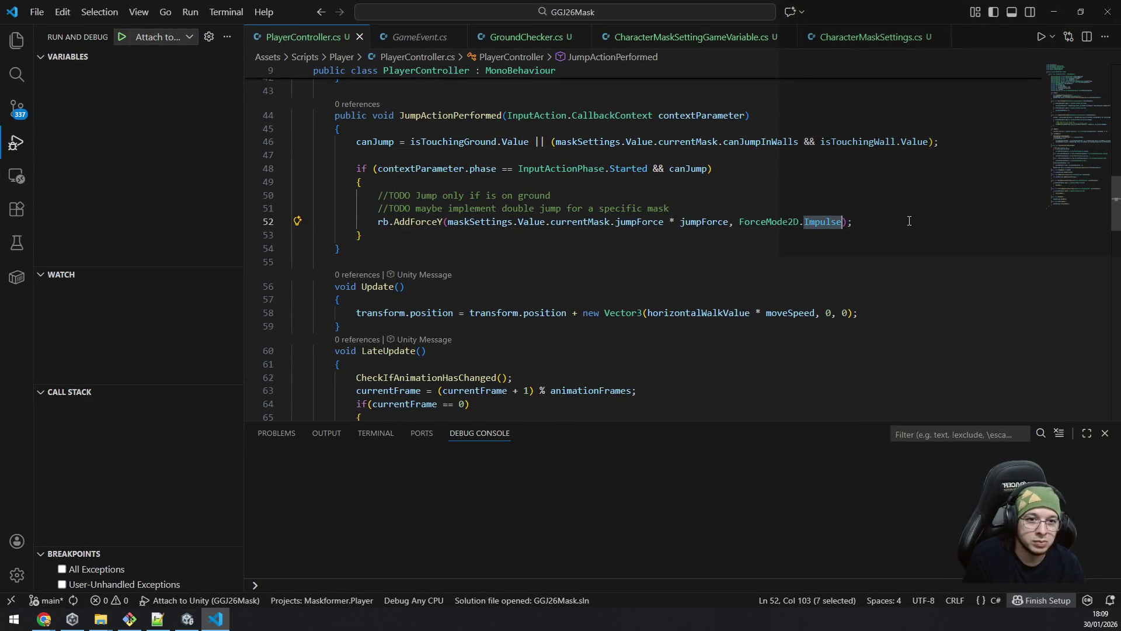
{"action": "key", "text": "BackSpace"}
{"action": "key", "text": "ctrl+space"}
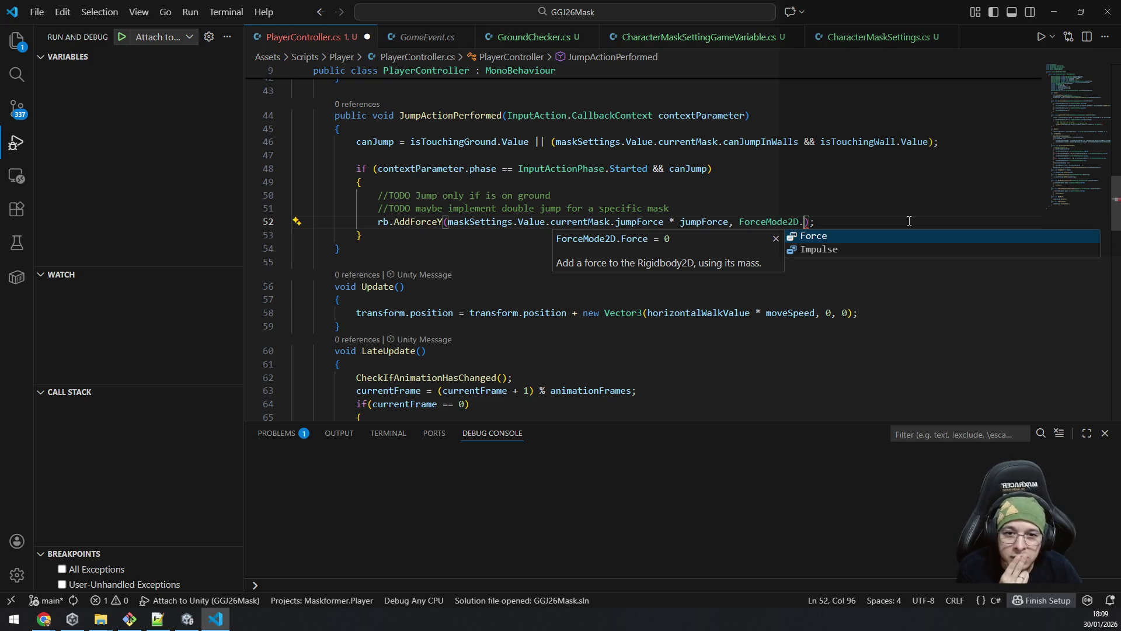
{"action": "key", "text": "Down"}
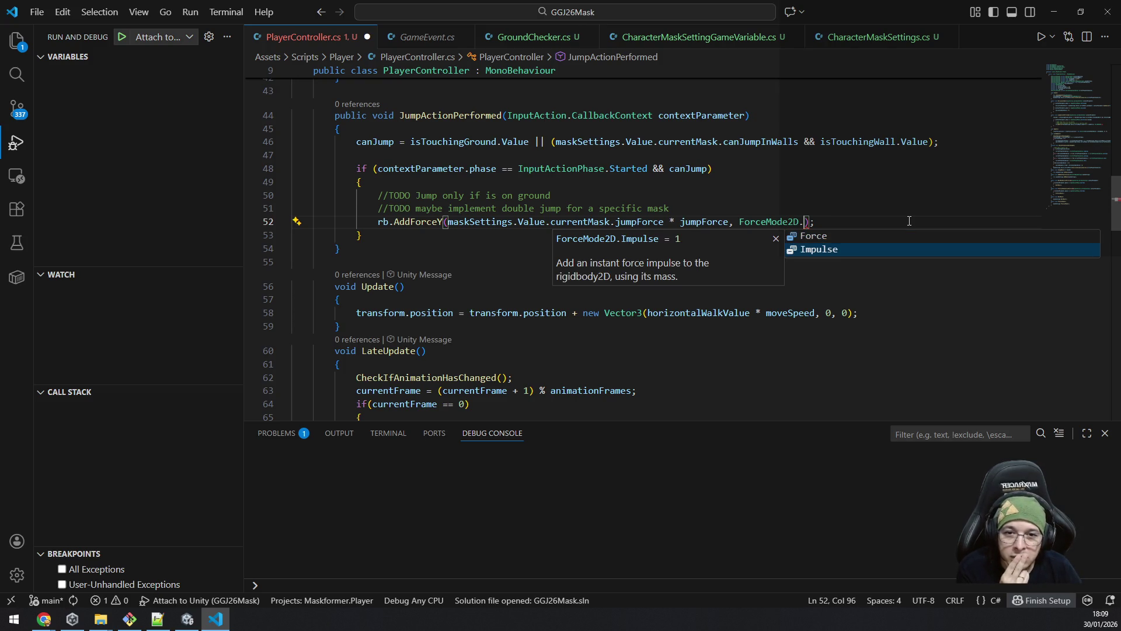
{"action": "key", "text": "Up"}
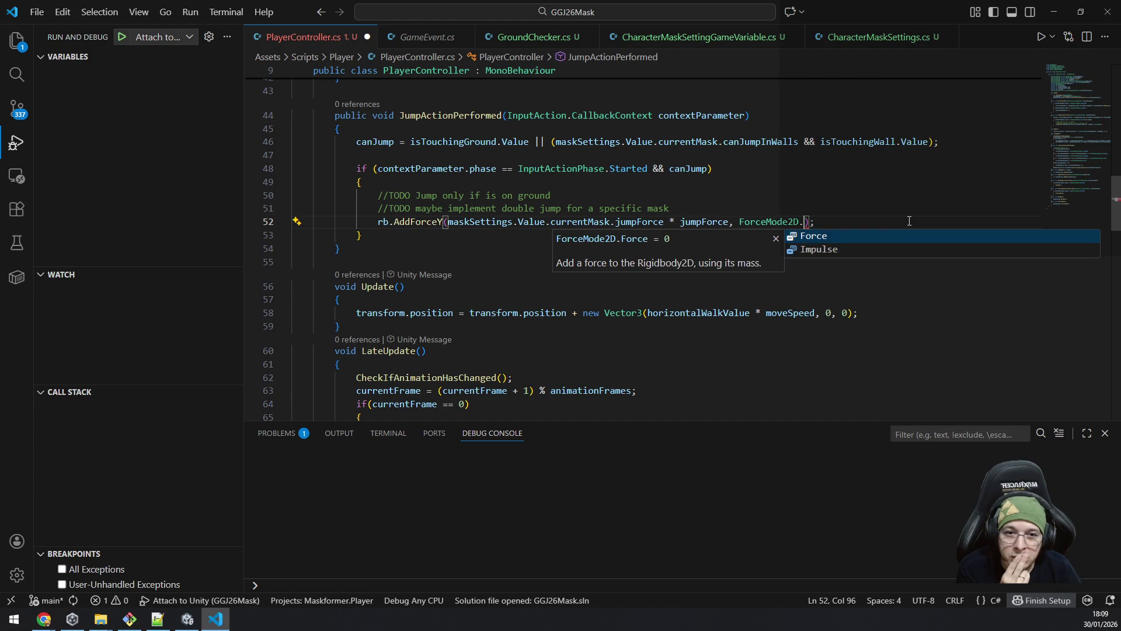
{"action": "key", "text": "Down"}
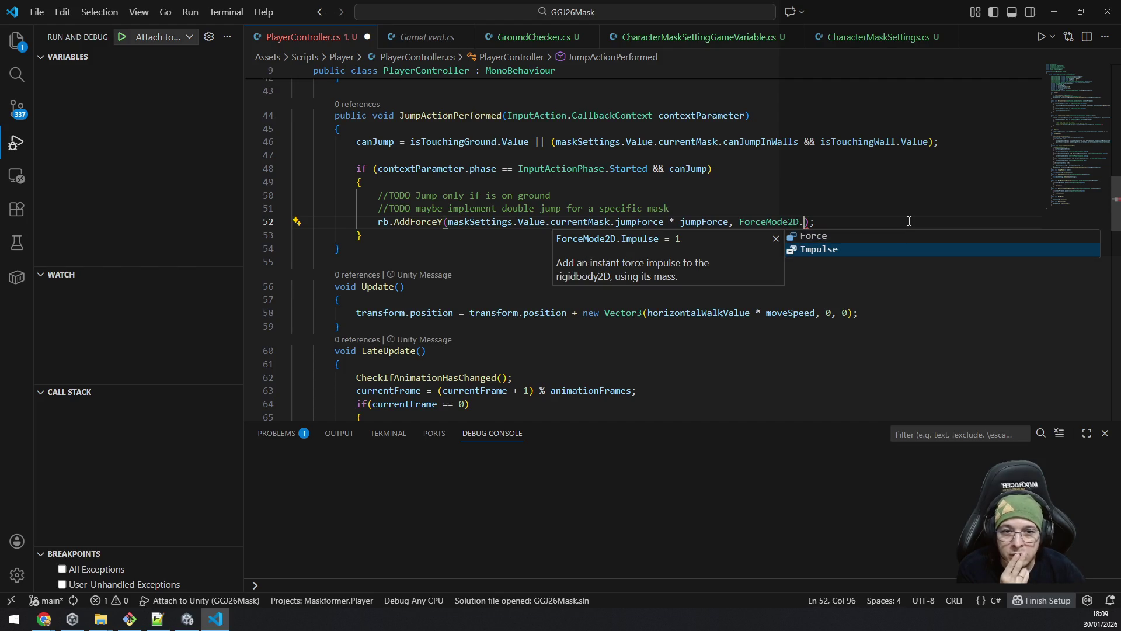
{"action": "key", "text": "Tab"}
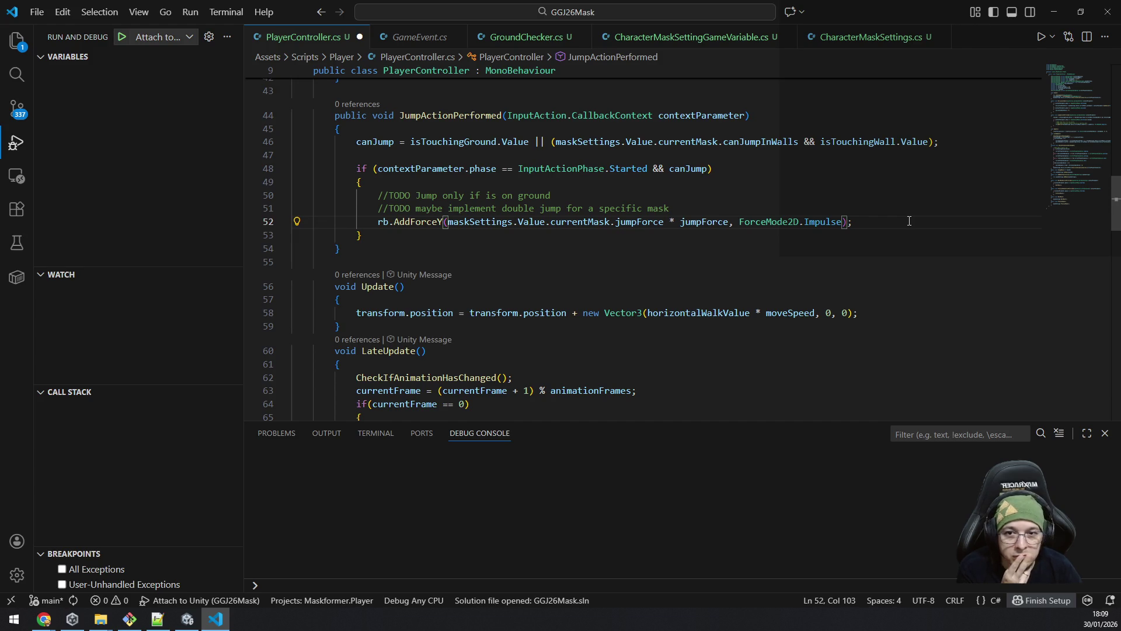
{"action": "key", "text": "Up"}
Step: Start a new line above the AddForceY call with 'rb.' and show all Rigidbody2D members
{"action": "key", "text": "Return"}
{"action": "type", "text": "r"}
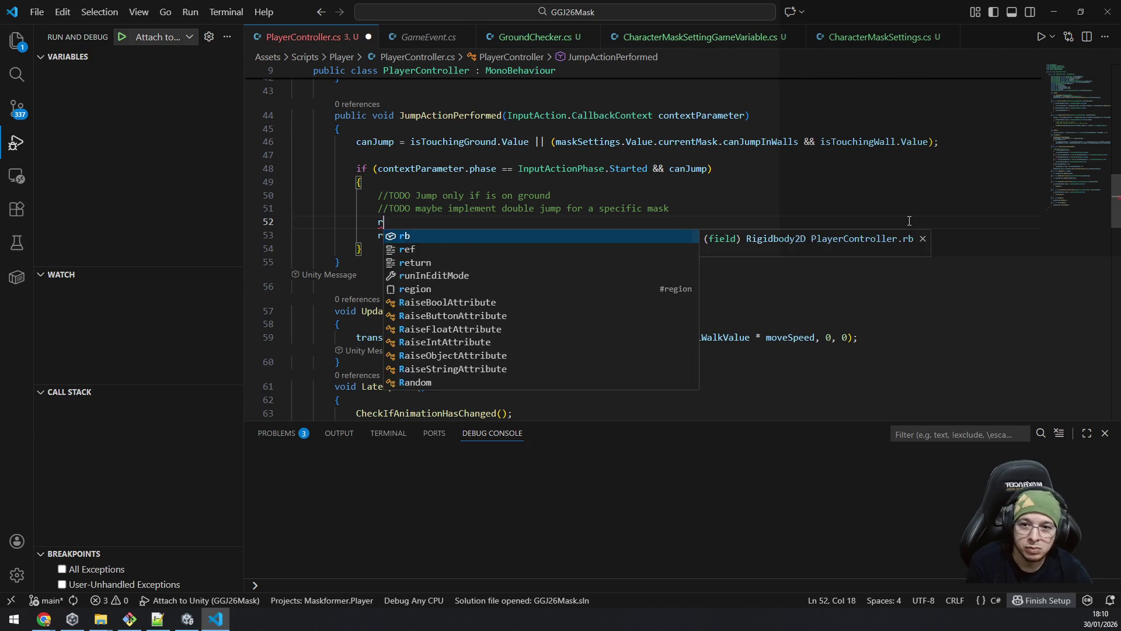
{"action": "type", "text": "b.for"}
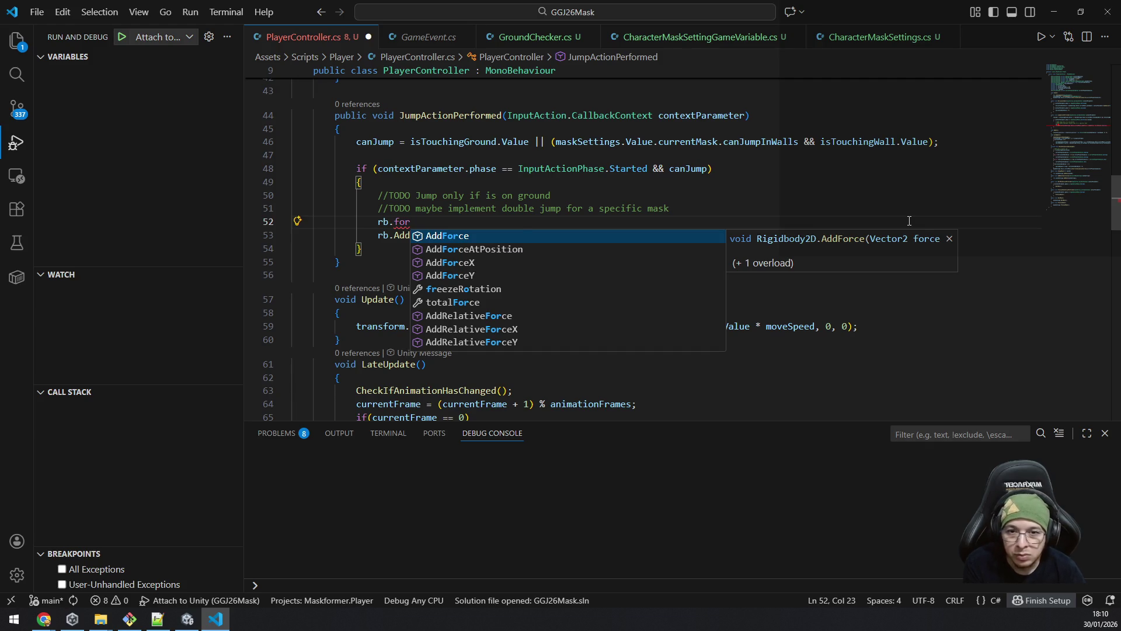
{"action": "key", "text": "Down"}
{"action": "key", "text": "Down"}
{"action": "key", "text": "Down"}
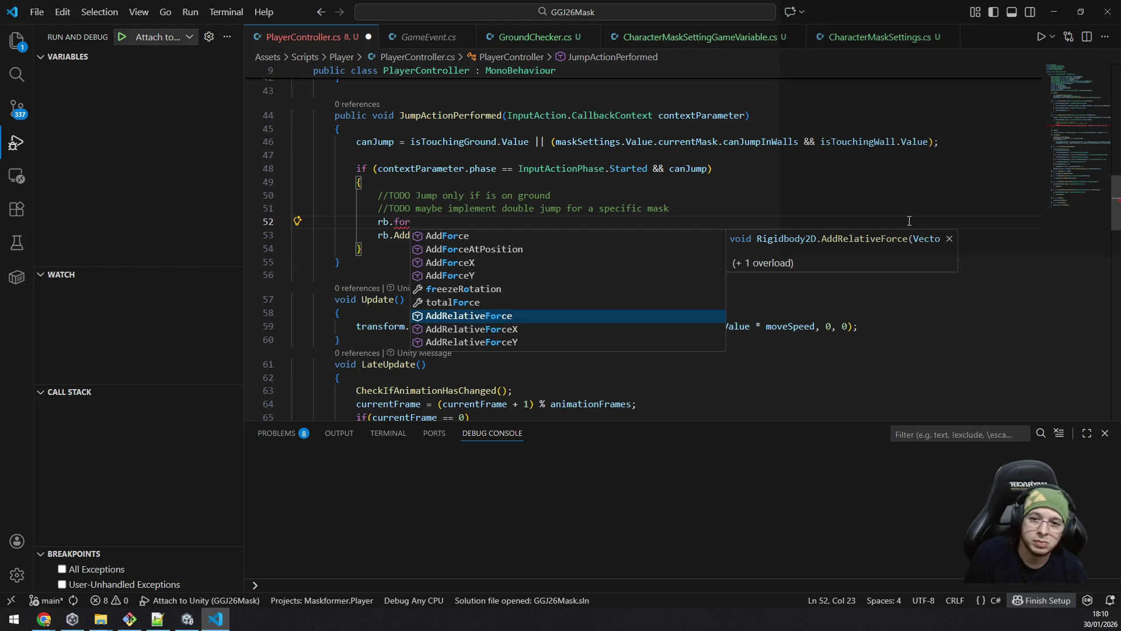
{"action": "key", "text": "BackSpace"}
{"action": "key", "text": "BackSpace"}
{"action": "key", "text": "BackSpace"}
{"action": "key", "text": "ctrl+space"}
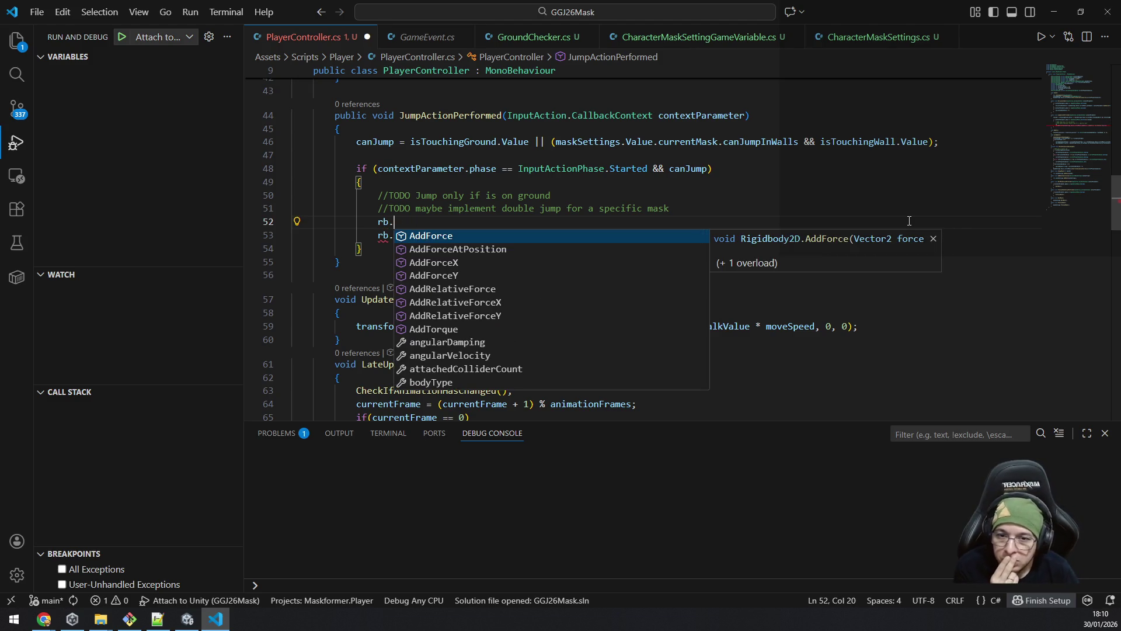
Step: Browse the Rigidbody2D members such as inertia, interpolation and linearVelocity
{"action": "key", "text": "Down"}
{"action": "key", "text": "Down"}
{"action": "key", "text": "Down"}
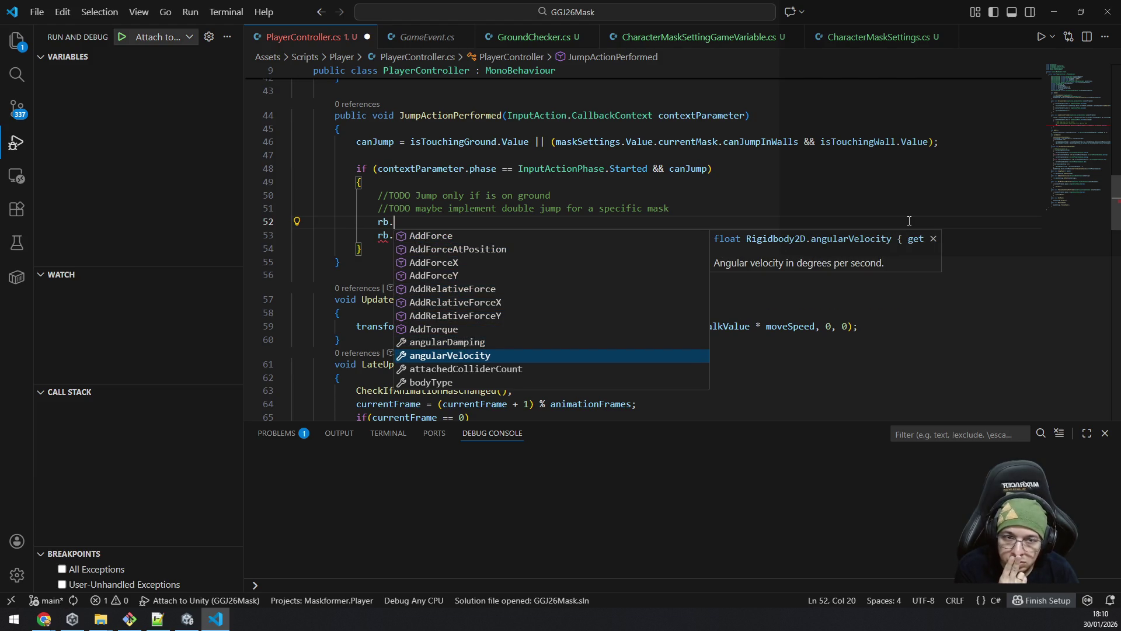
{"action": "key", "text": "Down"}
{"action": "key", "text": "Down"}
{"action": "key", "text": "Down"}
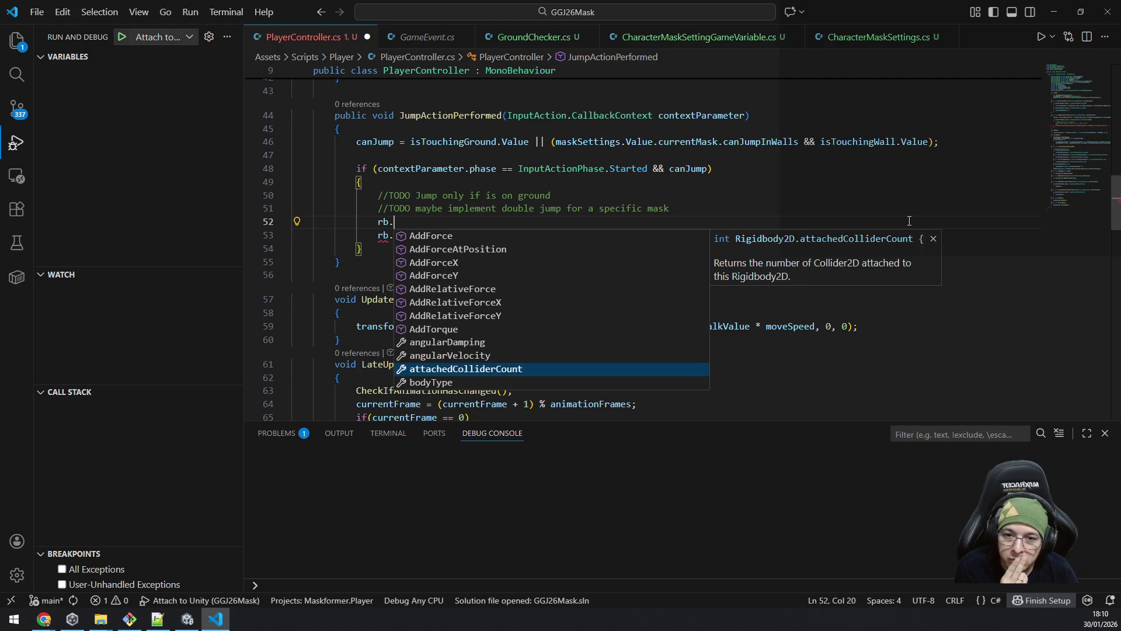
{"action": "key", "text": "Down"}
{"action": "key", "text": "Down"}
{"action": "key", "text": "Down"}
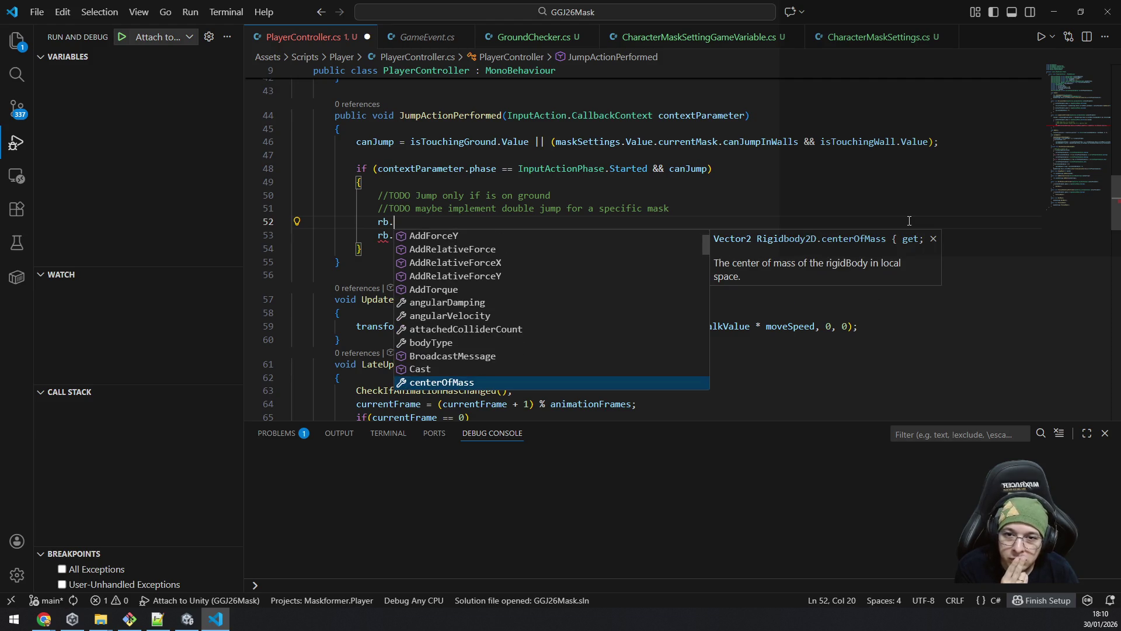
{"action": "key", "text": "Down"}
{"action": "key", "text": "Down"}
{"action": "key", "text": "Down"}
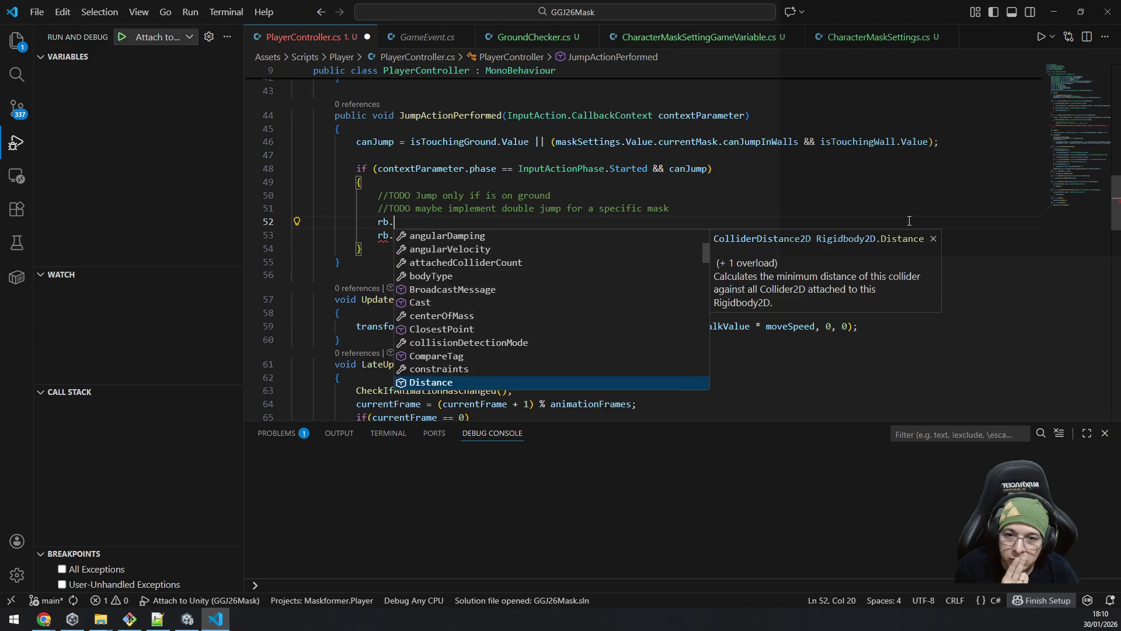
{"action": "key", "text": "Down"}
{"action": "key", "text": "Down"}
{"action": "key", "text": "Down"}
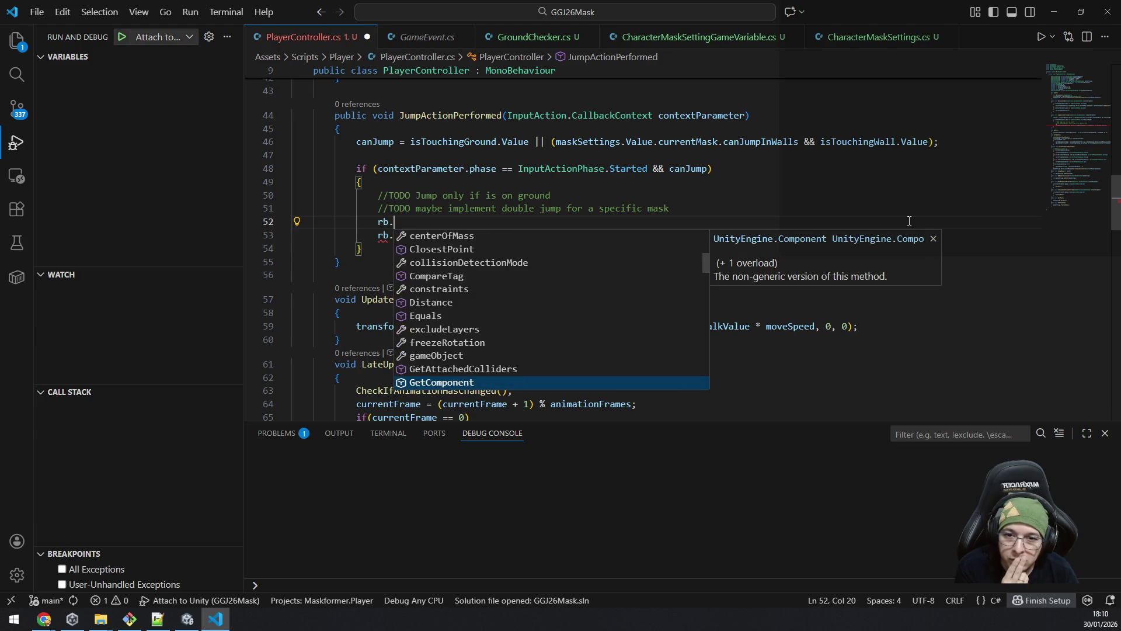
{"action": "key", "text": "Down"}
{"action": "key", "text": "Down"}
{"action": "key", "text": "Down"}
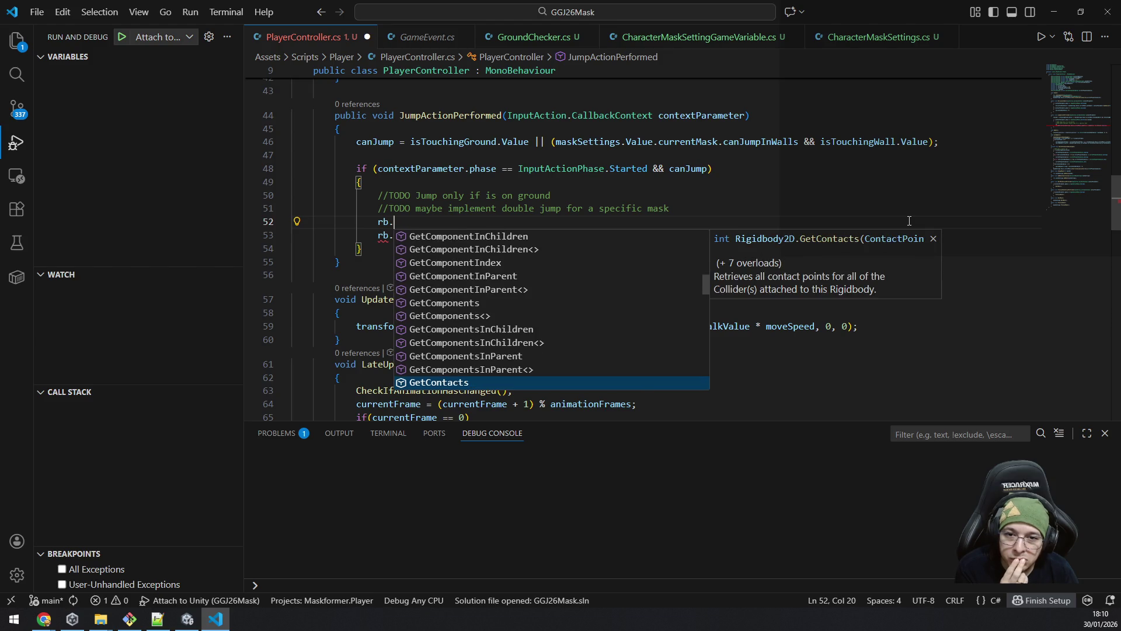
{"action": "key", "text": "Down"}
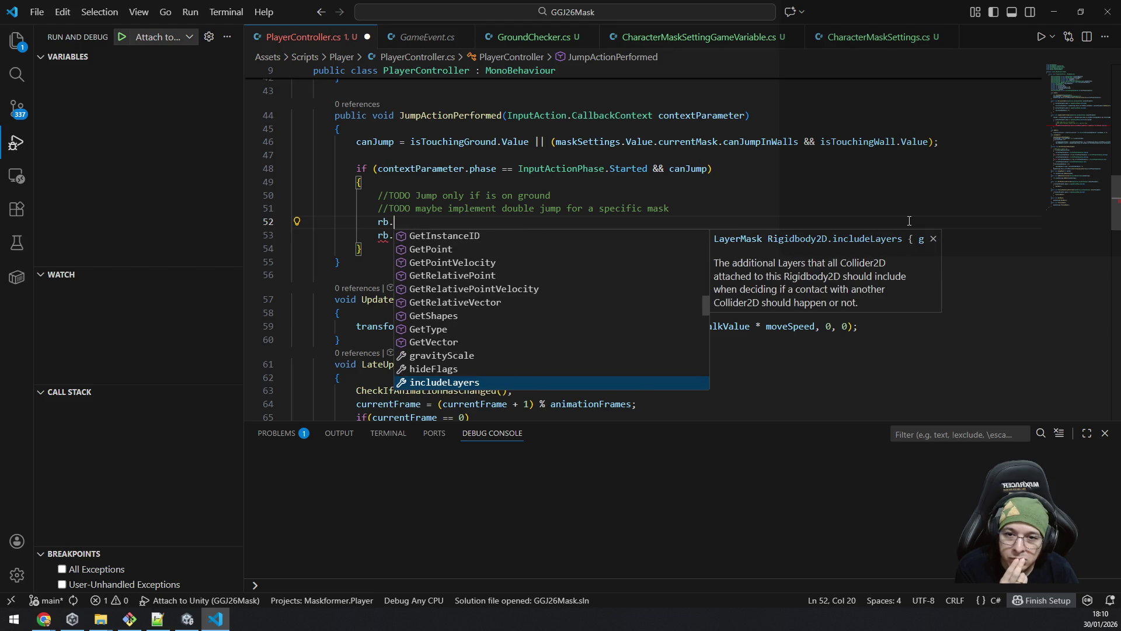
{"action": "key", "text": "Down"}
{"action": "key", "text": "Down"}
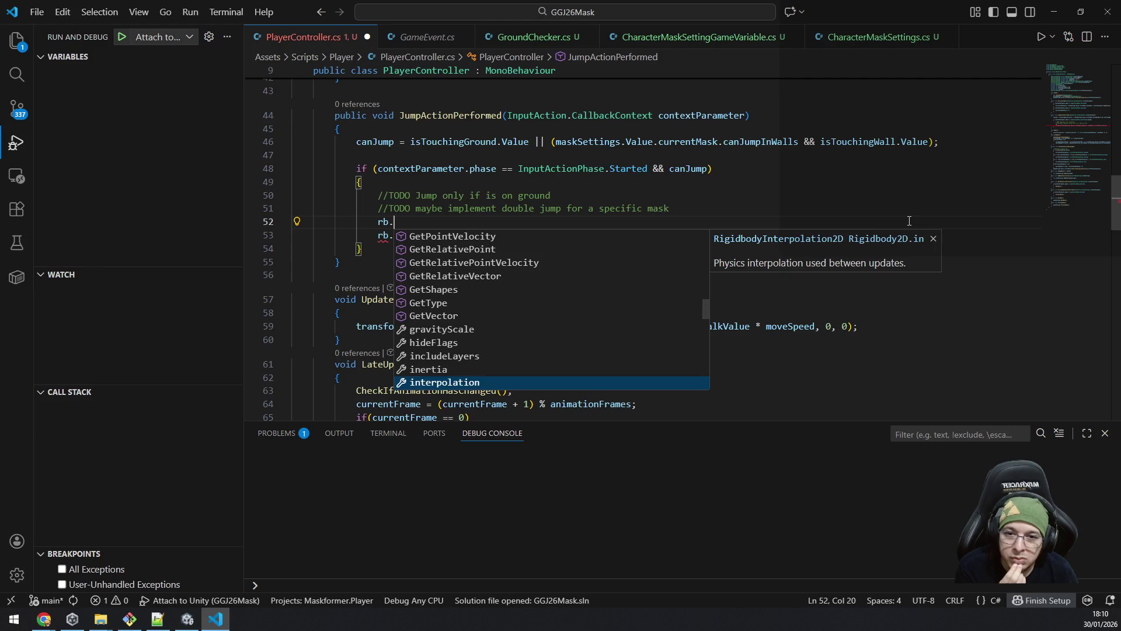
{"action": "key", "text": "Up"}
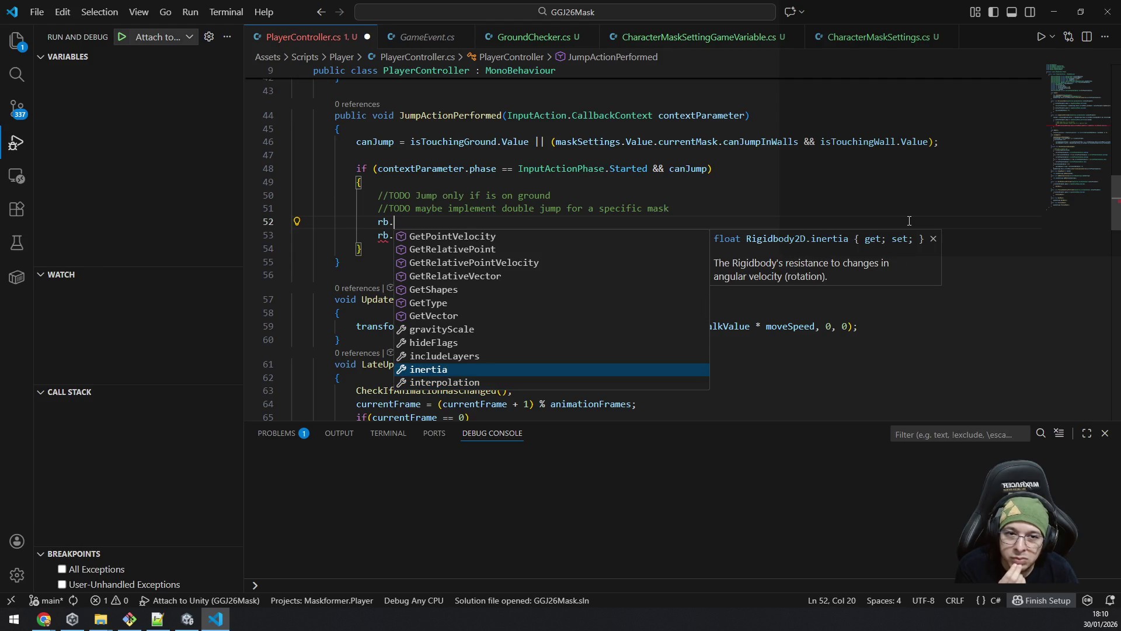
{"action": "key", "text": "Down"}
{"action": "key", "text": "Down"}
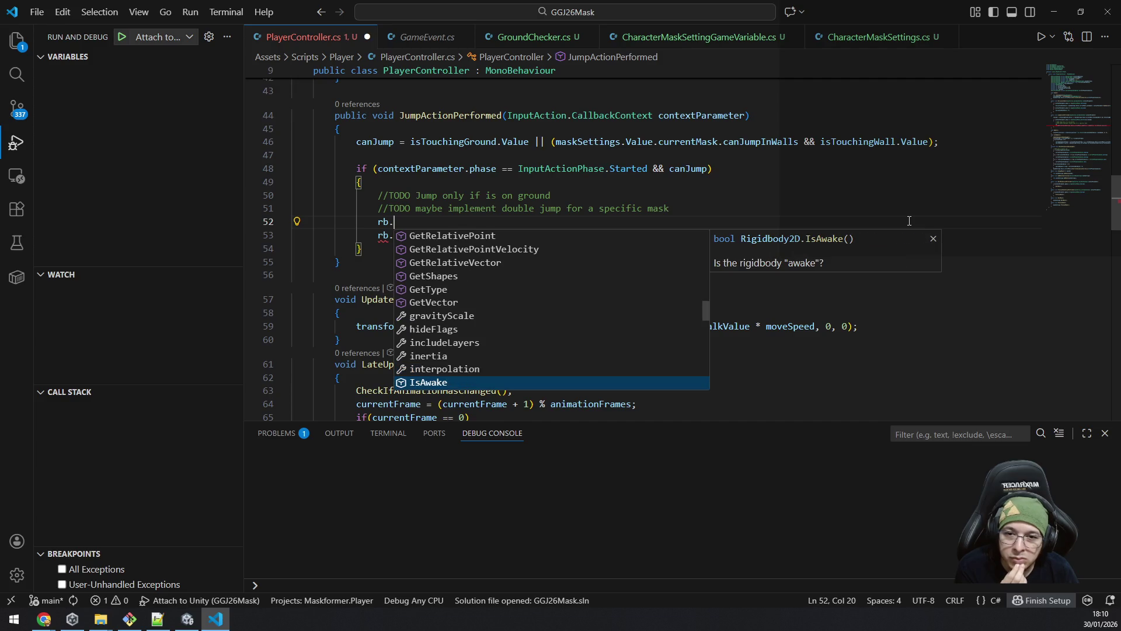
{"action": "key", "text": "Down"}
{"action": "key", "text": "Down"}
{"action": "key", "text": "Down"}
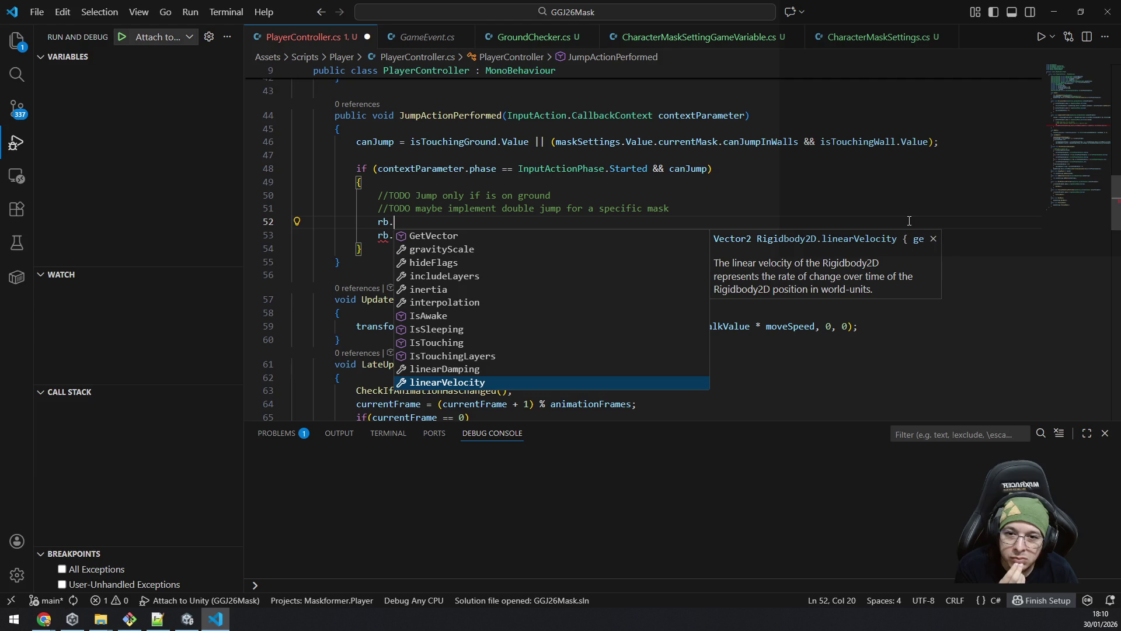
{"action": "key", "text": "Down"}
{"action": "key", "text": "Down"}
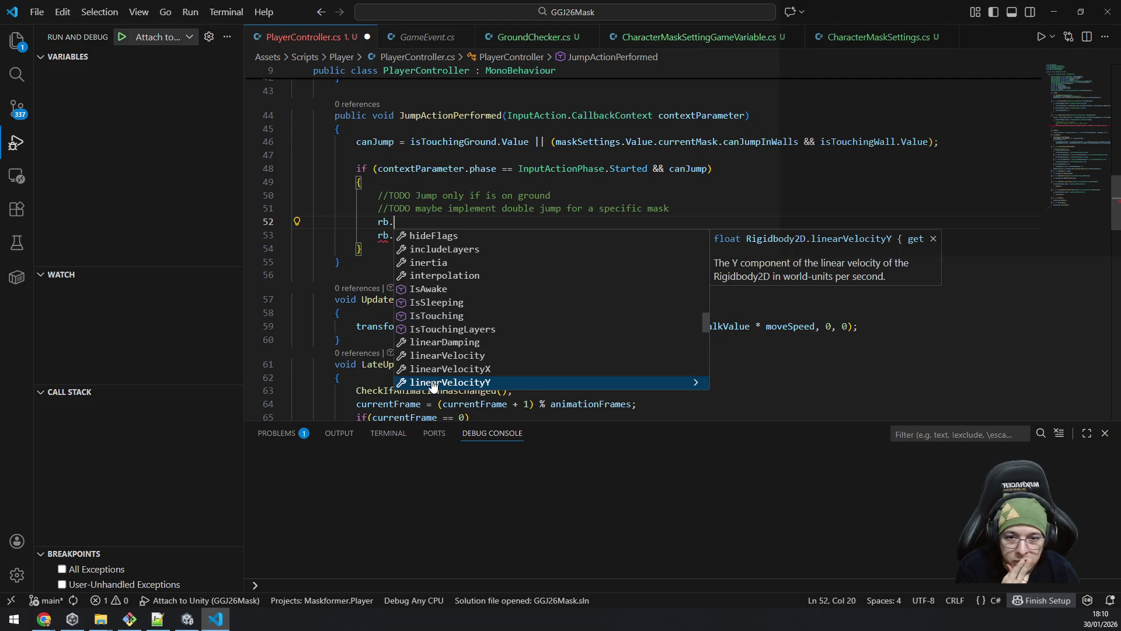
{"action": "key", "text": "Up"}
{"action": "key", "text": "Down"}
{"action": "key", "text": "Down"}
{"action": "key", "text": "Down"}
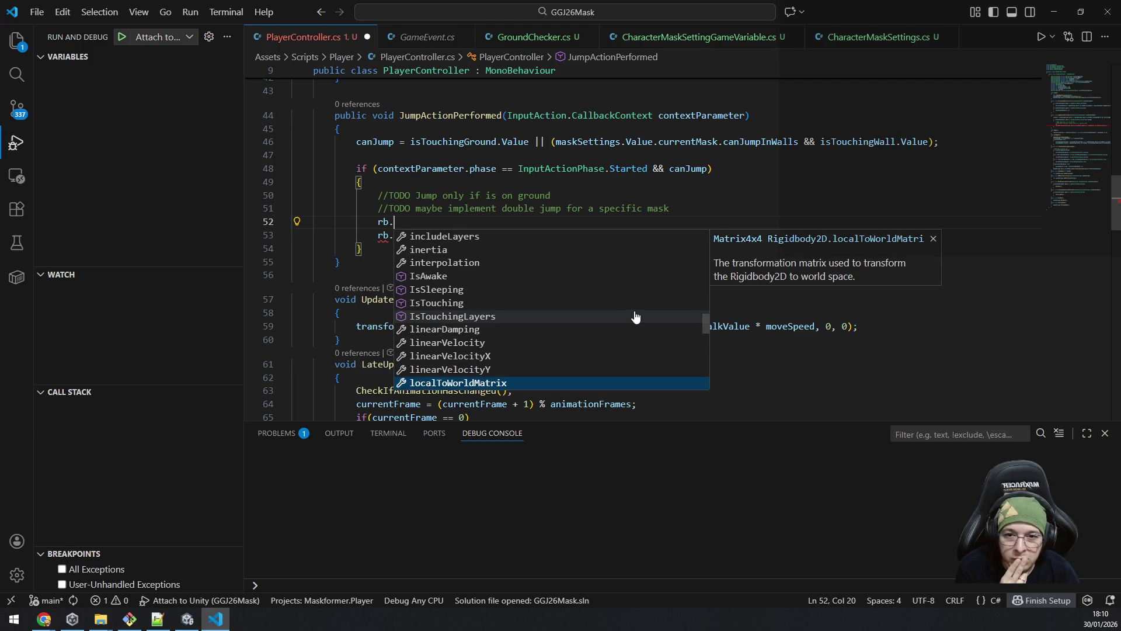
{"action": "key", "text": "Down"}
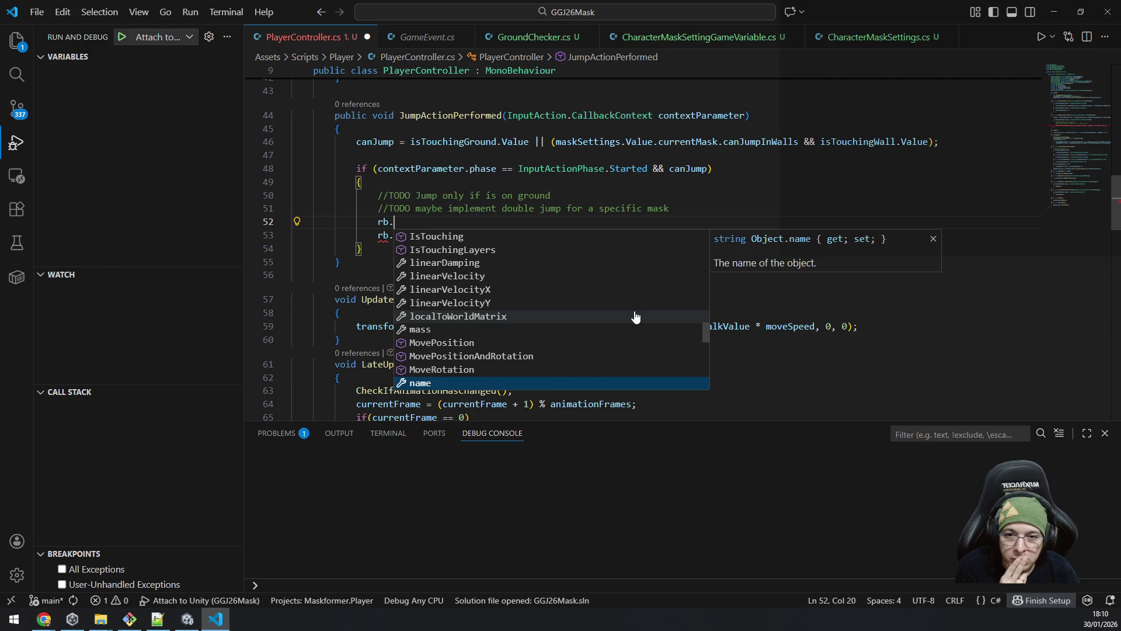
{"action": "key", "text": "Down"}
{"action": "key", "text": "Down"}
{"action": "key", "text": "Down"}
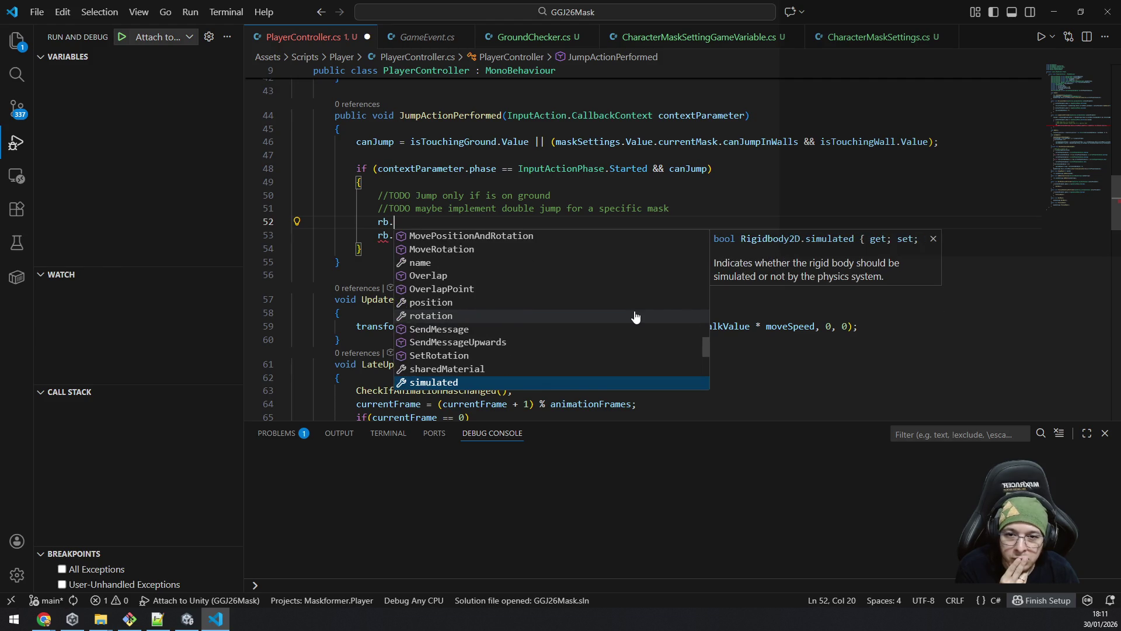
{"action": "key", "text": "Down"}
{"action": "key", "text": "Down"}
{"action": "key", "text": "Down"}
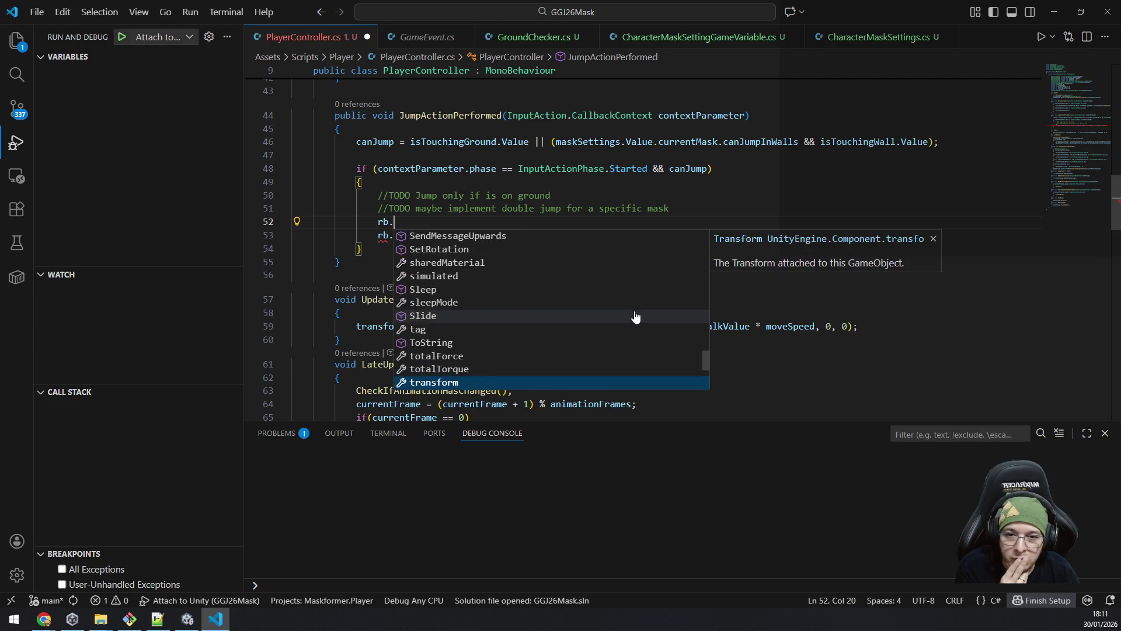
{"action": "key", "text": "Down"}
Step: Complete the new line as rb.totalForce
{"action": "key", "text": "Up"}
{"action": "key", "text": "Up"}
{"action": "key", "text": "Up"}
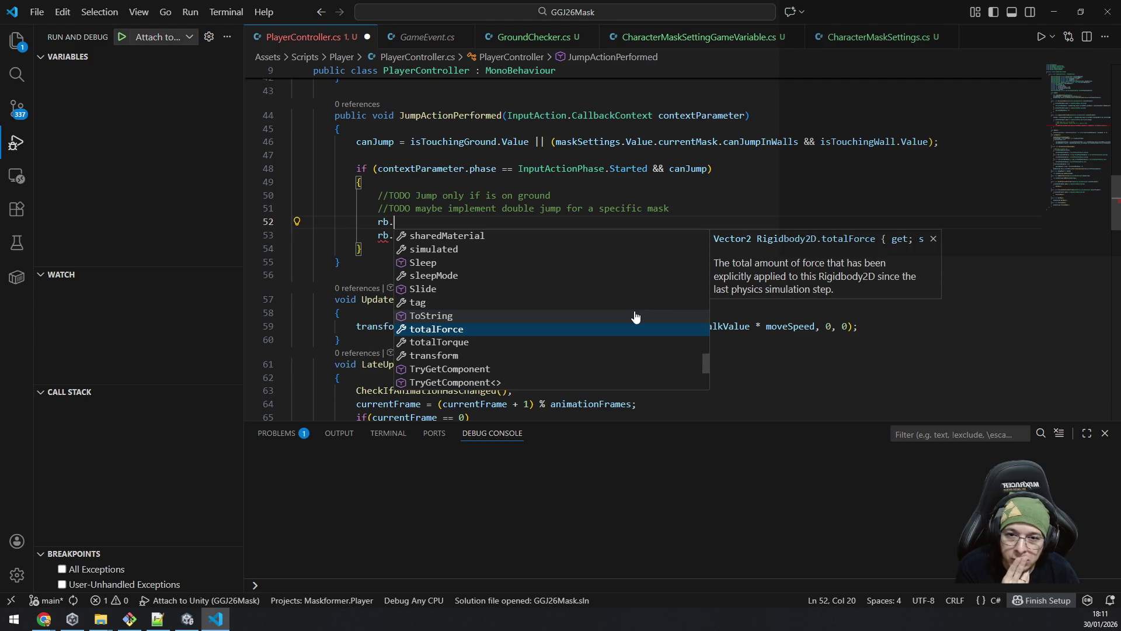
{"action": "key", "text": "Down"}
{"action": "key", "text": "Down"}
{"action": "key", "text": "Down"}
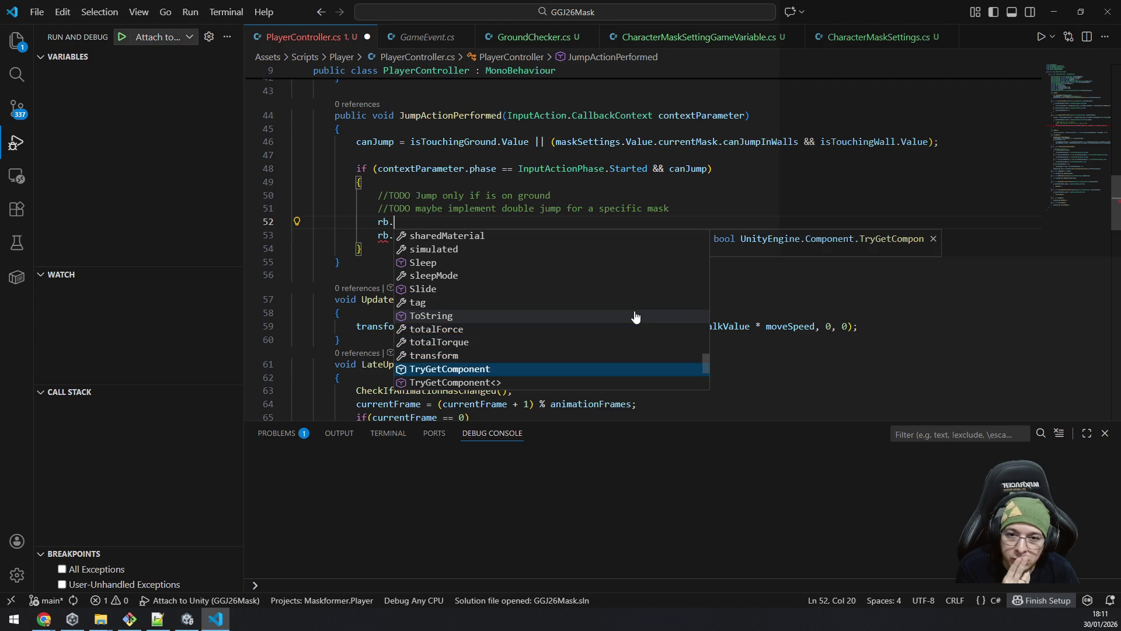
{"action": "key", "text": "Down"}
{"action": "key", "text": "Down"}
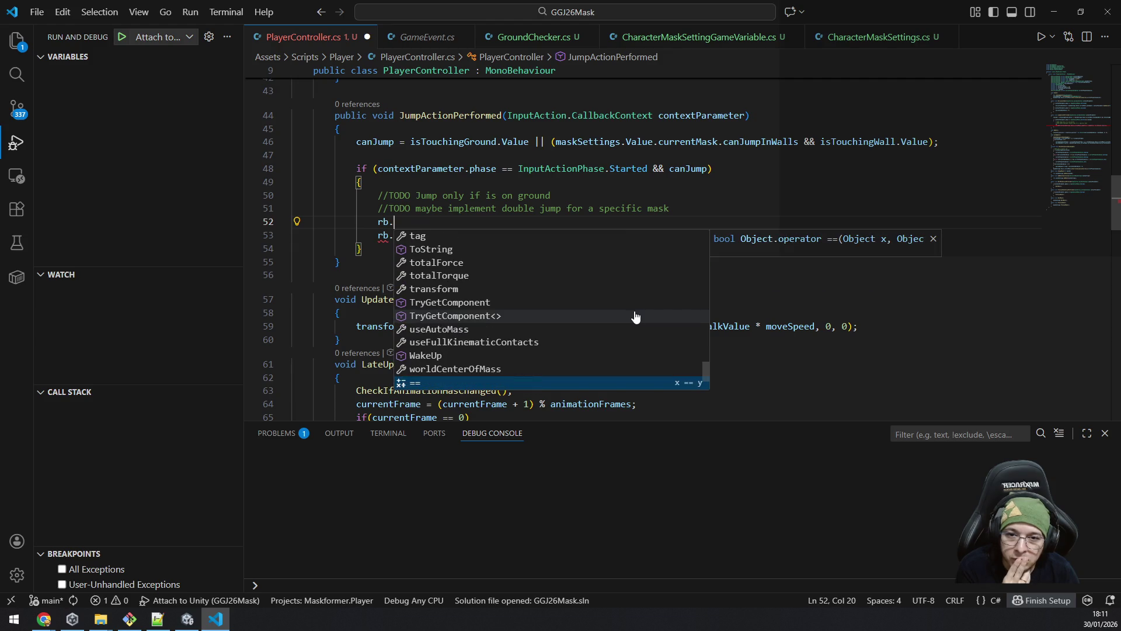
{"action": "key", "text": "Down"}
{"action": "key", "text": "Down"}
{"action": "key", "text": "Down"}
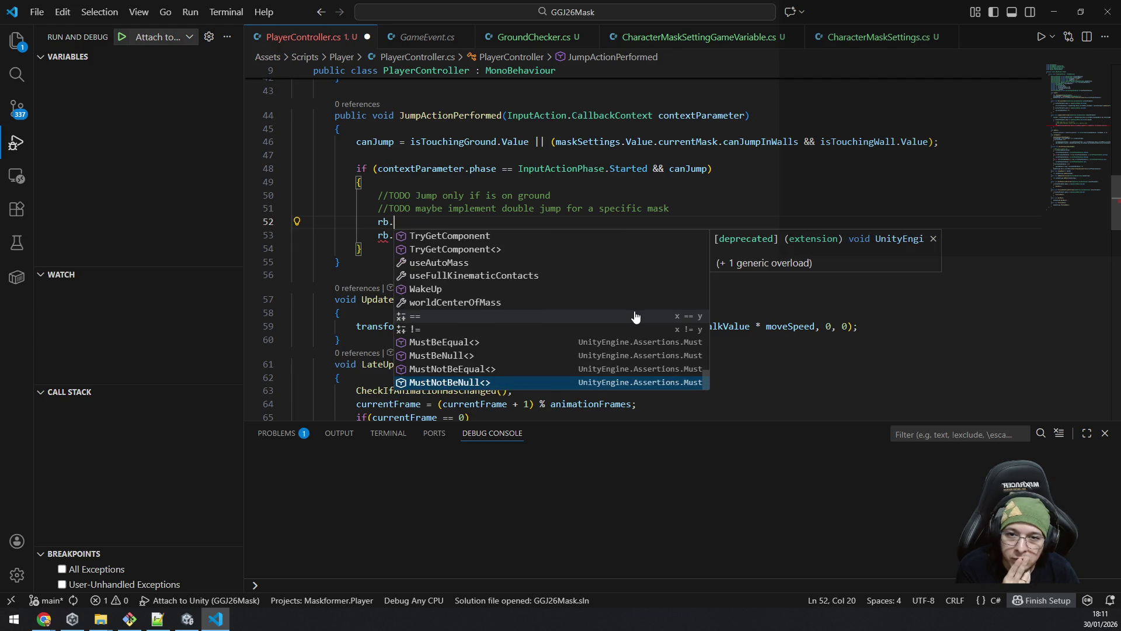
{"action": "key", "text": "Up"}
{"action": "key", "text": "Up"}
{"action": "key", "text": "Up"}
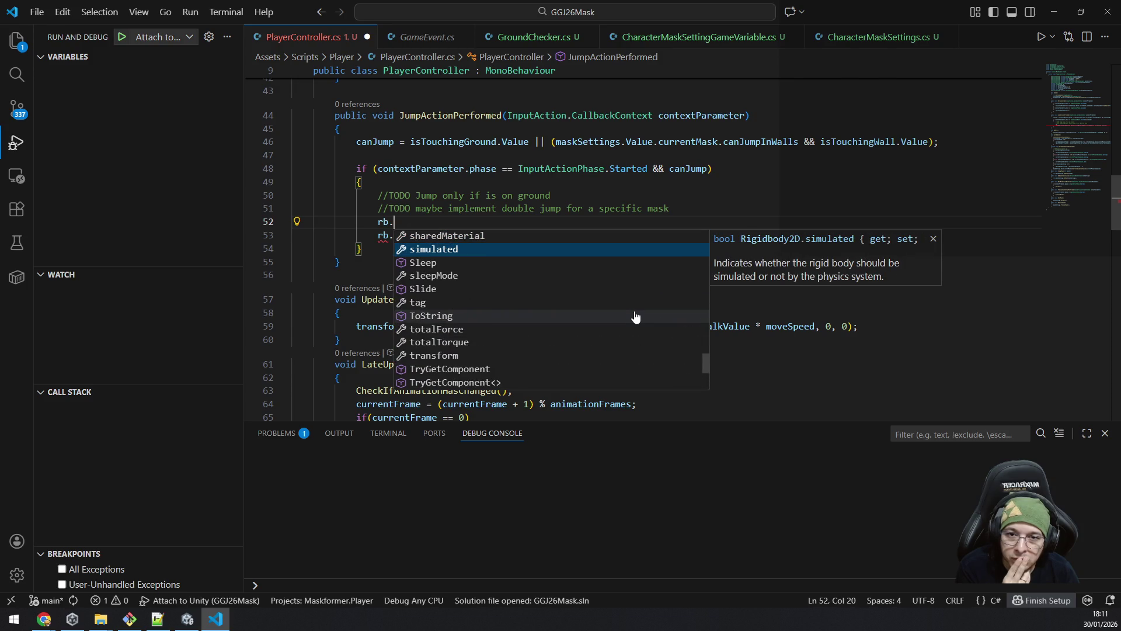
{"action": "key", "text": "Down"}
{"action": "key", "text": "Down"}
{"action": "key", "text": "Down"}
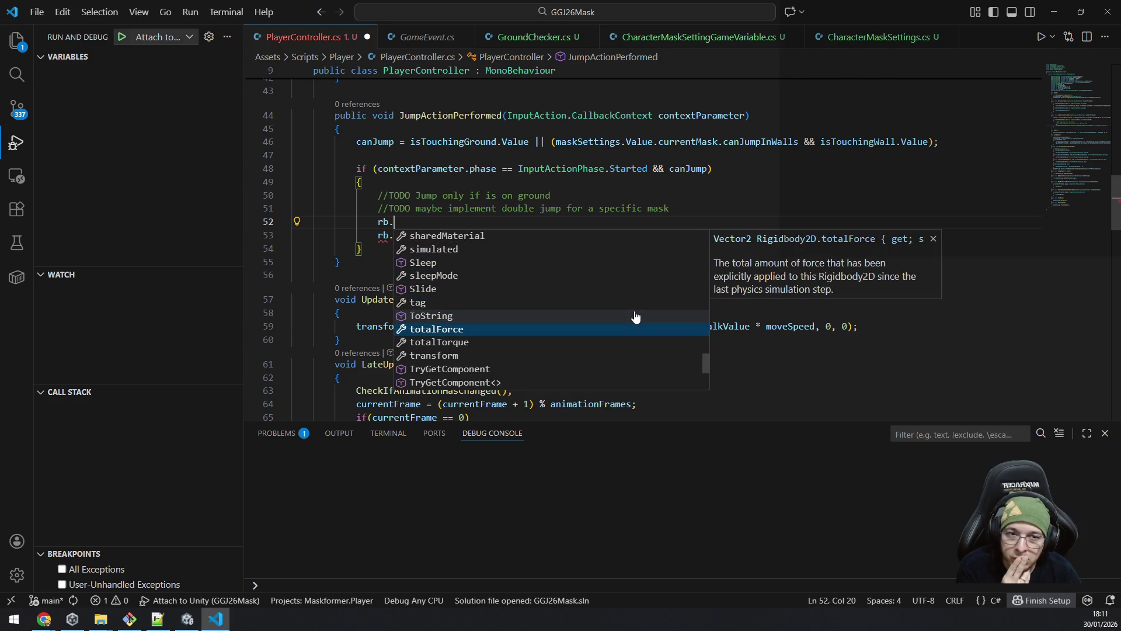
{"action": "key", "text": "Return"}
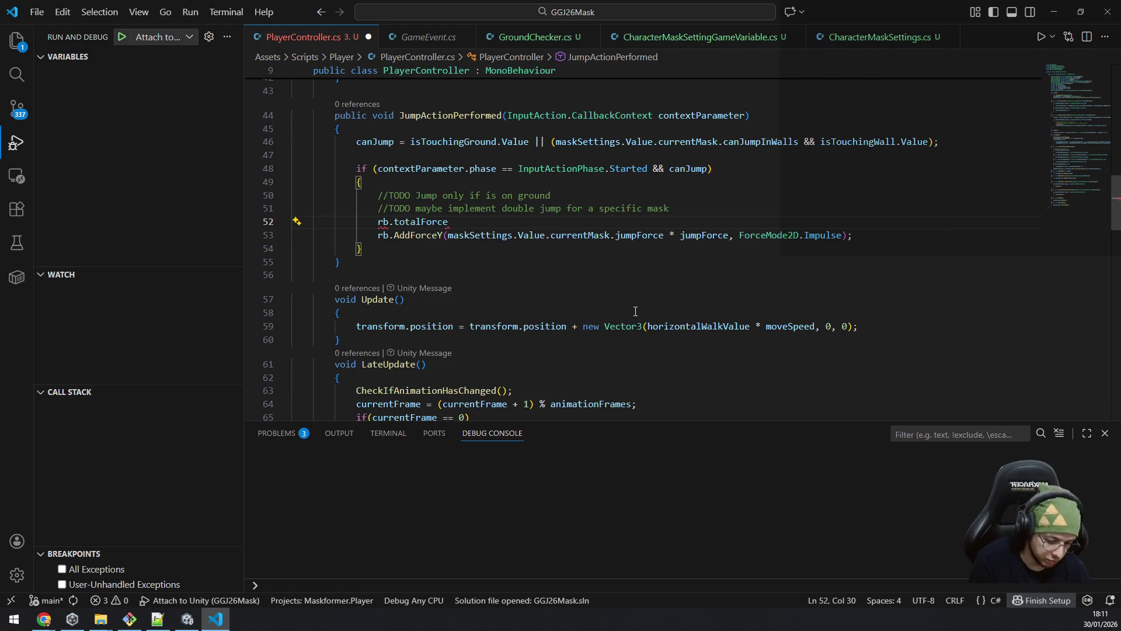
Step: Make the line read rb.totalForce = new Vector2(), dropping the UnityEngine prefix
{"action": "type", "text": " = "}
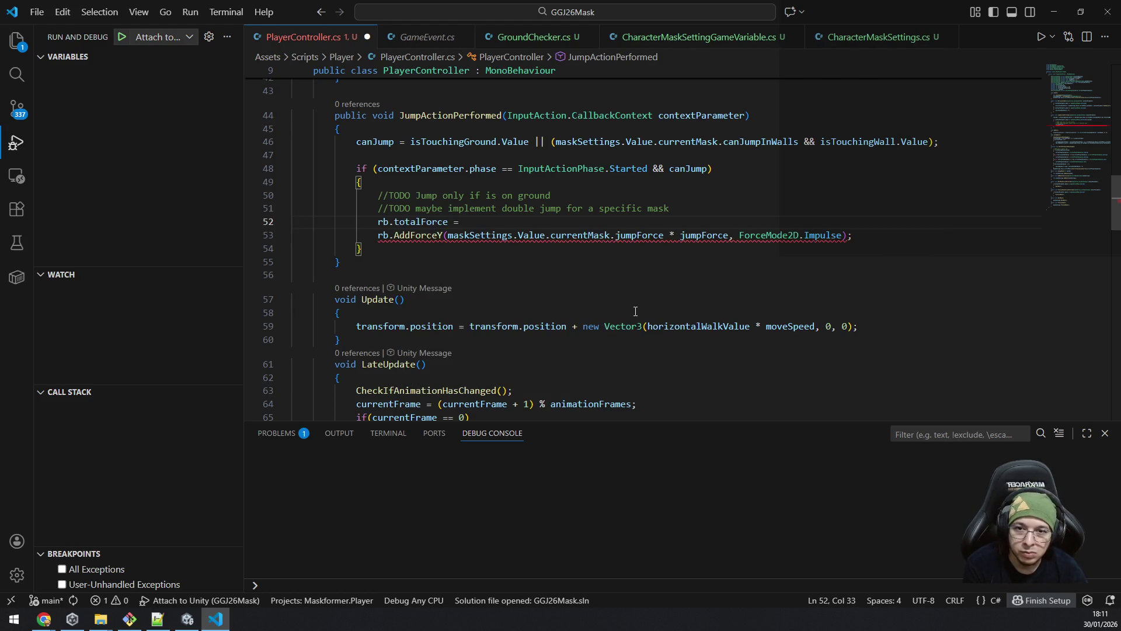
{"action": "type", "text": "new UnityEngine.Vector"}
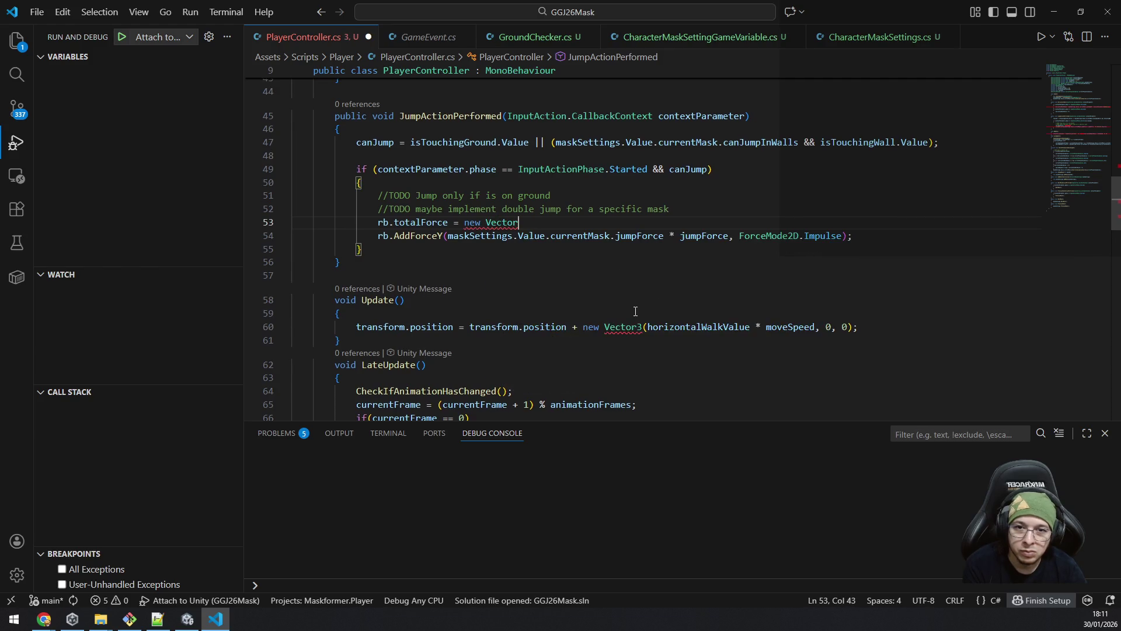
{"action": "type", "text": "2("}
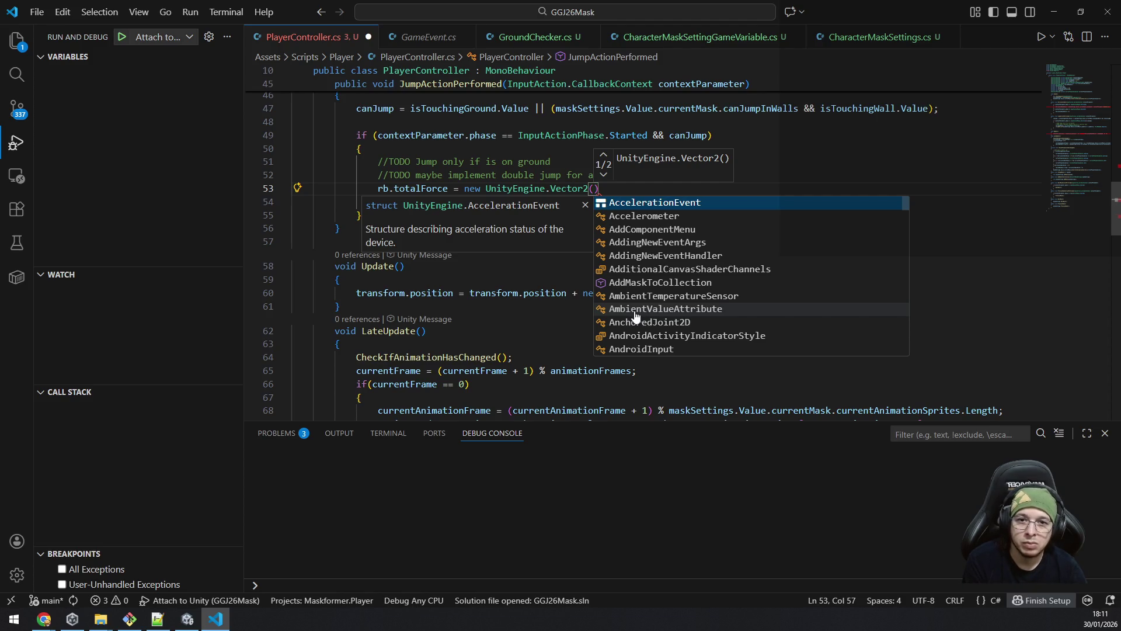
{"action": "key", "text": "Escape"}
{"action": "key", "text": "Left"}
{"action": "key", "text": "Left"}
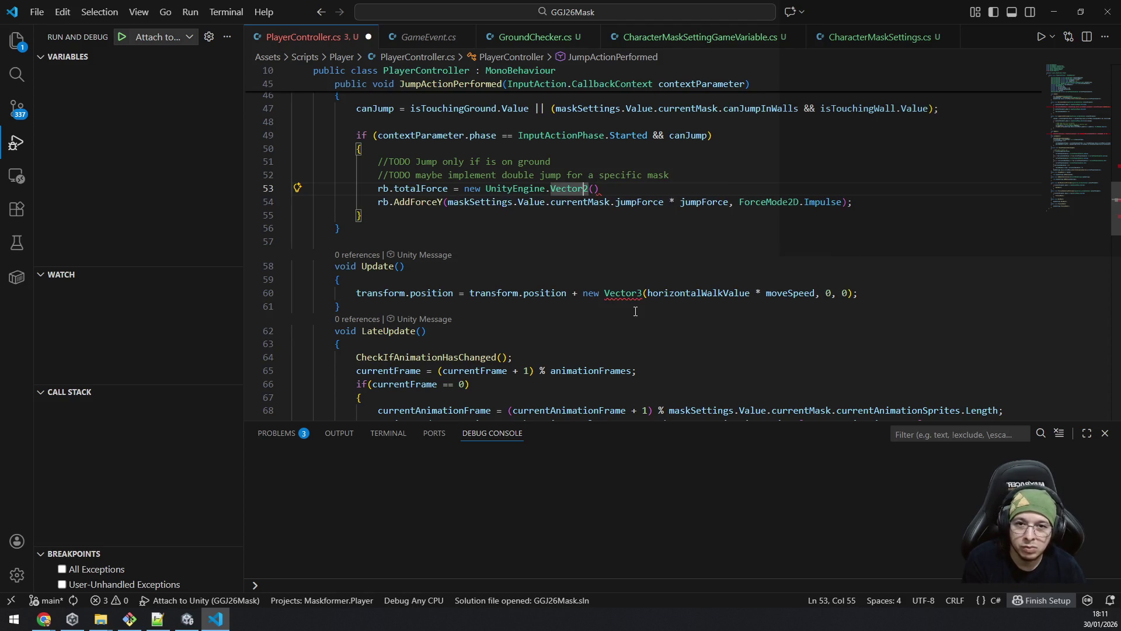
{"action": "key", "text": "Left"}
{"action": "key", "text": "Left"}
{"action": "key", "text": "Left"}
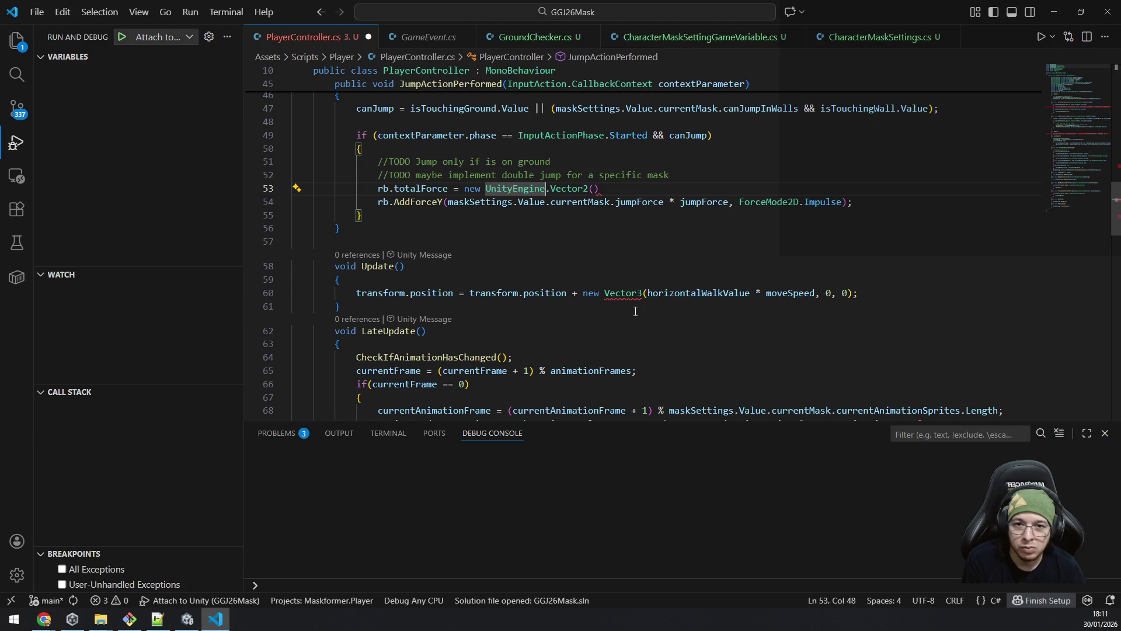
{"action": "key", "text": "ctrl+shift+Left"}
{"action": "key", "text": "BackSpace"}
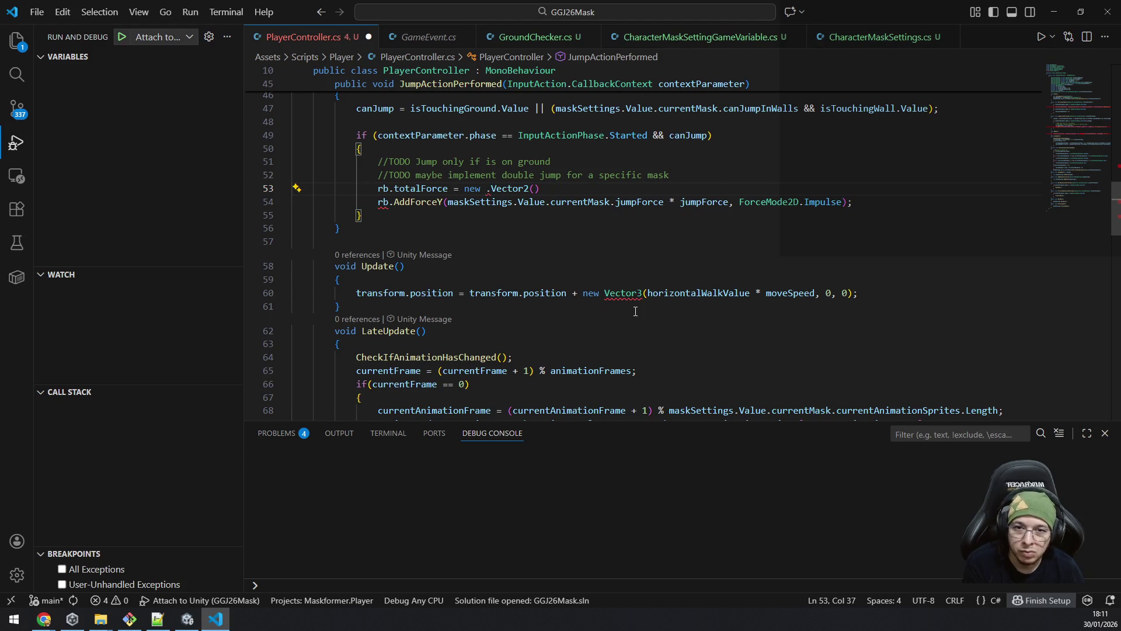
{"action": "key", "text": "Delete"}
{"action": "key", "text": "End"}
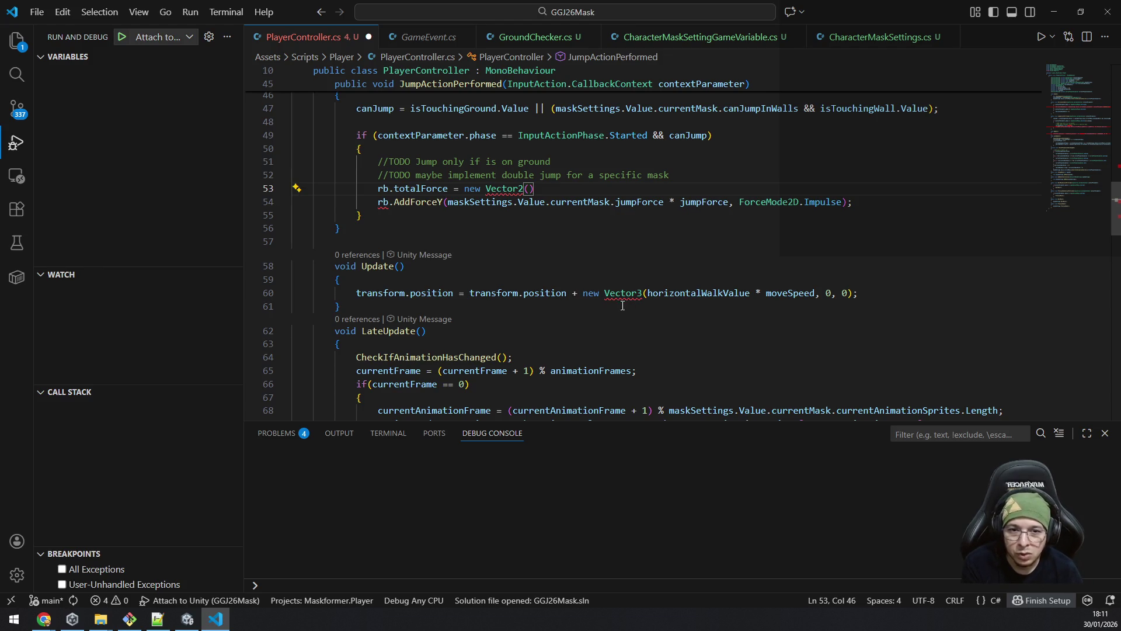
Step: Scroll up to review the using statements at the top of the file
{"action": "mouse_move", "coordinate": [607, 291]}
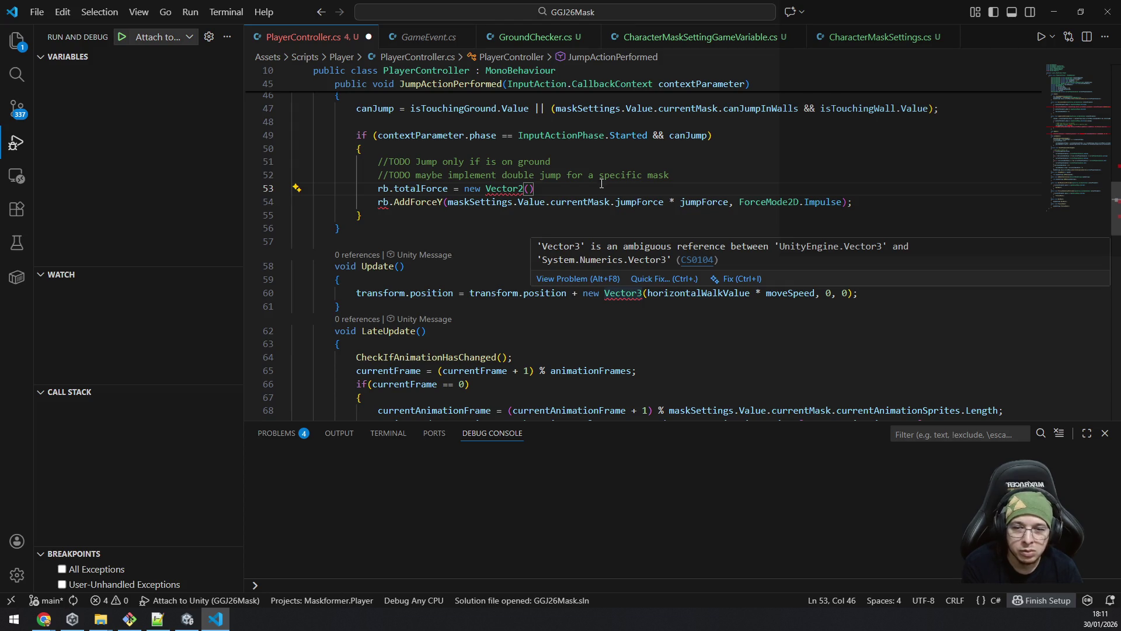
{"action": "scroll", "coordinate": [630, 153], "scroll_direction": "up", "scroll_amount": 10}
{"action": "scroll", "coordinate": [630, 152], "scroll_direction": "up", "scroll_amount": 3}
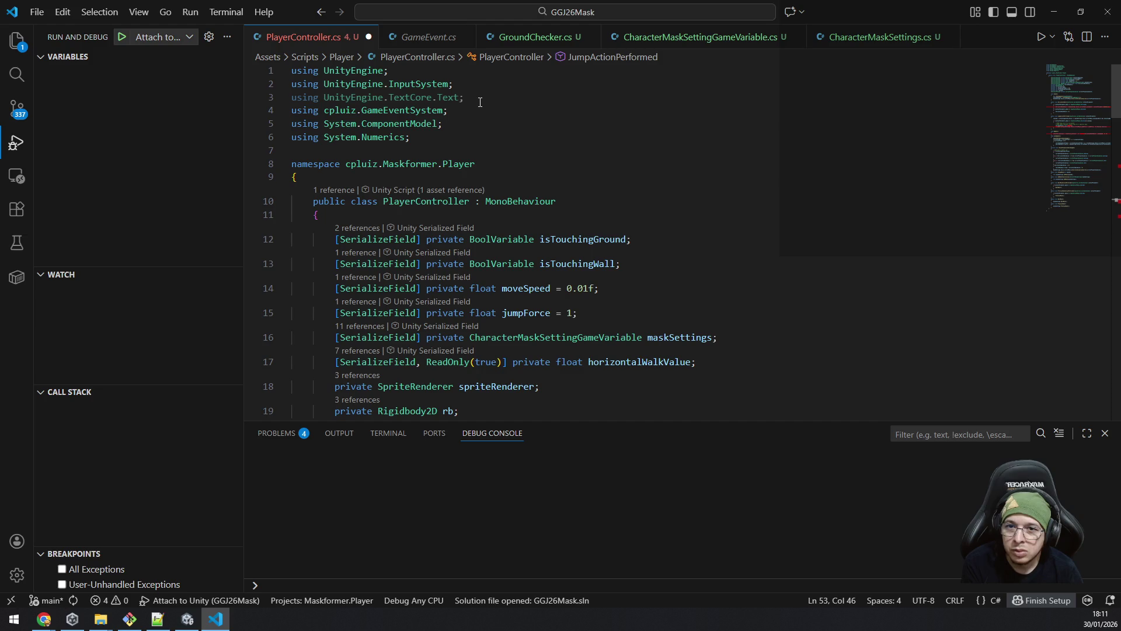
Step: Delete the 'using System.Numerics;' import line
{"action": "left_click", "coordinate": [442, 138]}
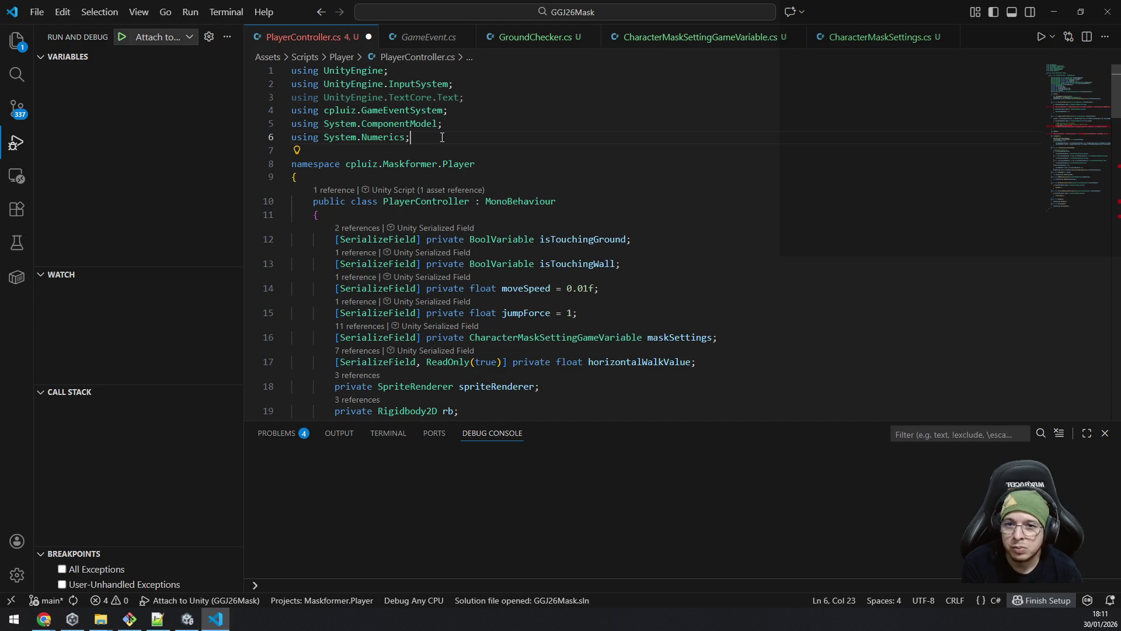
{"action": "key", "text": "shift+Home"}
{"action": "key", "text": "BackSpace"}
{"action": "key", "text": "BackSpace"}
{"action": "scroll", "coordinate": [541, 154], "scroll_direction": "down", "scroll_amount": 5}
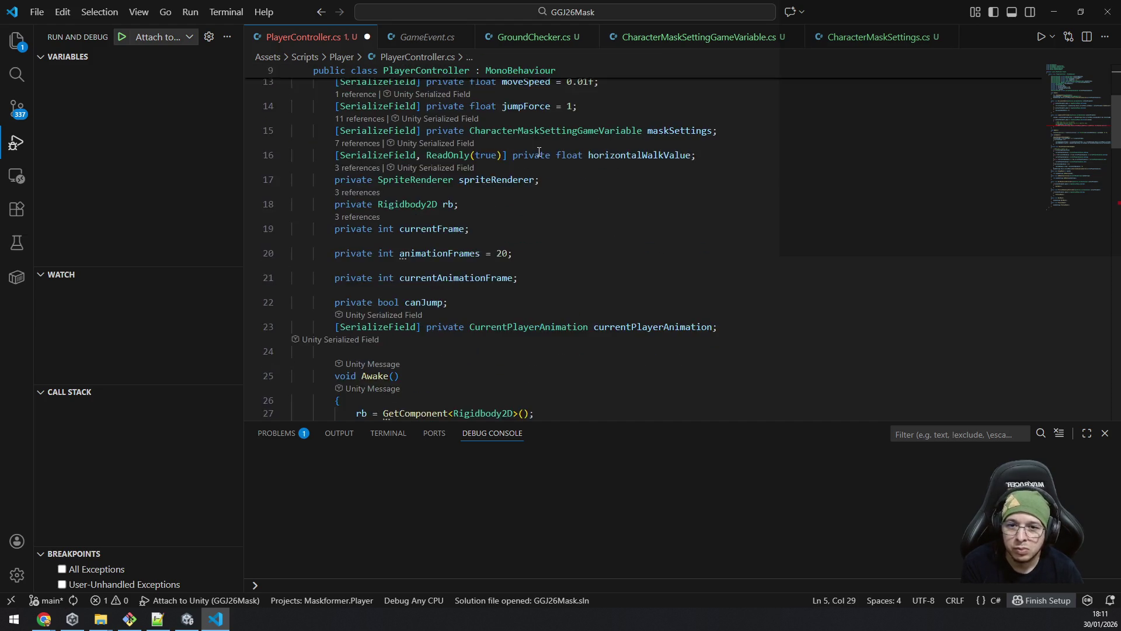
{"action": "scroll", "coordinate": [541, 154], "scroll_direction": "down", "scroll_amount": 7}
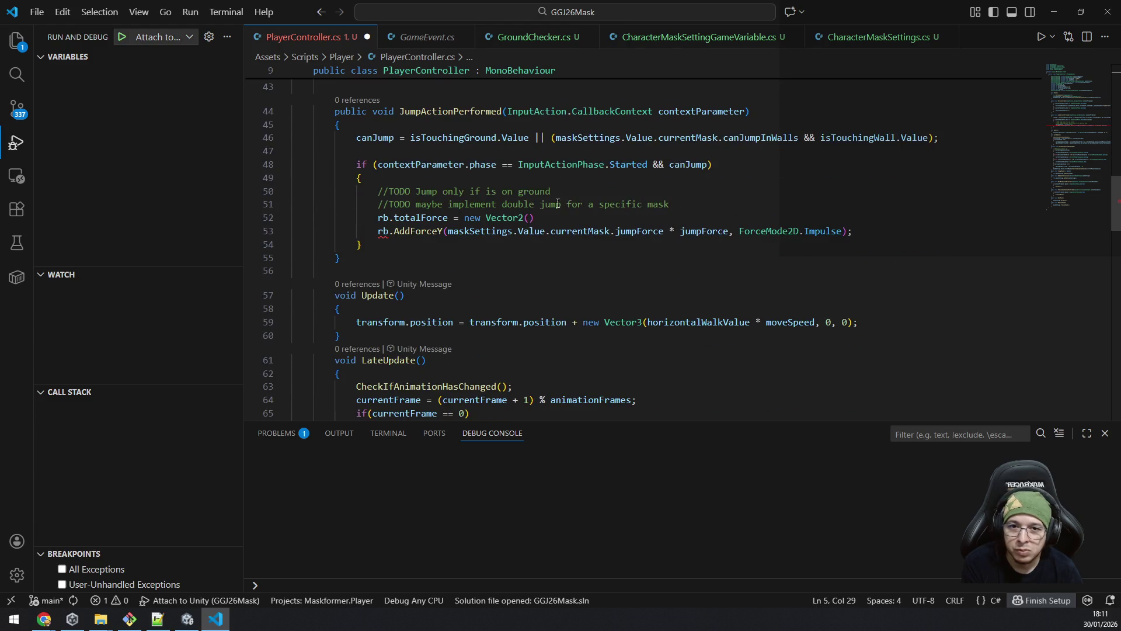
Step: Change line 52 to rb.totalForce = new Vector2(rb.totalForce.x, 0); and save PlayerController.cs
{"action": "left_click", "coordinate": [477, 217]}
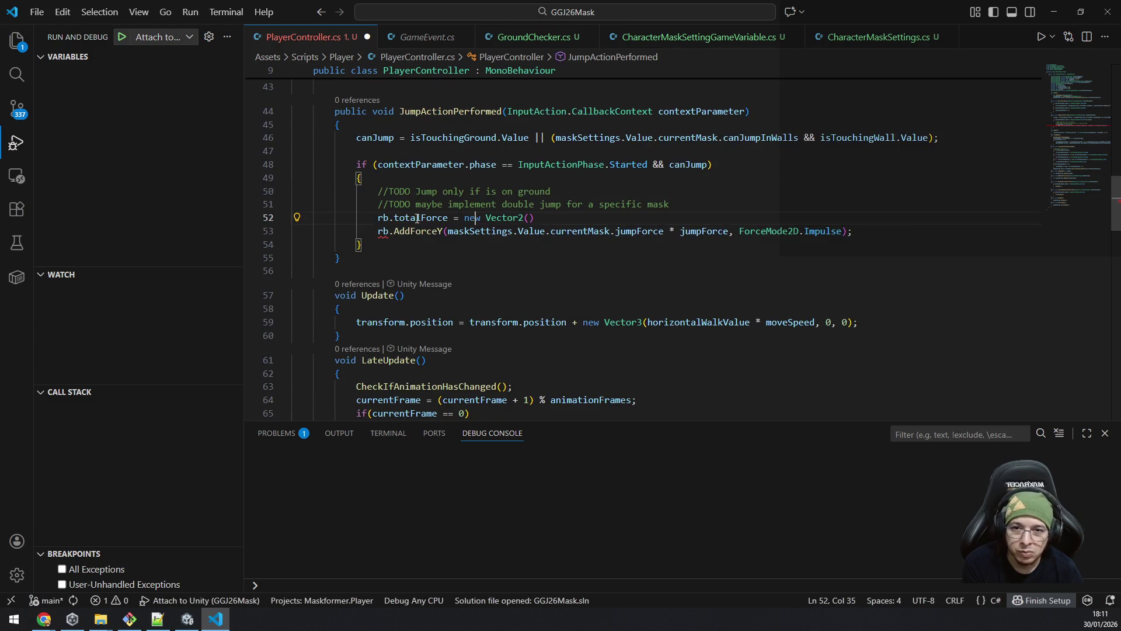
{"action": "double_click", "coordinate": [417, 218]}
{"action": "left_click", "coordinate": [760, 214]}
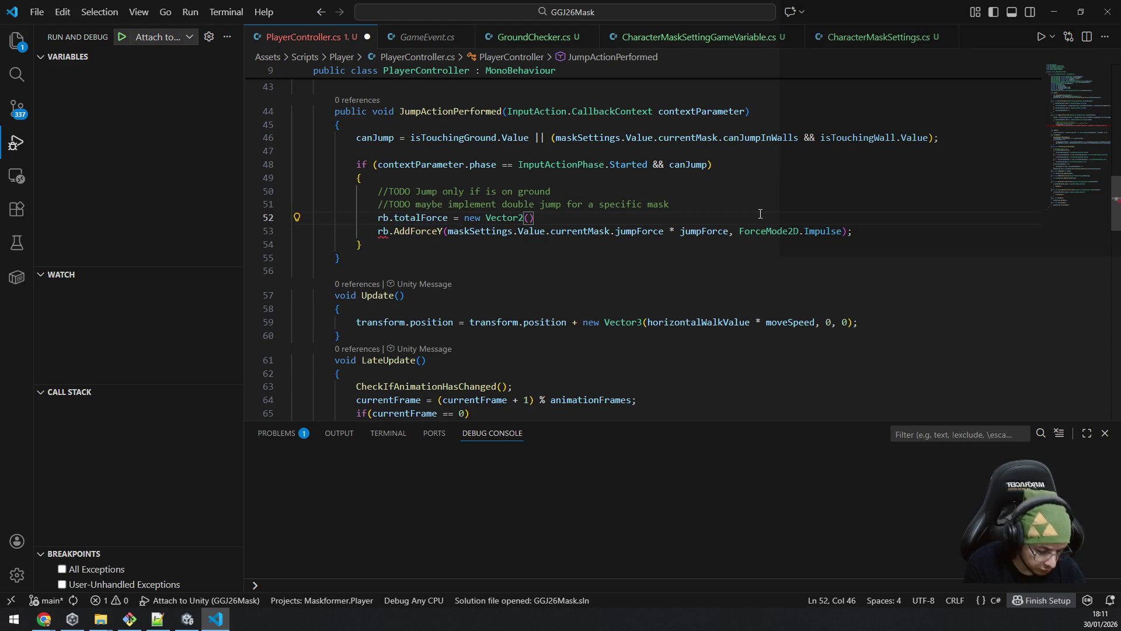
{"action": "type", "text": ";"}
{"action": "key", "text": "Left"}
{"action": "key", "text": "Left"}
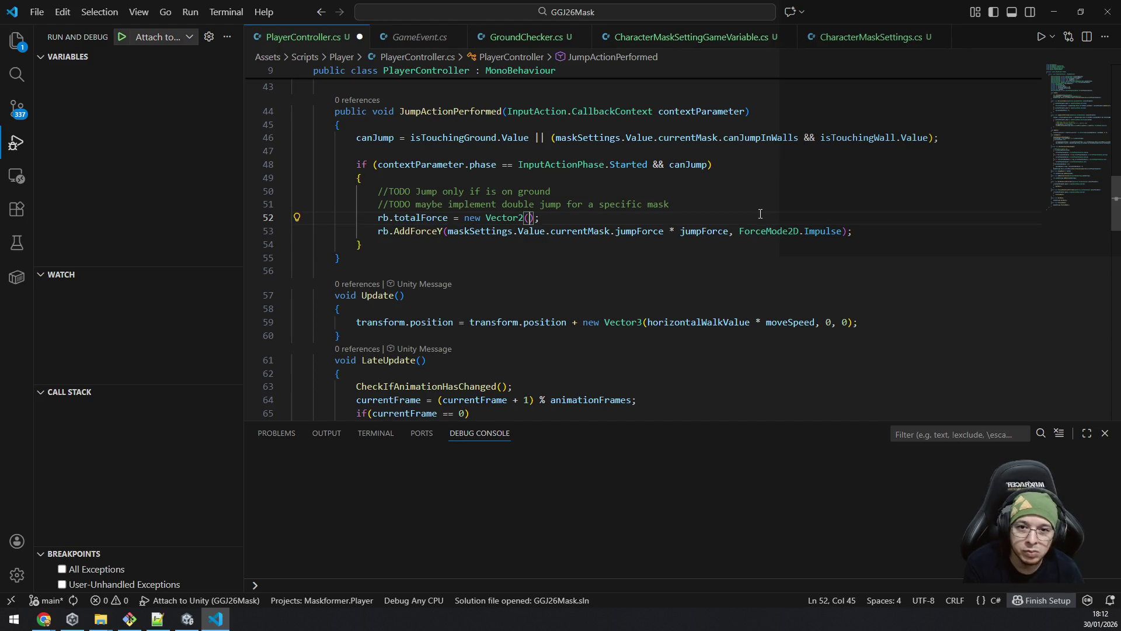
{"action": "type", "text": "totalForce.x,"}
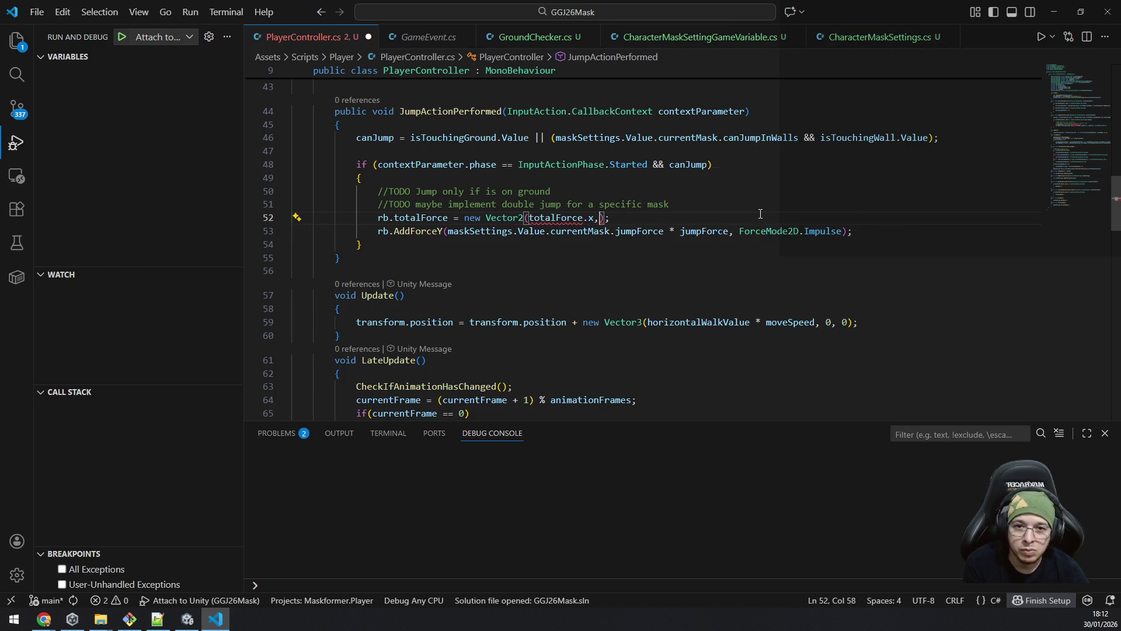
{"action": "type", "text": " 0"}
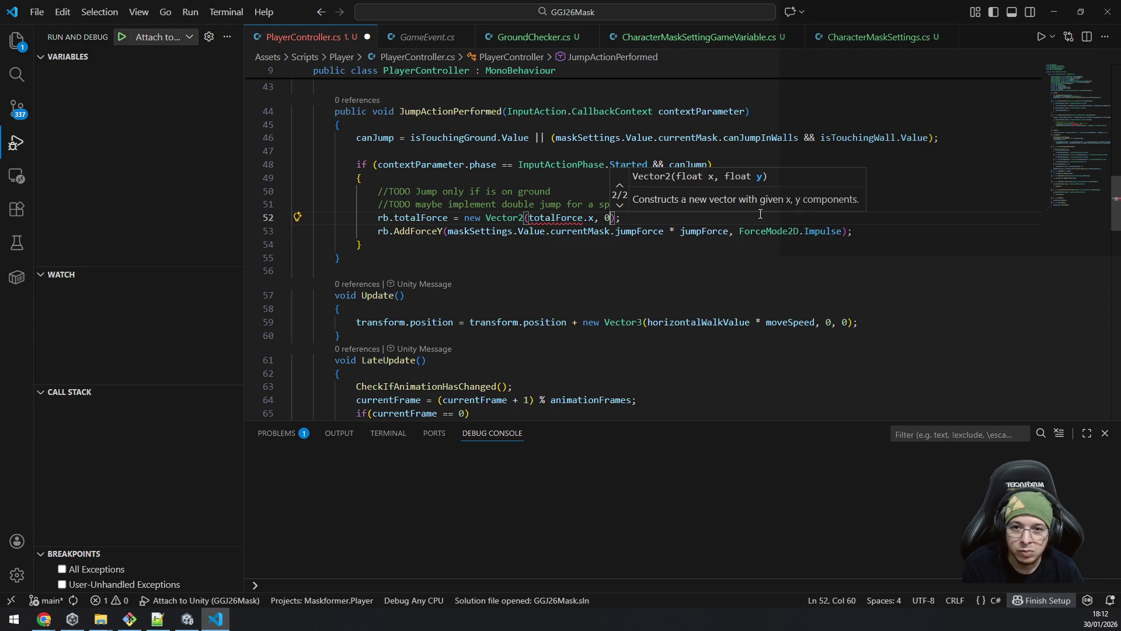
{"action": "key", "text": "ctrl+Left"}
{"action": "key", "text": "ctrl+Left"}
{"action": "key", "text": "ctrl+Left"}
{"action": "type", "text": "r"}
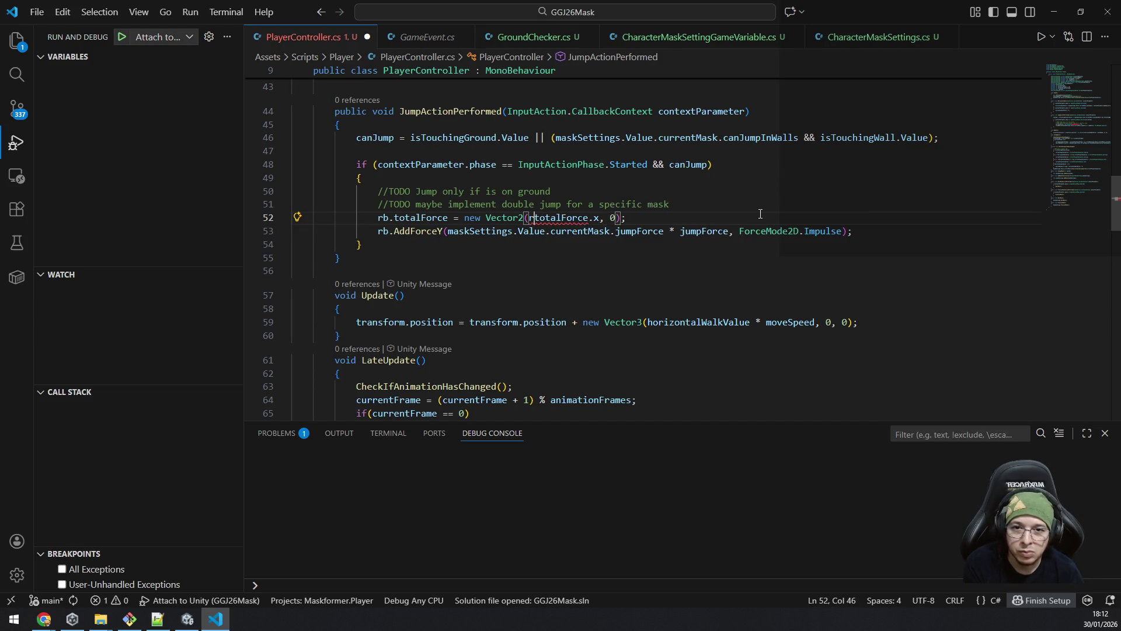
{"action": "type", "text": "b."}
{"action": "key", "text": "Escape"}
{"action": "key", "text": "ctrl+s"}
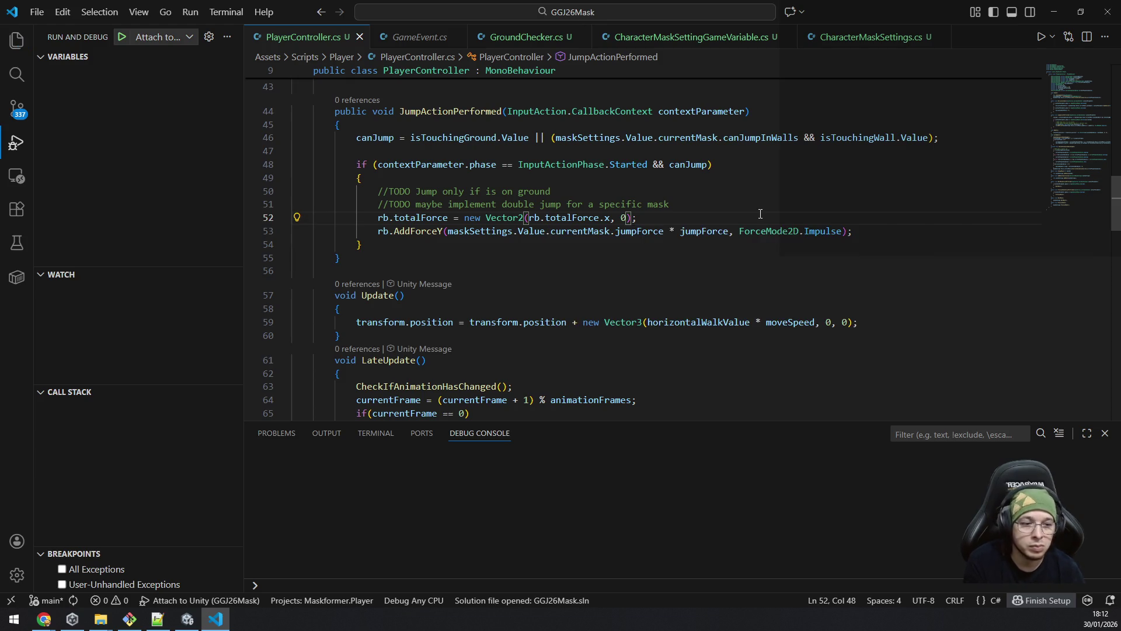
{"action": "left_click", "coordinate": [1054, 13]}
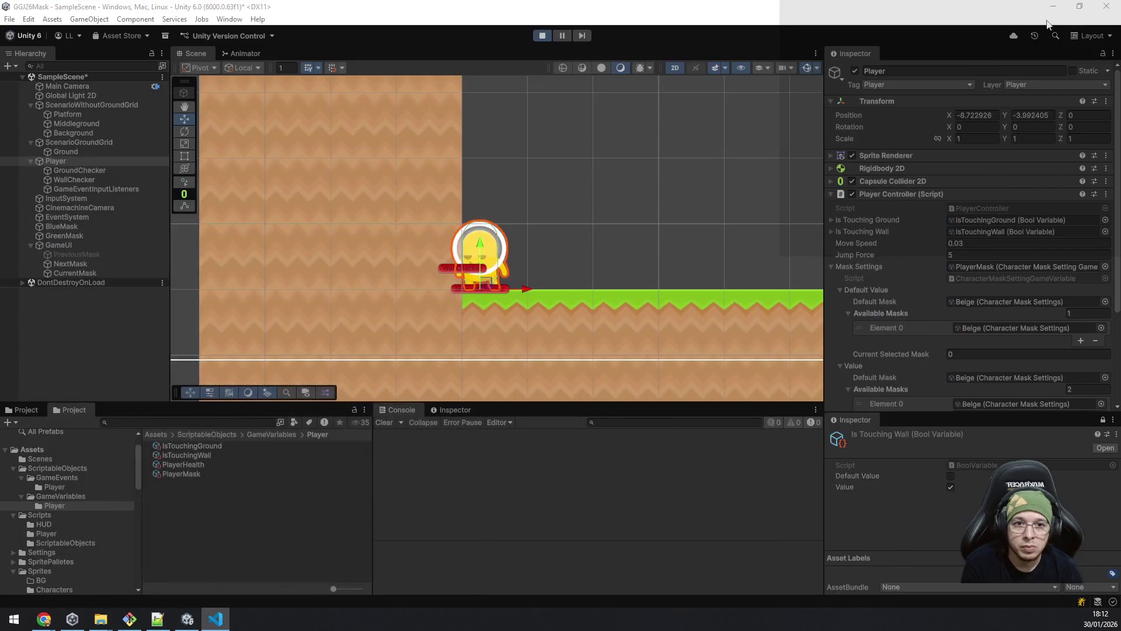
Step: Exit Play mode so the scene returns to edit mode
{"action": "left_click", "coordinate": [541, 36]}
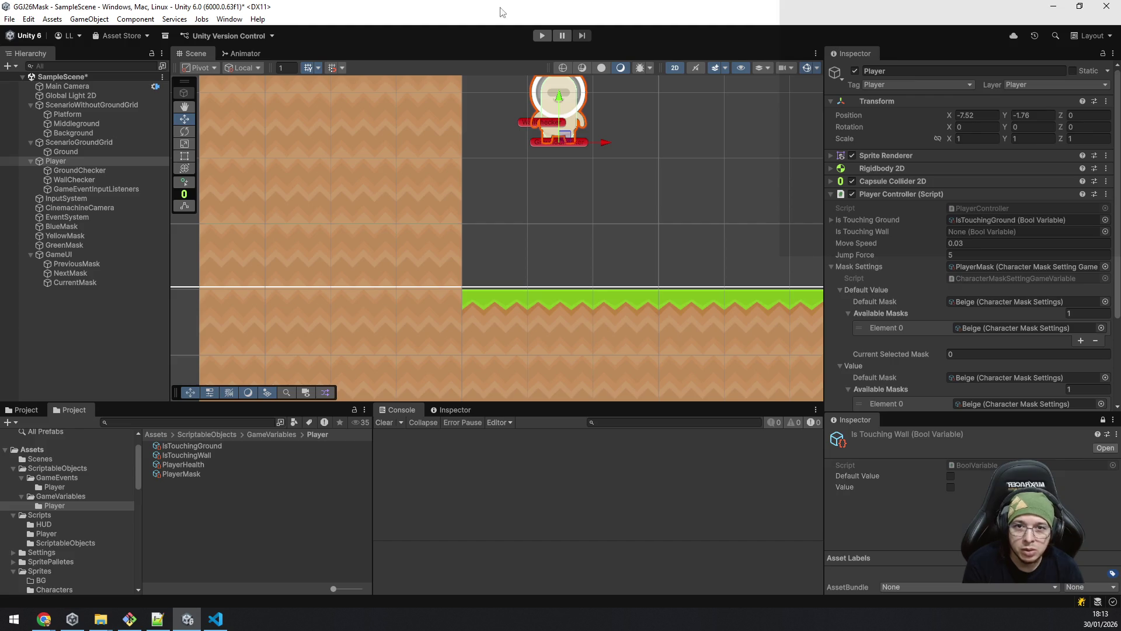
Step: Look at the Animator tab, return to the Scene view, and start Play mode again
{"action": "left_click", "coordinate": [250, 51]}
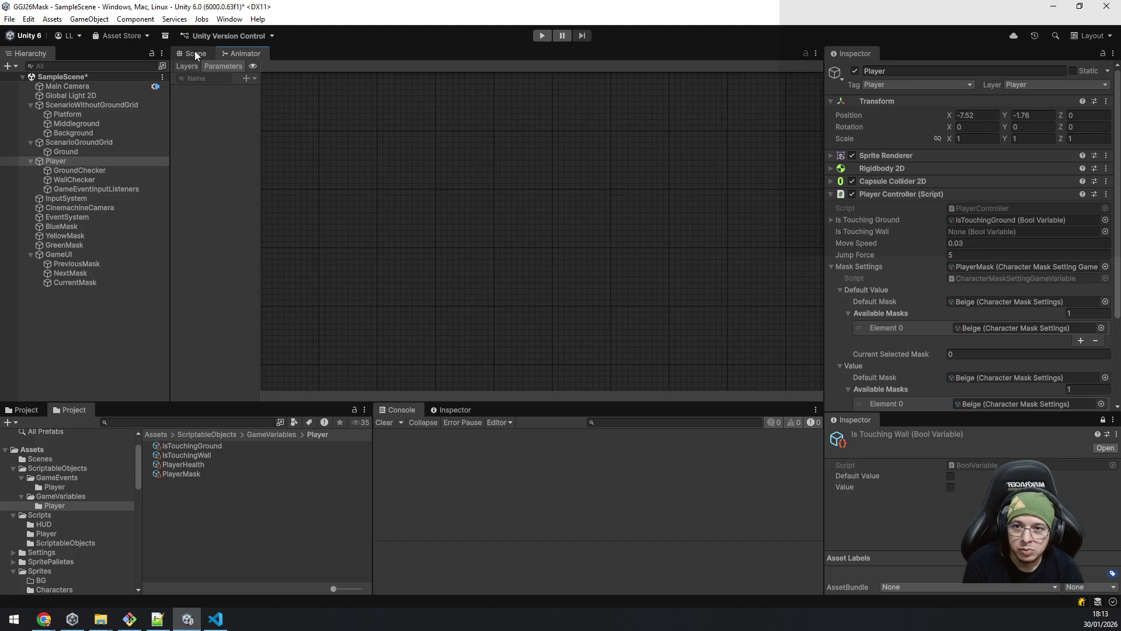
{"action": "left_click", "coordinate": [195, 50]}
{"action": "left_click", "coordinate": [543, 35]}
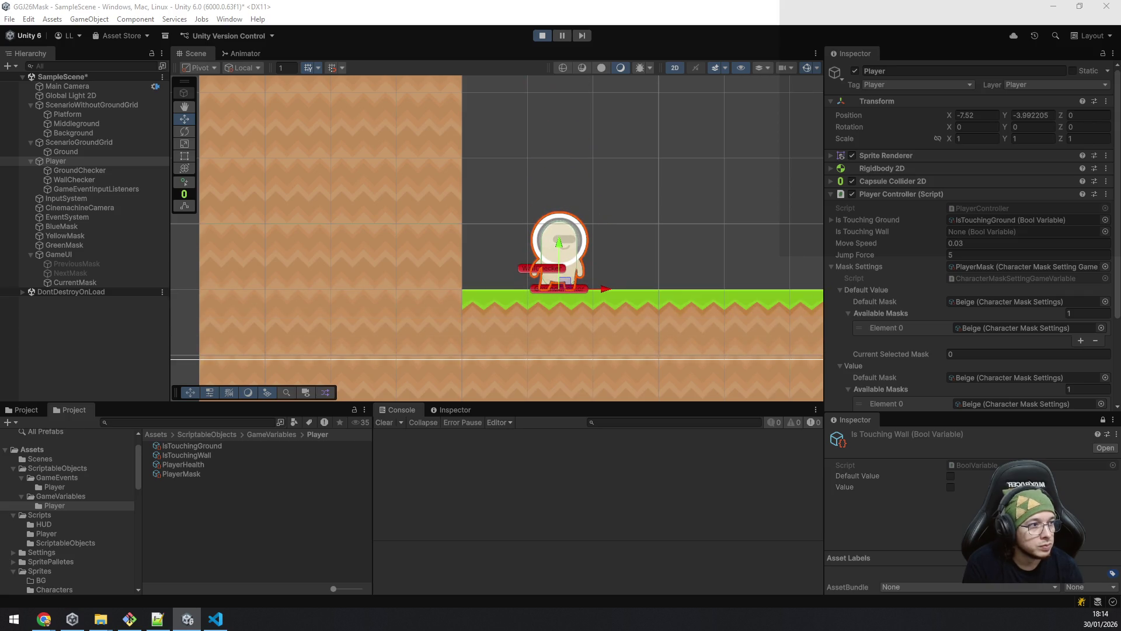
Step: Center the game window, walk right to collect the yellow mask, then walk left and jump
{"action": "left_click_drag", "start_coordinate": [922, 112], "coordinate": [413, 87]}
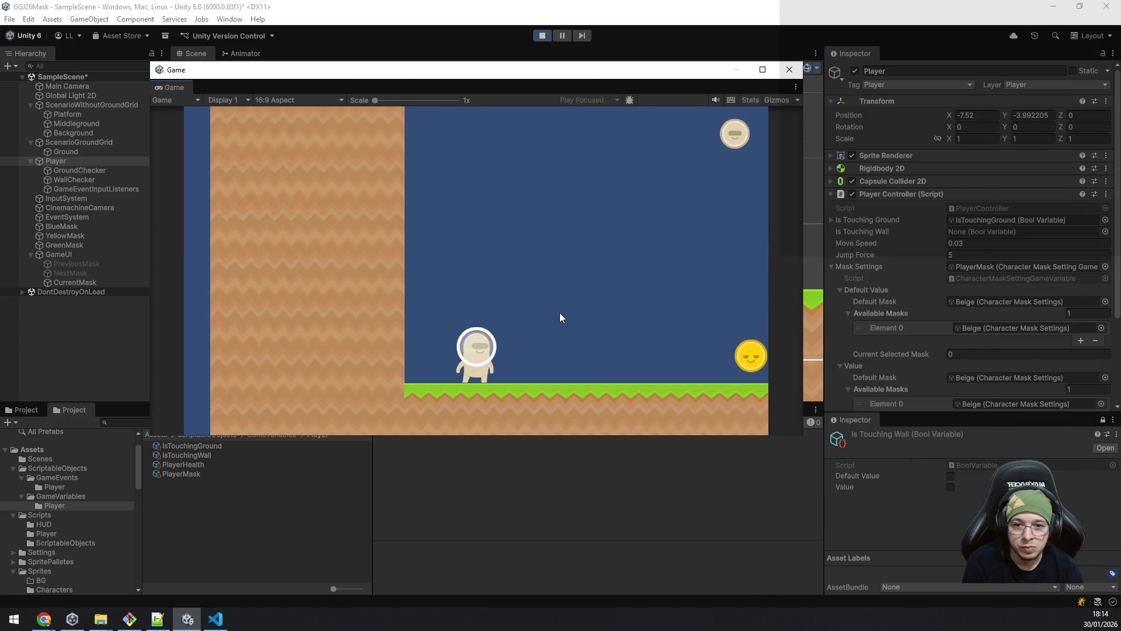
{"action": "key", "text": "d"}
{"action": "key", "text": "space"}
{"action": "key", "text": "d"}
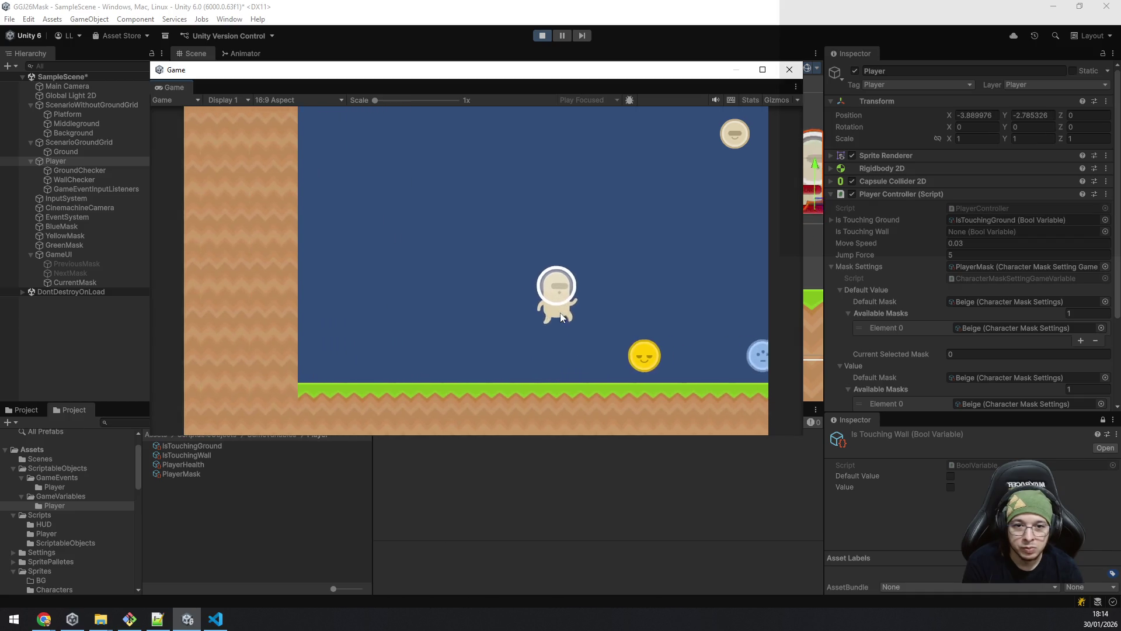
{"action": "key", "text": "a"}
{"action": "key", "text": "space"}
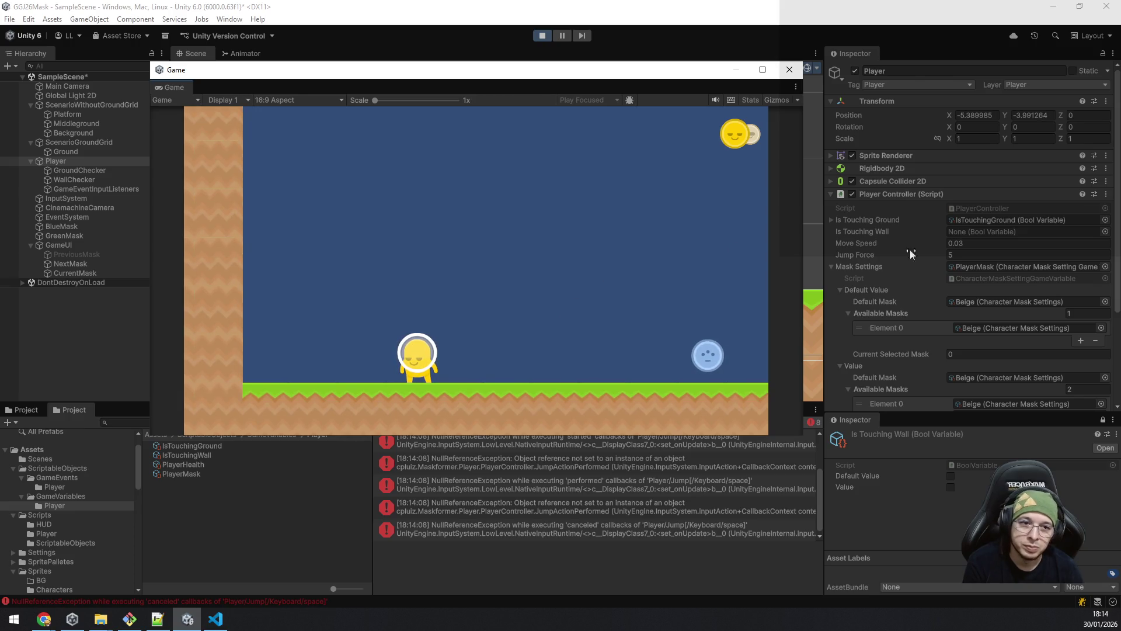
Step: Drag IsTouchingWall into the Is Touching Wall field and clear the jump errors from the console
{"action": "left_click", "coordinate": [1038, 222]}
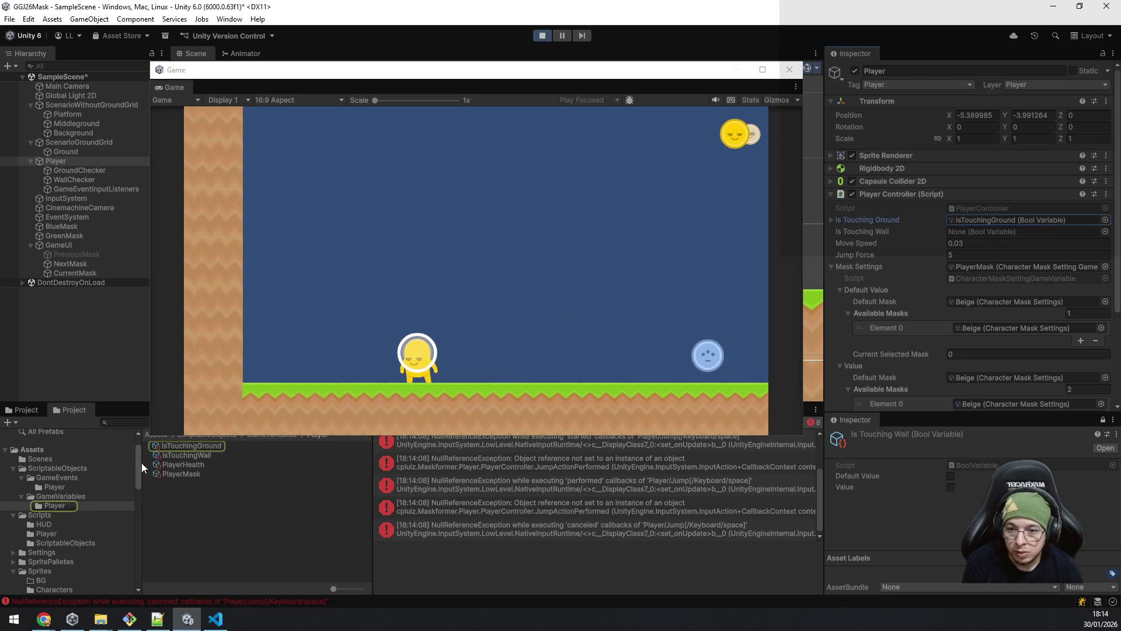
{"action": "left_click_drag", "start_coordinate": [181, 455], "coordinate": [973, 232]}
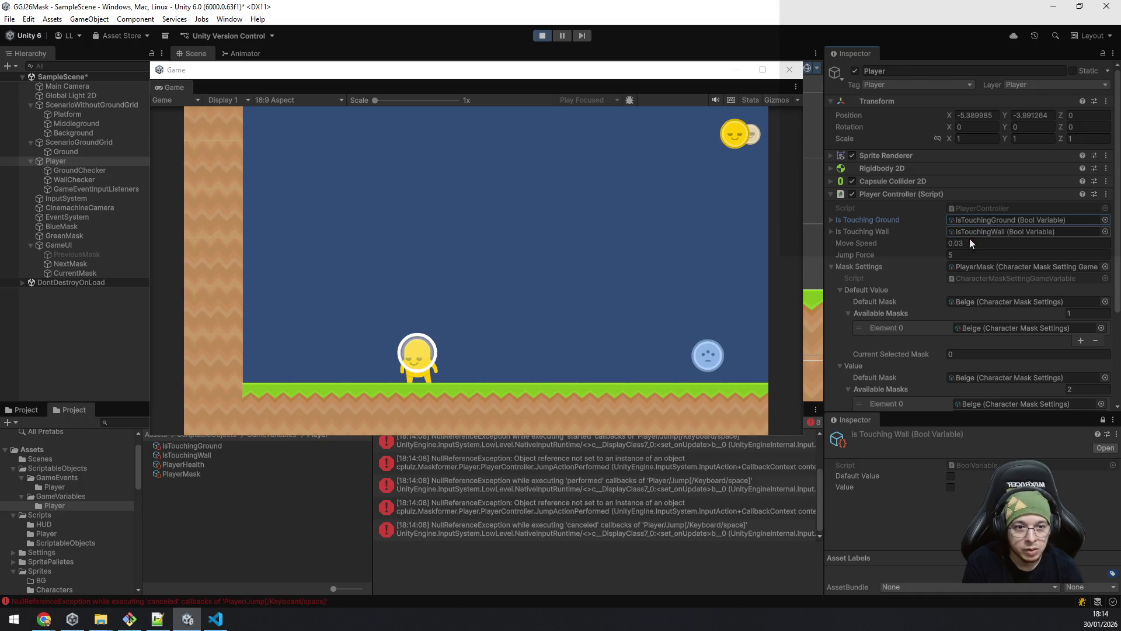
{"action": "scroll", "coordinate": [412, 491], "scroll_direction": "down", "scroll_amount": 2}
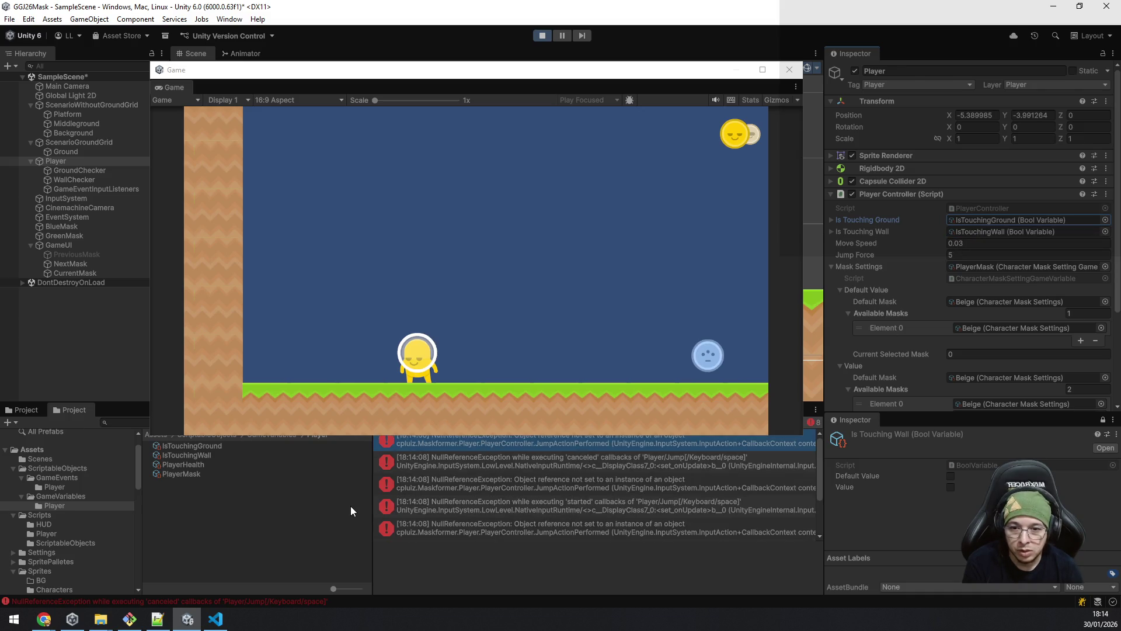
{"action": "left_click_drag", "start_coordinate": [557, 72], "coordinate": [553, 15]}
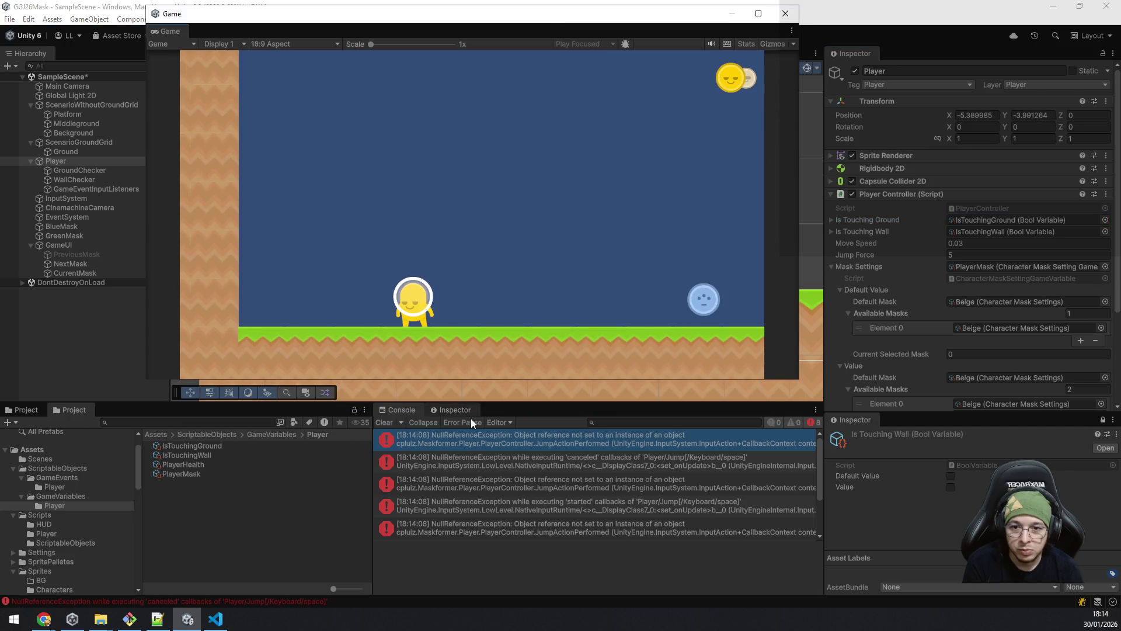
{"action": "left_click", "coordinate": [386, 423]}
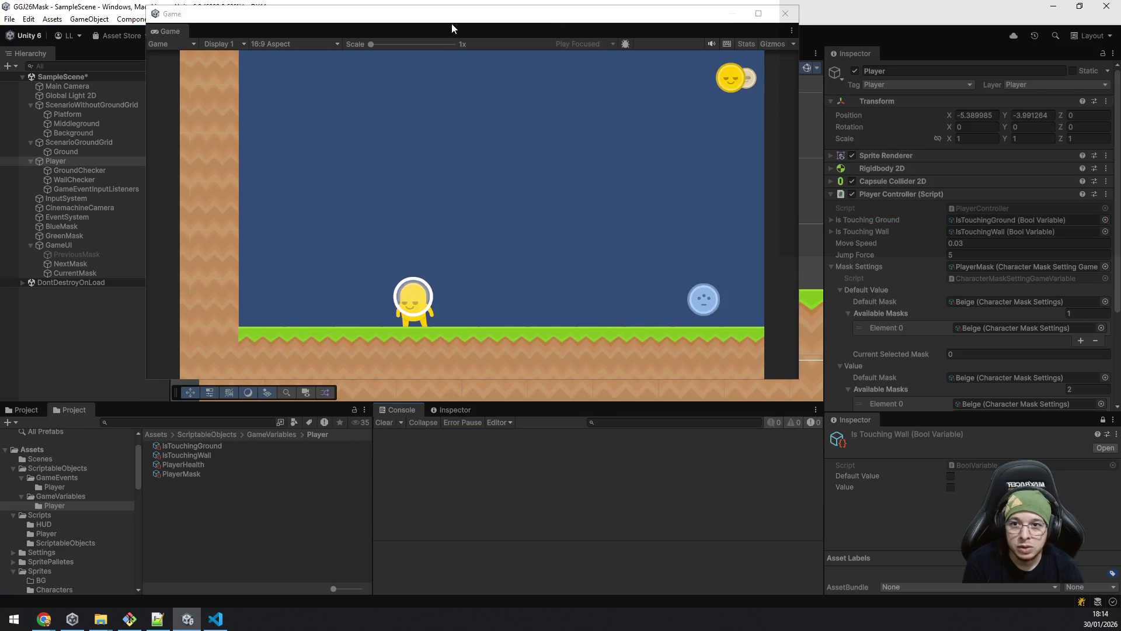
Step: Walk the player left and climb the left wall with repeated wall jumps
{"action": "mouse_move", "coordinate": [444, 25]}
{"action": "left_mouse_down"}
{"action": "mouse_move", "coordinate": [465, 150]}
{"action": "mouse_move", "coordinate": [432, 168]}
{"action": "left_mouse_up"}
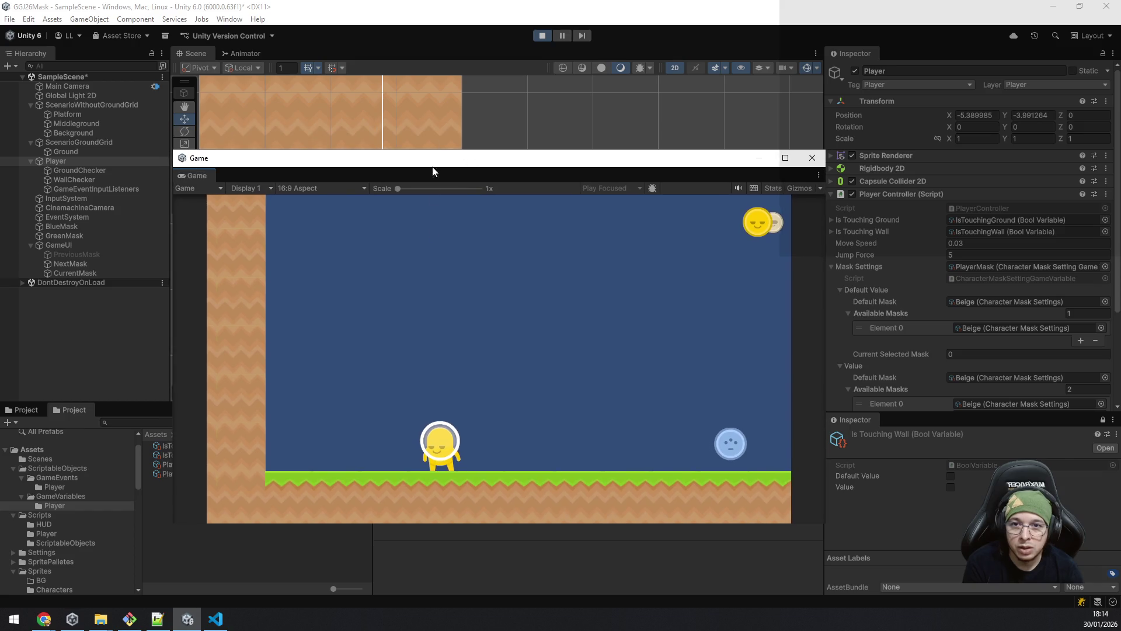
{"action": "key", "text": "space"}
{"action": "key", "text": "a"}
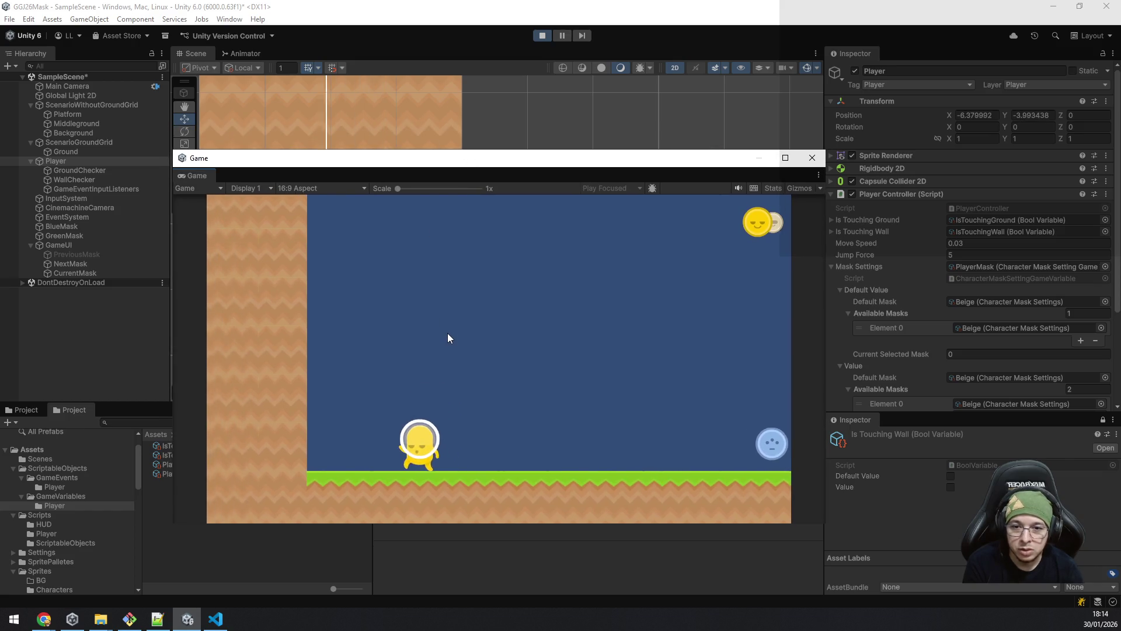
{"action": "key", "text": "space"}
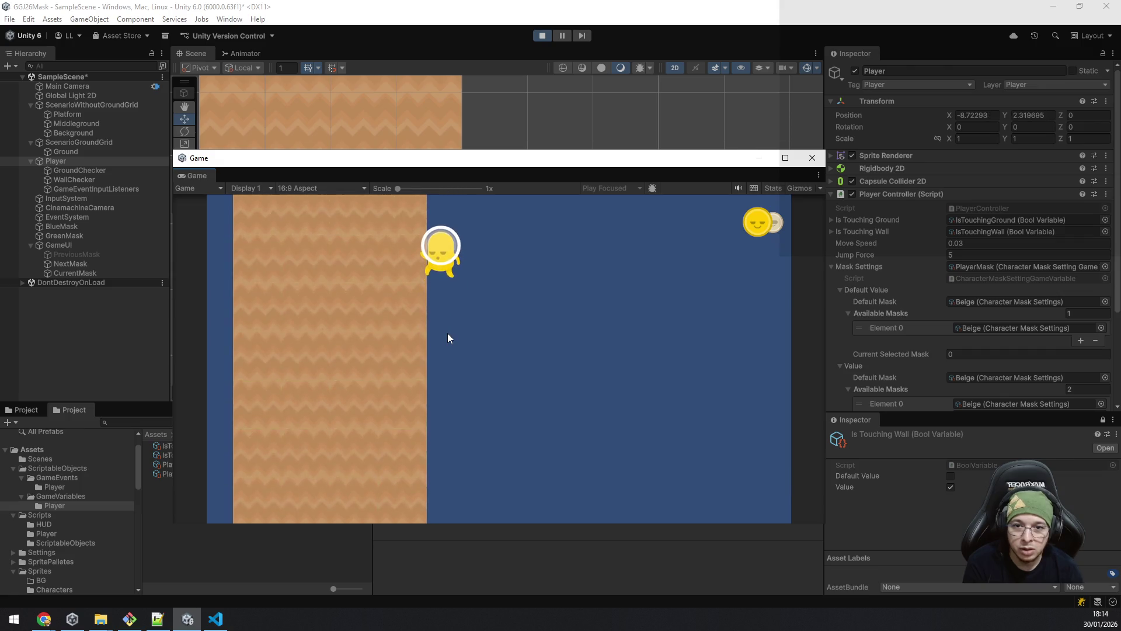
{"action": "key", "text": "space"}
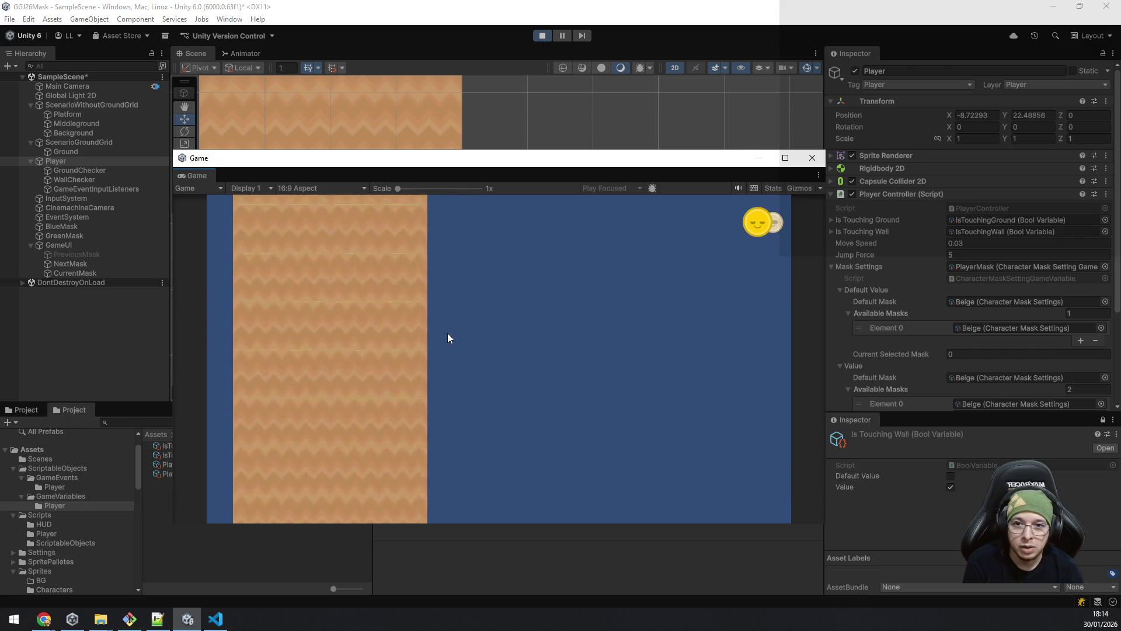
{"action": "key", "text": "space"}
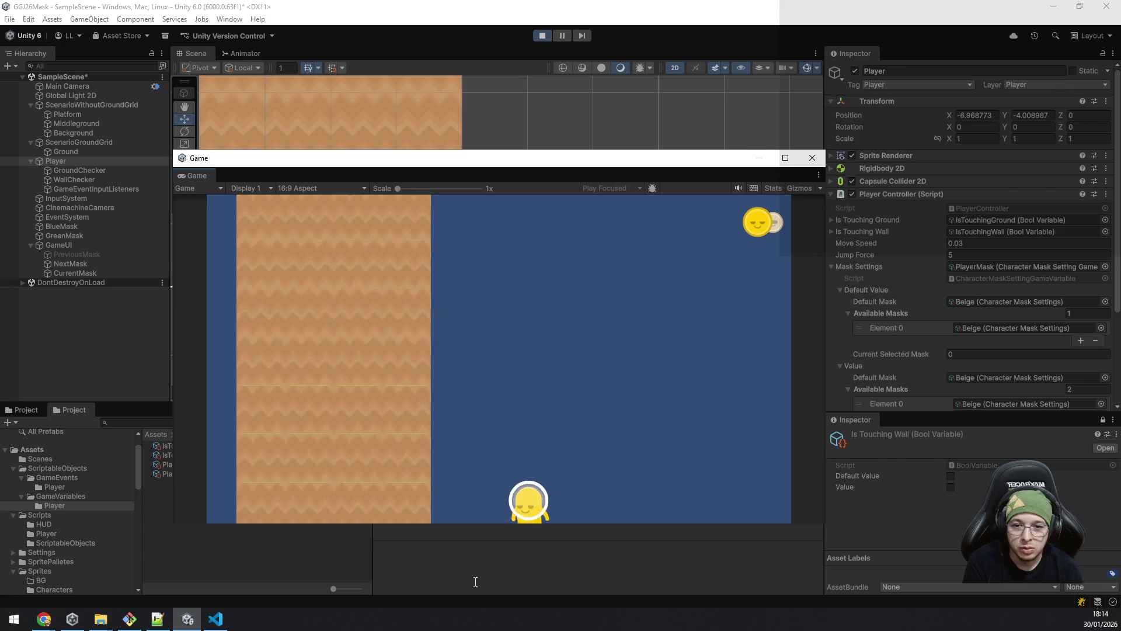
{"action": "key", "text": "a"}
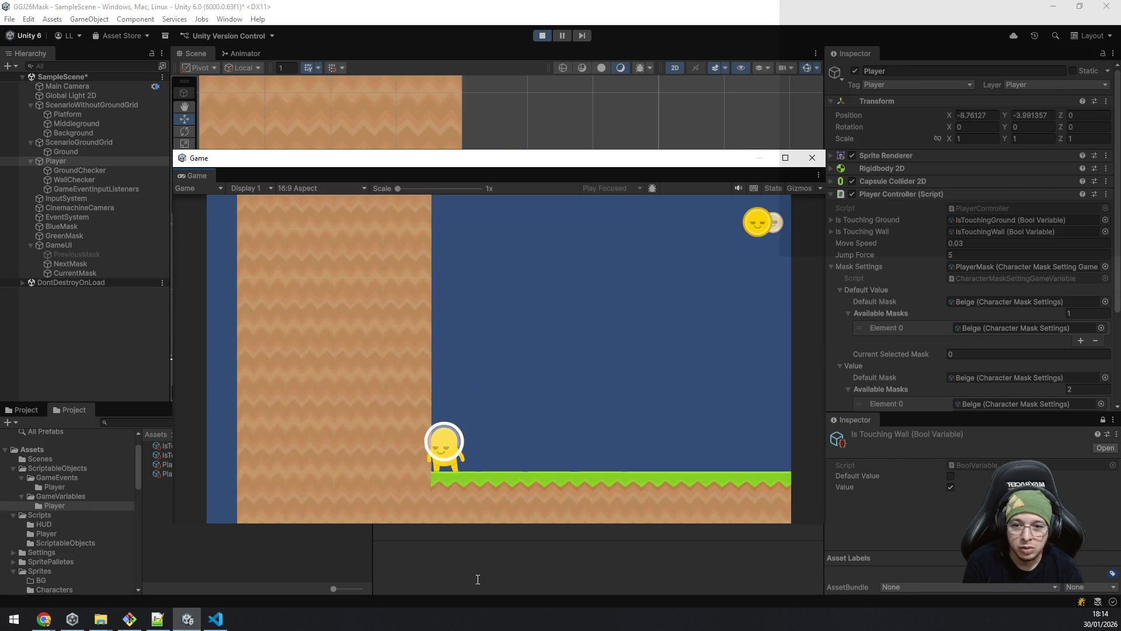
{"action": "key", "text": "w"}
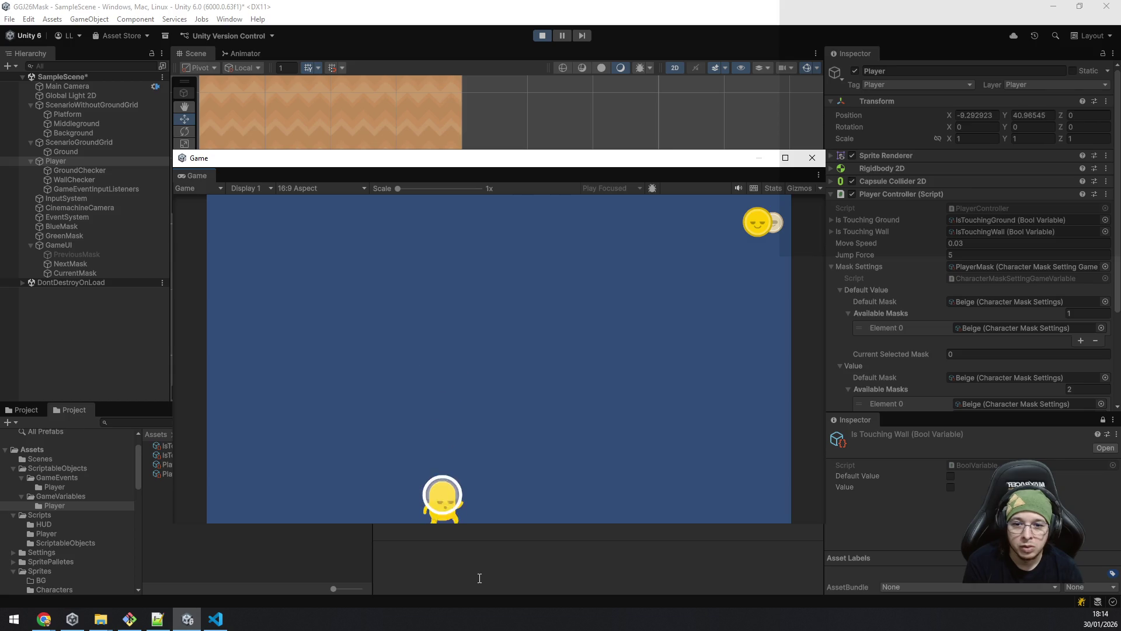
Step: Walk along the platform, drop right toward the blue enemy, jump back left, then return to VS Code
{"action": "key", "text": "a"}
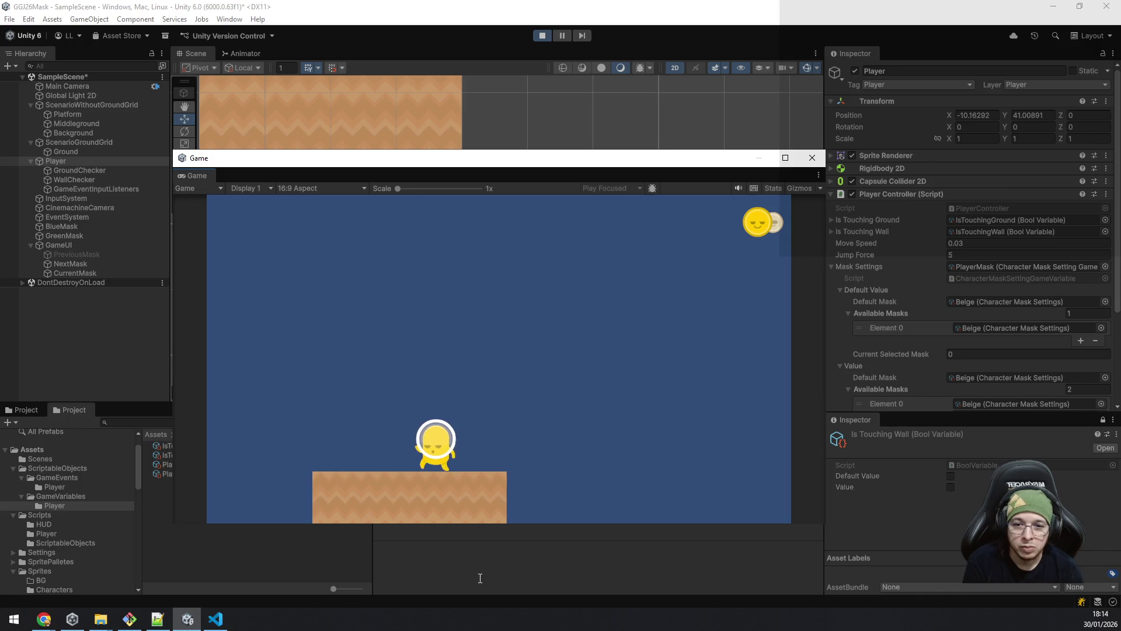
{"action": "key", "text": "a"}
{"action": "key", "text": "d"}
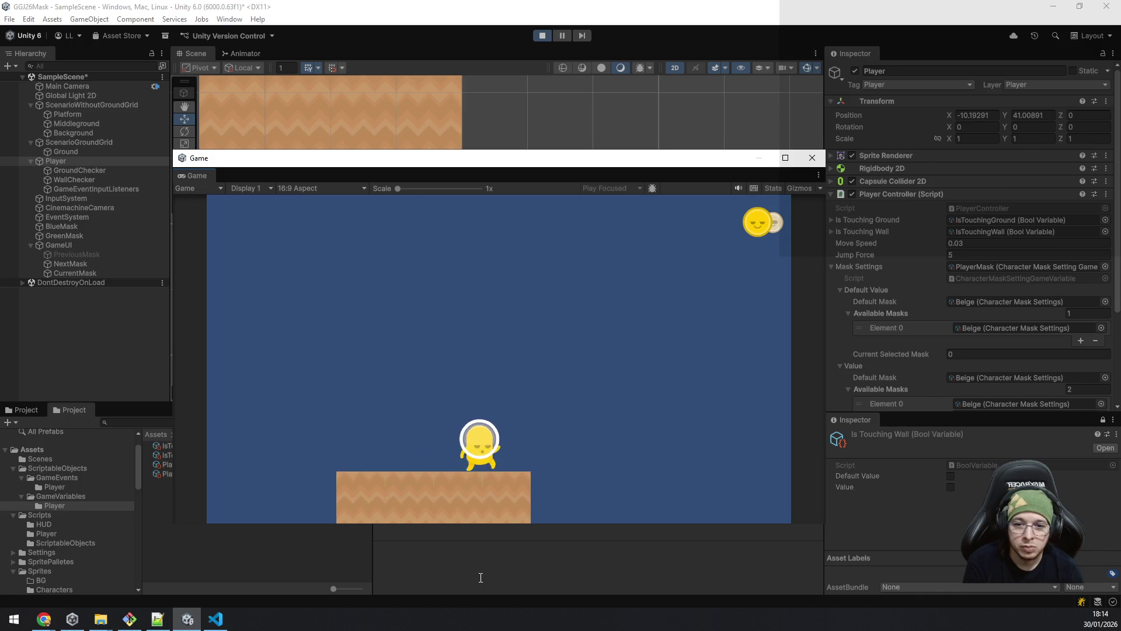
{"action": "key", "text": "d"}
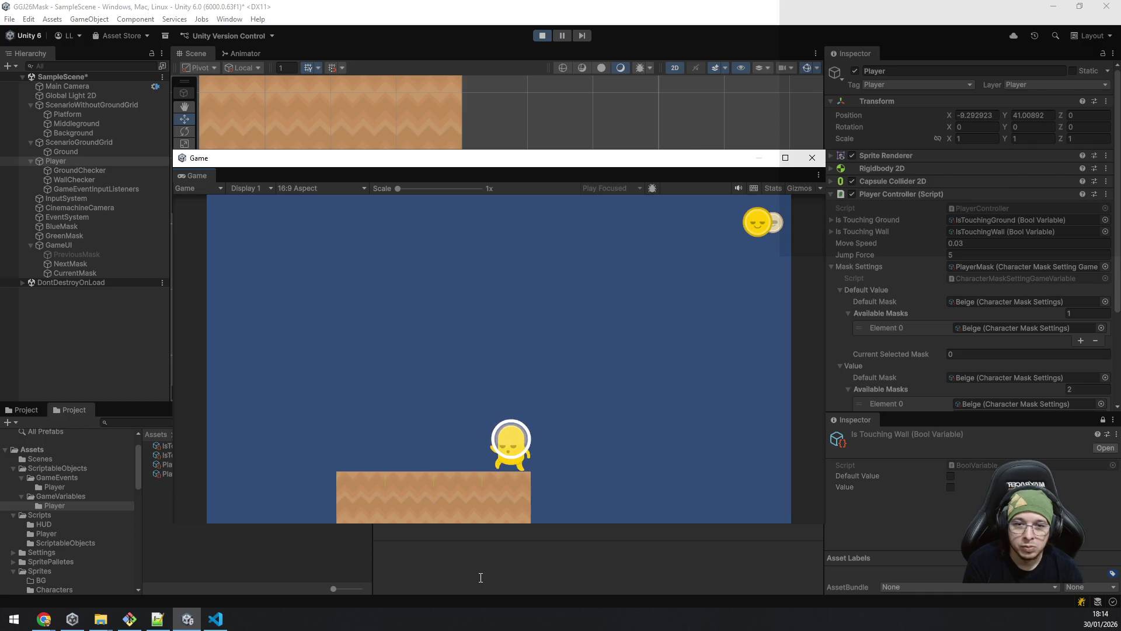
{"action": "key", "text": "d"}
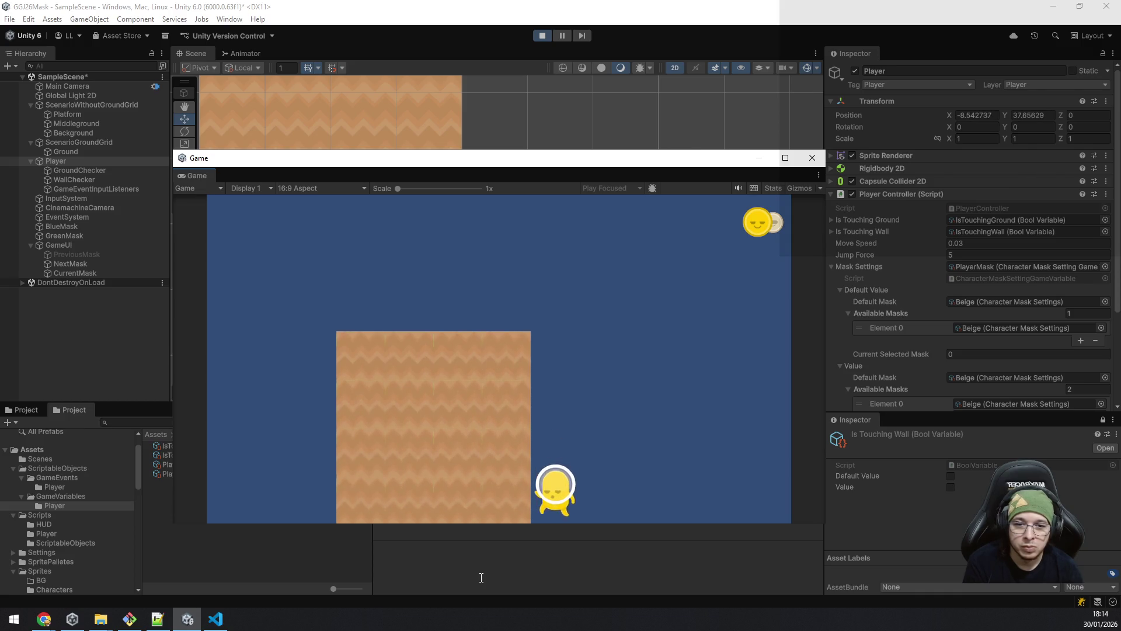
{"action": "key", "text": "d"}
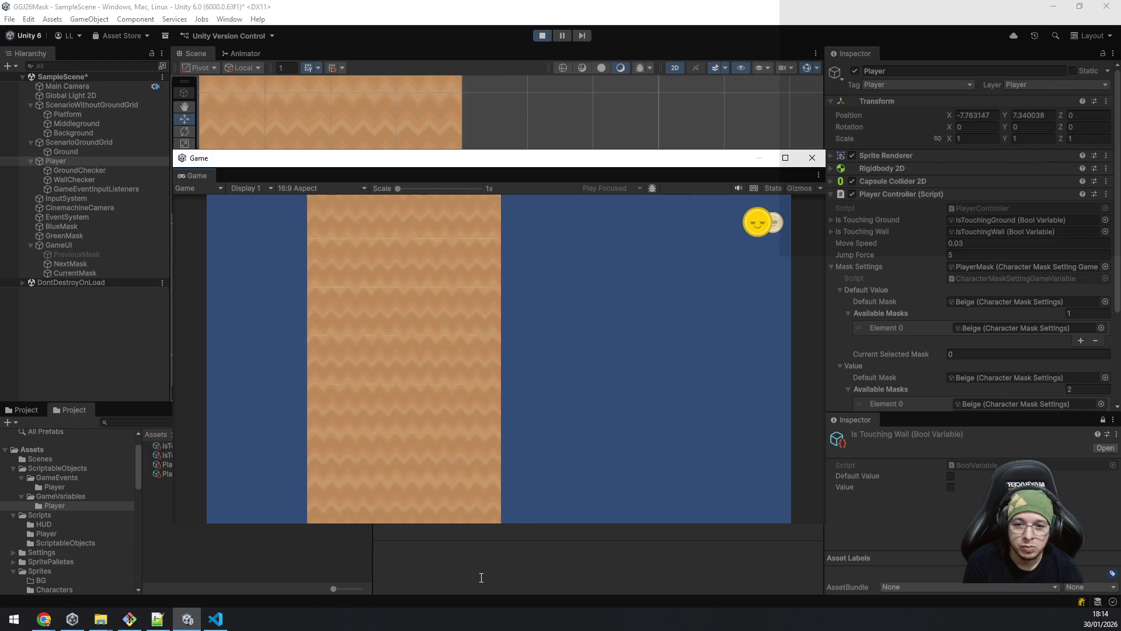
{"action": "key", "text": "d"}
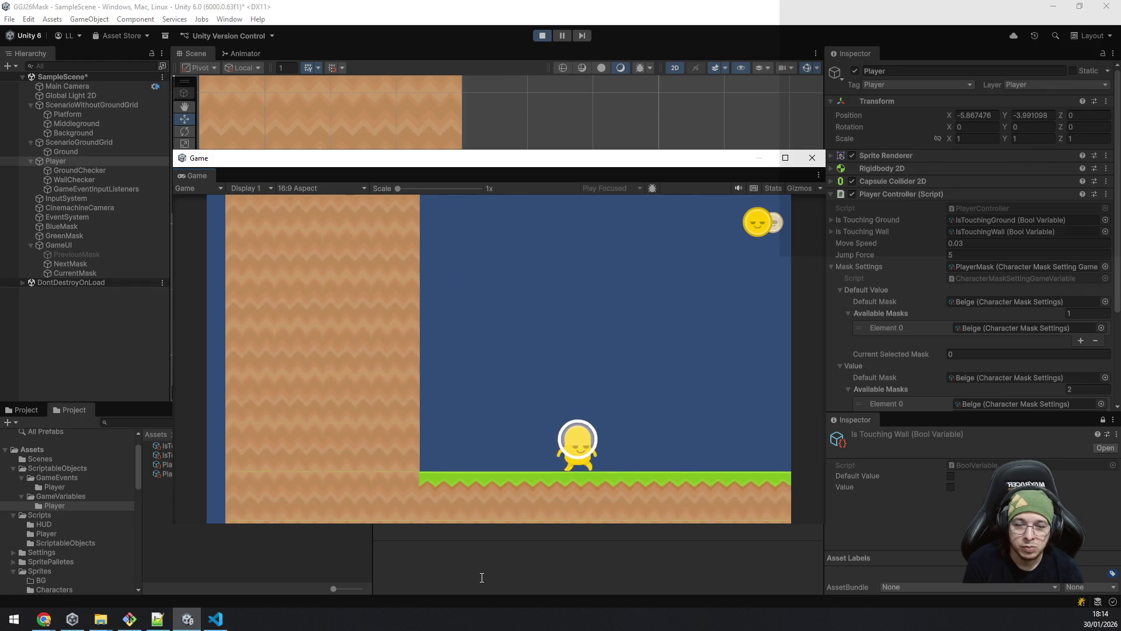
{"action": "key", "text": "d"}
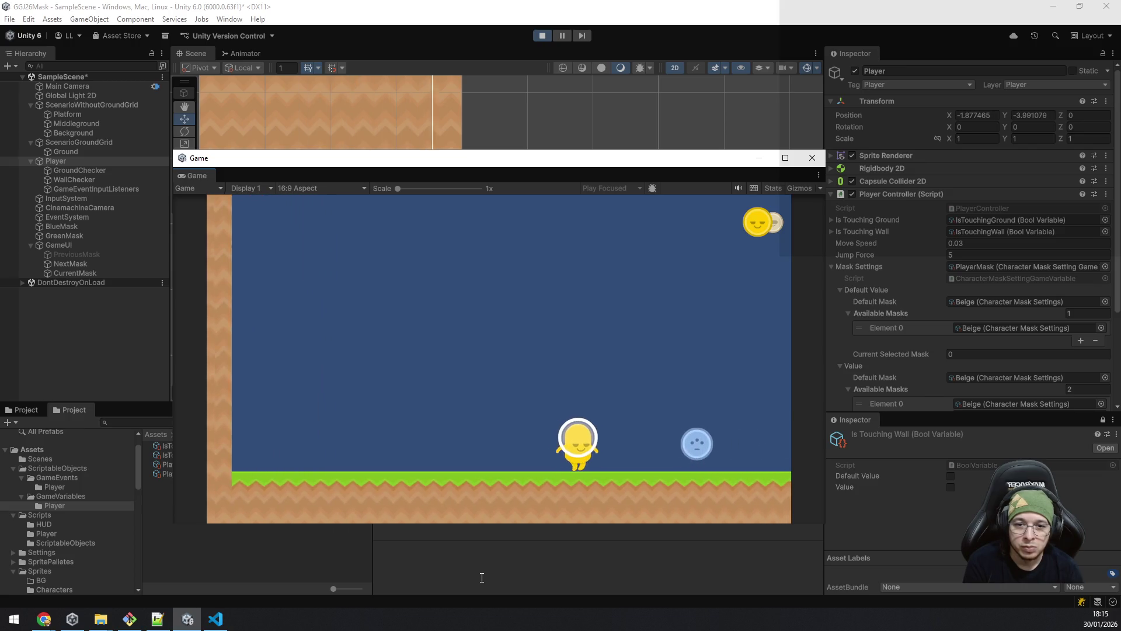
{"action": "key", "text": "space"}
{"action": "key", "text": "a"}
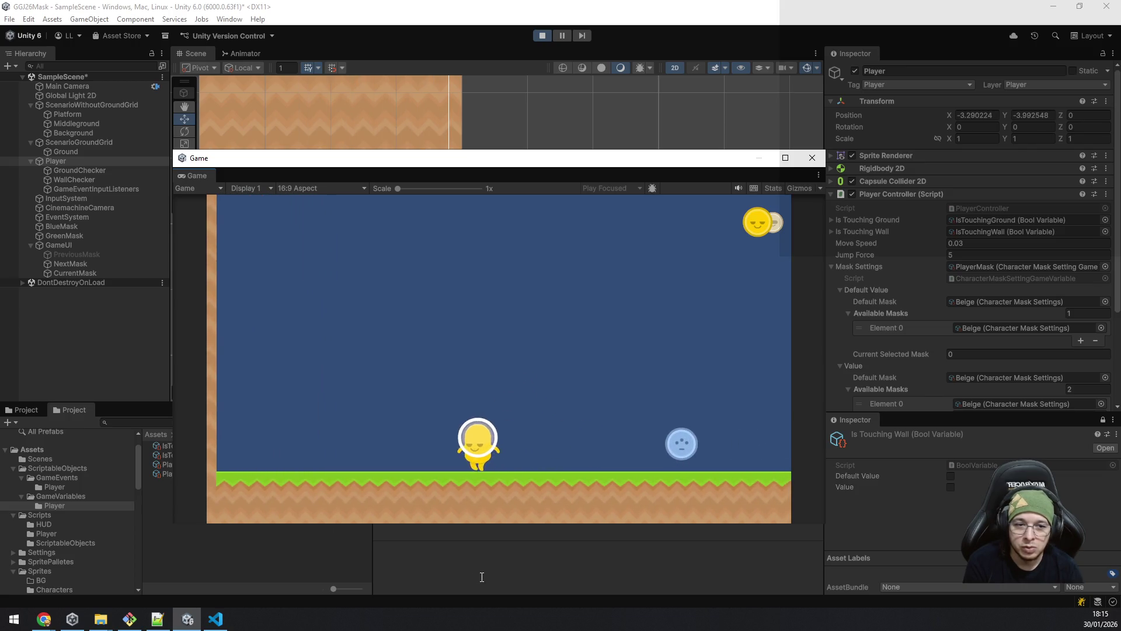
{"action": "key", "text": "space"}
{"action": "key", "text": "a"}
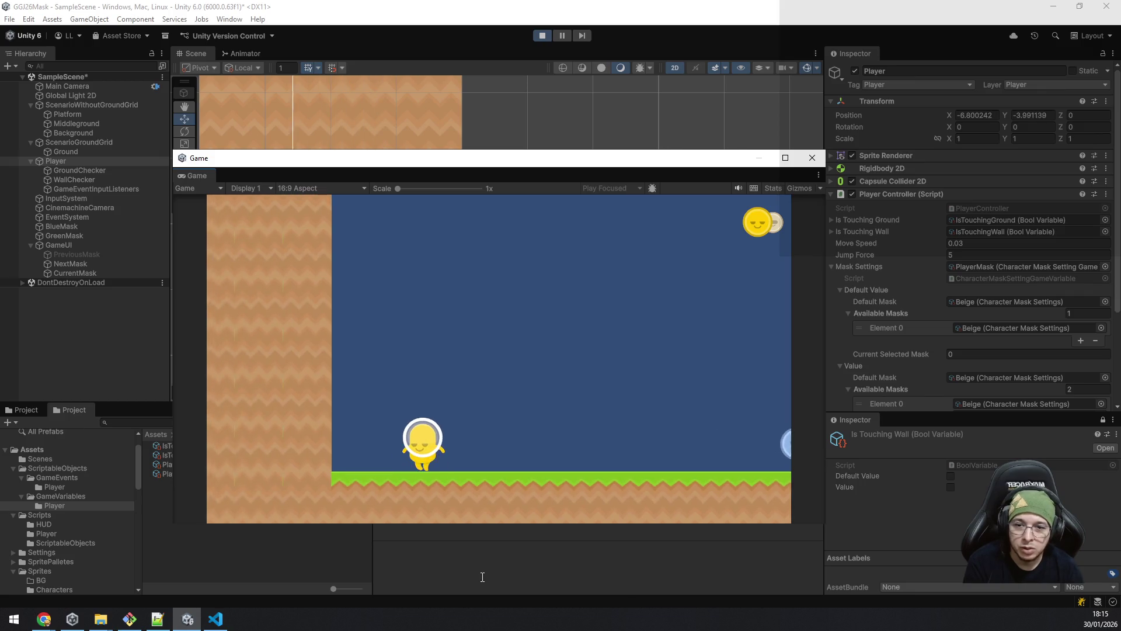
{"action": "left_click", "coordinate": [215, 619]}
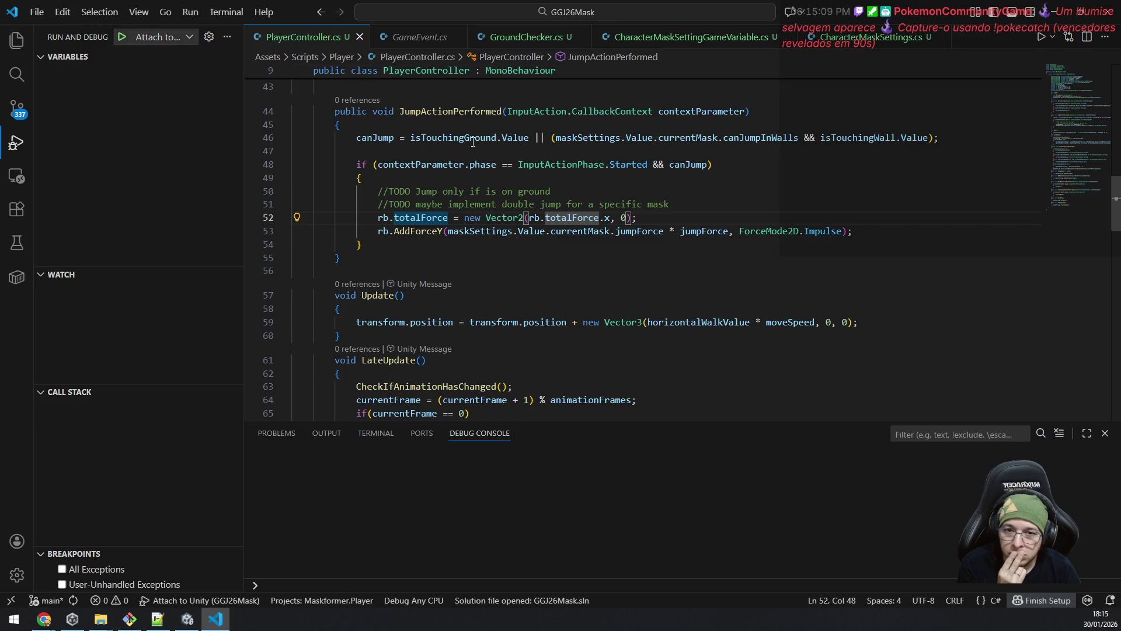
Step: Select the new Vector2(rb.totalForce.x, 0) expression on line 52 of PlayerController.cs
{"action": "mouse_move", "coordinate": [416, 215]}
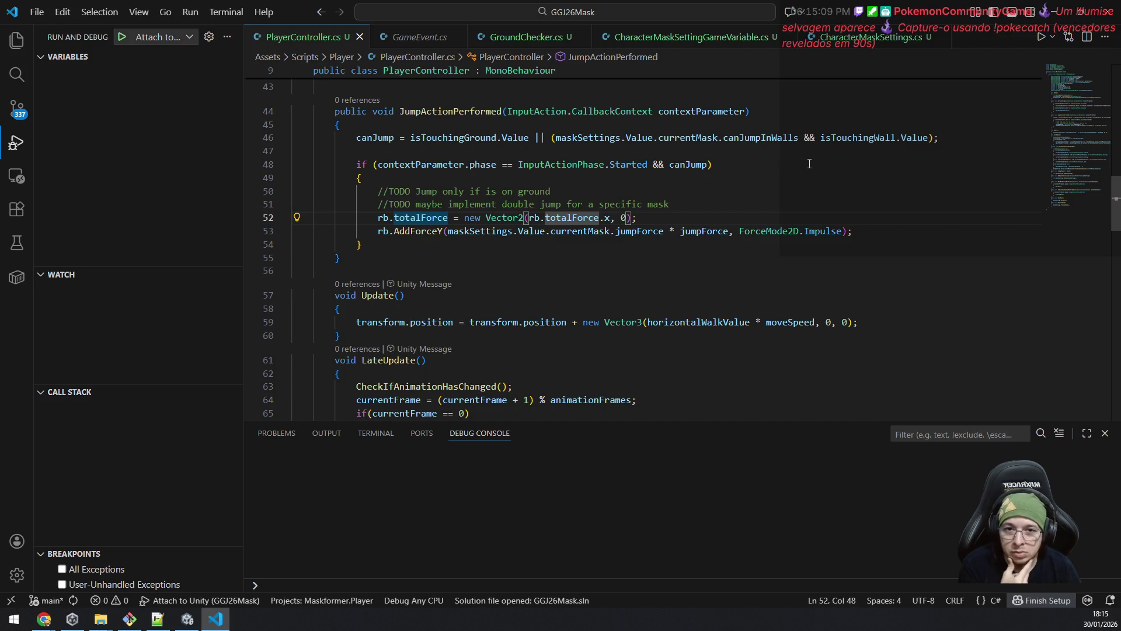
{"action": "mouse_move", "coordinate": [555, 217]}
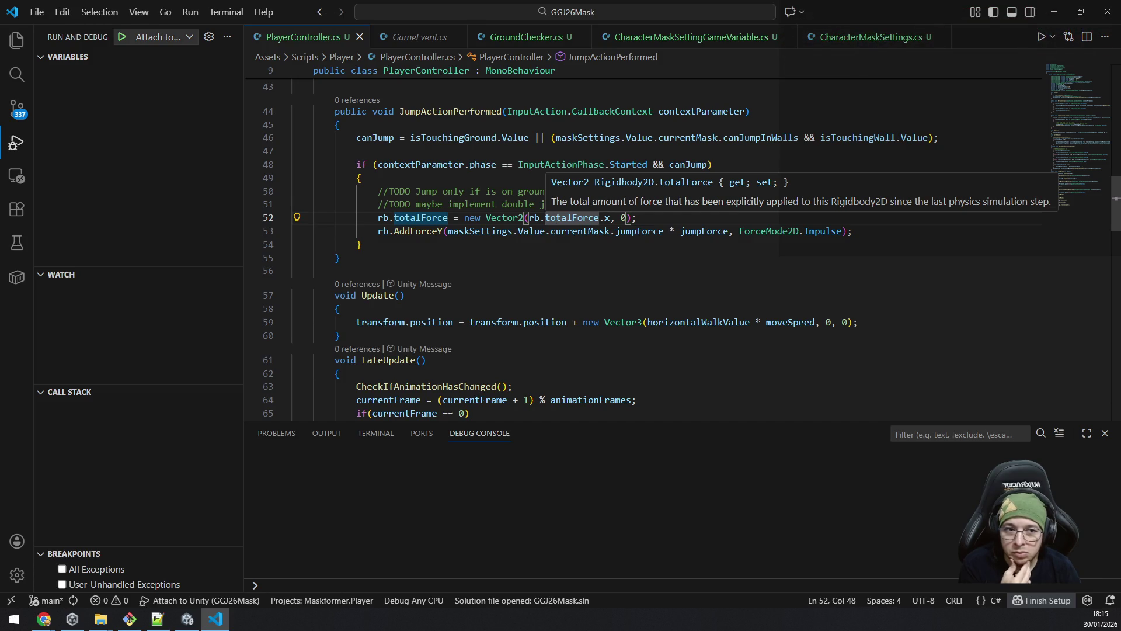
{"action": "left_click", "coordinate": [605, 217]}
{"action": "key", "text": "ctrl+Left"}
{"action": "key", "text": "ctrl+Left"}
{"action": "key", "text": "ctrl+Left"}
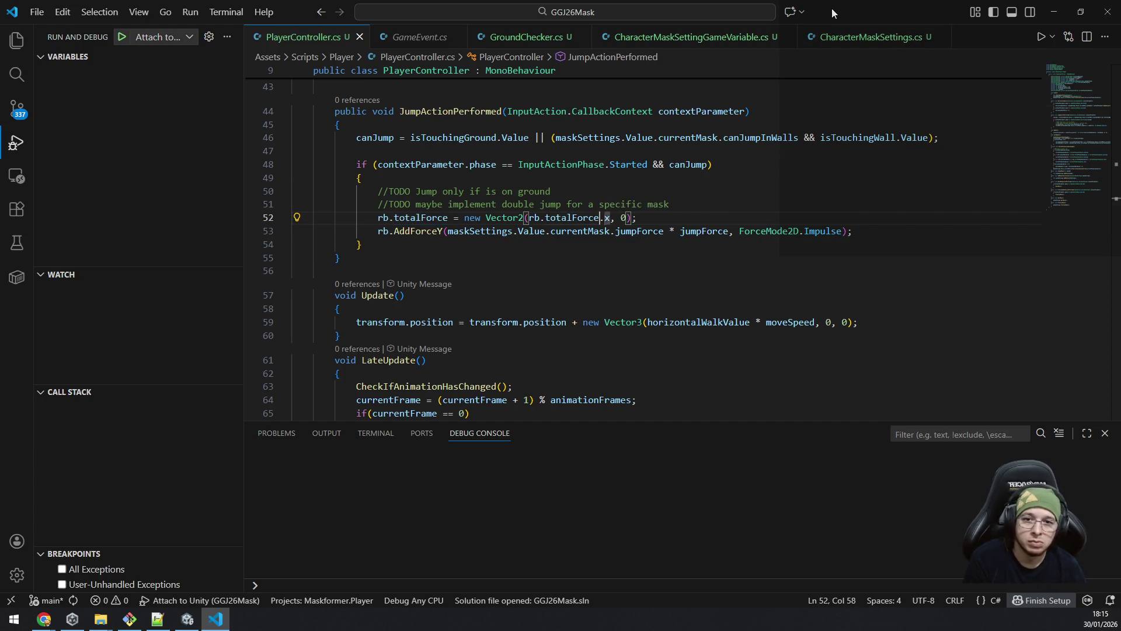
{"action": "key", "text": "ctrl+Right"}
{"action": "key", "text": "ctrl+Right"}
{"action": "key", "text": "ctrl+Right"}
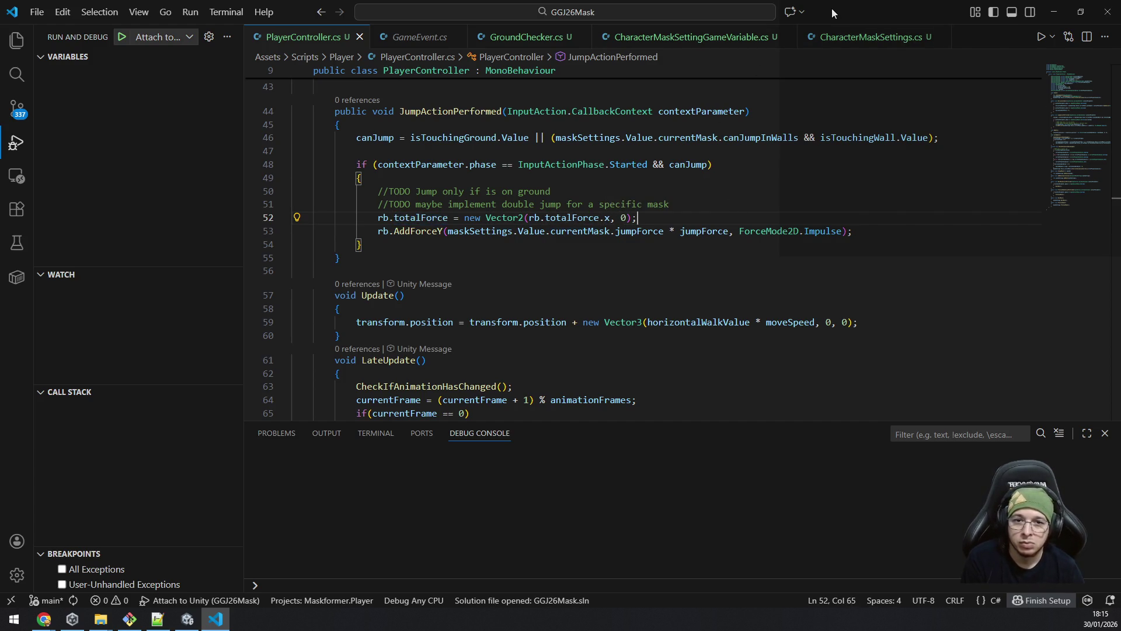
{"action": "key", "text": "ctrl+shift+Left"}
{"action": "key", "text": "ctrl+shift+Left"}
{"action": "key", "text": "ctrl+shift+Left"}
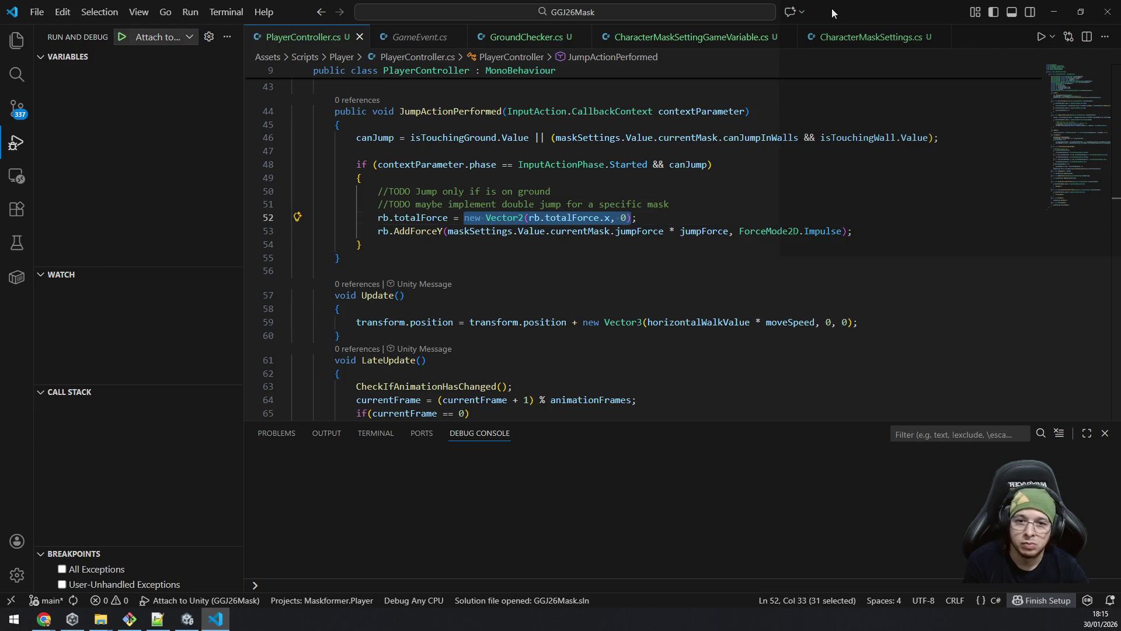
Step: Replace the selection with Vector2.zero, save the script, and bring Unity back
{"action": "type", "text": "Vector;"}
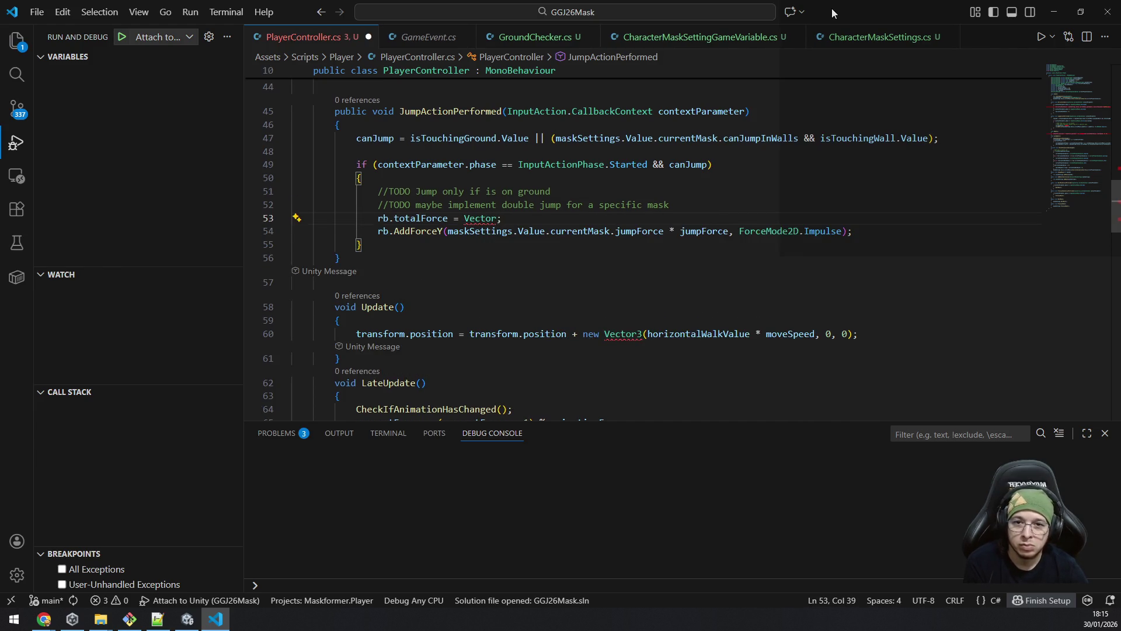
{"action": "key", "text": "ctrl+z"}
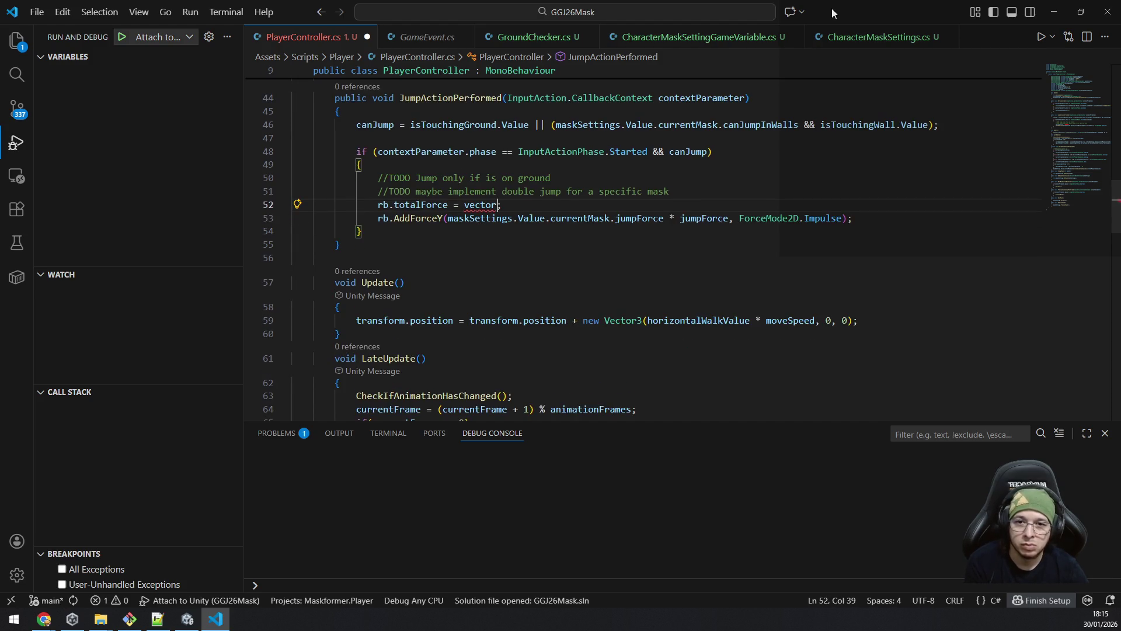
{"action": "type", "text": "2"}
{"action": "key", "text": "Tab"}
{"action": "type", "text": "."}
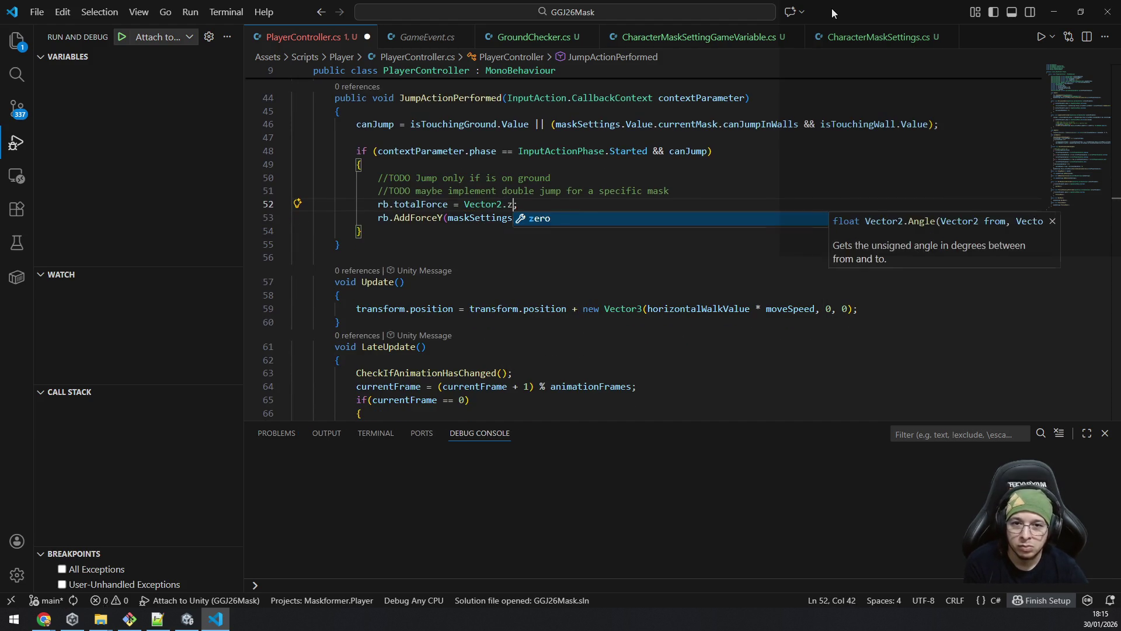
{"action": "type", "text": "zero"}
{"action": "key", "text": "ctrl+s"}
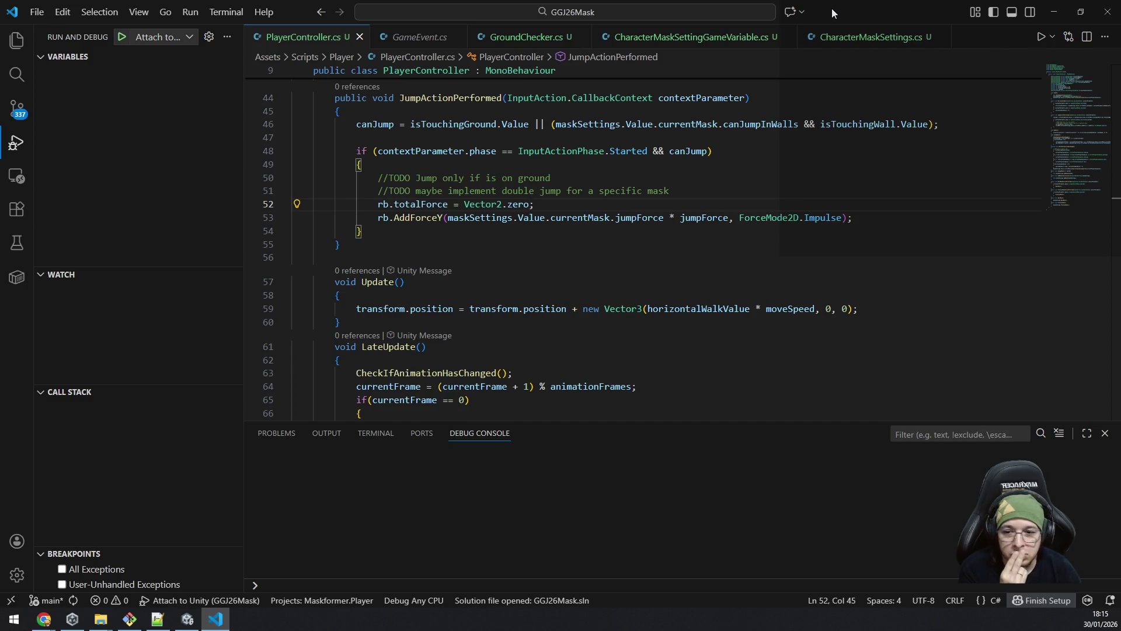
{"action": "left_click", "coordinate": [218, 620]}
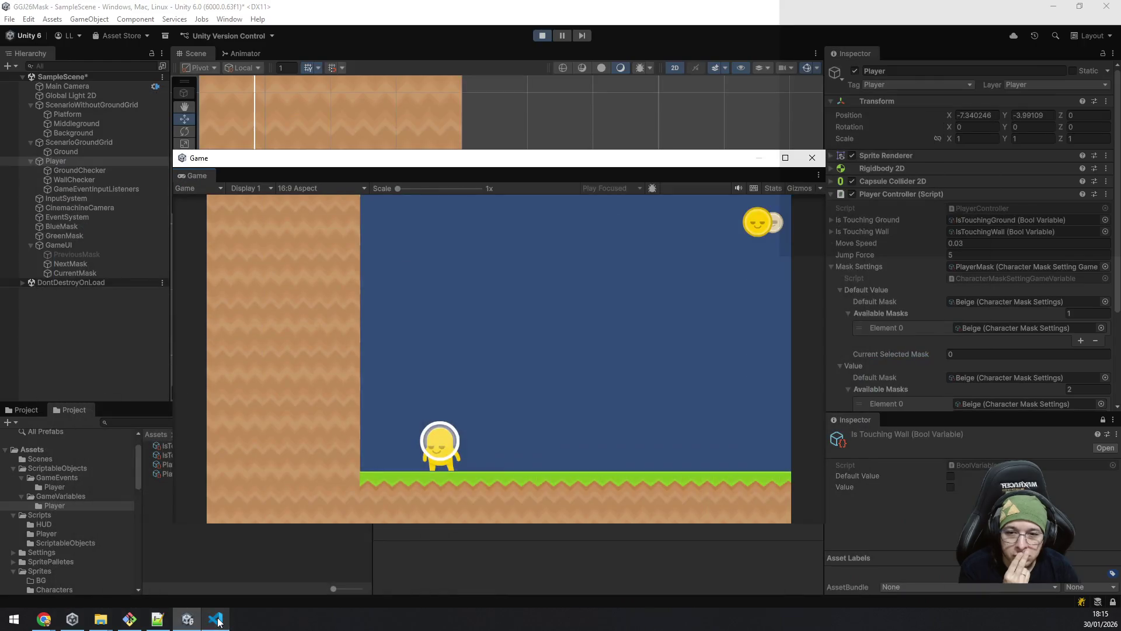
Step: Stop the game, check the totalForce line in VS Code unchanged, and restart Play mode
{"action": "left_click", "coordinate": [543, 37]}
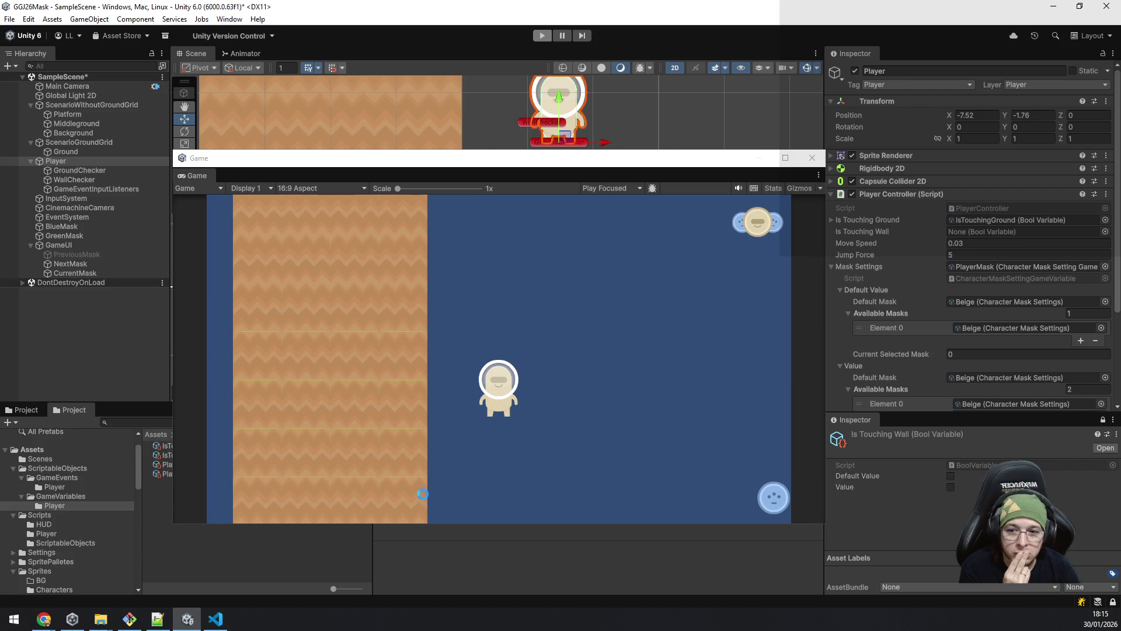
{"action": "left_click", "coordinate": [223, 623]}
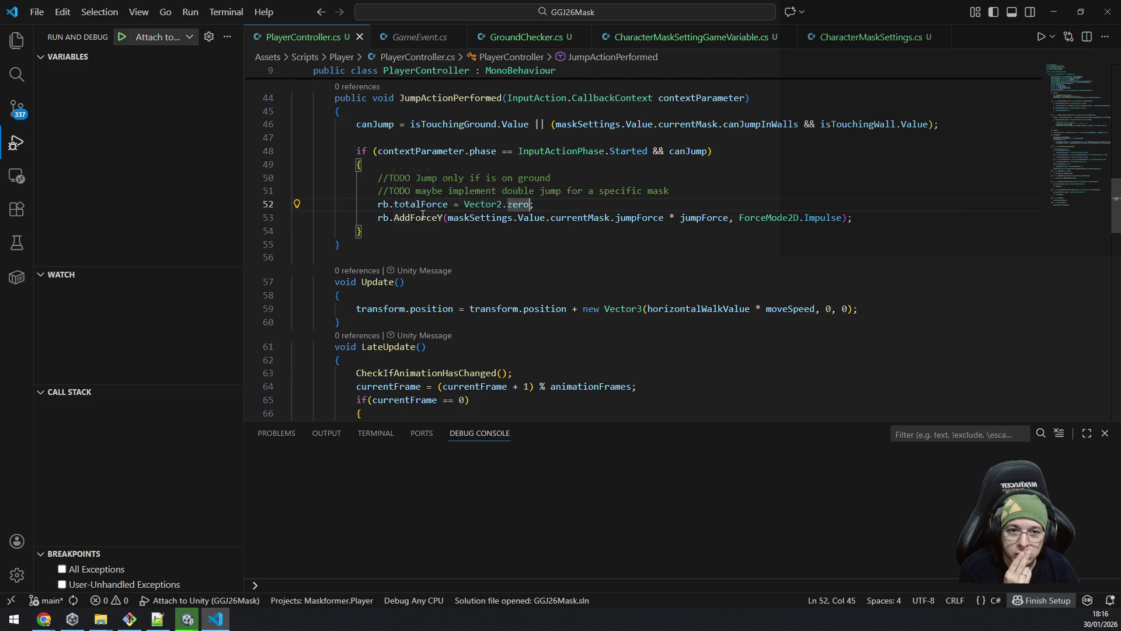
{"action": "mouse_move", "coordinate": [438, 204]}
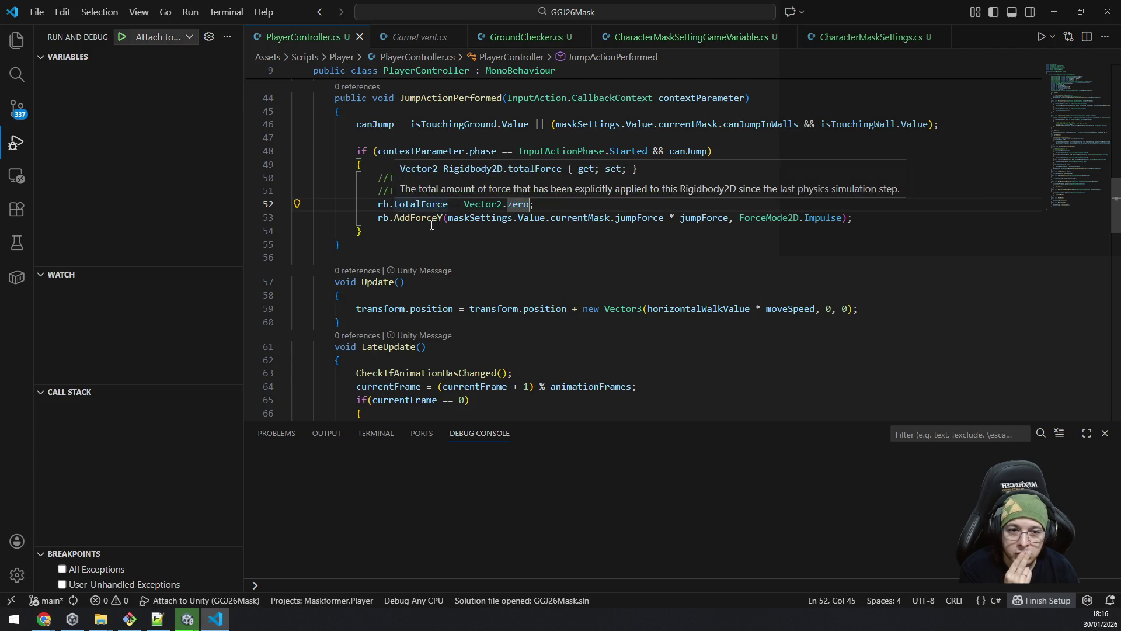
{"action": "mouse_move", "coordinate": [219, 622]}
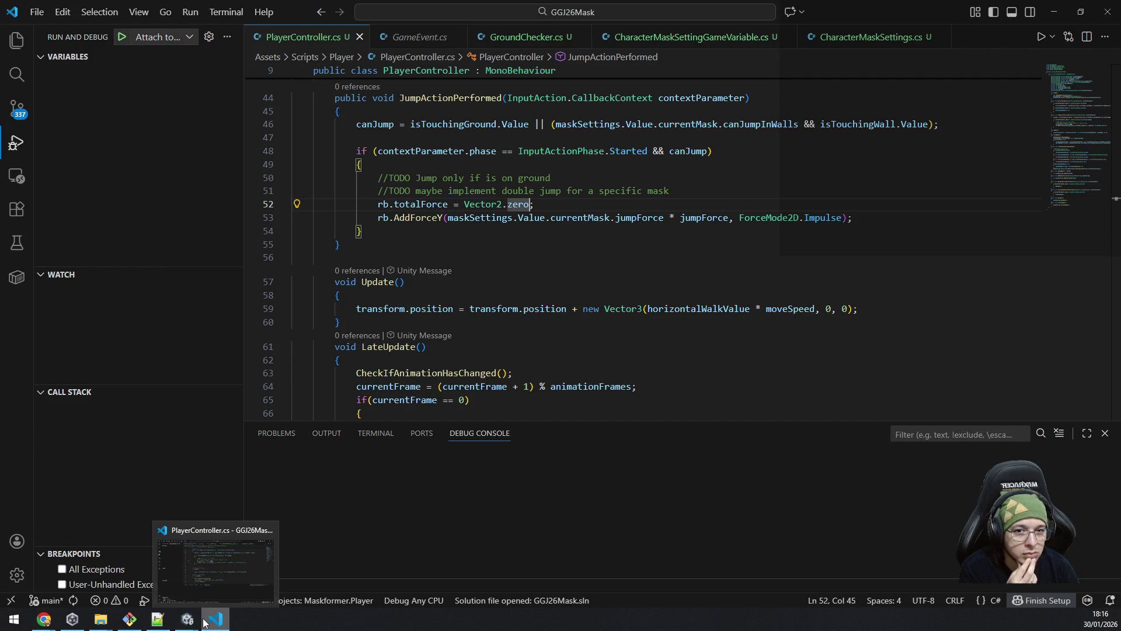
{"action": "key", "text": "alt+Tab"}
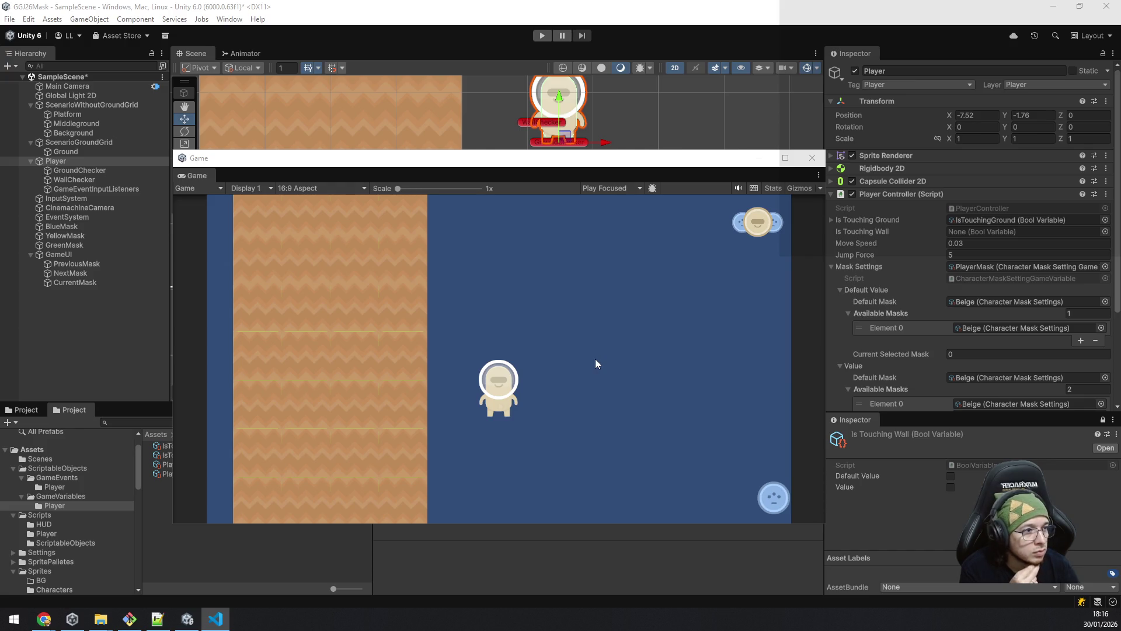
{"action": "key", "text": "ctrl+p"}
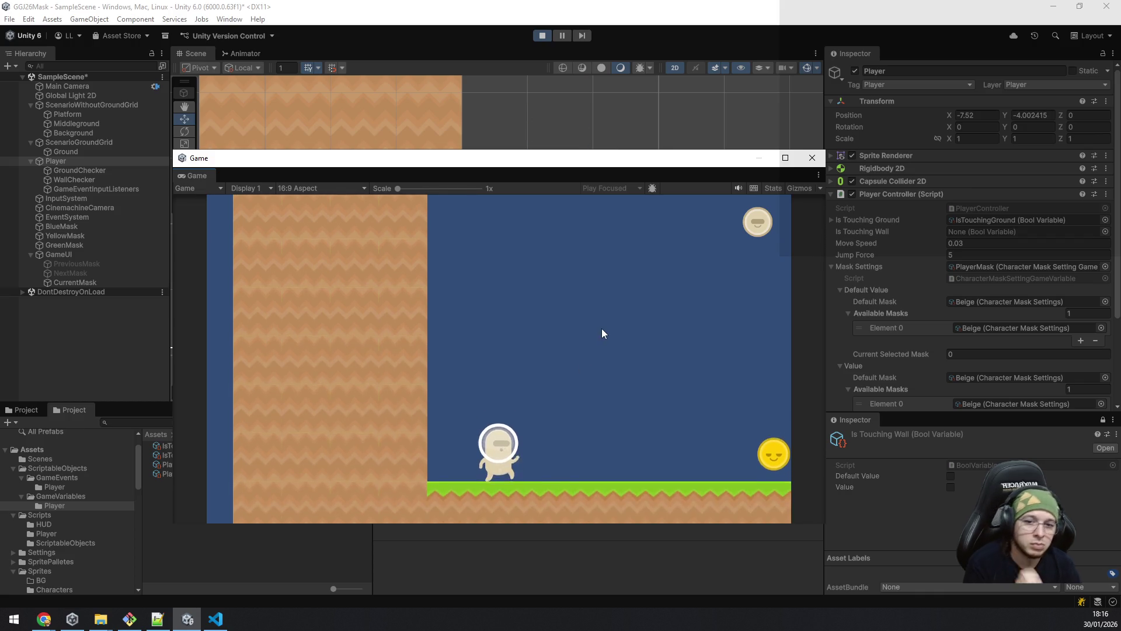
Step: Jump and run right to collect the yellow mask, turning the player yellow, then test jumping leftward
{"action": "key", "text": "space"}
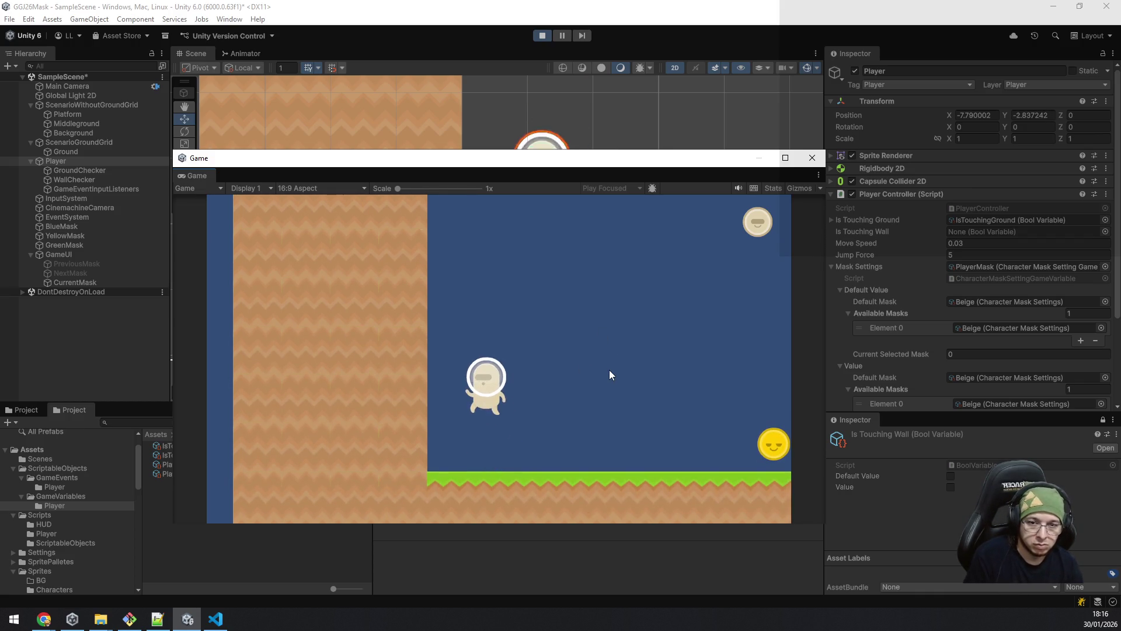
{"action": "key", "text": "space"}
{"action": "key", "text": "d"}
{"action": "key", "text": "d"}
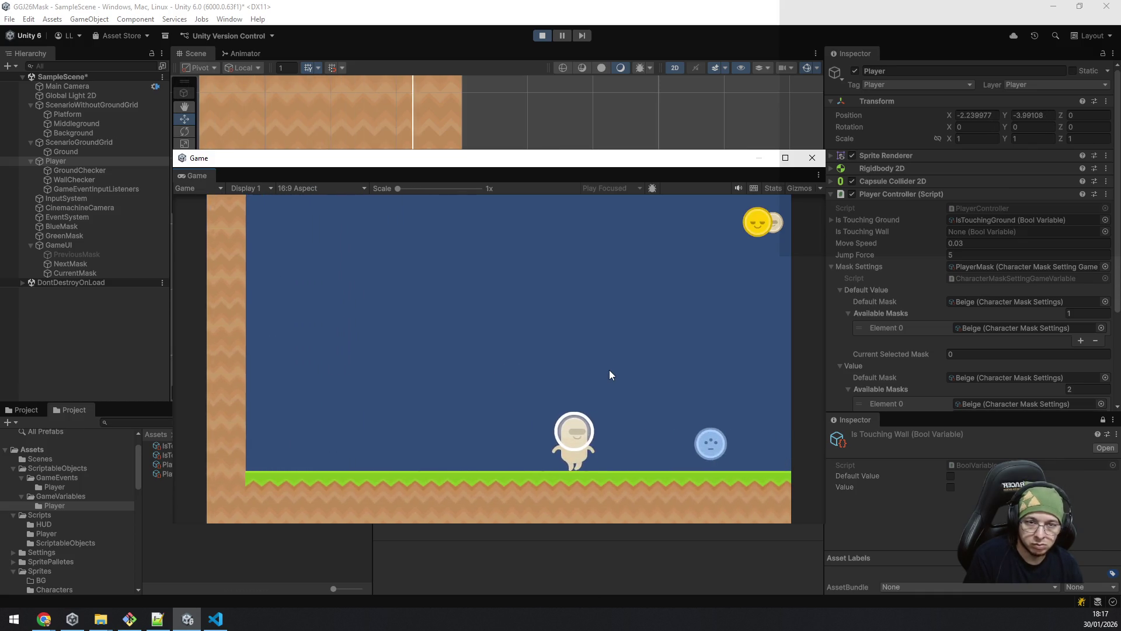
{"action": "key", "text": "space"}
{"action": "key", "text": "space"}
{"action": "key", "text": "a"}
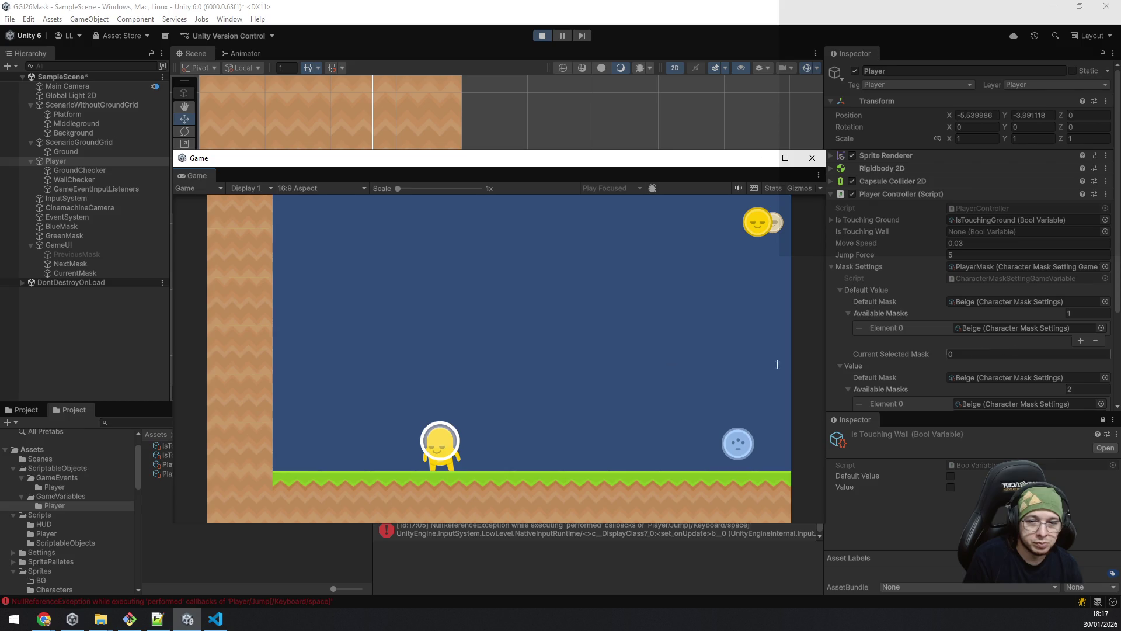
{"action": "left_click", "coordinate": [986, 221]}
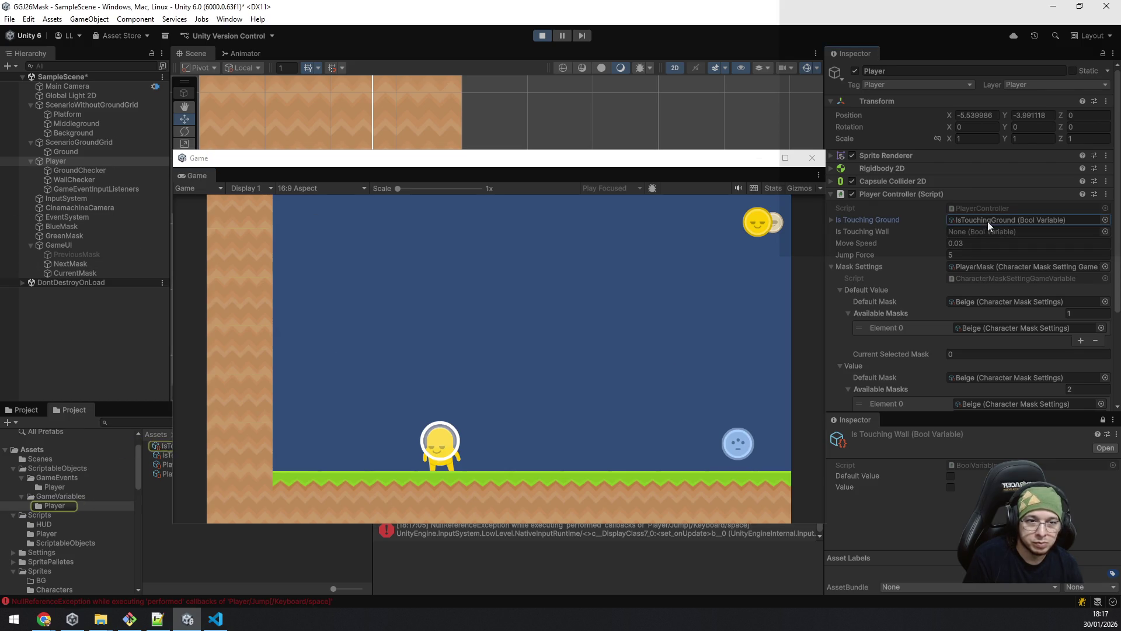
Step: Assign IsTouchingWall to the Is Touching Wall field and jump the player leftward
{"action": "mouse_move", "coordinate": [165, 461]}
{"action": "left_mouse_down"}
{"action": "mouse_move", "coordinate": [745, 317]}
{"action": "mouse_move", "coordinate": [978, 237]}
{"action": "left_mouse_up"}
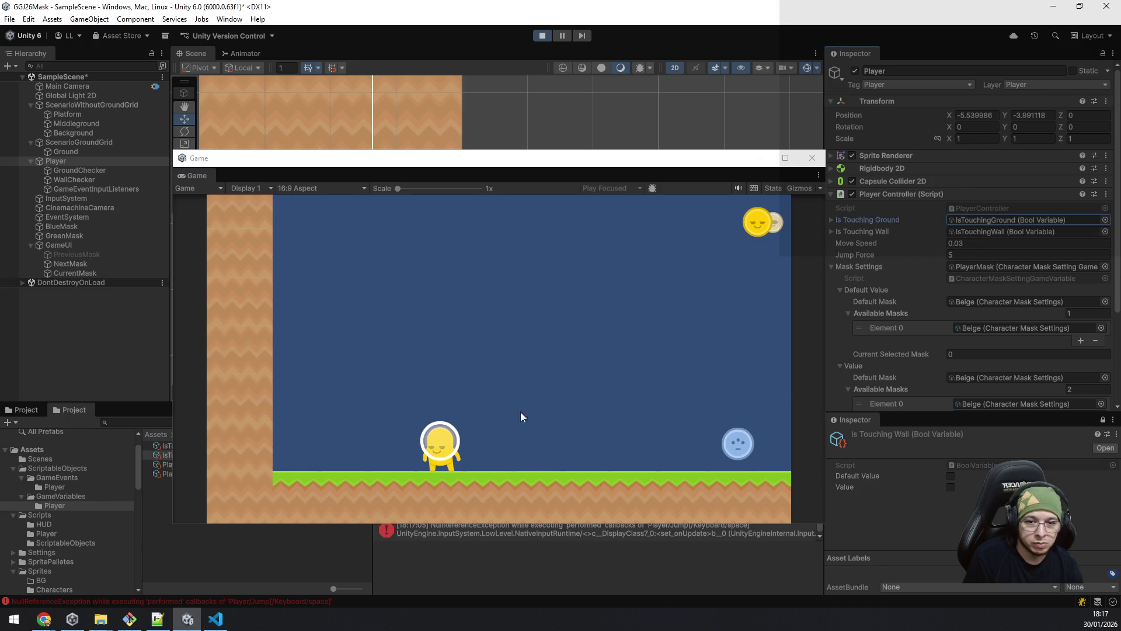
{"action": "left_click", "coordinate": [488, 418]}
{"action": "key", "text": "space"}
{"action": "key", "text": "a"}
Step: Wall-jump repeatedly up the left wall, then bring up PlayerController.cs in VS Code
{"action": "key", "text": "space"}
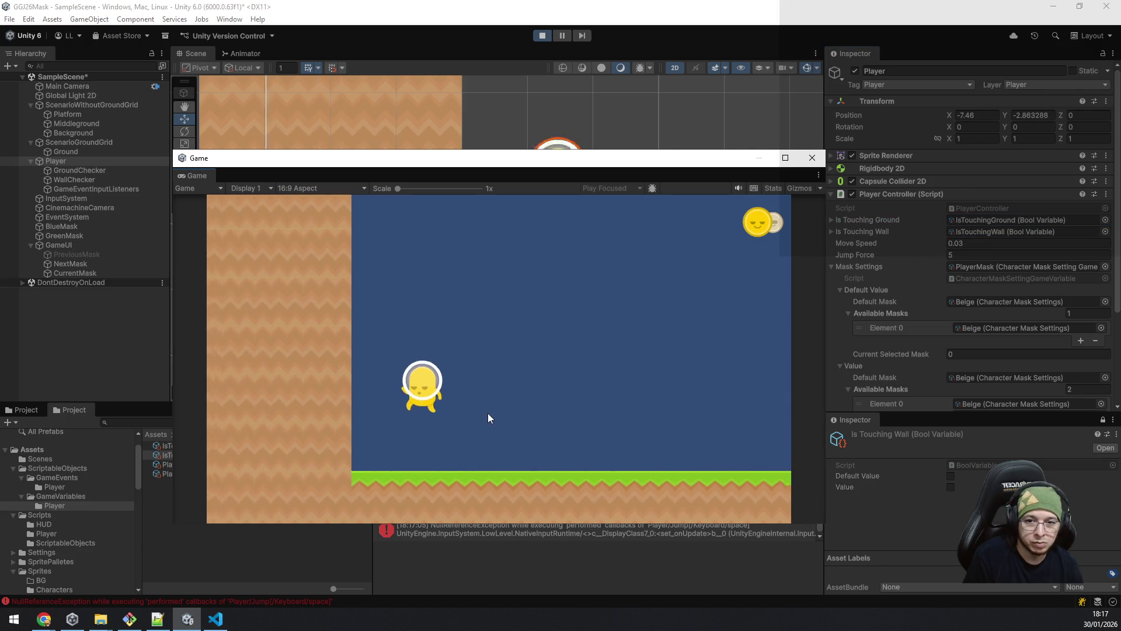
{"action": "key", "text": "space"}
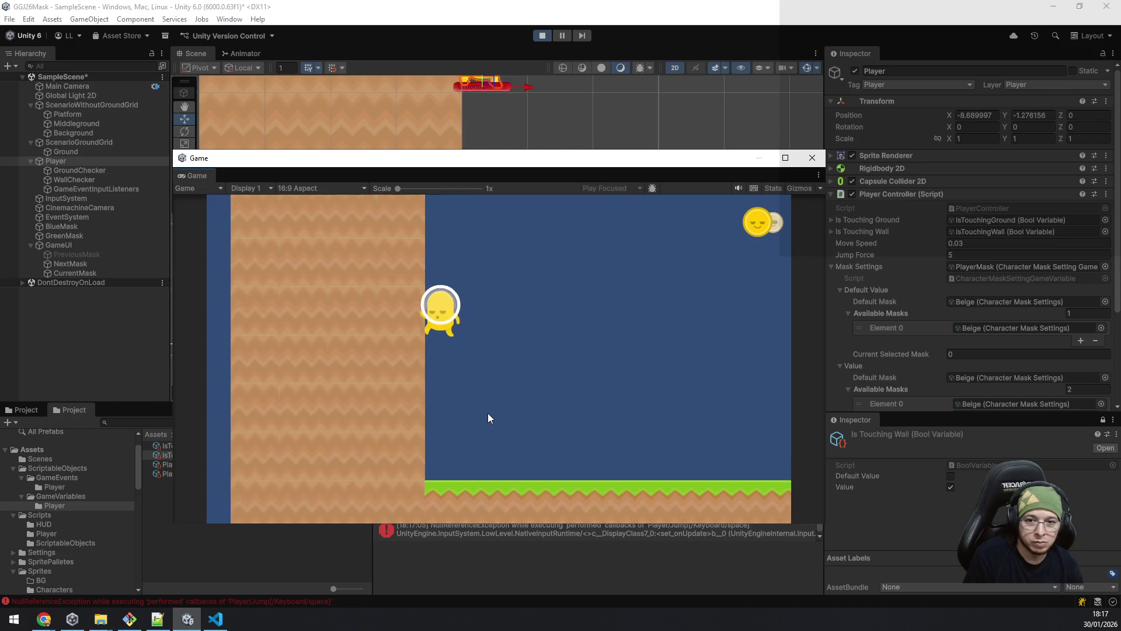
{"action": "key", "text": "space"}
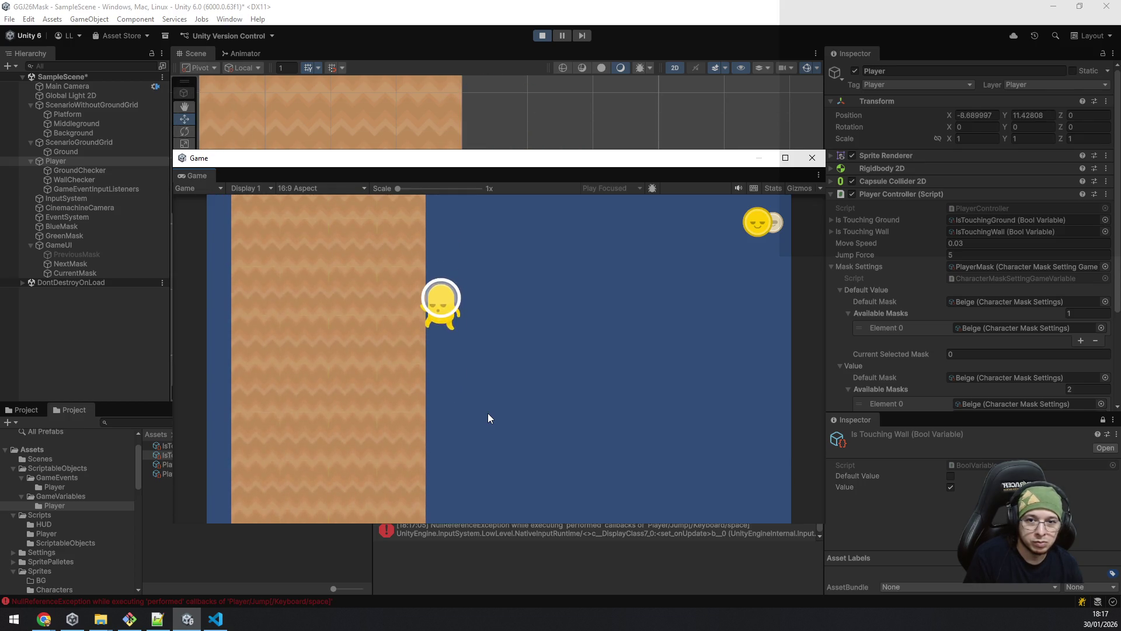
{"action": "key", "text": "space"}
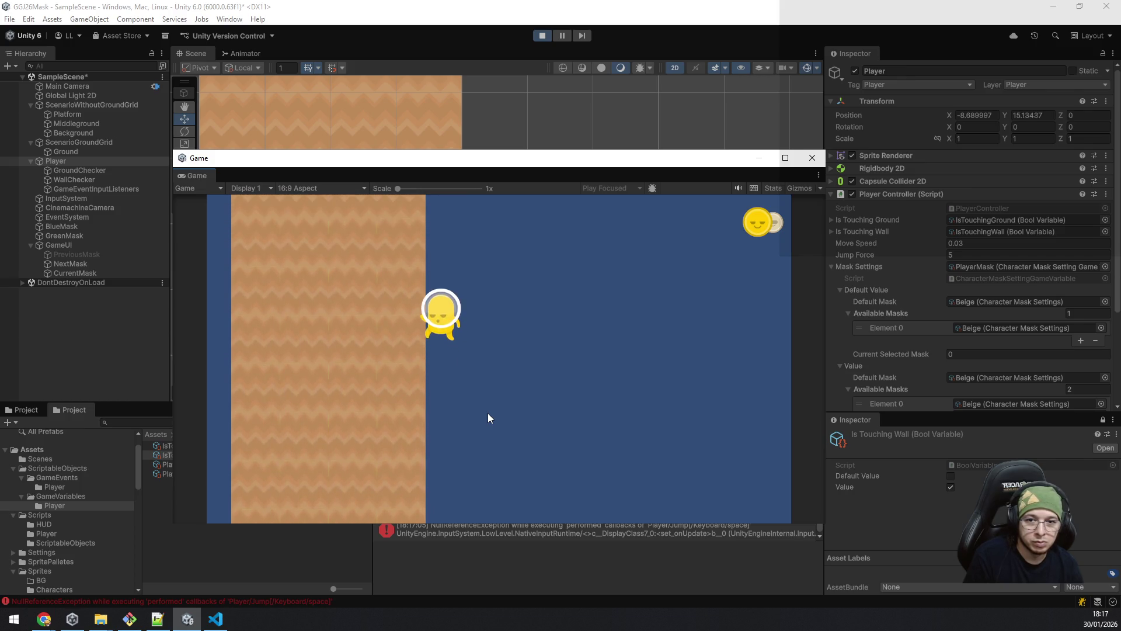
{"action": "key", "text": "space"}
{"action": "key", "text": "space"}
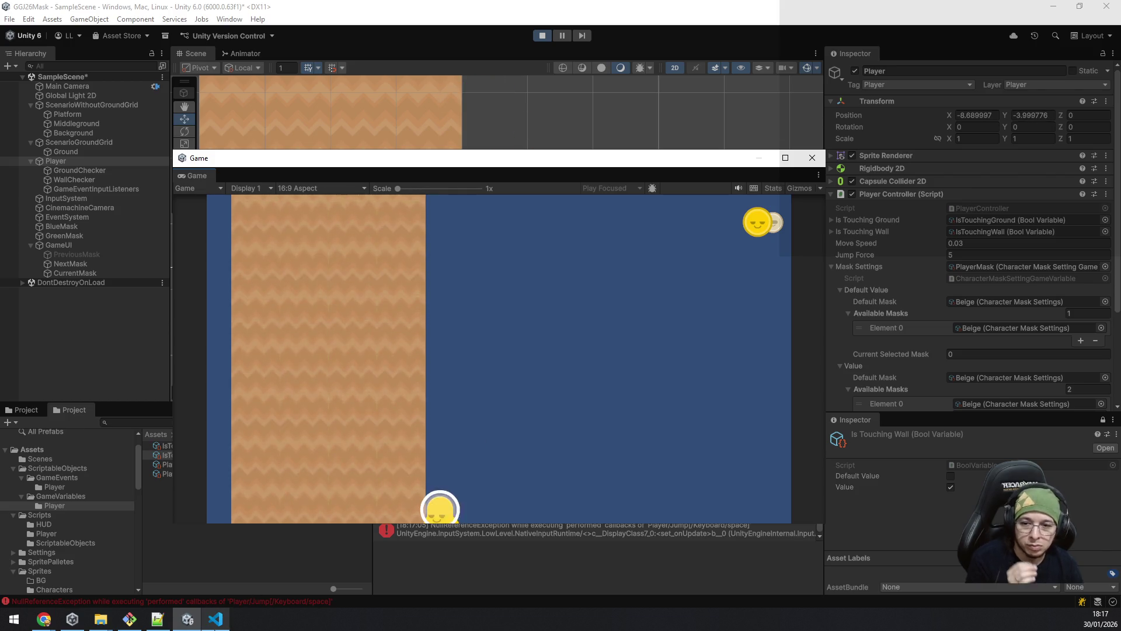
{"action": "left_click", "coordinate": [216, 618]}
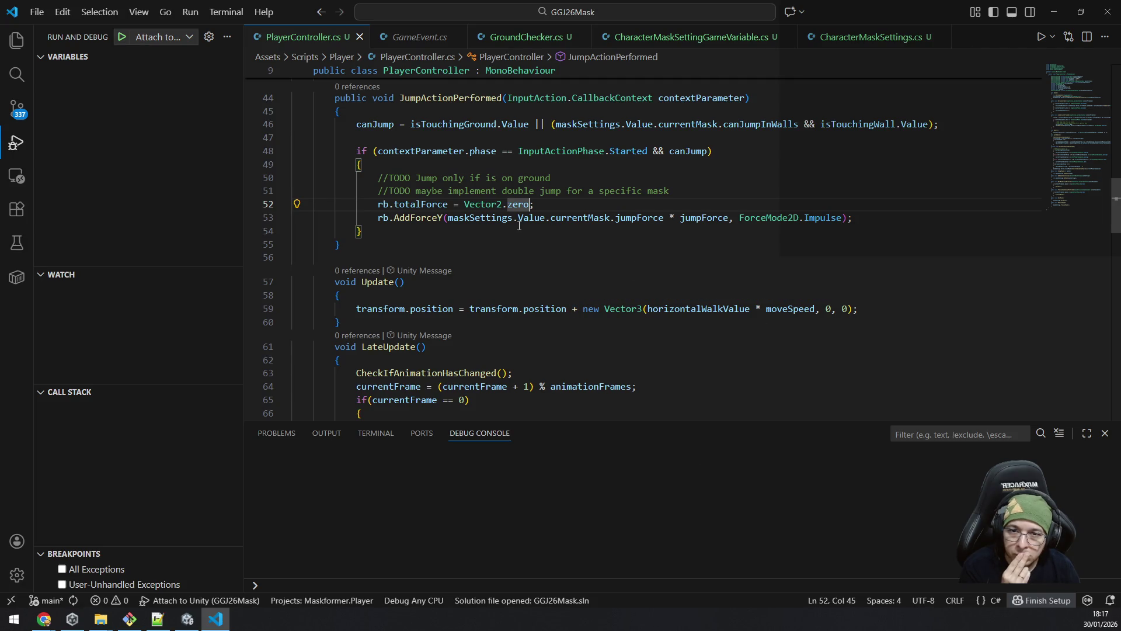
Step: Delete the rb.totalForce = Vector2.zero line and save the script
{"action": "mouse_move", "coordinate": [810, 216]}
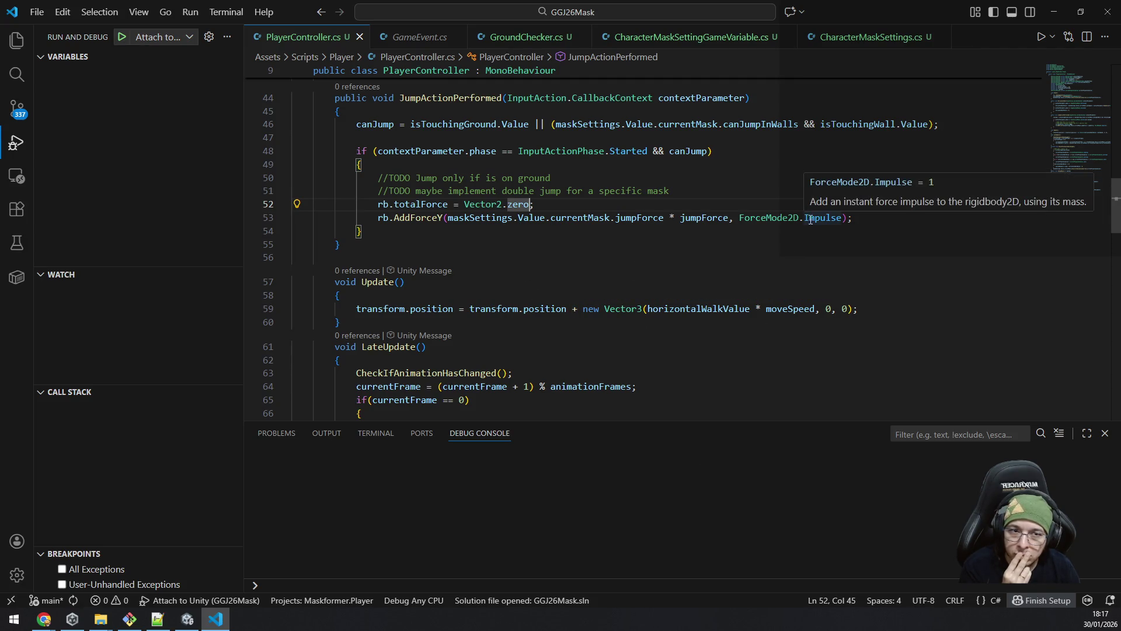
{"action": "mouse_move", "coordinate": [420, 218]}
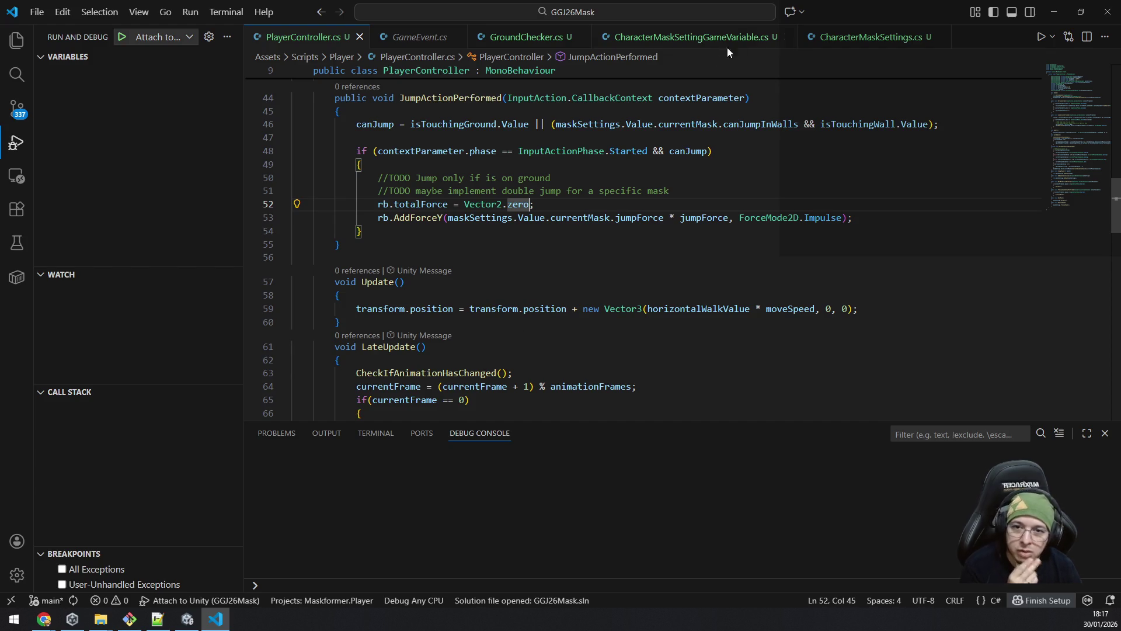
{"action": "key", "text": "End"}
{"action": "key", "text": "shift+Home"}
{"action": "key", "text": "shift+Home"}
{"action": "key", "text": "BackSpace"}
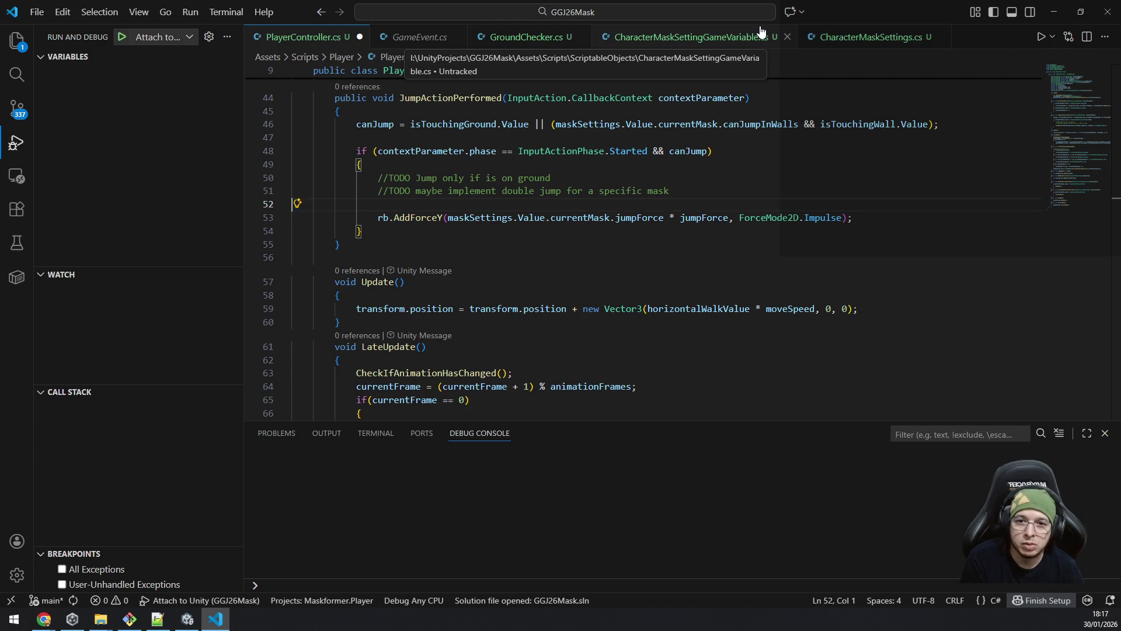
{"action": "key", "text": "BackSpace"}
{"action": "key", "text": "ctrl+s"}
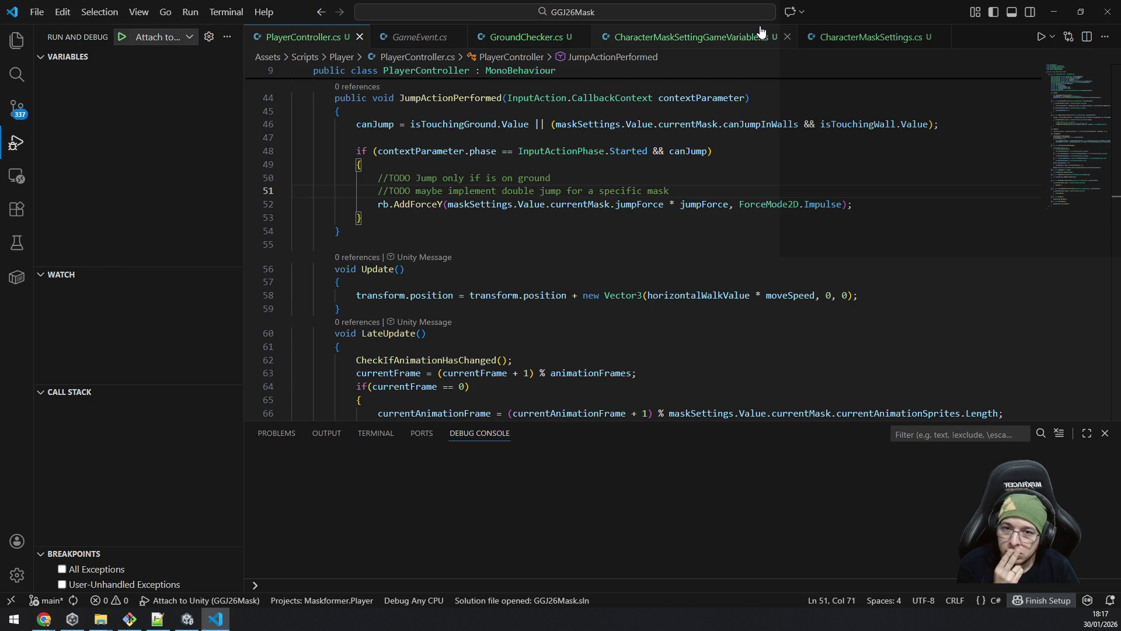
Step: Move the two TODO comments out of the if block to above the canJump assignment
{"action": "key", "text": "shift+Up"}
{"action": "key", "text": "shift+Up"}
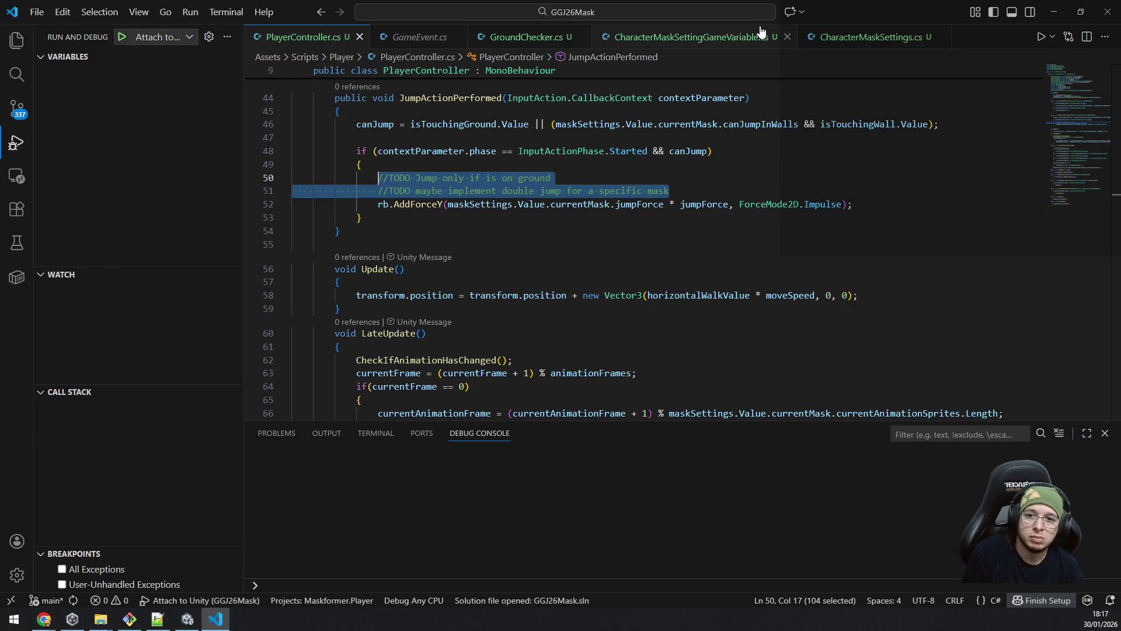
{"action": "key", "text": "BackSpace"}
{"action": "key", "text": "Up"}
{"action": "key", "text": "Up"}
{"action": "key", "text": "Up"}
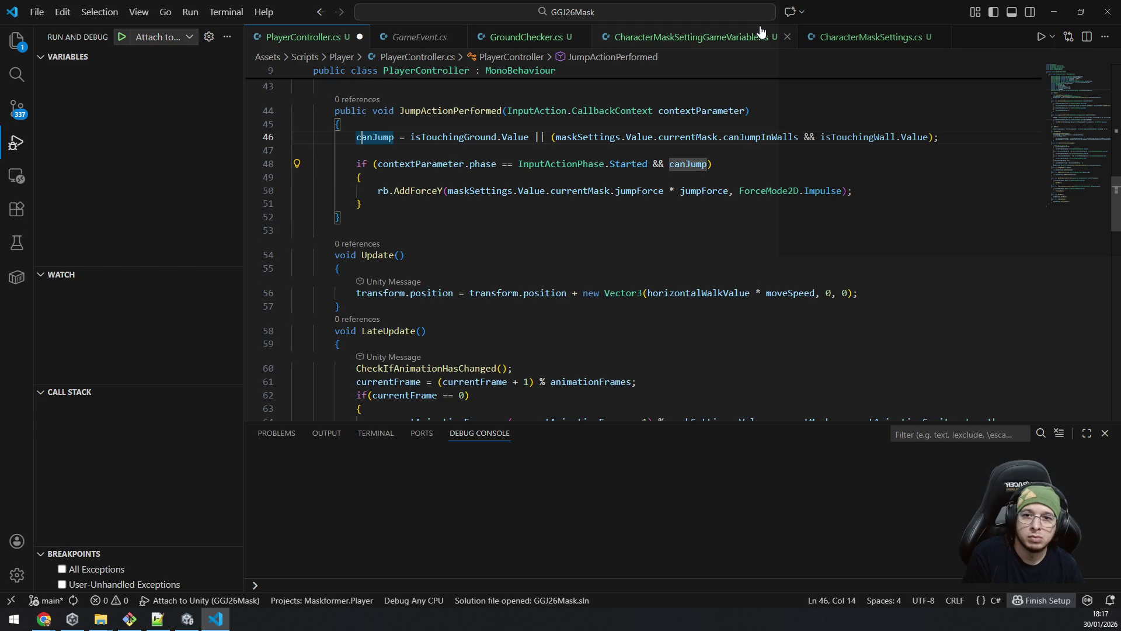
{"action": "key", "text": "End"}
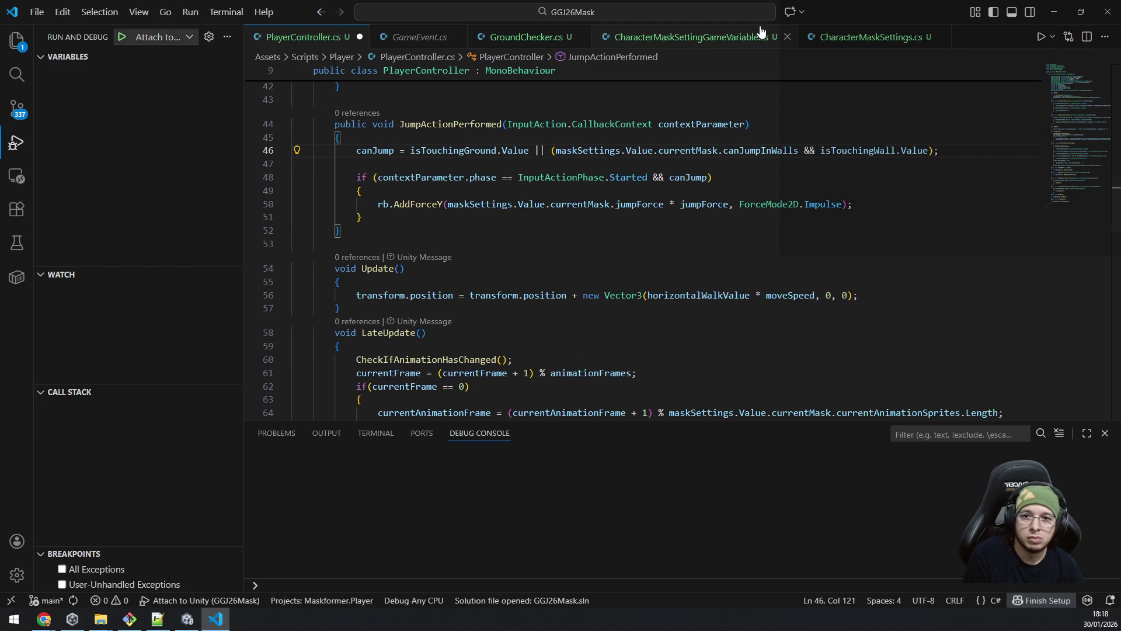
{"action": "key", "text": "Up"}
{"action": "type", "text": "//TODO Jump only if is on ground                 //TODO maybe implement double jump for a specific mask"}
Step: Fix the TODO comments' indentation and spacing, save, and return to Unity
{"action": "key", "text": "Home"}
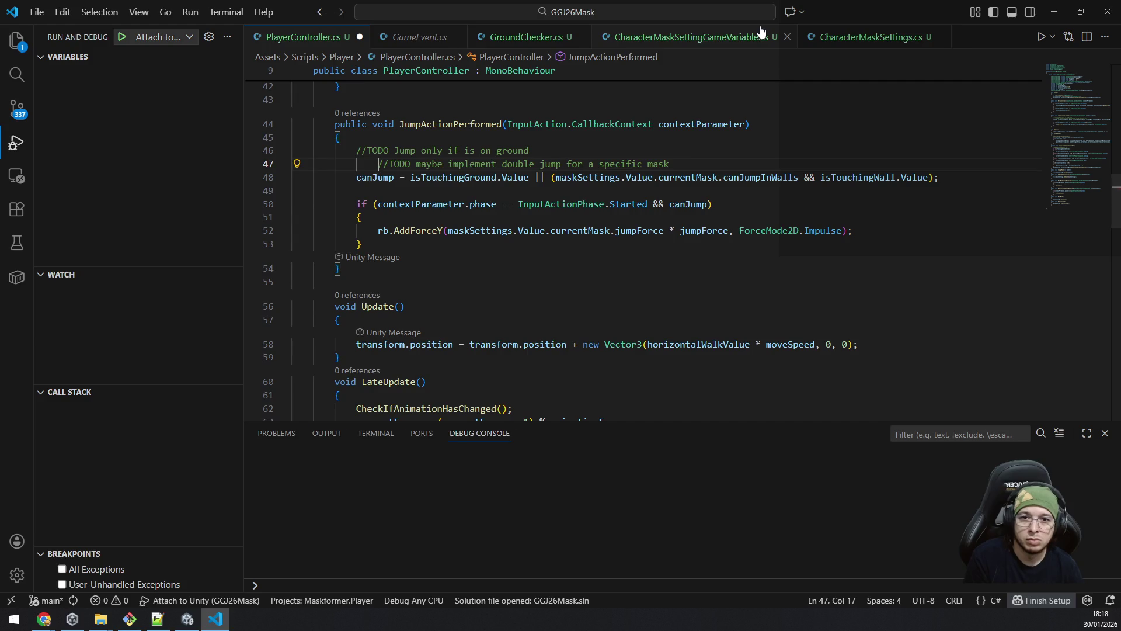
{"action": "key", "text": "BackSpace"}
{"action": "key", "text": "End"}
{"action": "key", "text": "Return"}
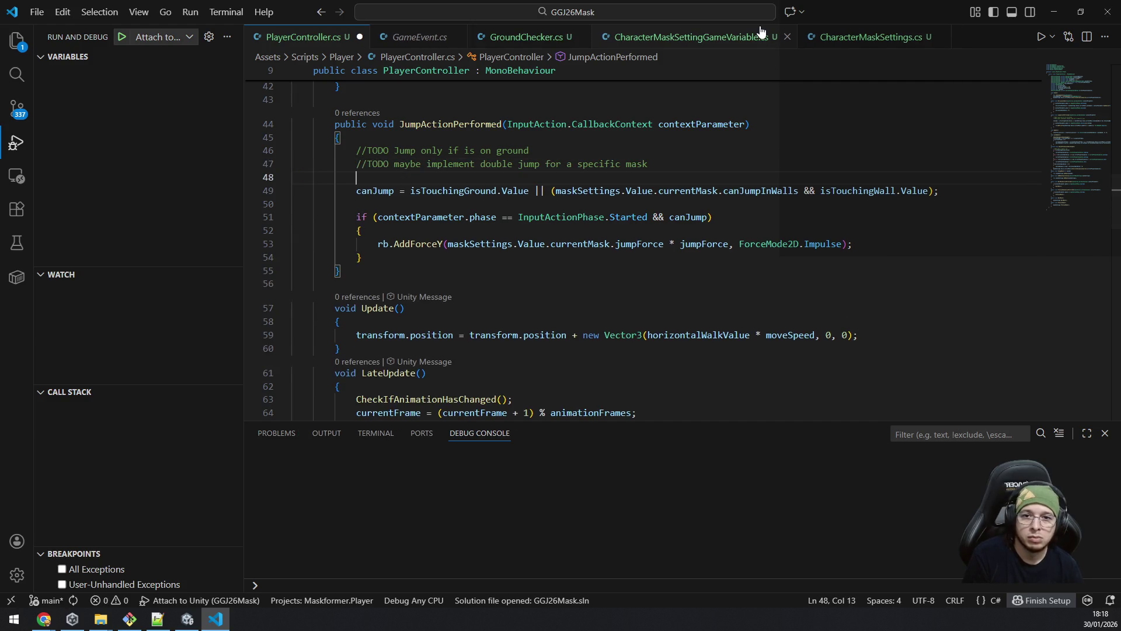
{"action": "key", "text": "Down"}
{"action": "key", "text": "Down"}
{"action": "key", "text": "BackSpace"}
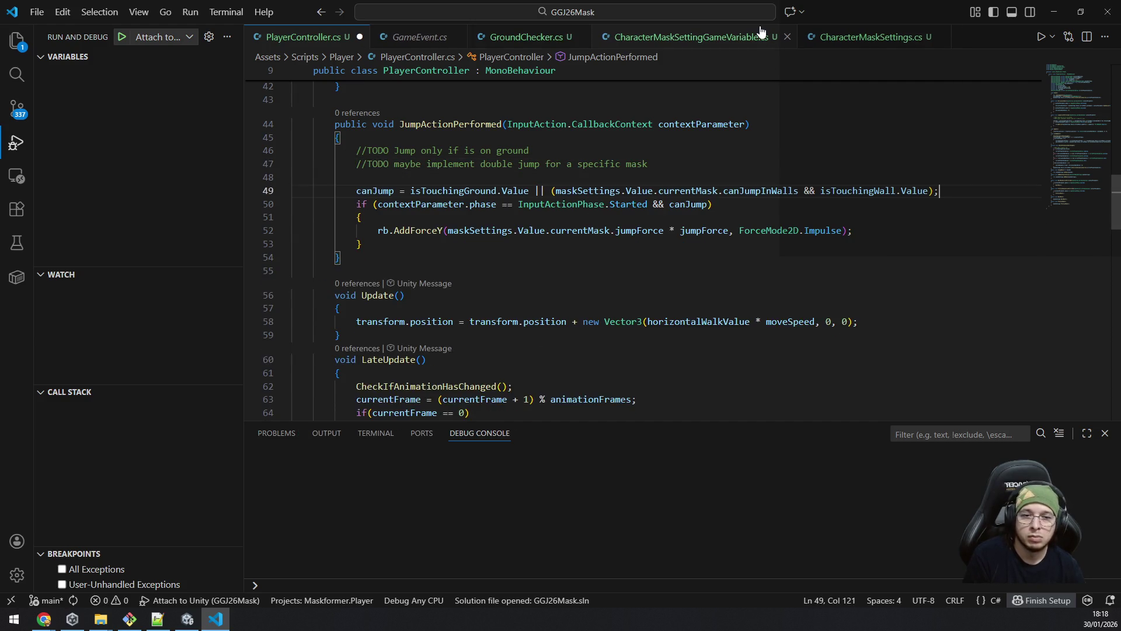
{"action": "key", "text": "ctrl+s"}
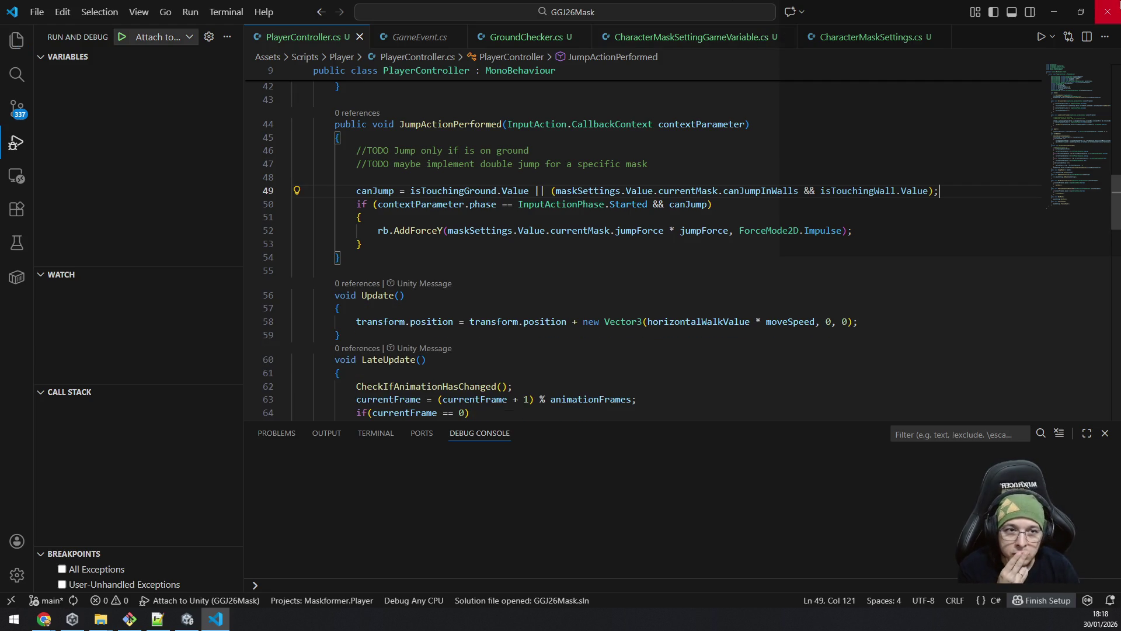
{"action": "left_click", "coordinate": [1053, 13]}
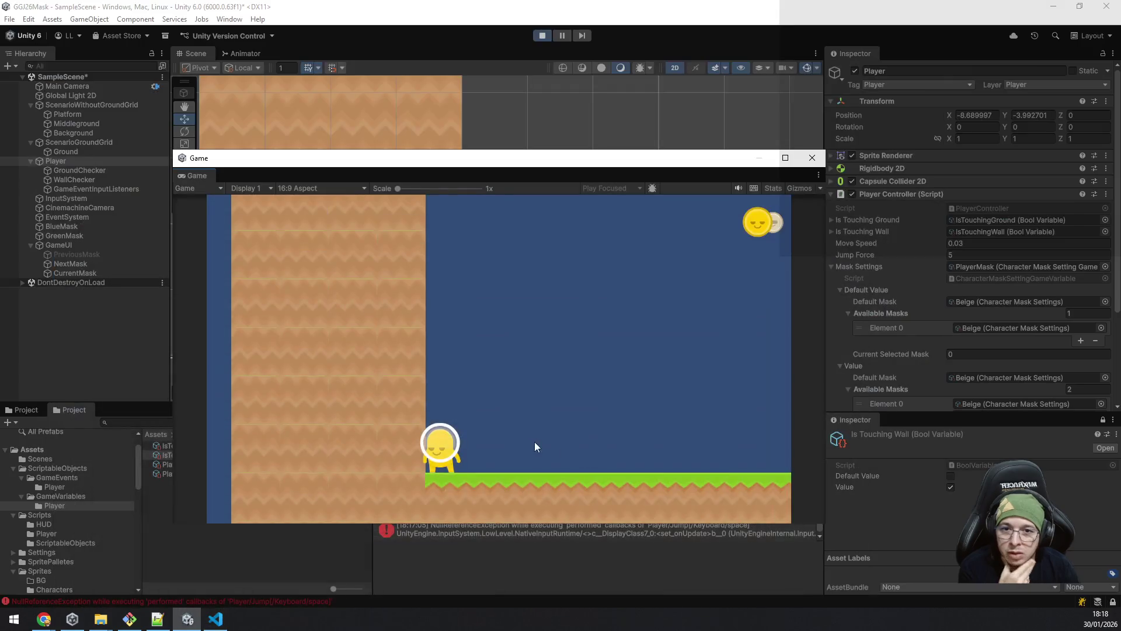
Step: Exit Play mode and assign IsTouchingWall to the player's Is Touching Wall field
{"action": "left_click", "coordinate": [542, 35]}
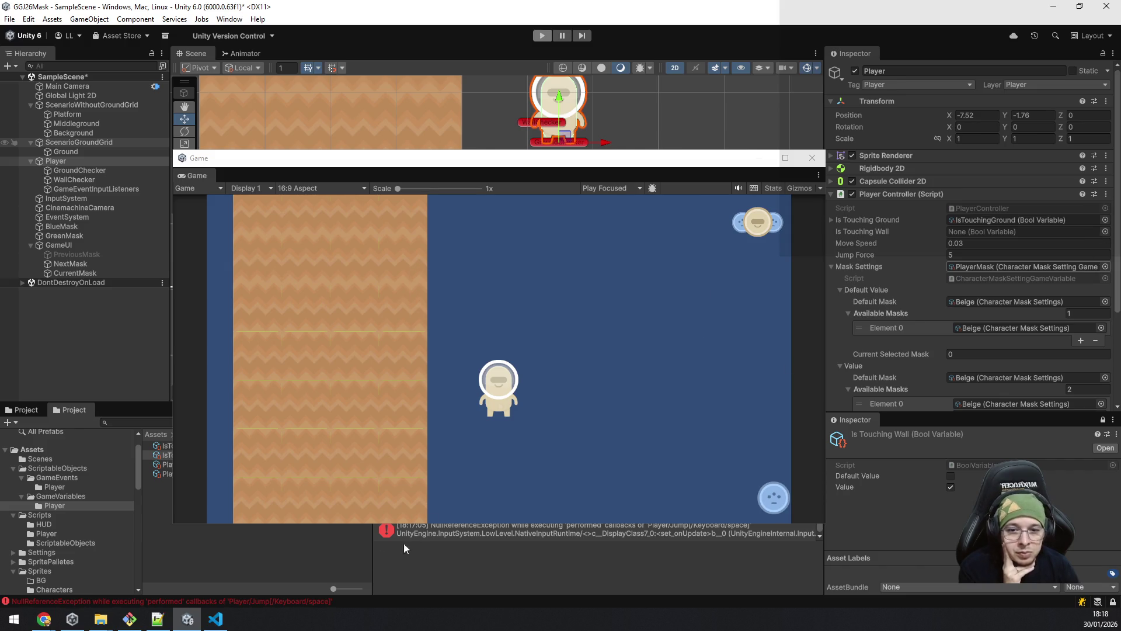
{"action": "key", "text": "ctrl+p"}
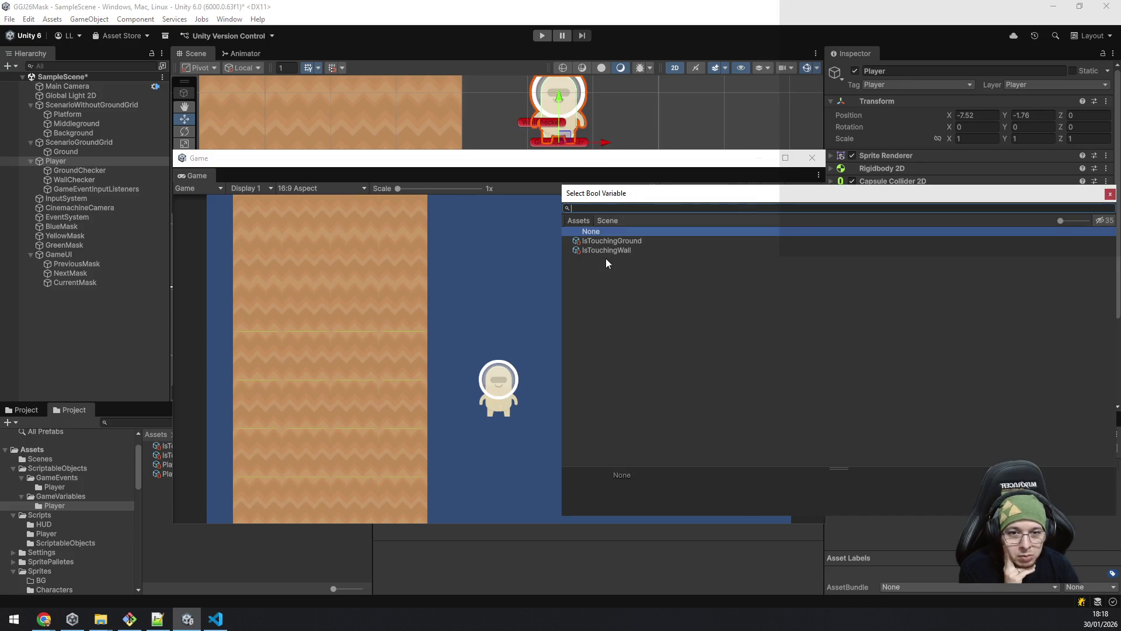
{"action": "double_click", "coordinate": [611, 250]}
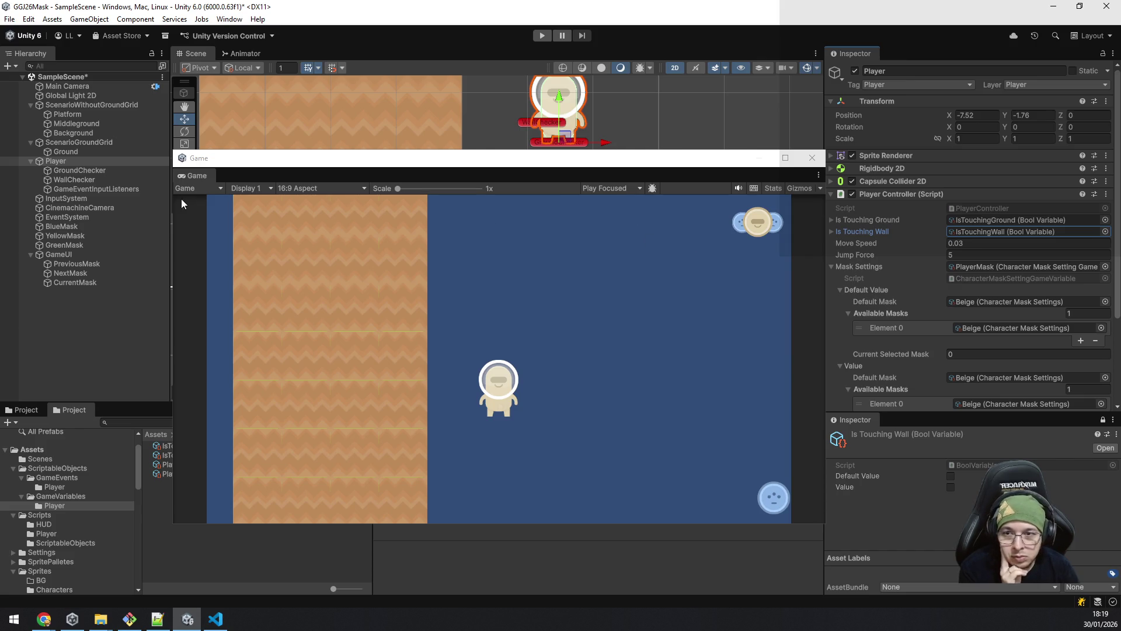
Step: Dock the floating Game view beside the Scene view and show the Scene view with WallChecker selected
{"action": "left_click", "coordinate": [763, 163]}
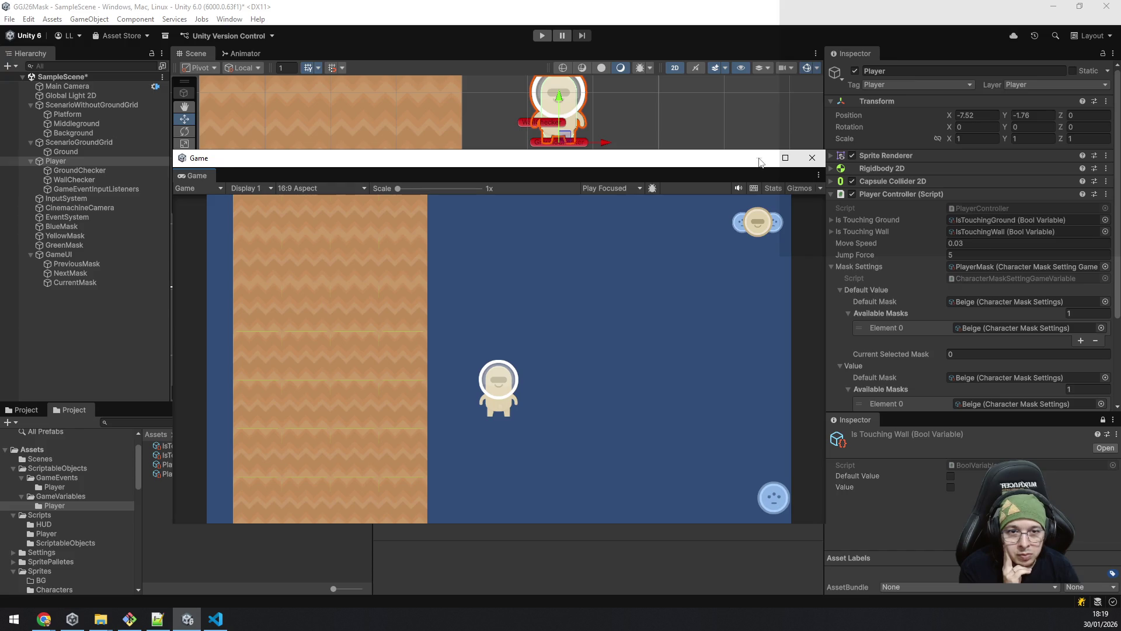
{"action": "left_click_drag", "start_coordinate": [260, 177], "coordinate": [289, 51]}
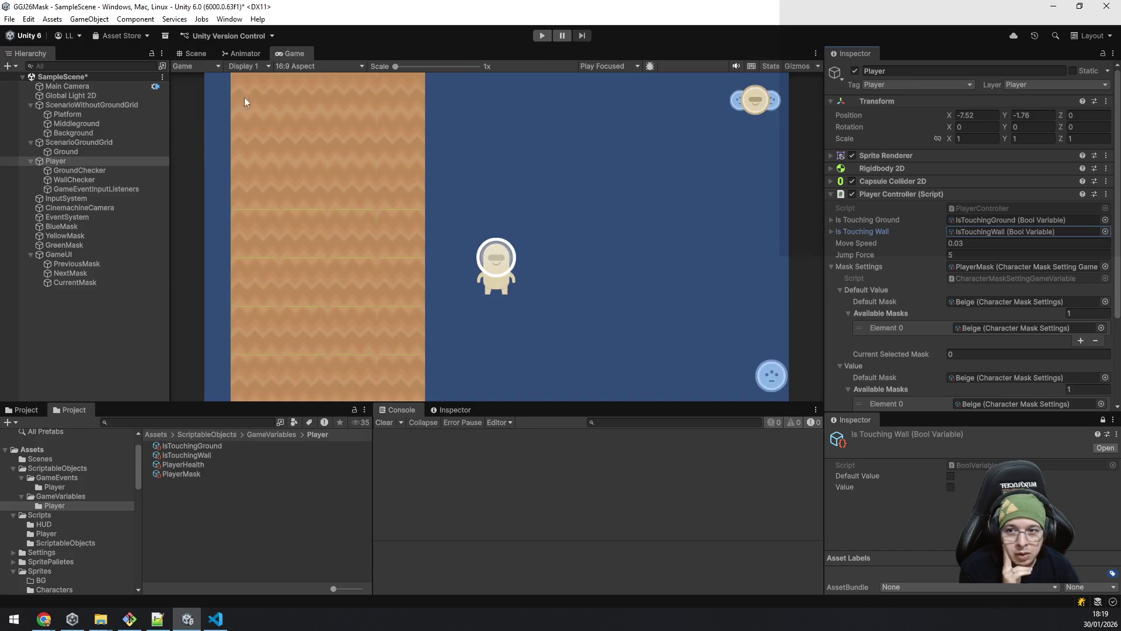
{"action": "left_click", "coordinate": [93, 180]}
{"action": "left_click", "coordinate": [191, 53]}
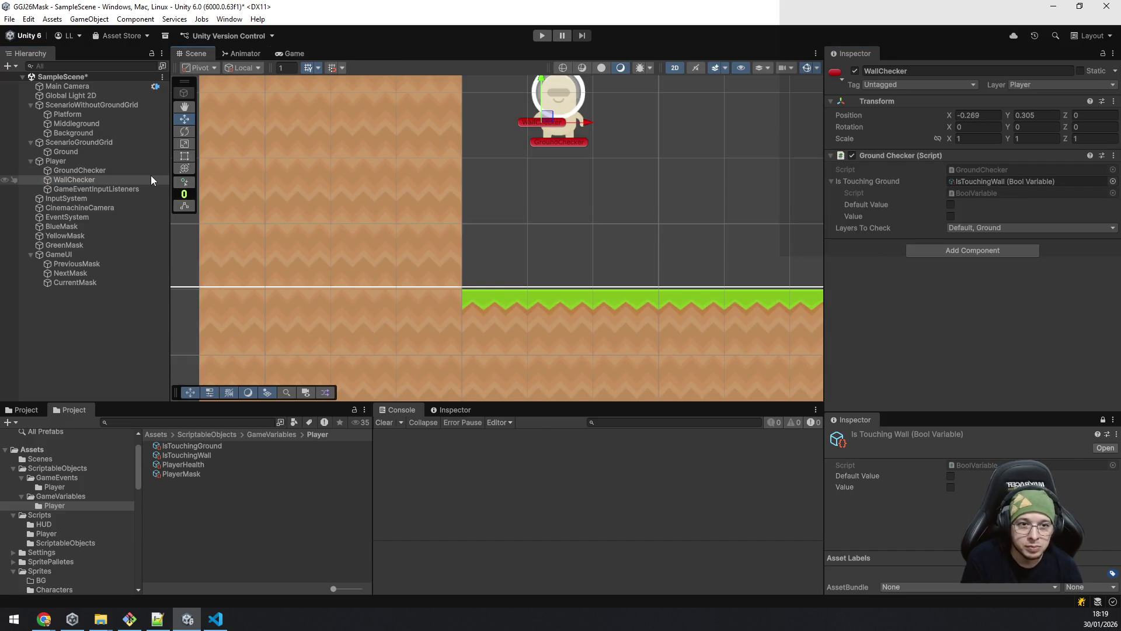
Step: Duplicate WallChecker, change the copy's Position X from -0.269 to 0.269, and enter Play mode
{"action": "left_click", "coordinate": [76, 180]}
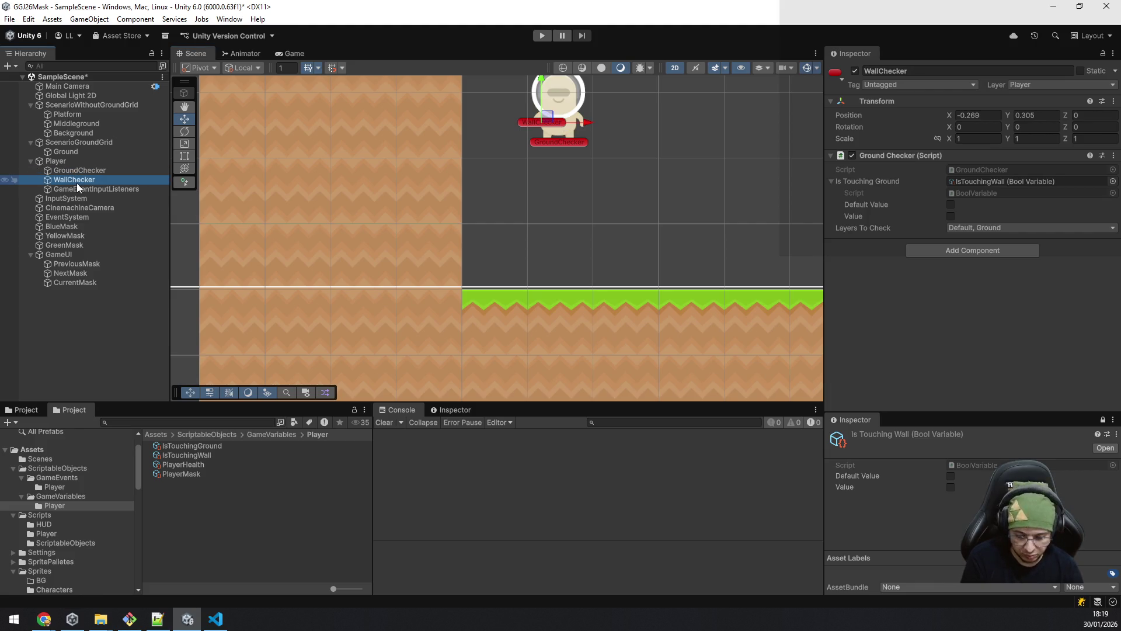
{"action": "key", "text": "ctrl+d"}
{"action": "left_click", "coordinate": [991, 117]}
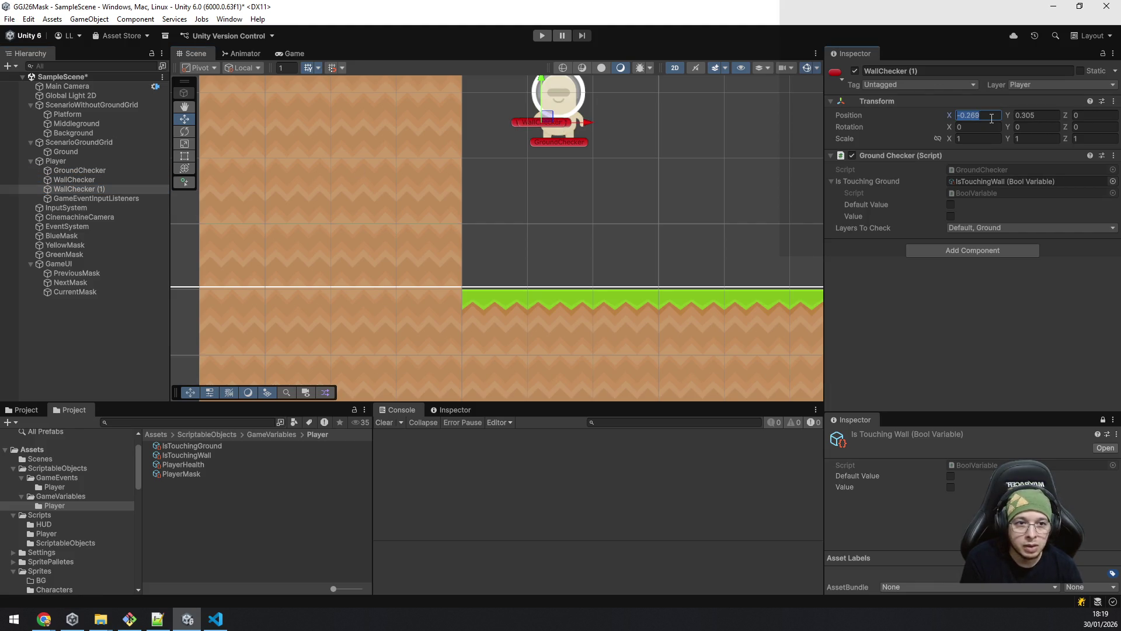
{"action": "key", "text": "Home"}
{"action": "key", "text": "Delete"}
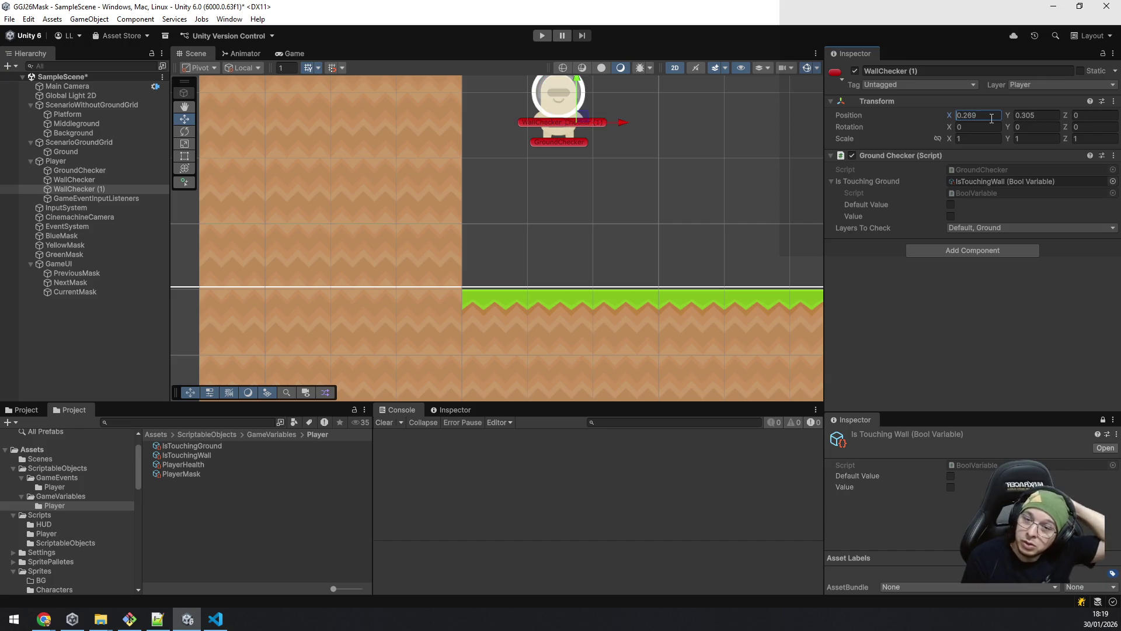
{"action": "key", "text": "ctrl+p"}
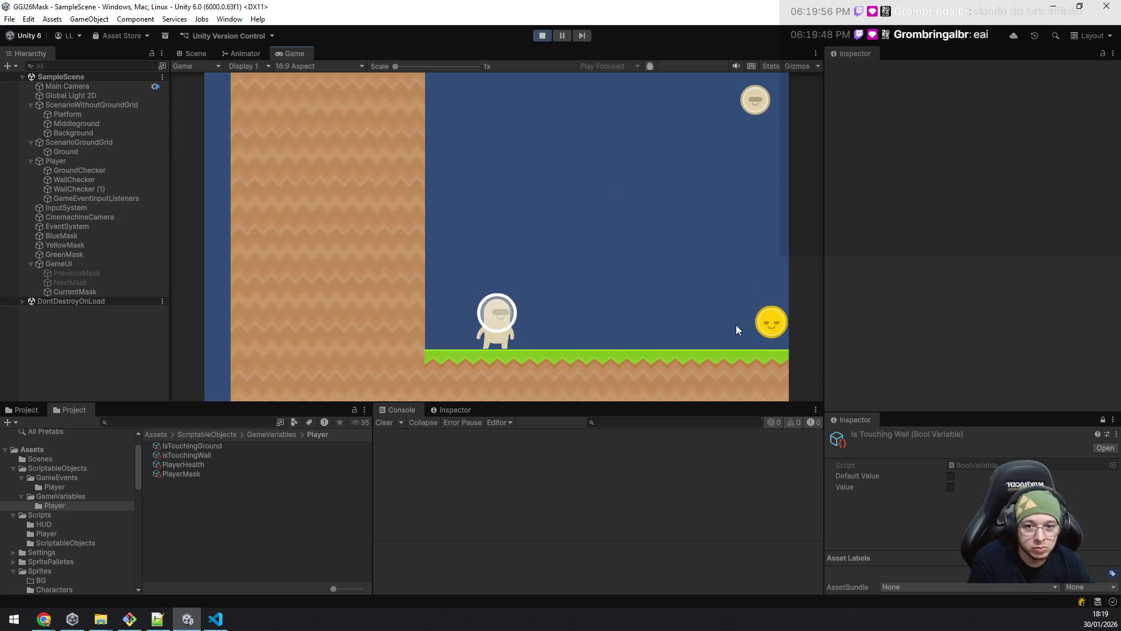
Step: Grab the yellow mask and wall-jump up the left wall several times
{"action": "key", "text": "d"}
{"action": "key", "text": "space"}
{"action": "key", "text": "a"}
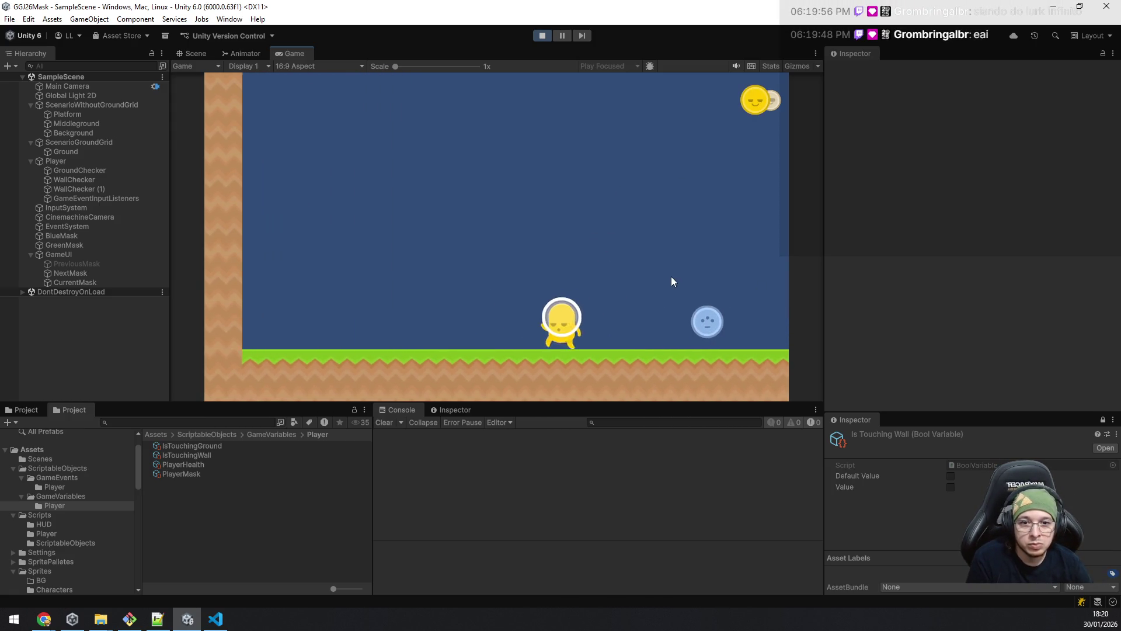
{"action": "key", "text": "a"}
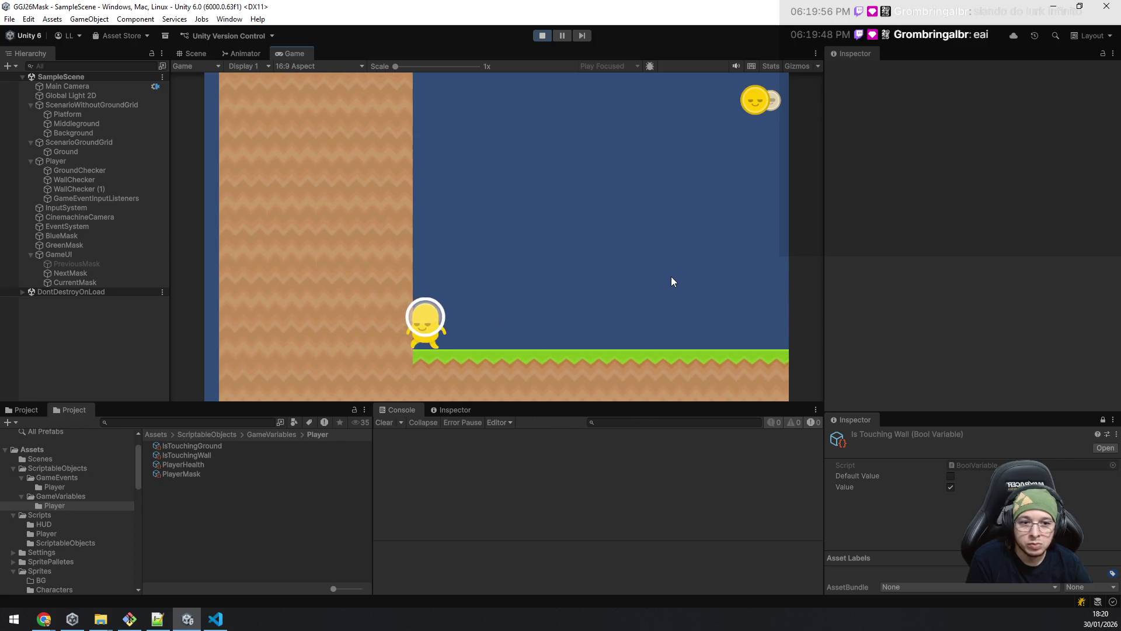
{"action": "key", "text": "space"}
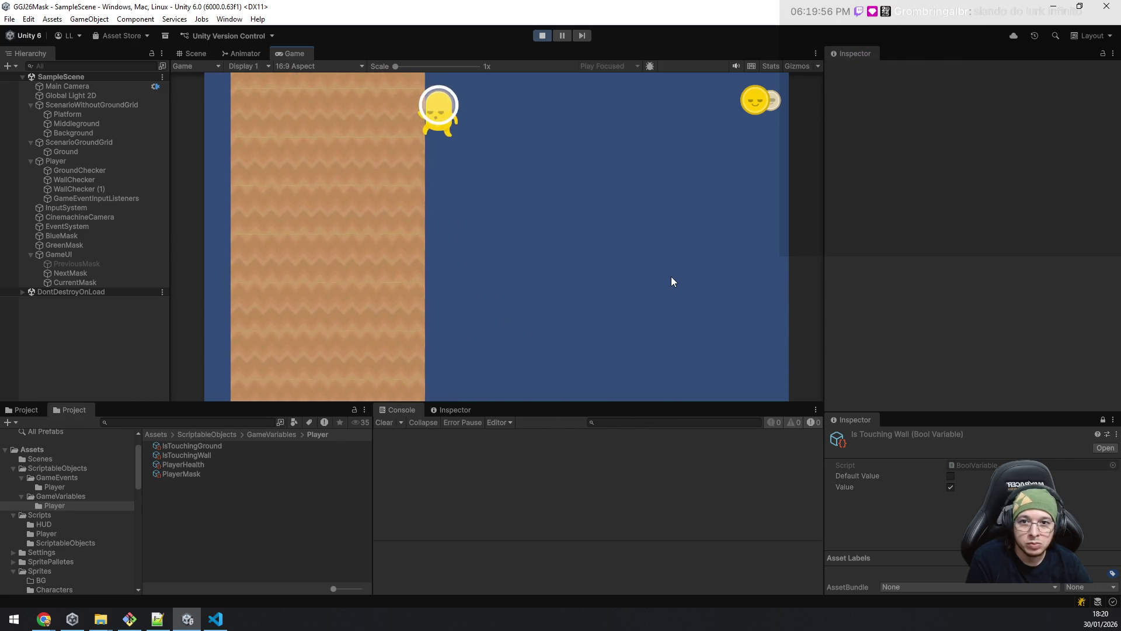
{"action": "key", "text": "a"}
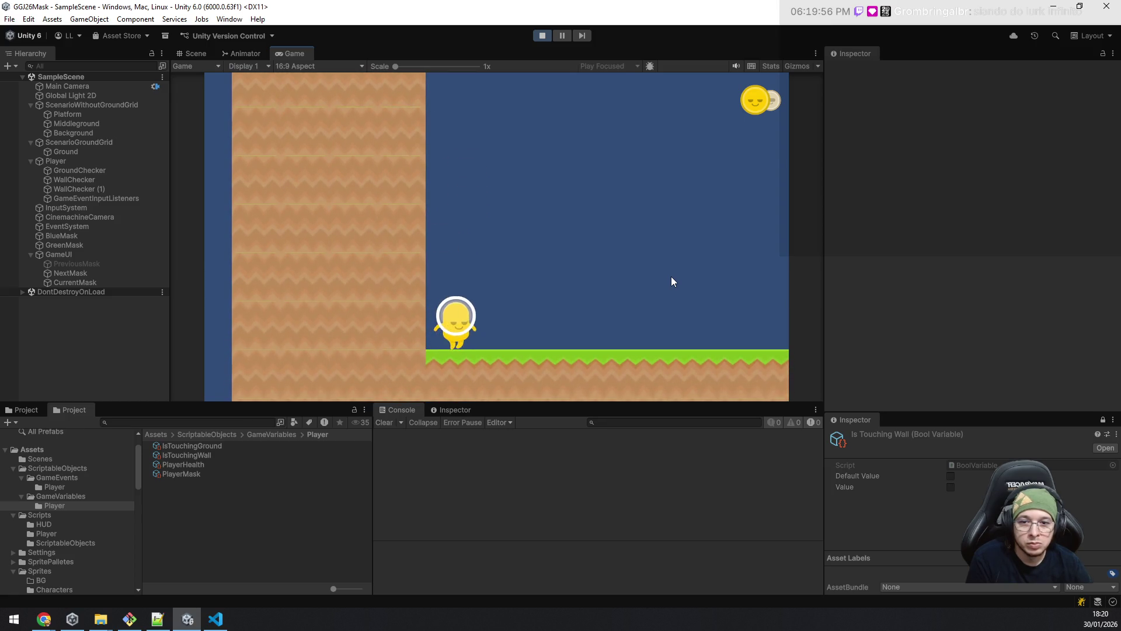
{"action": "key", "text": "a"}
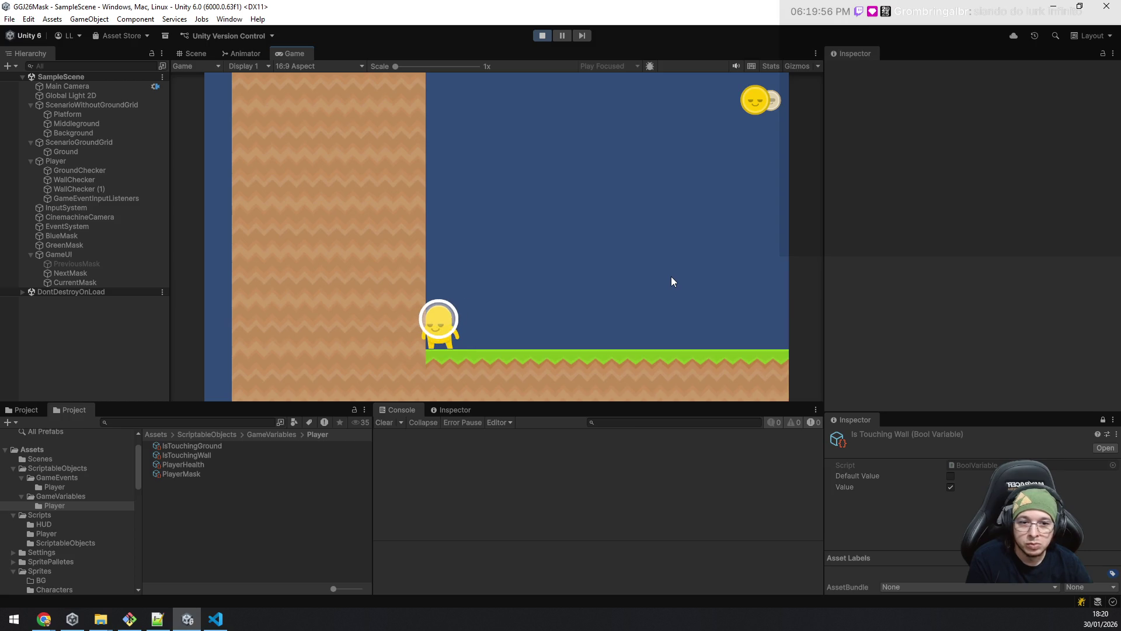
{"action": "key", "text": "d"}
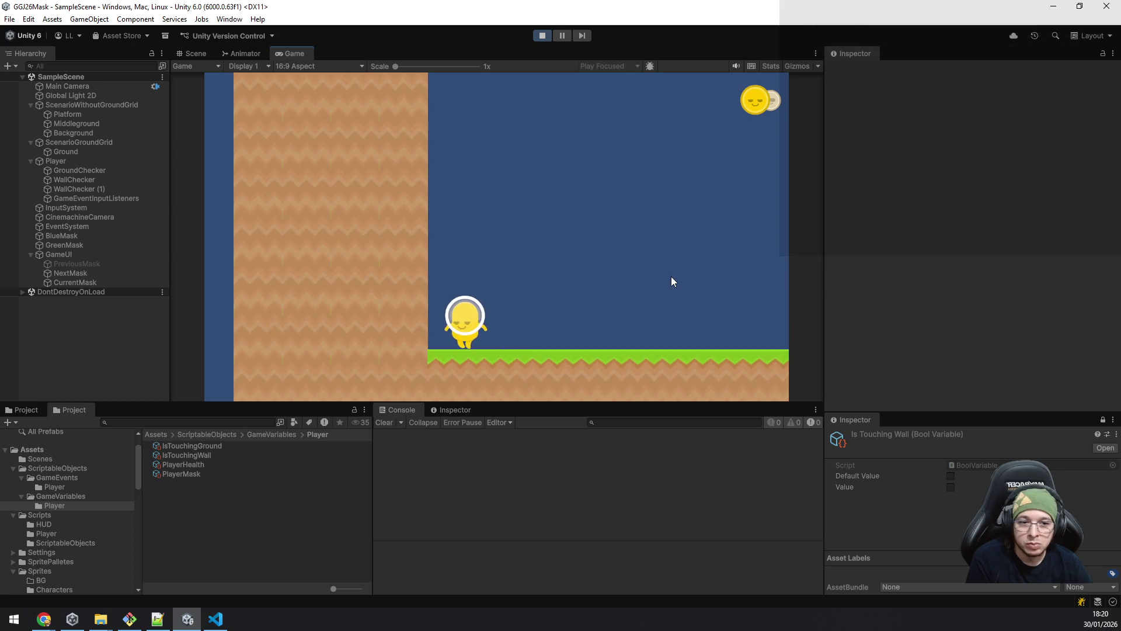
{"action": "key", "text": "a"}
{"action": "key", "text": "d"}
{"action": "key", "text": "a"}
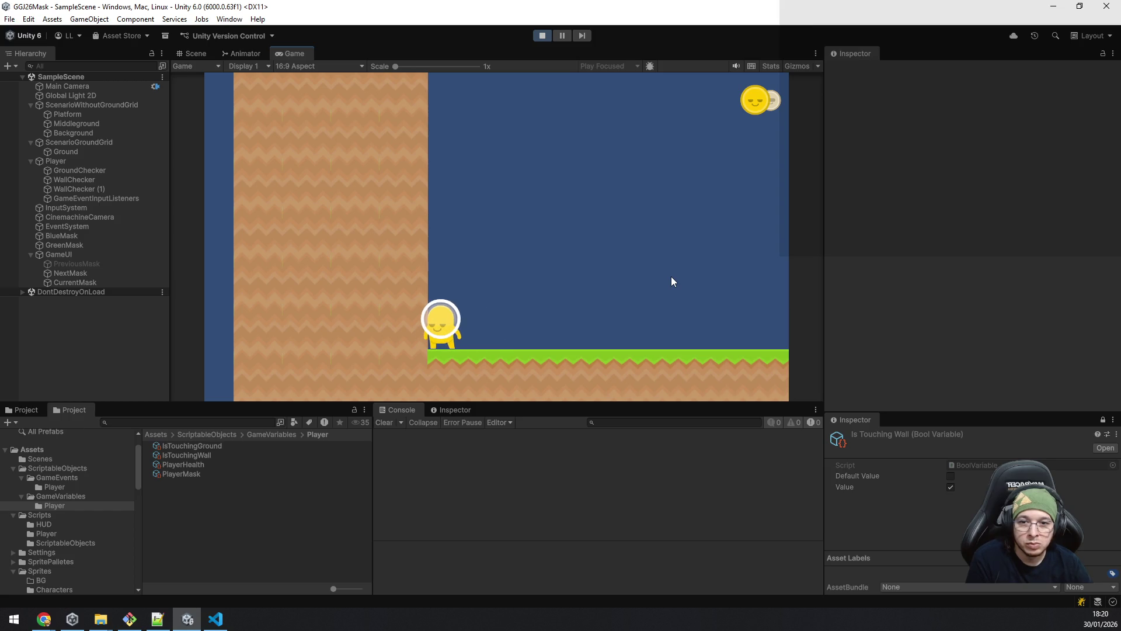
{"action": "key", "text": "space"}
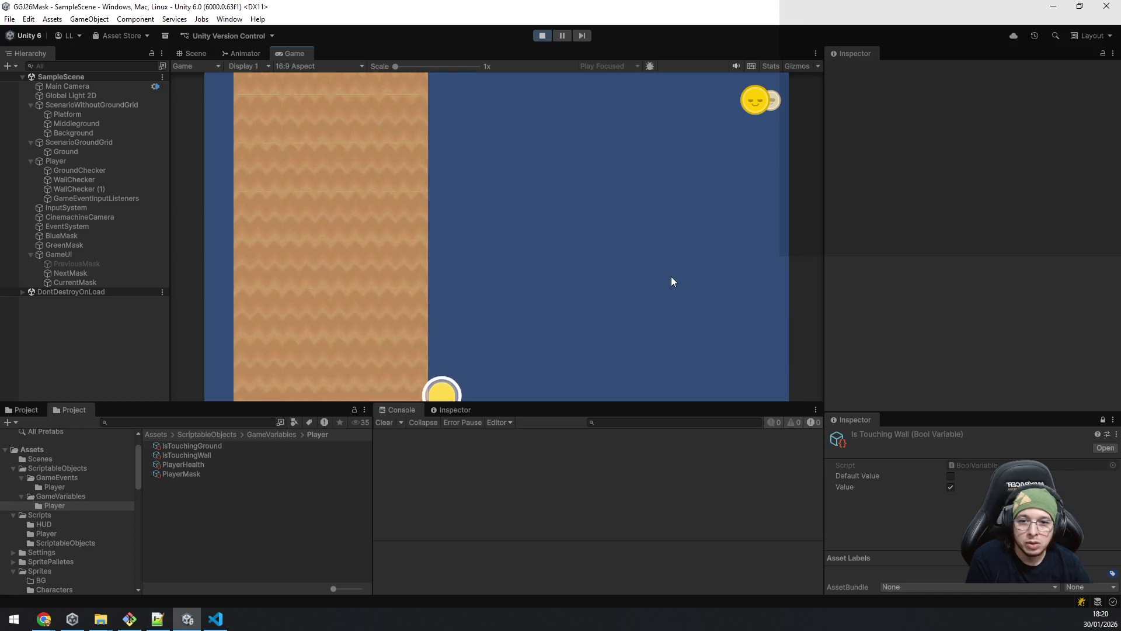
{"action": "key", "text": "space"}
{"action": "key", "text": "d"}
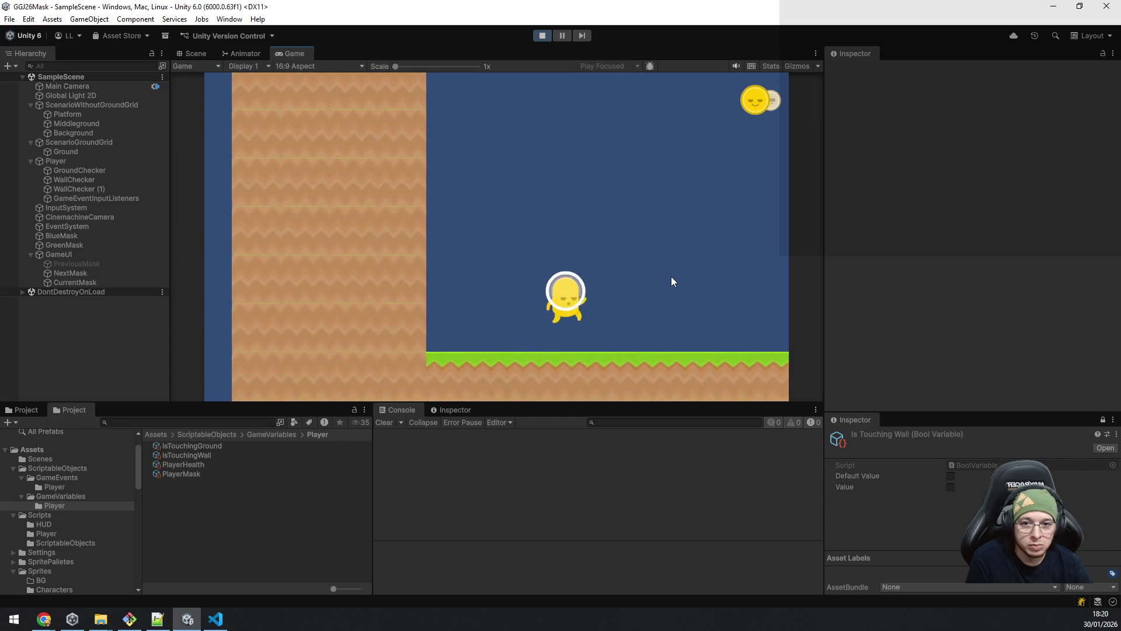
Step: Collect masks and cycle the player's colour between beige, blue, green and yellow with E and Q
{"action": "key", "text": "e"}
{"action": "key", "text": "d"}
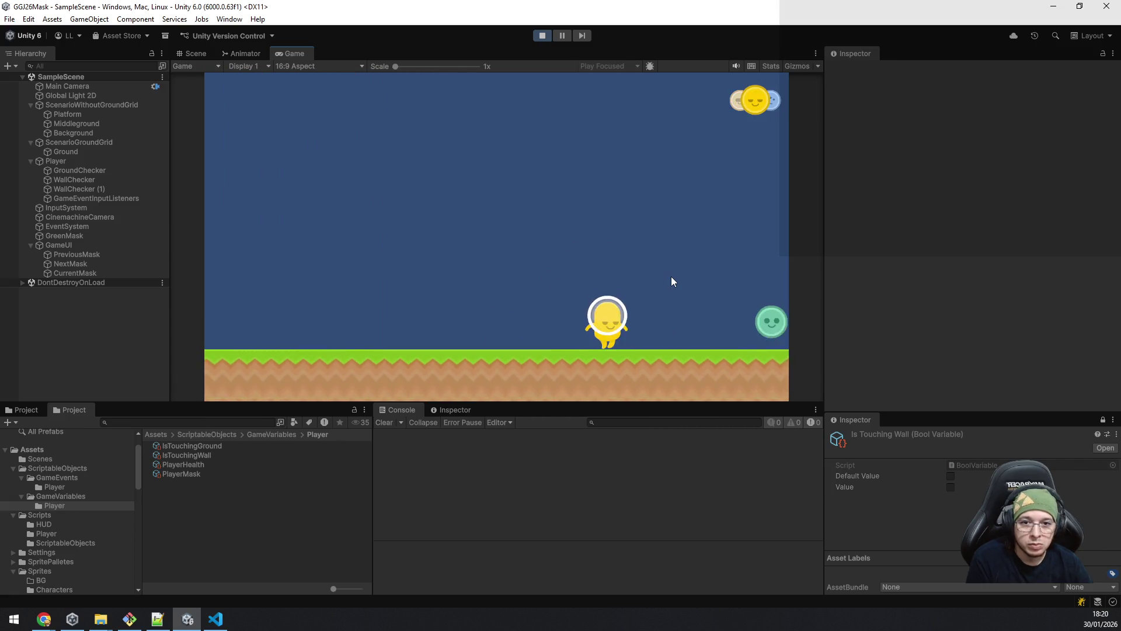
{"action": "key", "text": "a"}
{"action": "key", "text": "e"}
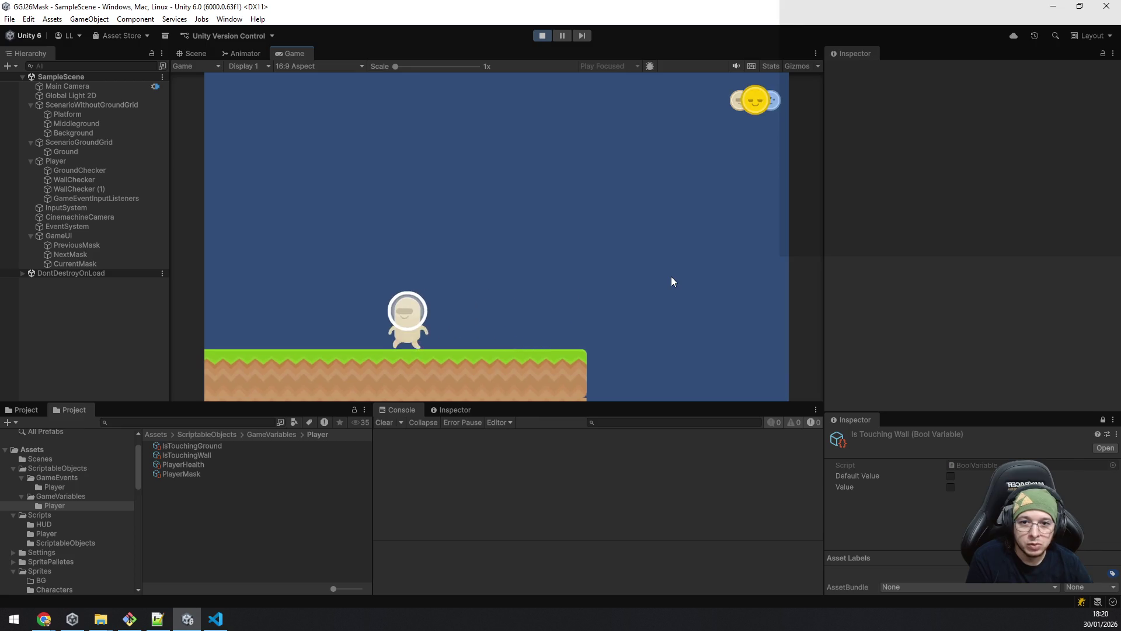
{"action": "key", "text": "e"}
{"action": "key", "text": "q"}
{"action": "key", "text": "e"}
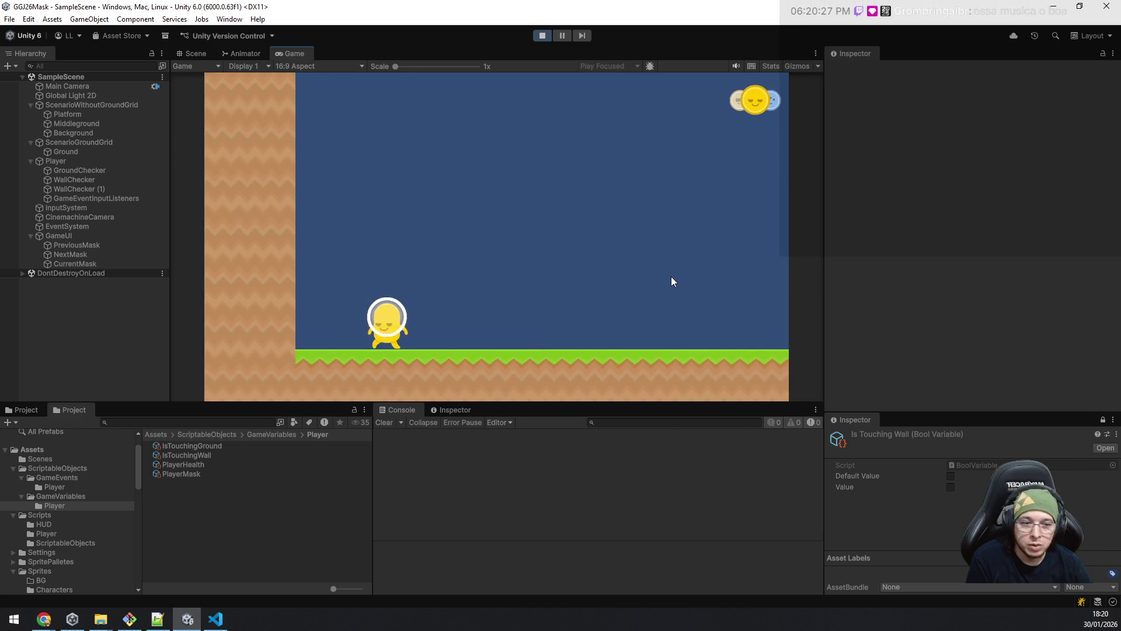
{"action": "key", "text": "d"}
{"action": "key", "text": "q"}
{"action": "key", "text": "e"}
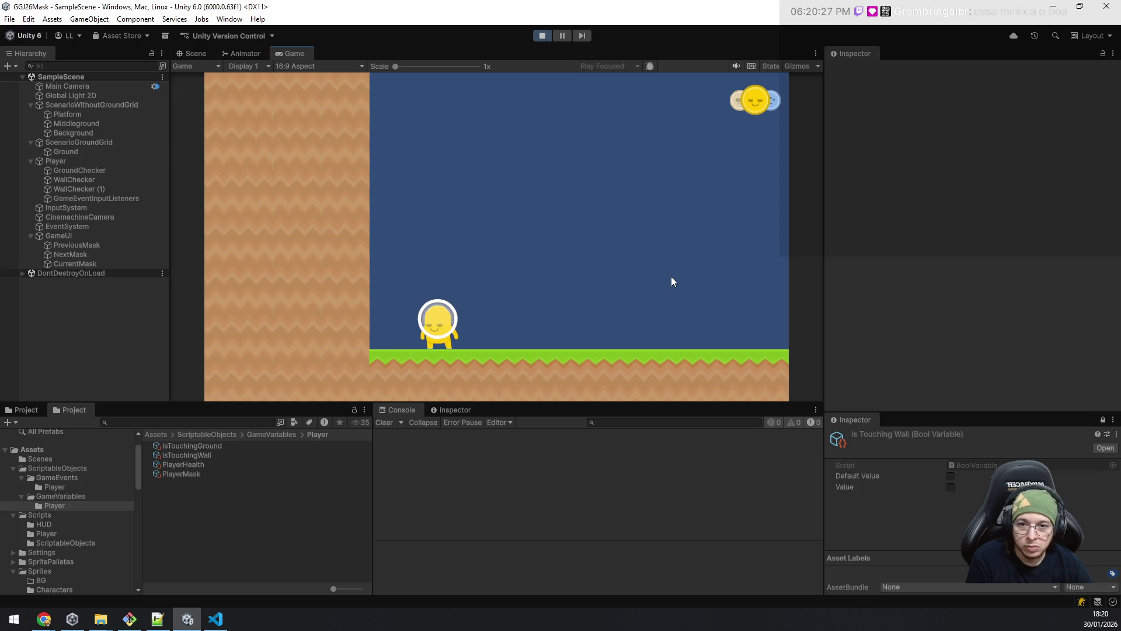
Step: Keep wall-jumping while switching between blue, yellow and beige masks, then stop Play mode
{"action": "key", "text": "space"}
{"action": "key", "text": "e"}
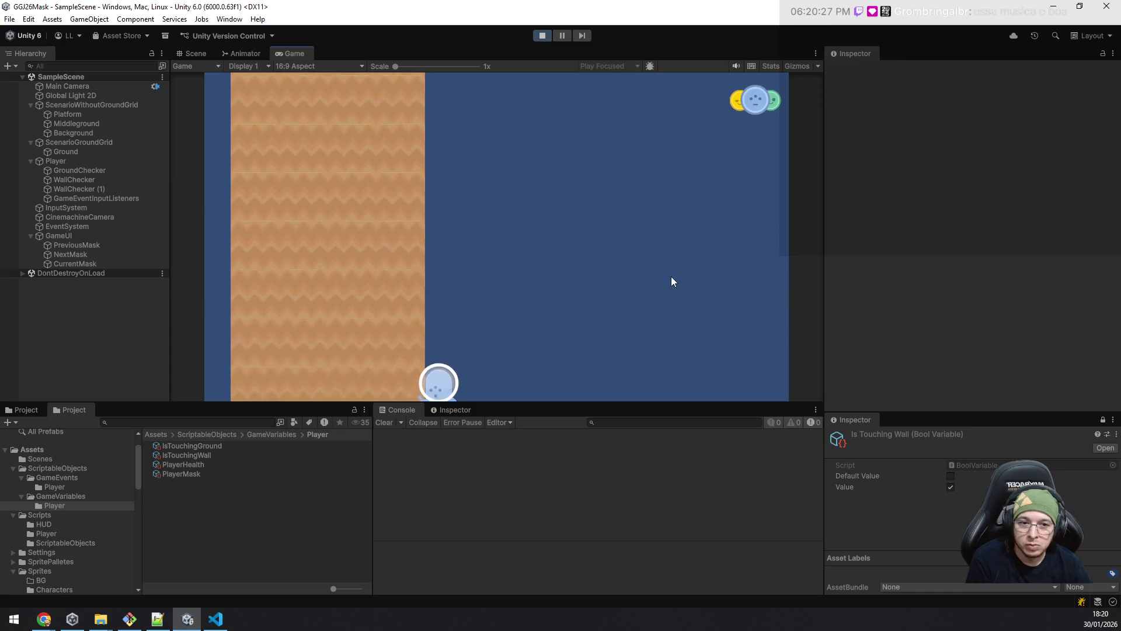
{"action": "key", "text": "space"}
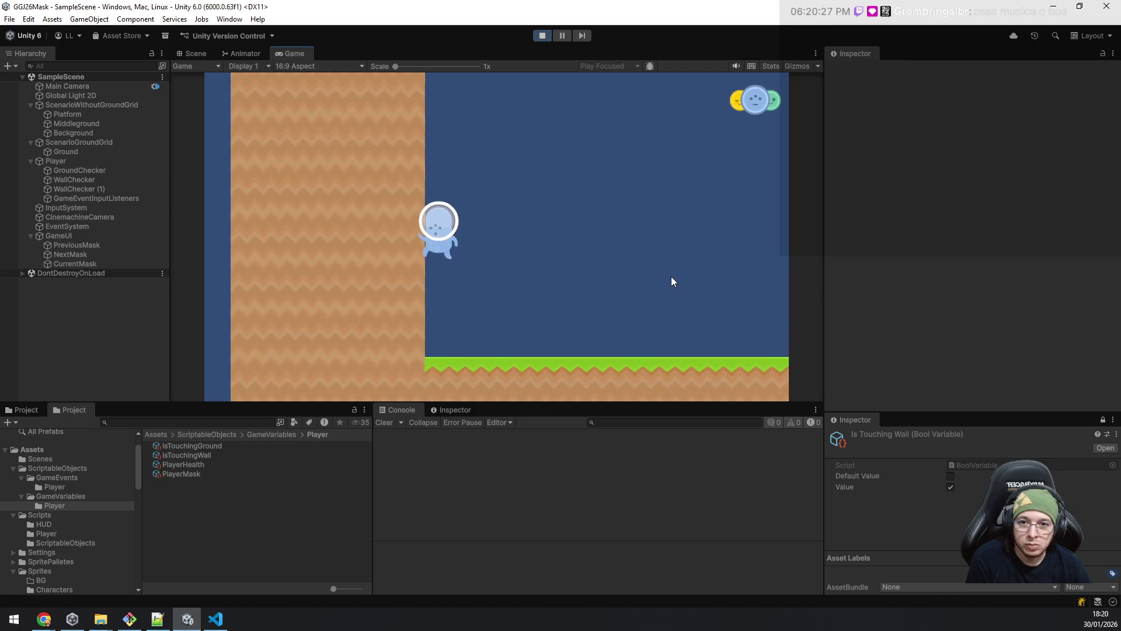
{"action": "key", "text": "d"}
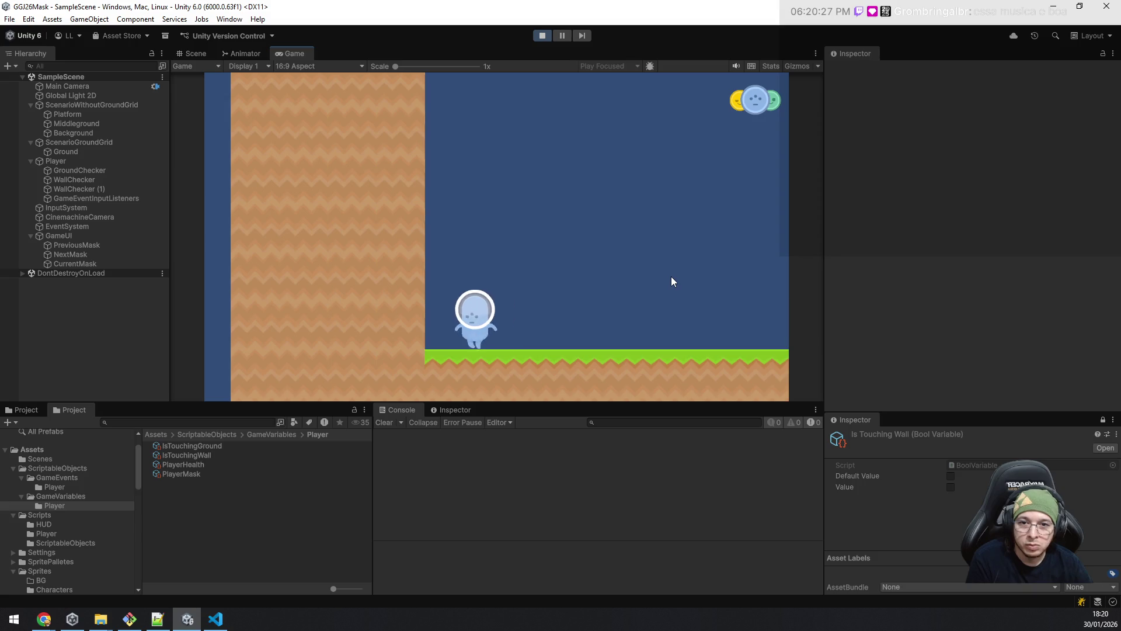
{"action": "key", "text": "space"}
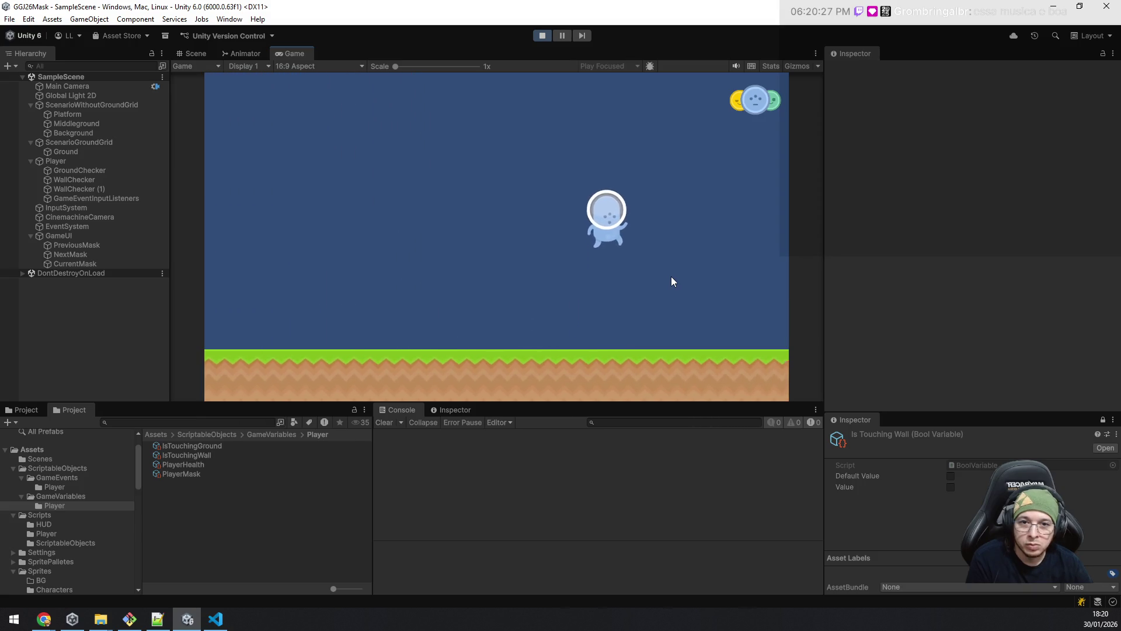
{"action": "key", "text": "space"}
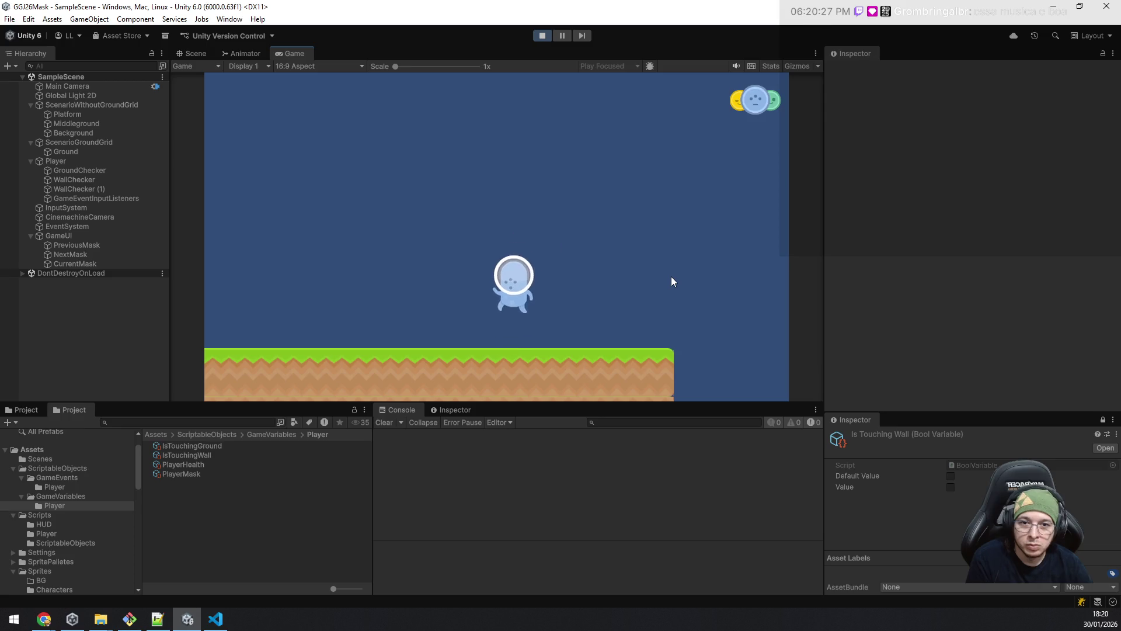
{"action": "key", "text": "q"}
{"action": "key", "text": "space"}
{"action": "key", "text": "q"}
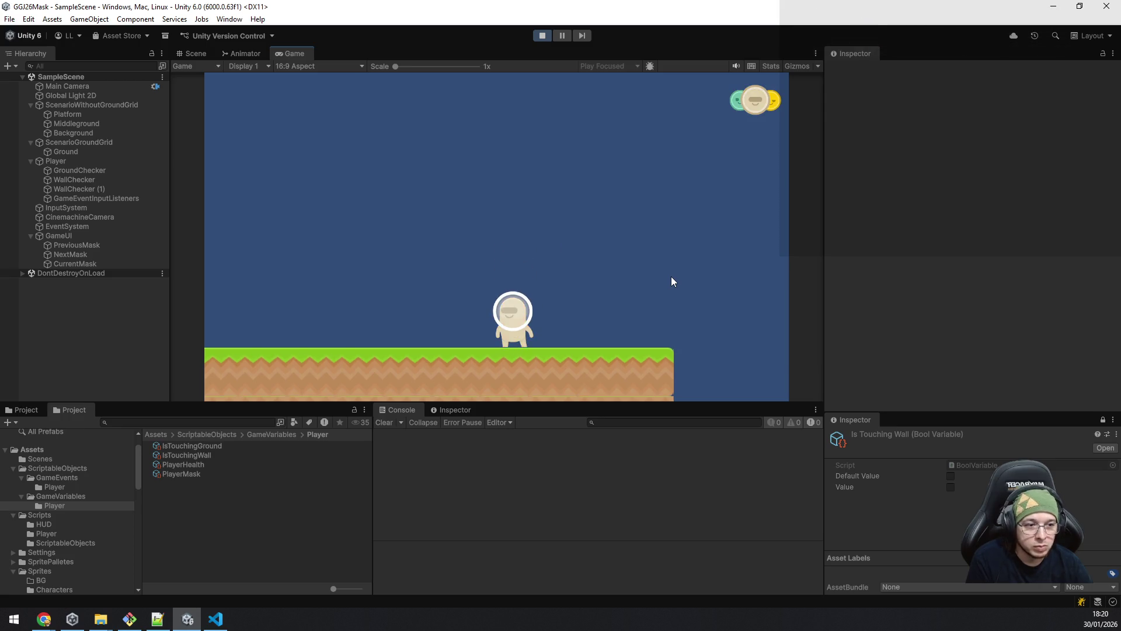
{"action": "key", "text": "space"}
{"action": "key", "text": "a"}
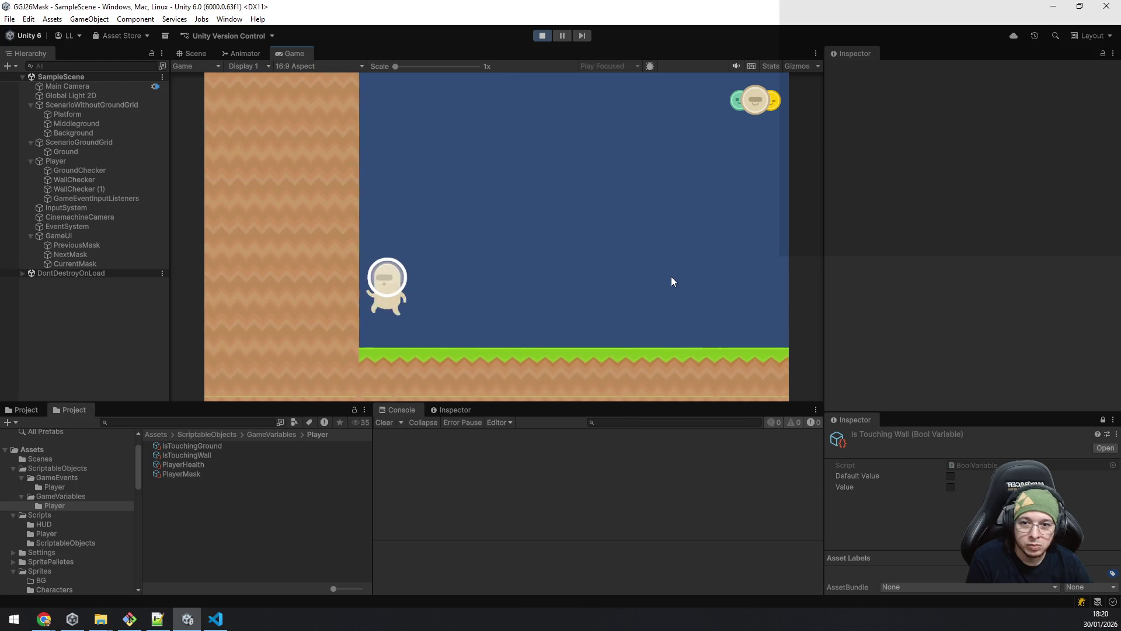
{"action": "key", "text": "space"}
{"action": "key", "text": "space"}
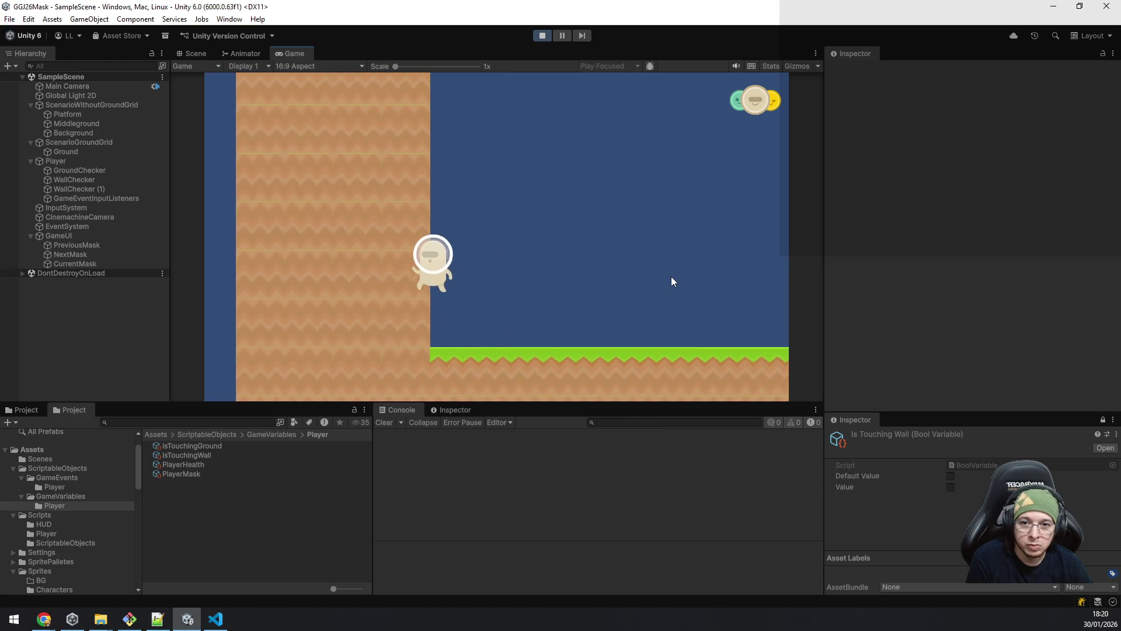
{"action": "key", "text": "space"}
{"action": "key", "text": "space"}
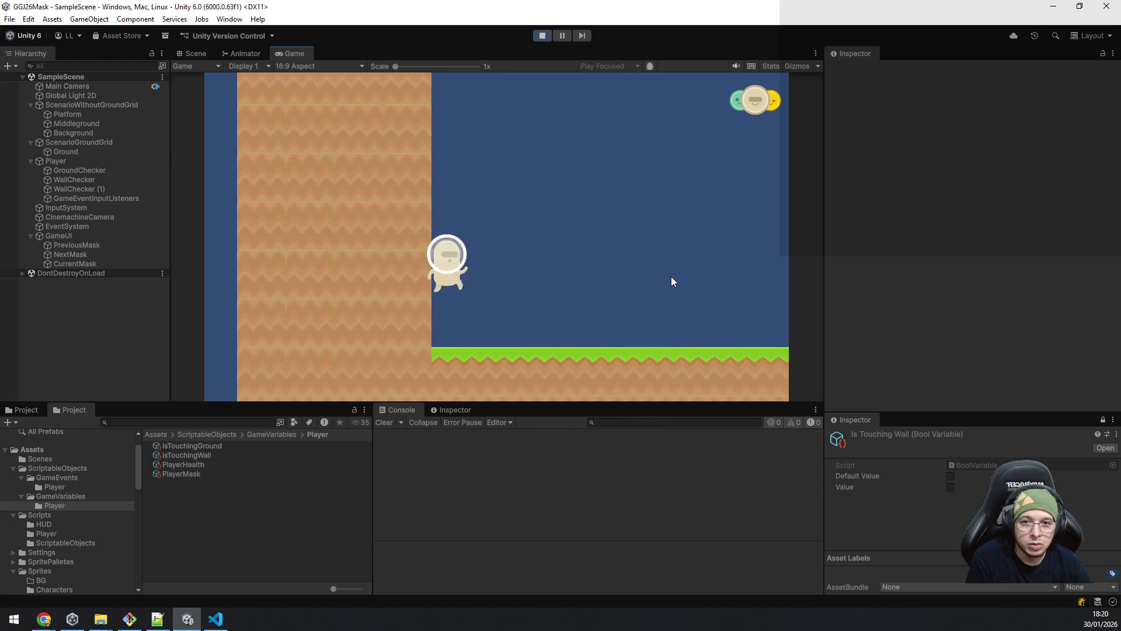
{"action": "key", "text": "space"}
{"action": "left_click", "coordinate": [543, 36]}
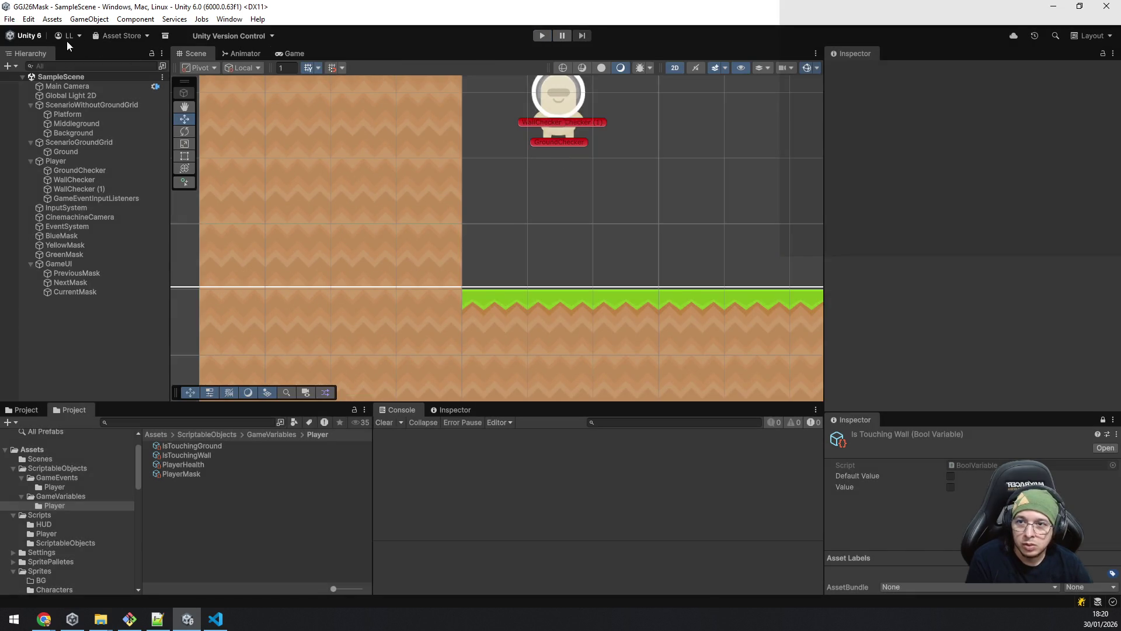
Step: Open Edit > Project Settings, review the Physics 2D page, then show the Player page
{"action": "left_click", "coordinate": [28, 18]}
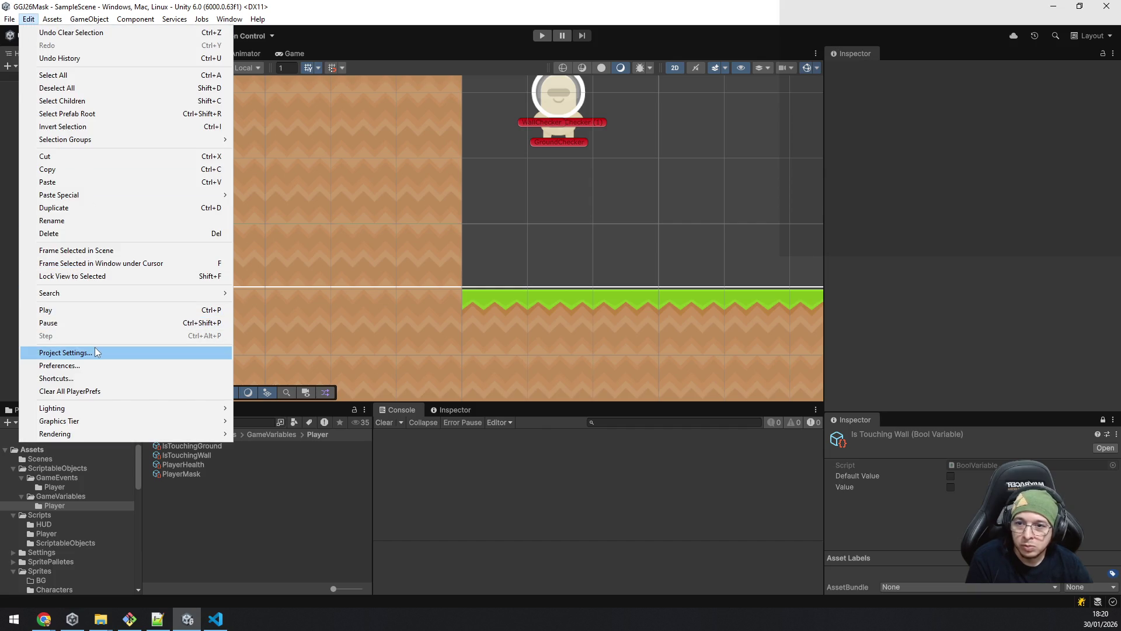
{"action": "left_click", "coordinate": [97, 352]}
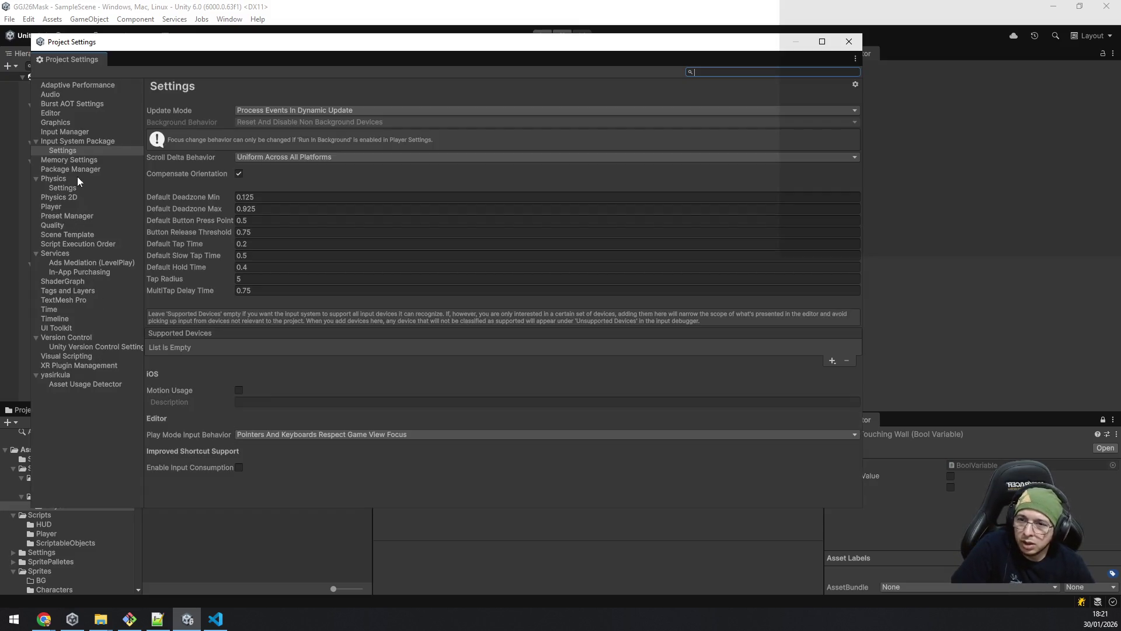
{"action": "left_click", "coordinate": [77, 197]}
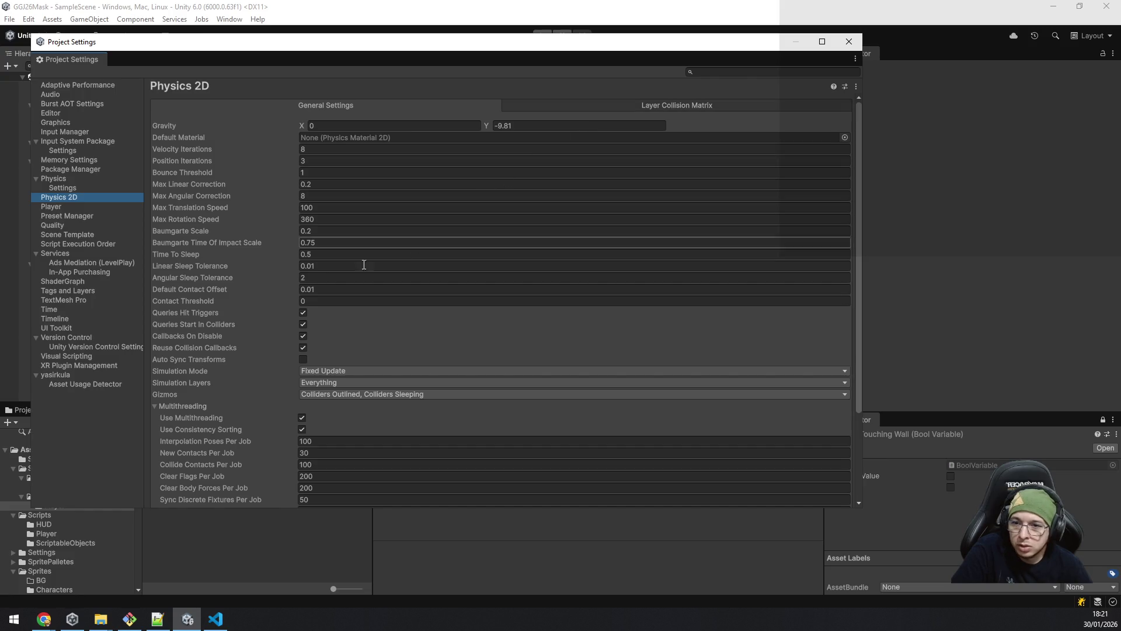
{"action": "mouse_move", "coordinate": [237, 282]}
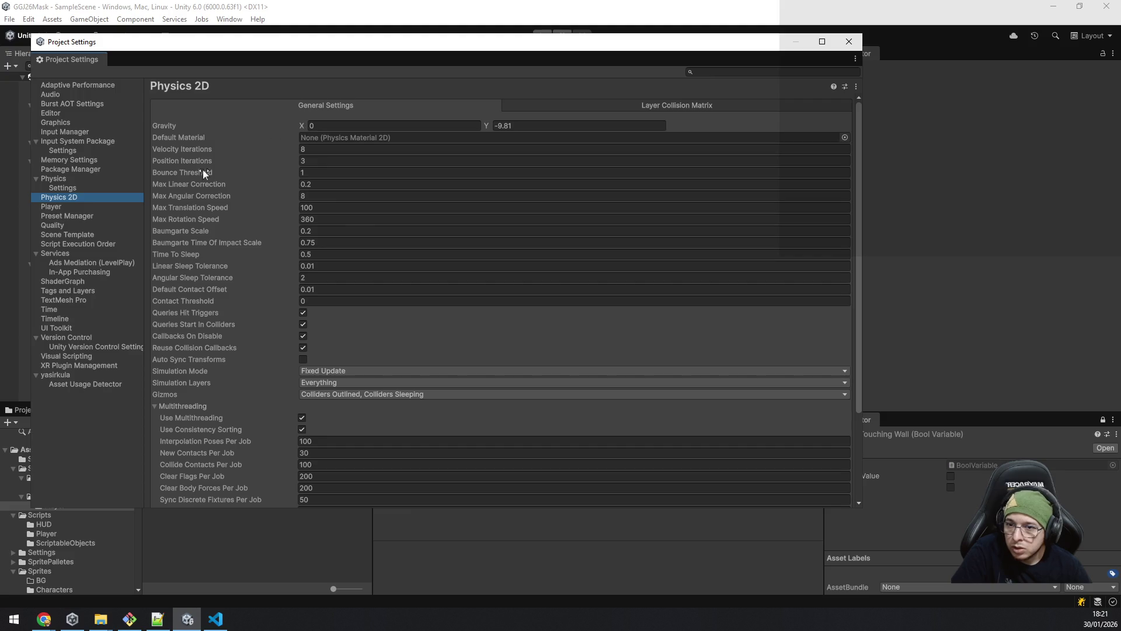
{"action": "left_click", "coordinate": [61, 208]}
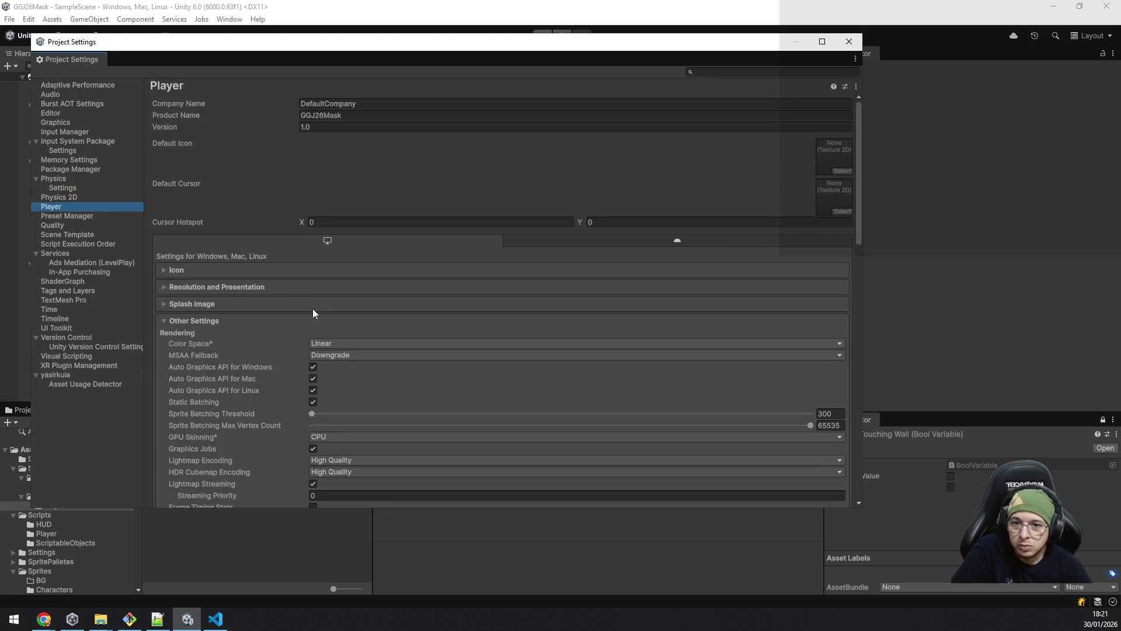
Step: Set GPU Skinning to GPU and the Scripting Backend to IL2CPP
{"action": "scroll", "coordinate": [350, 341], "scroll_direction": "down", "scroll_amount": 4}
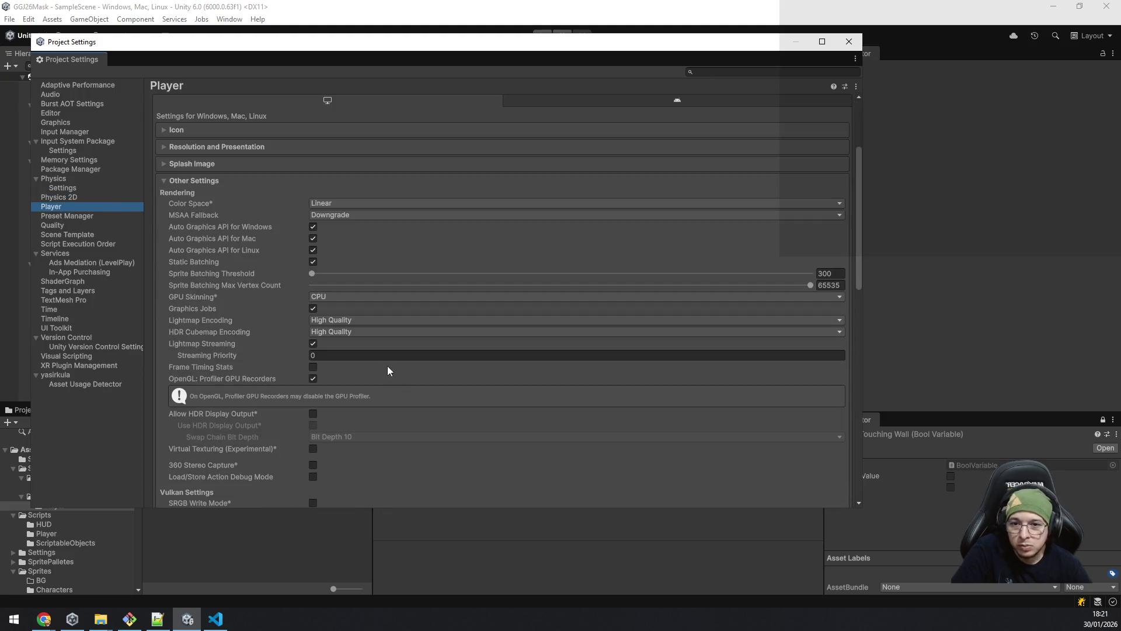
{"action": "left_click", "coordinate": [343, 299]}
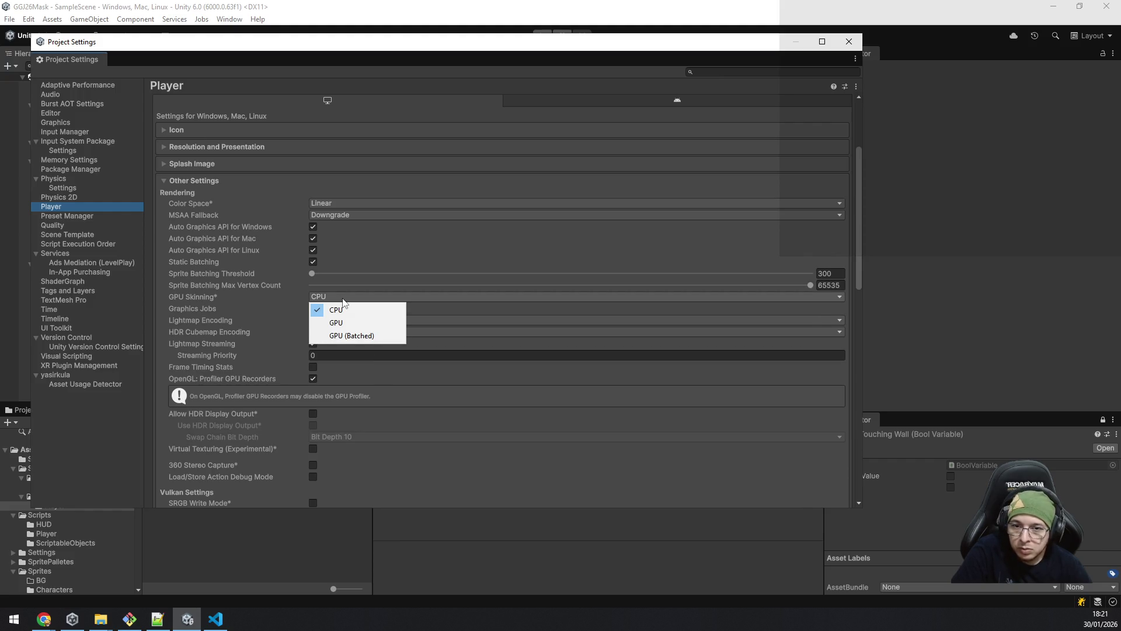
{"action": "left_click", "coordinate": [344, 323]}
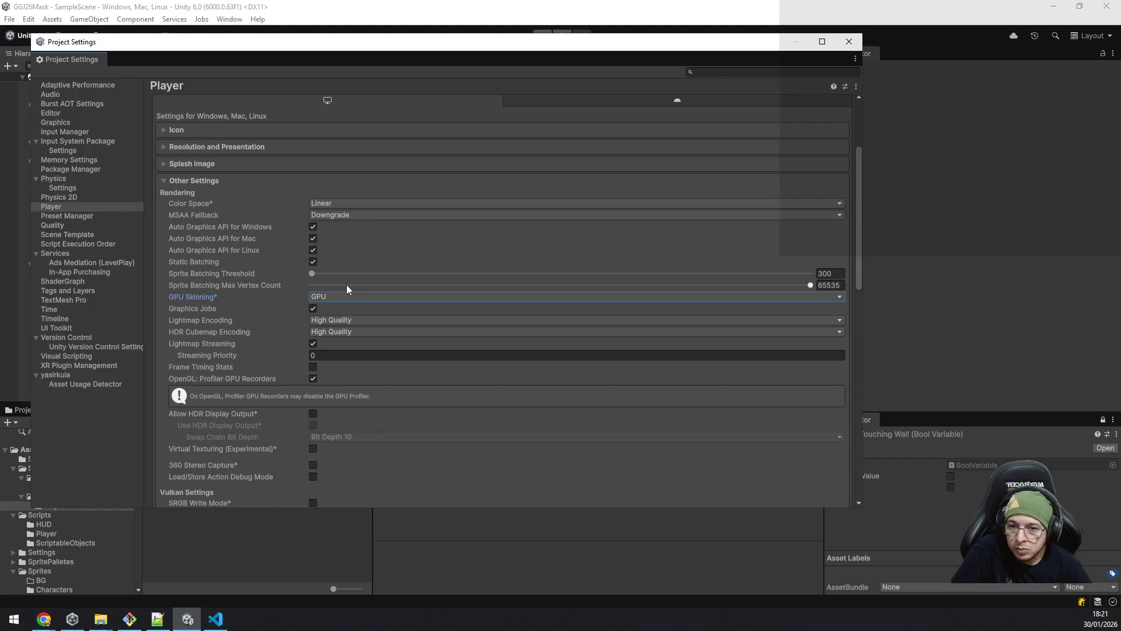
{"action": "scroll", "coordinate": [345, 285], "scroll_direction": "down", "scroll_amount": 10}
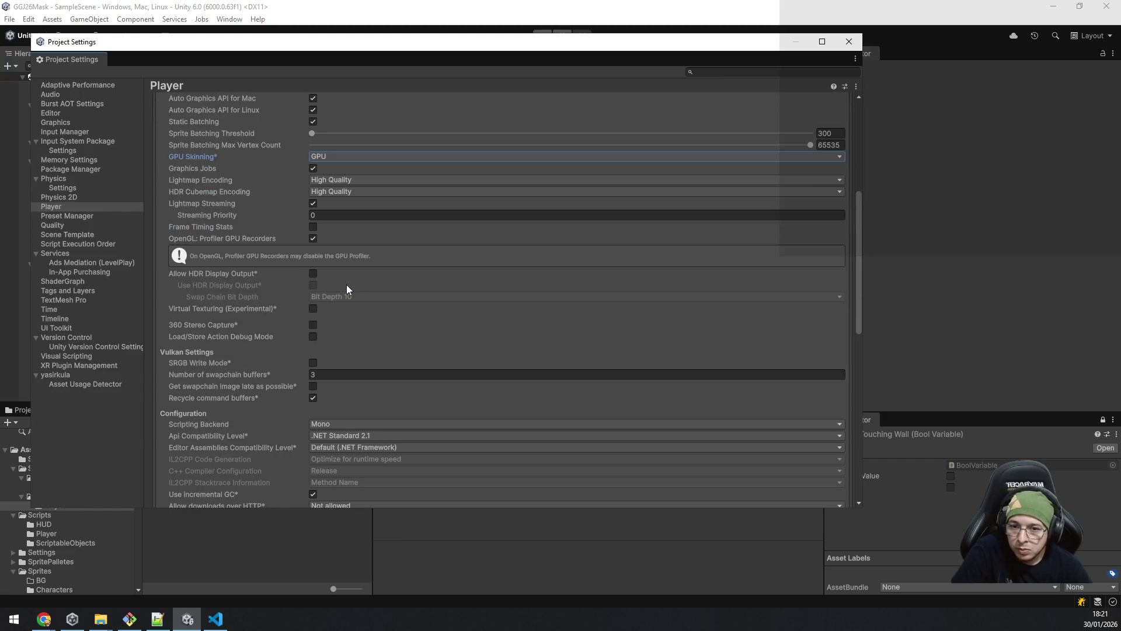
{"action": "left_click", "coordinate": [360, 321]}
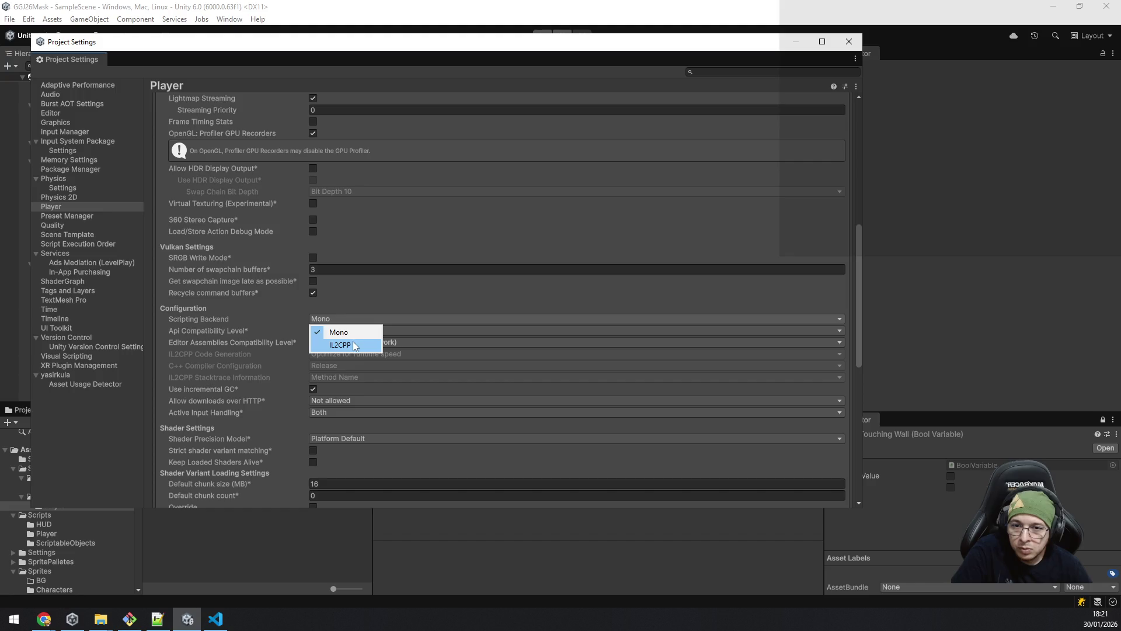
{"action": "left_click", "coordinate": [359, 334]}
Step: Keep API compatibility at .NET Standard 2.1 and editor assemblies at Default (.NET Framework)
{"action": "left_click", "coordinate": [358, 333]}
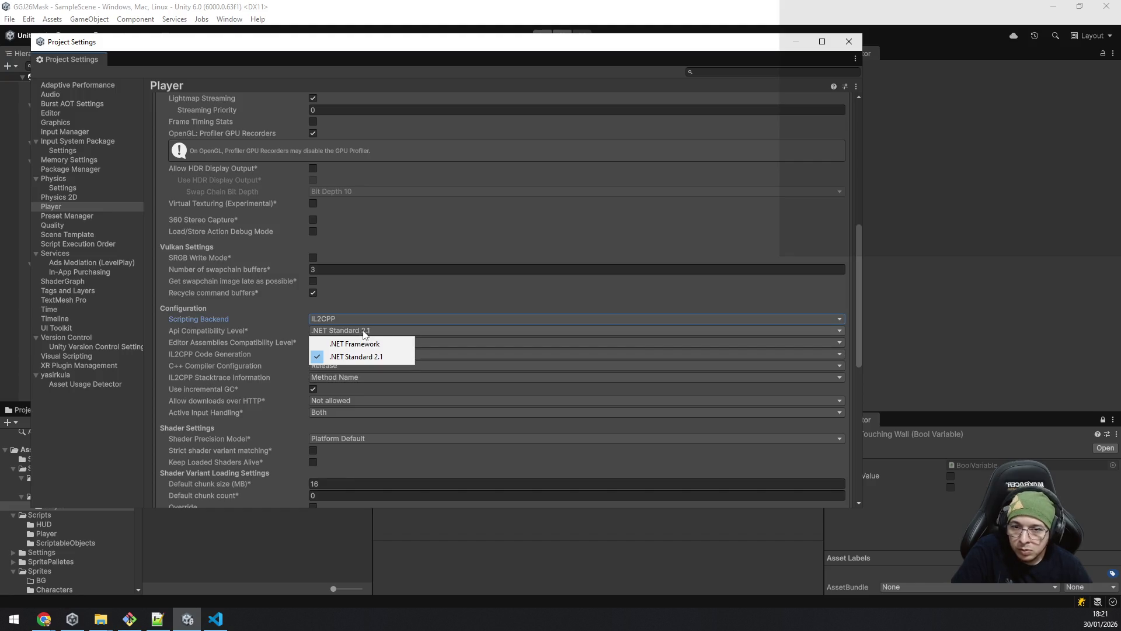
{"action": "left_click", "coordinate": [859, 302]}
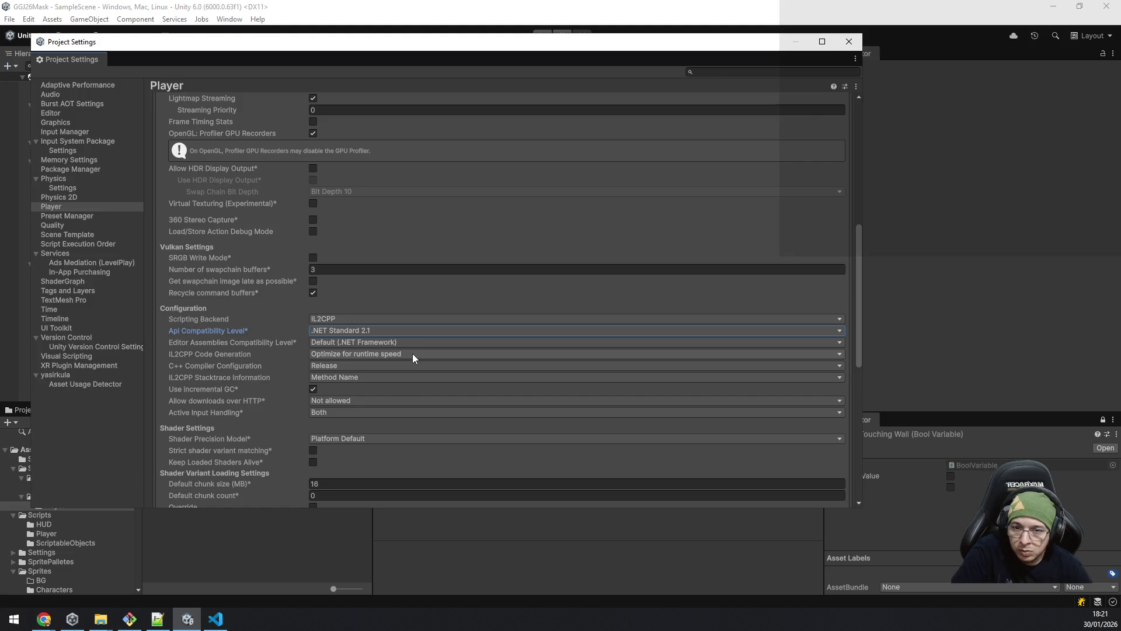
{"action": "left_click", "coordinate": [401, 343]}
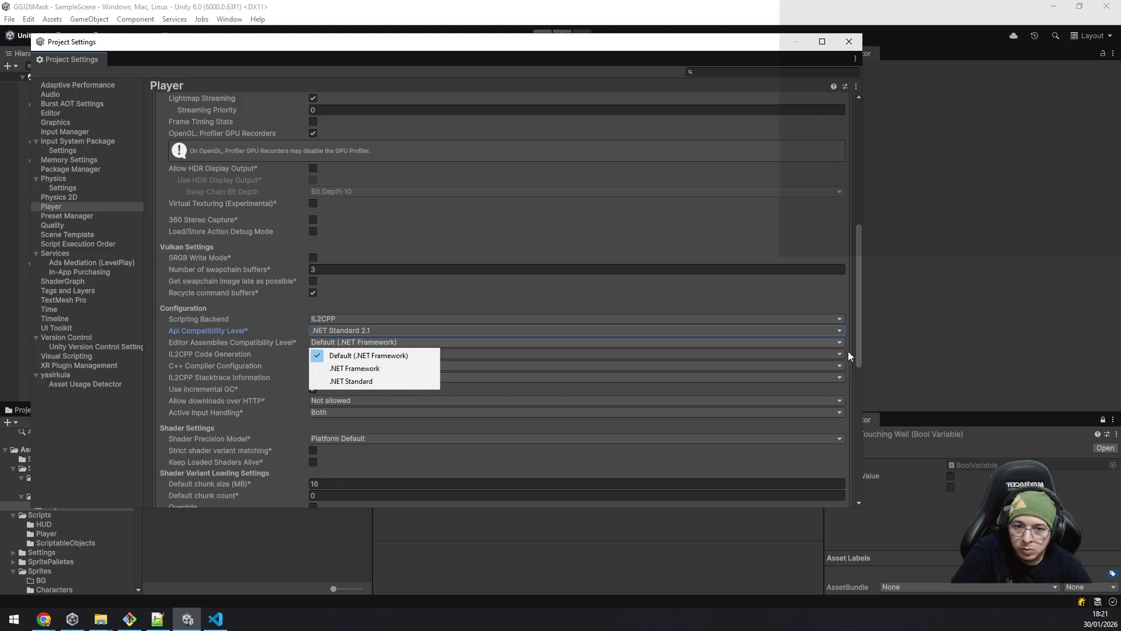
{"action": "left_click", "coordinate": [862, 338]}
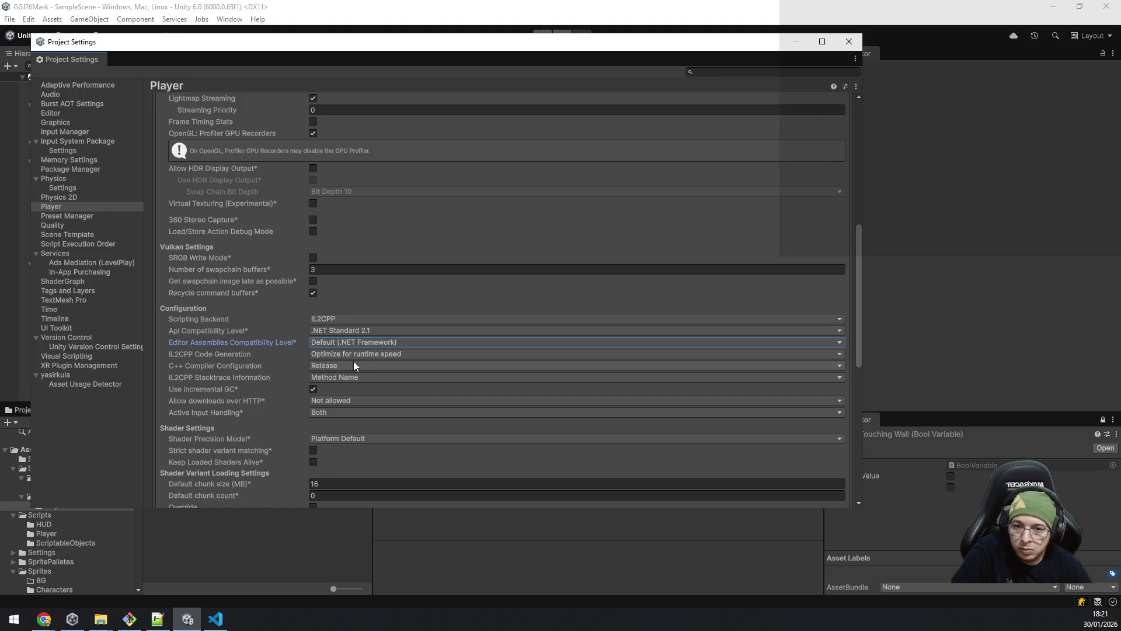
{"action": "scroll", "coordinate": [423, 374], "scroll_direction": "down", "scroll_amount": 5}
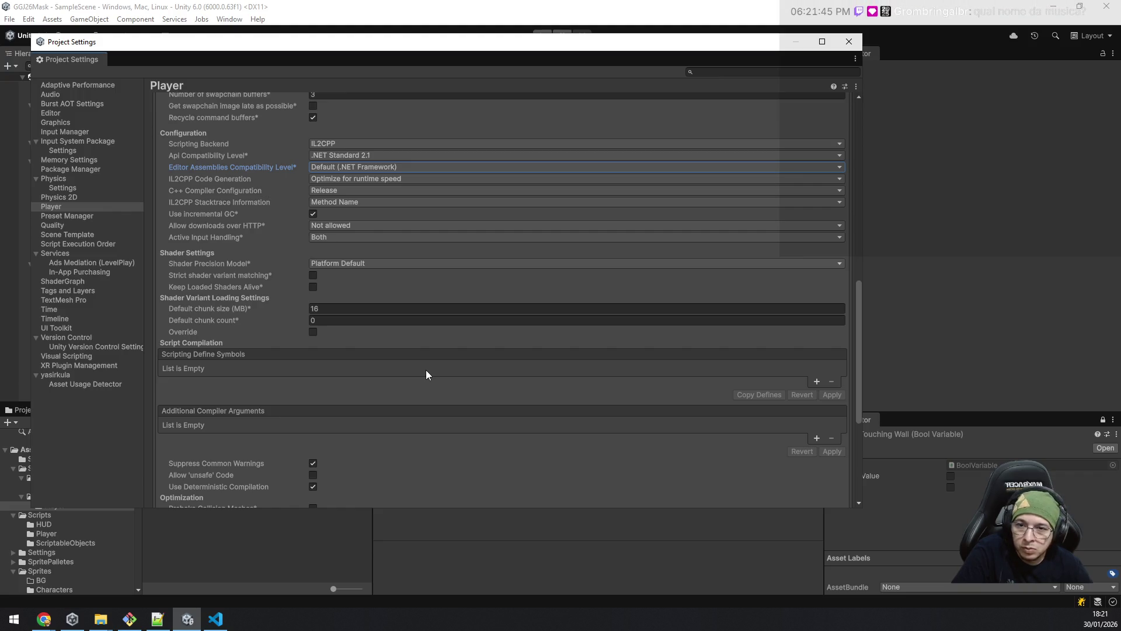
{"action": "scroll", "coordinate": [426, 372], "scroll_direction": "down", "scroll_amount": 6}
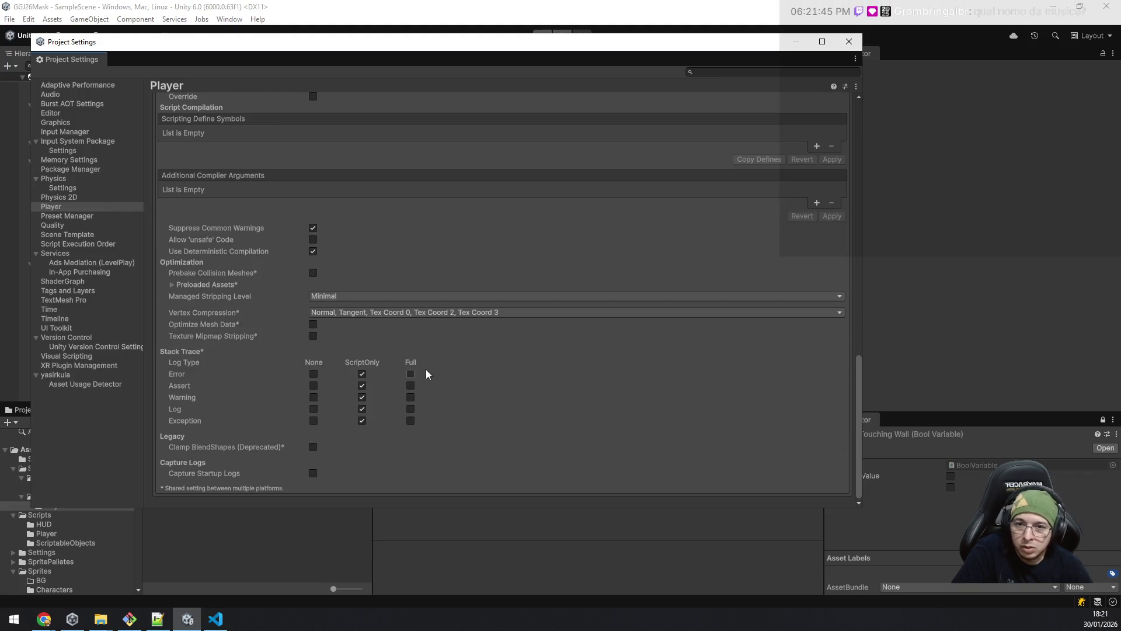
{"action": "scroll", "coordinate": [531, 360], "scroll_direction": "up", "scroll_amount": 20}
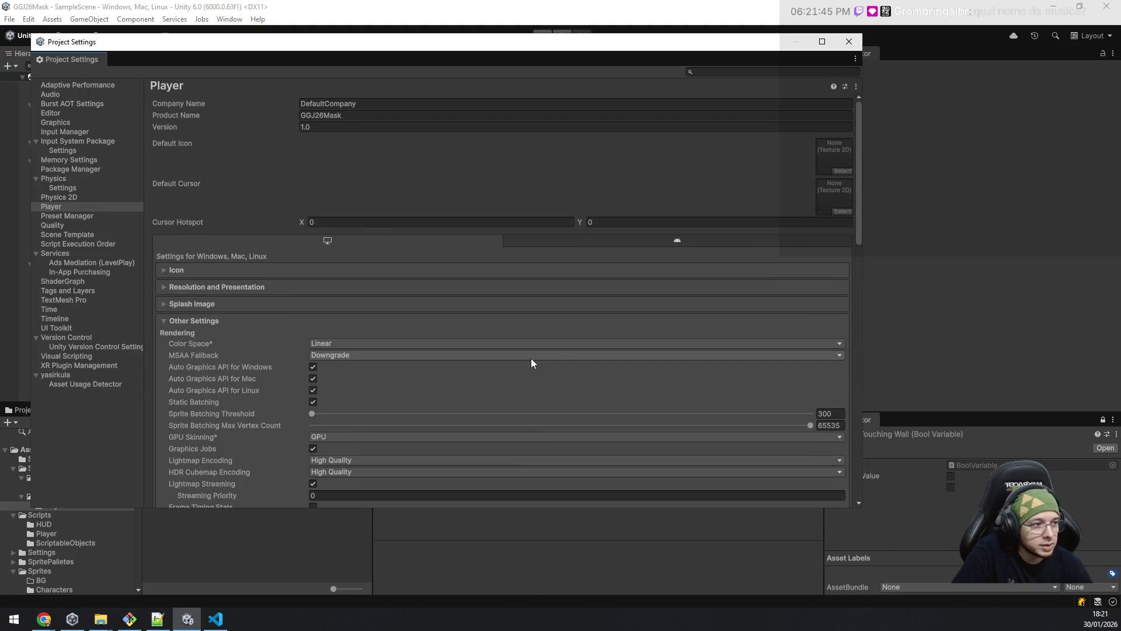
Step: Close Project Settings and return to the SampleScene editor with IsTouchingWall inspected
{"action": "left_click", "coordinate": [855, 48]}
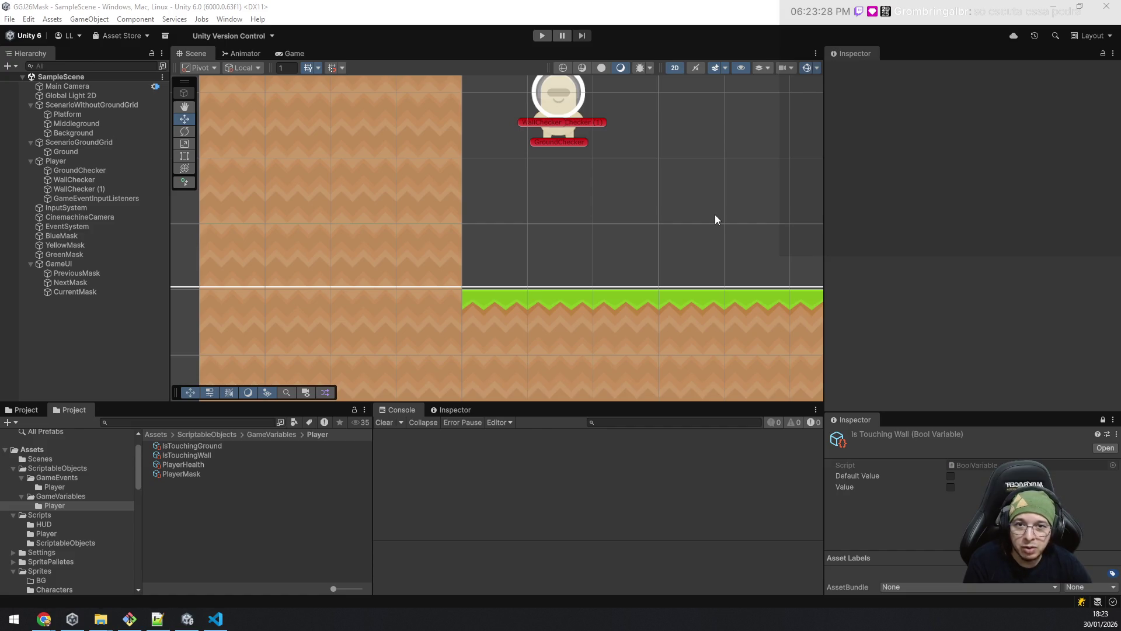
{"action": "left_click", "coordinate": [623, 13]}
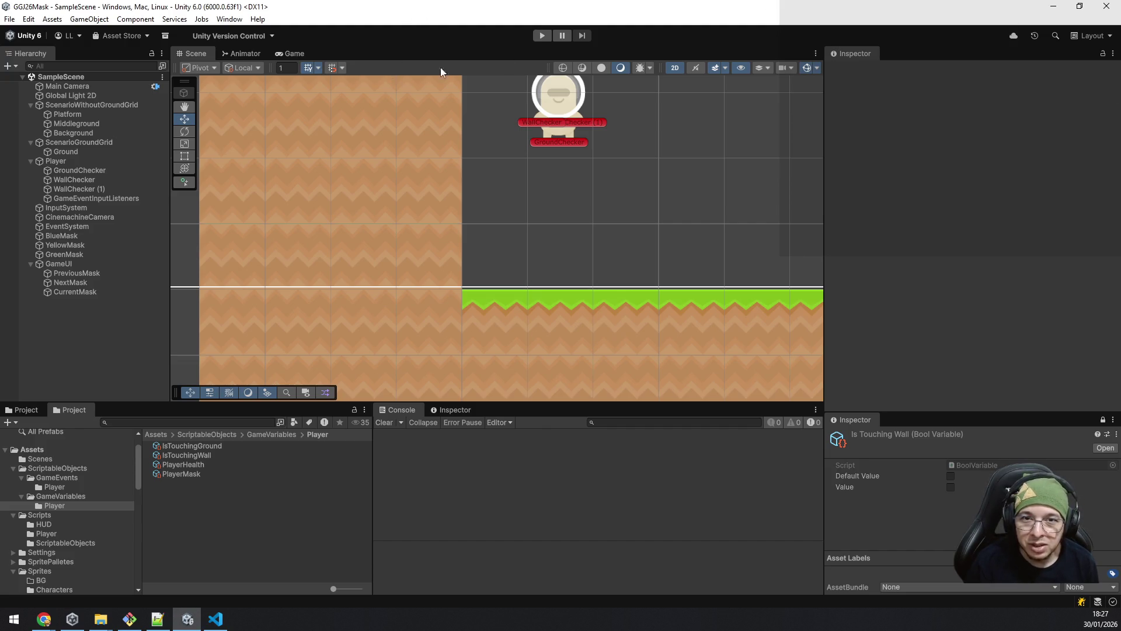
Step: Enter Play mode and walk the player left and right across the green ground with A and D
{"action": "left_click", "coordinate": [541, 37]}
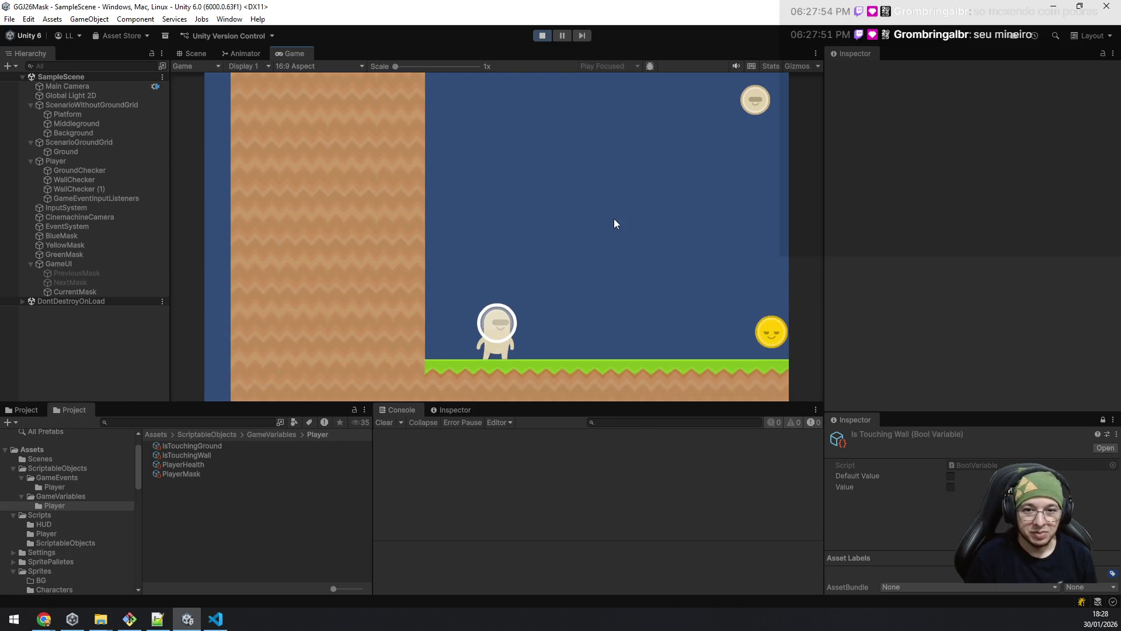
{"action": "key", "text": "a"}
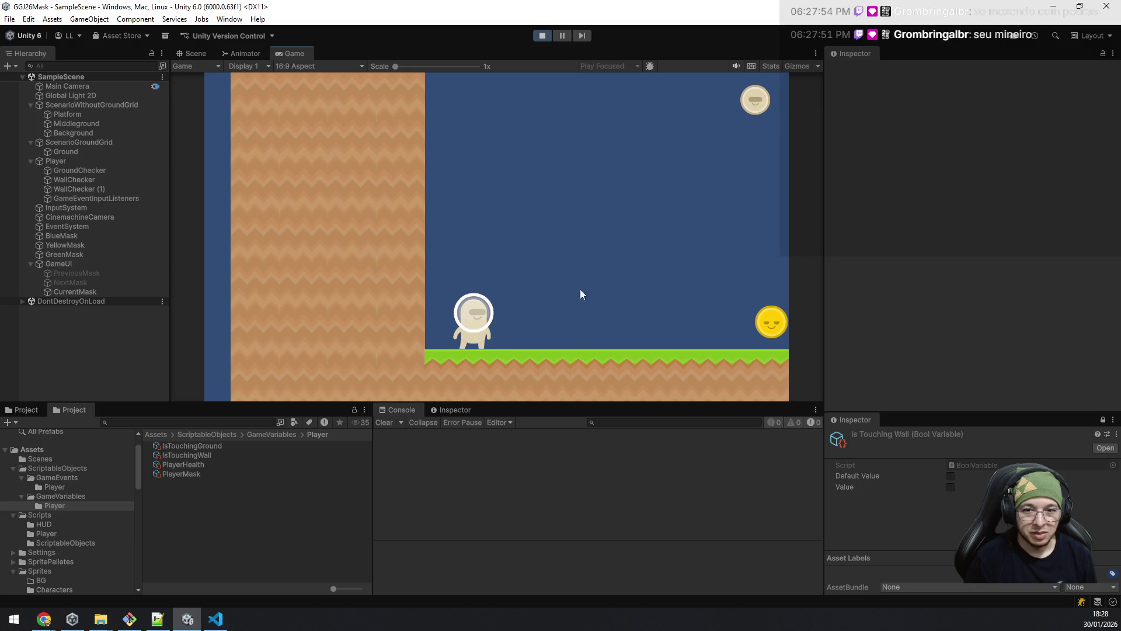
{"action": "key", "text": "d"}
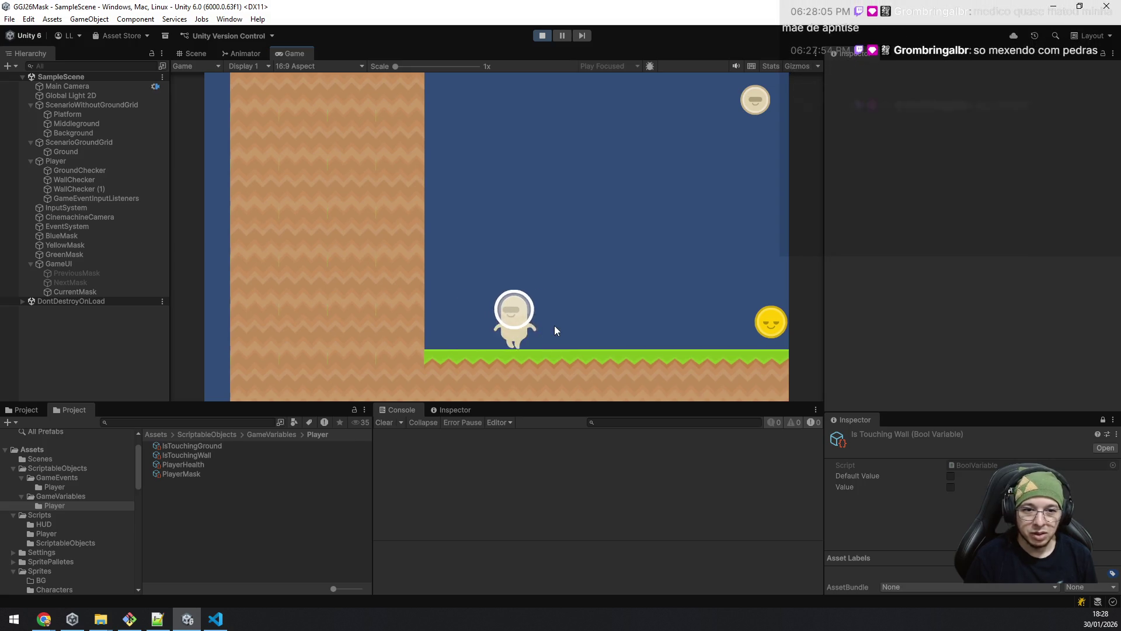
{"action": "key", "text": "a"}
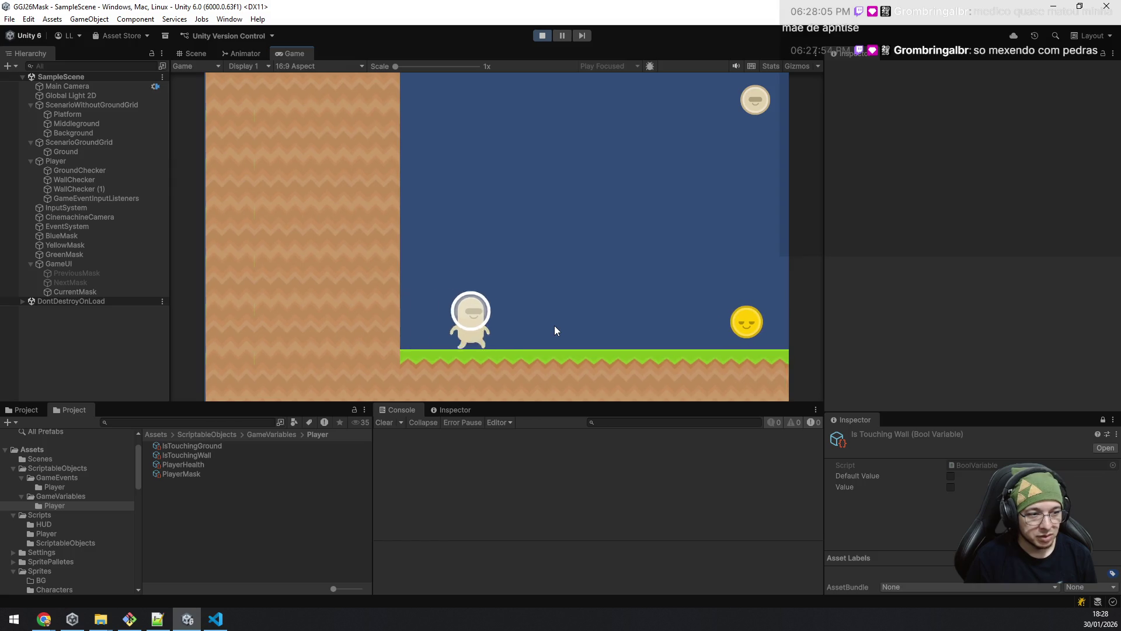
{"action": "key", "text": "d"}
{"action": "key", "text": "a"}
{"action": "key", "text": "d"}
{"action": "key", "text": "a"}
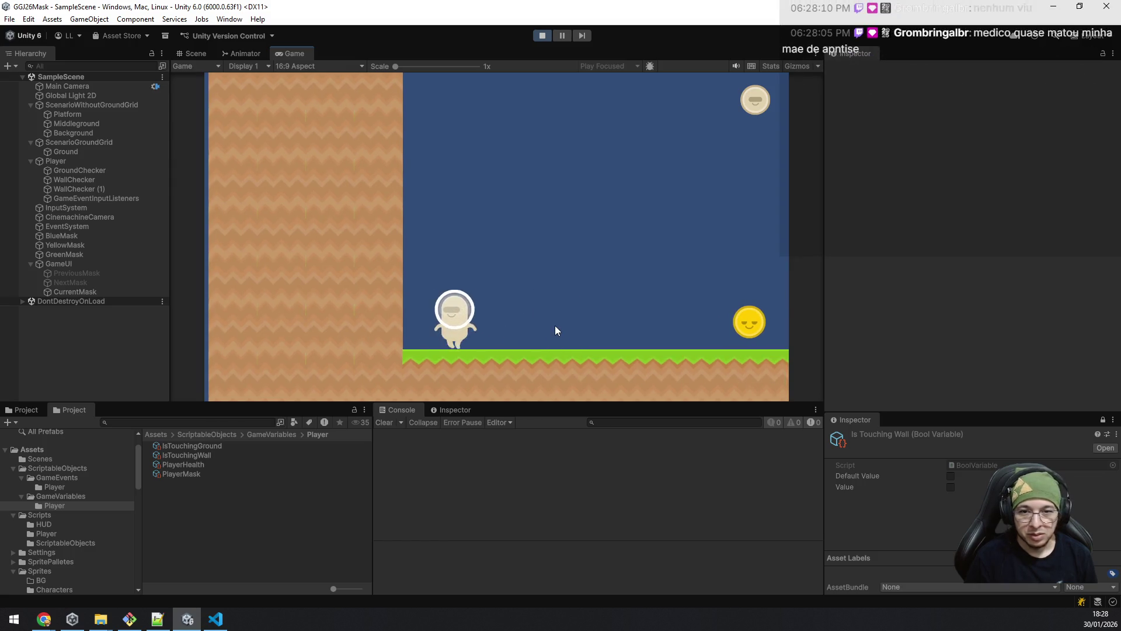
{"action": "key", "text": "d"}
{"action": "key", "text": "a"}
{"action": "key", "text": "d"}
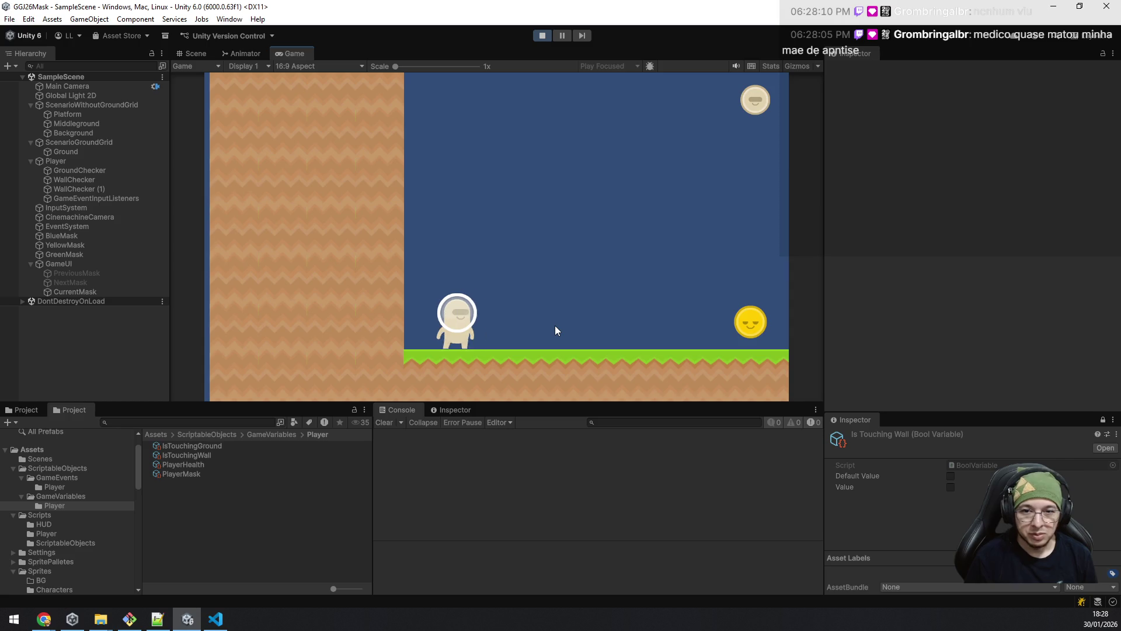
{"action": "key", "text": "a"}
{"action": "key", "text": "d"}
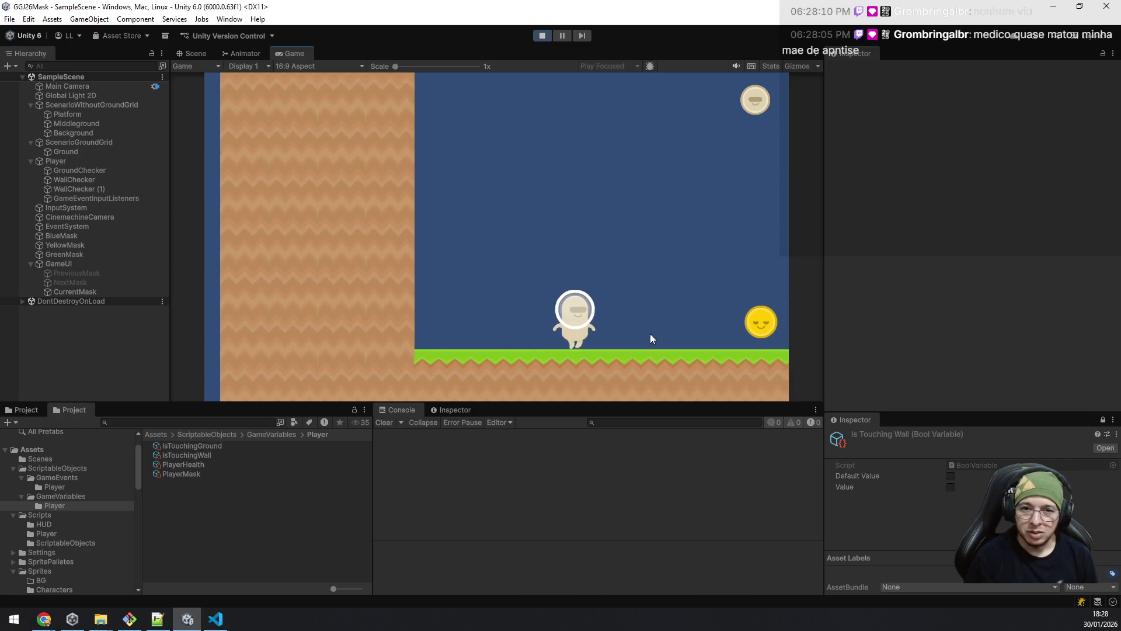
{"action": "key", "text": "a"}
{"action": "key", "text": "d"}
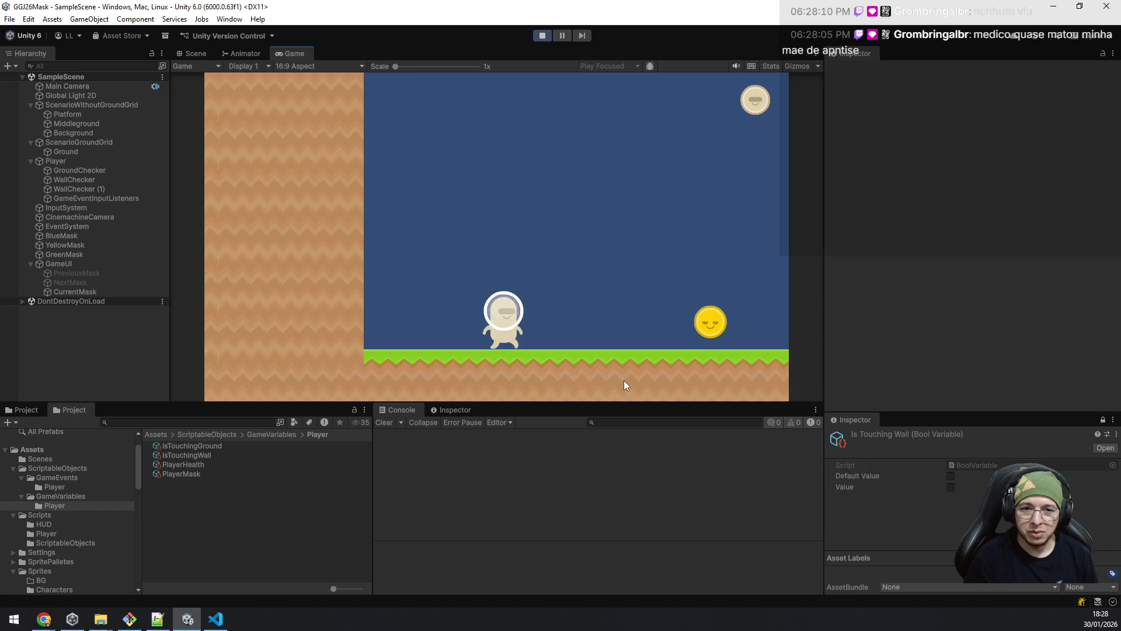
{"action": "key", "text": "a"}
{"action": "key", "text": "d"}
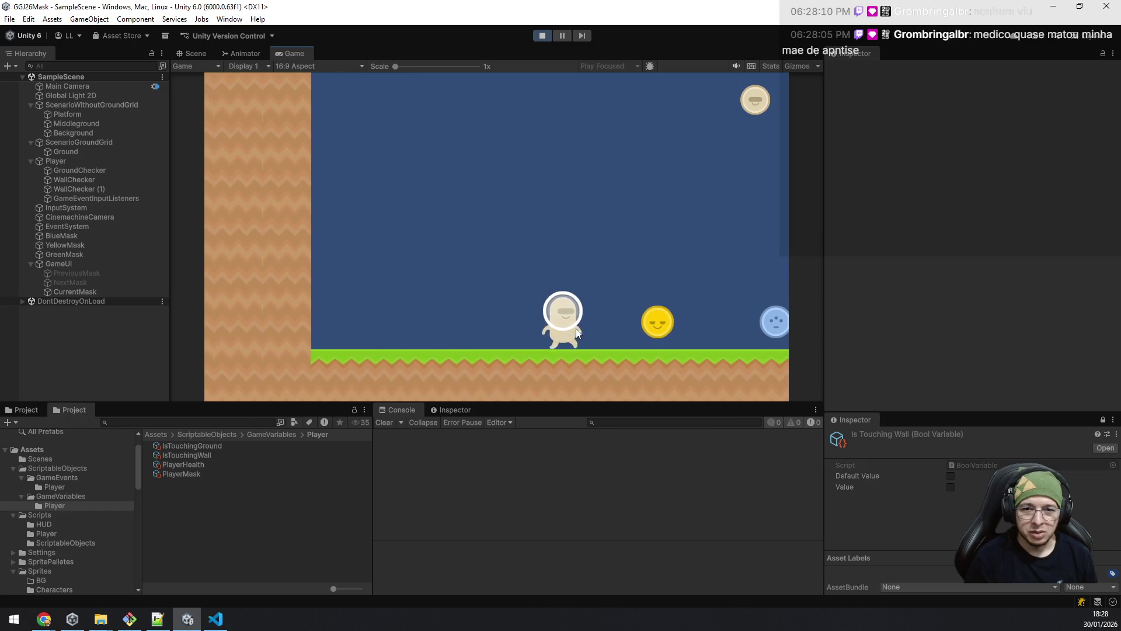
Step: Jump the player rightward to pick up the yellow and blue masks, turning it blue
{"action": "key", "text": "a"}
{"action": "key", "text": "space"}
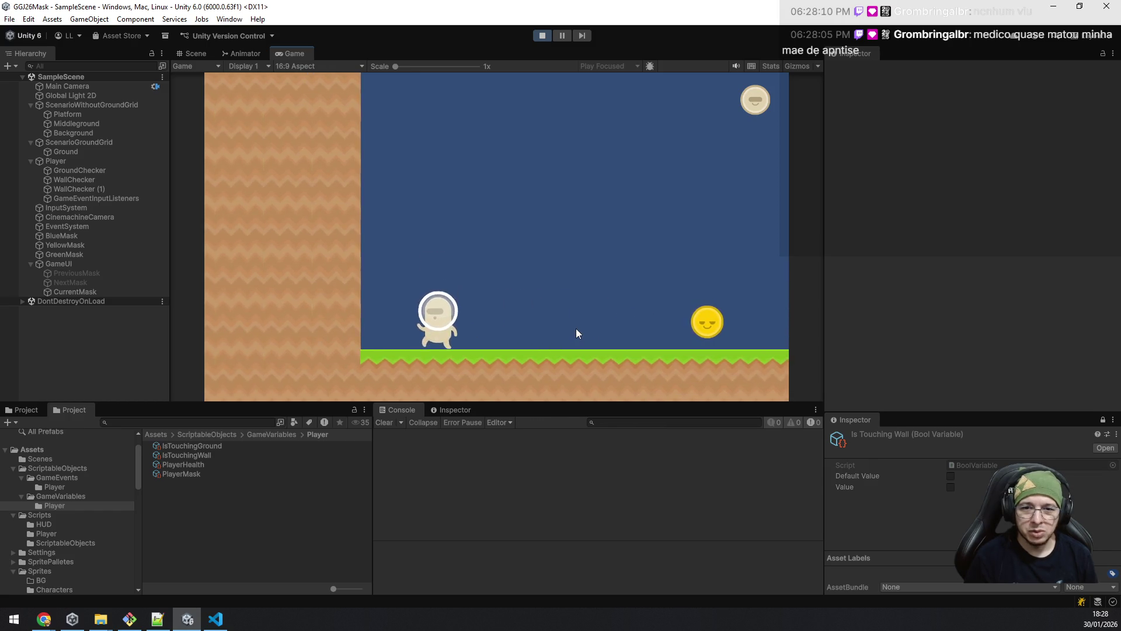
{"action": "key", "text": "d"}
{"action": "key", "text": "space"}
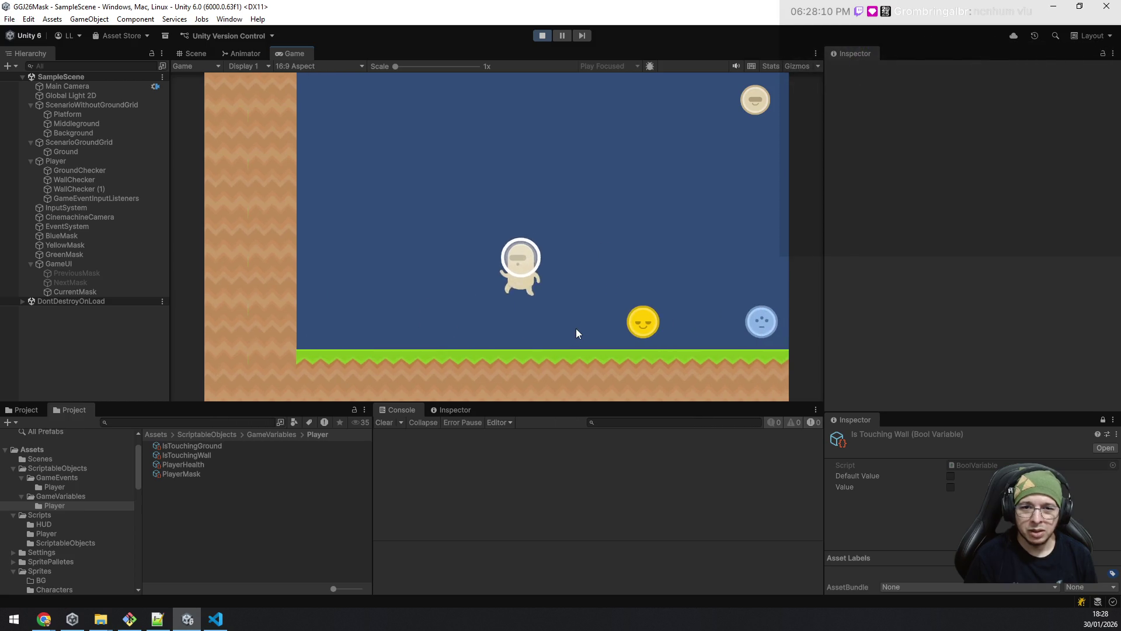
{"action": "key", "text": "a"}
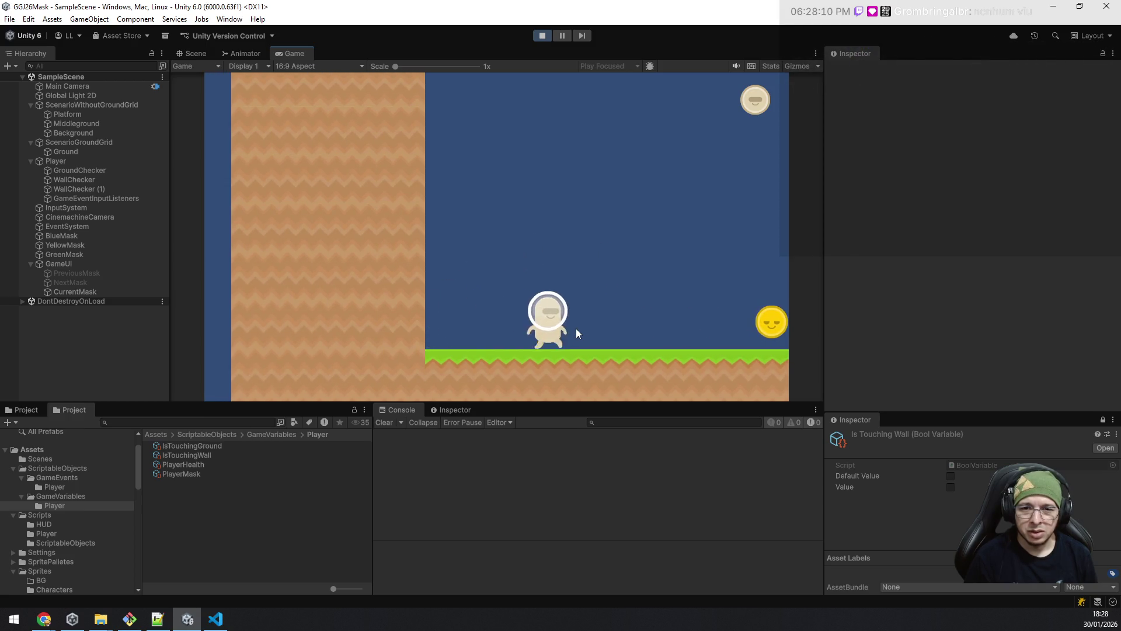
{"action": "key", "text": "d"}
{"action": "key", "text": "a"}
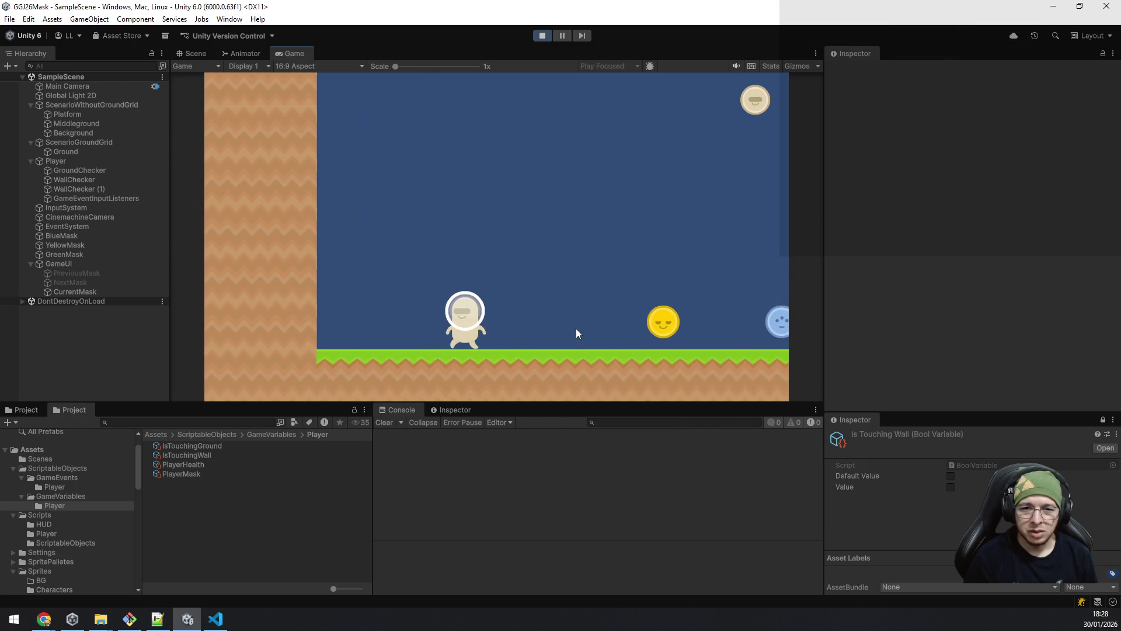
{"action": "key", "text": "d"}
{"action": "key", "text": "space"}
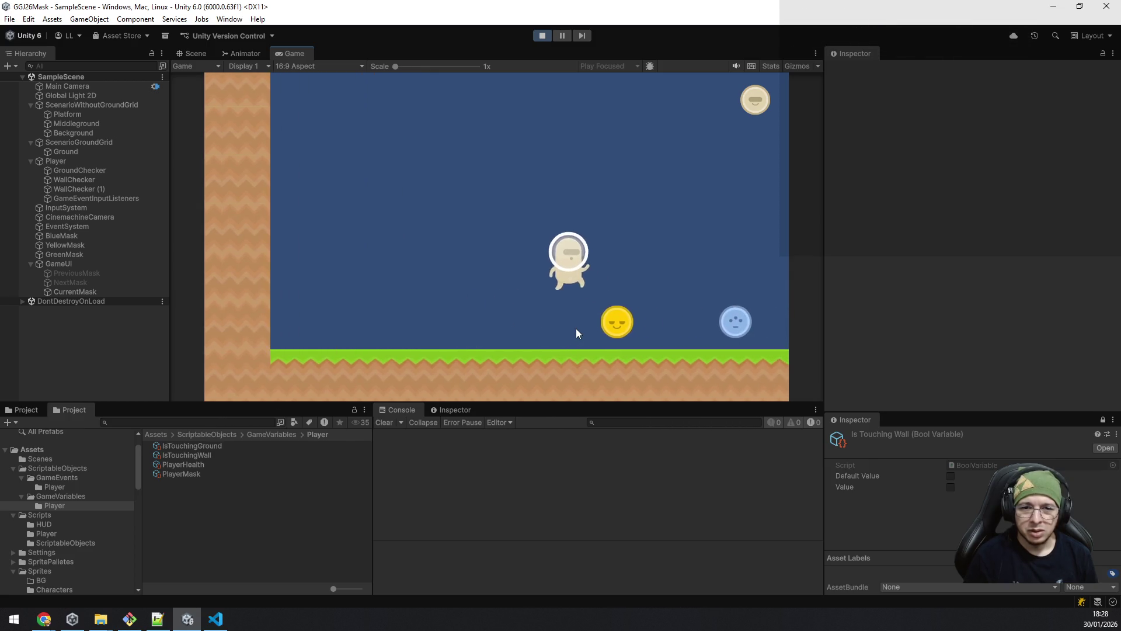
{"action": "key", "text": "a"}
{"action": "key", "text": "d"}
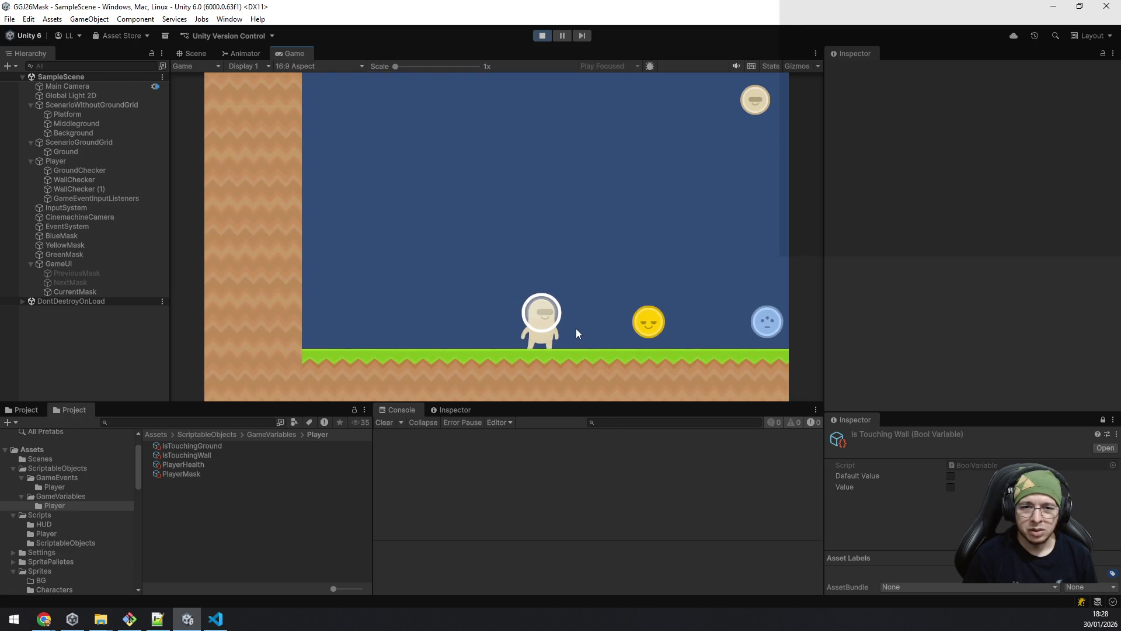
{"action": "key", "text": "a"}
{"action": "key", "text": "d"}
{"action": "key", "text": "space"}
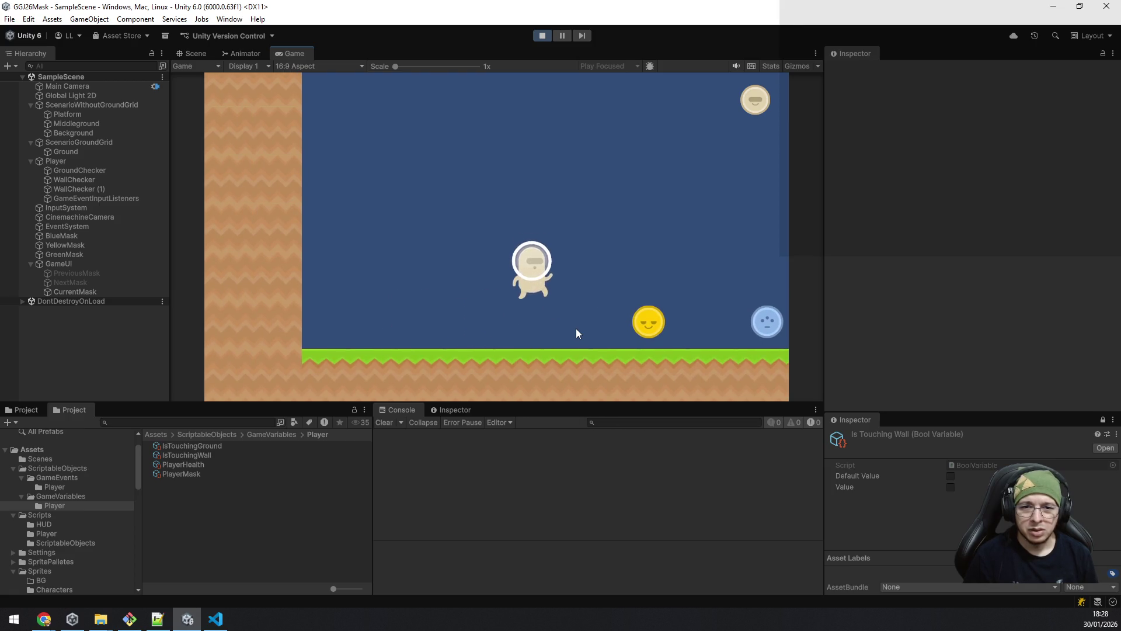
Step: Walk the player left to the dirt wall and jump against it
{"action": "key", "text": "d"}
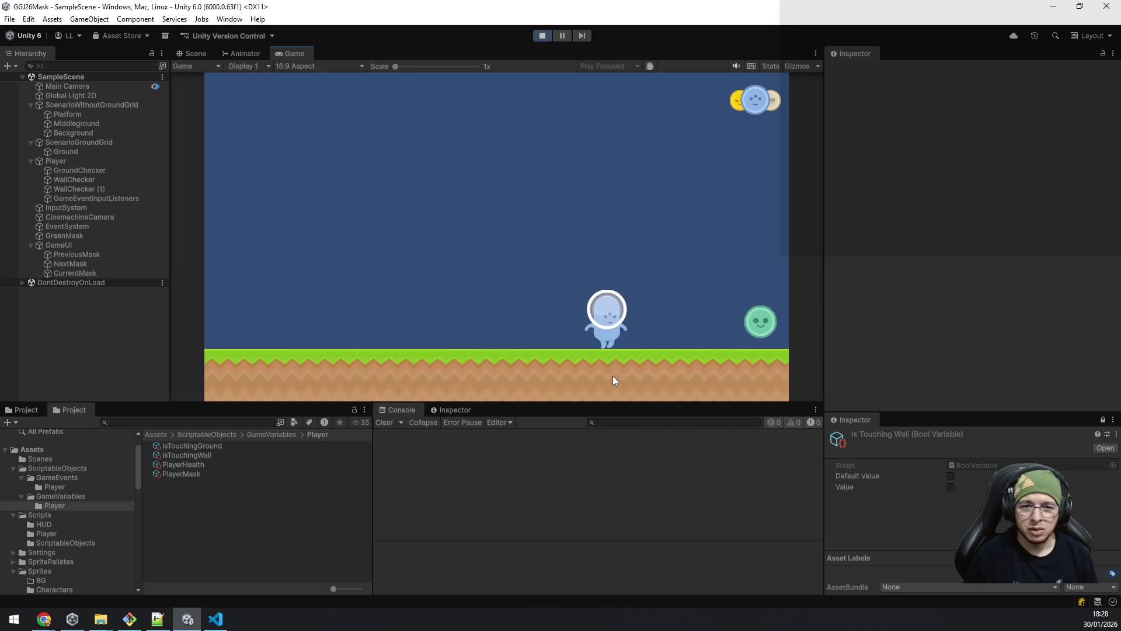
{"action": "key", "text": "d"}
{"action": "key", "text": "a"}
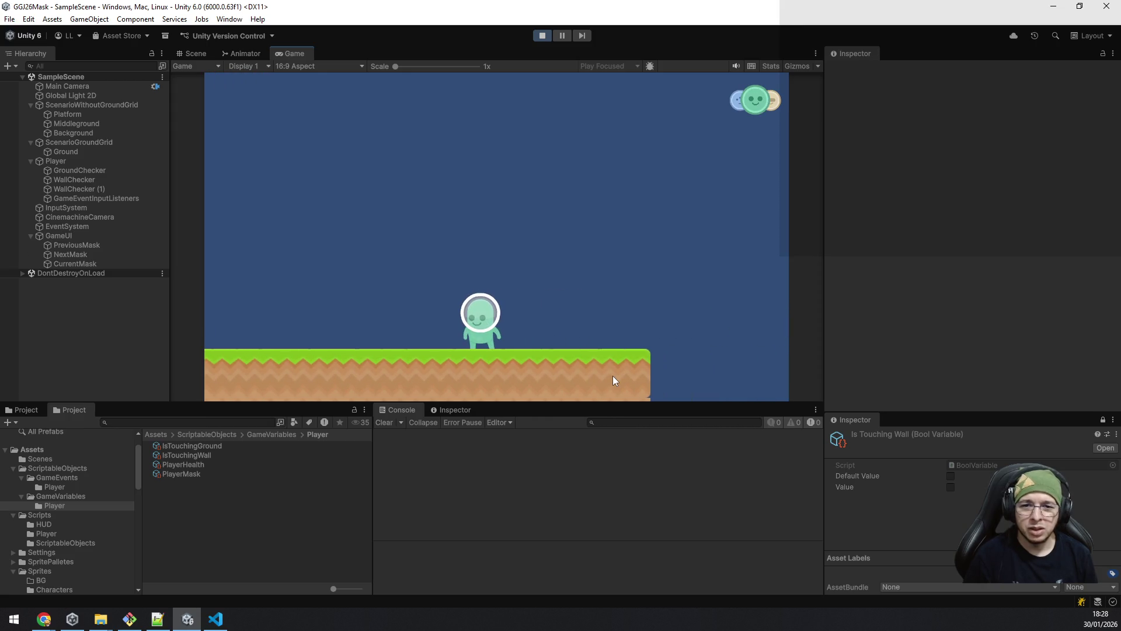
{"action": "key", "text": "a"}
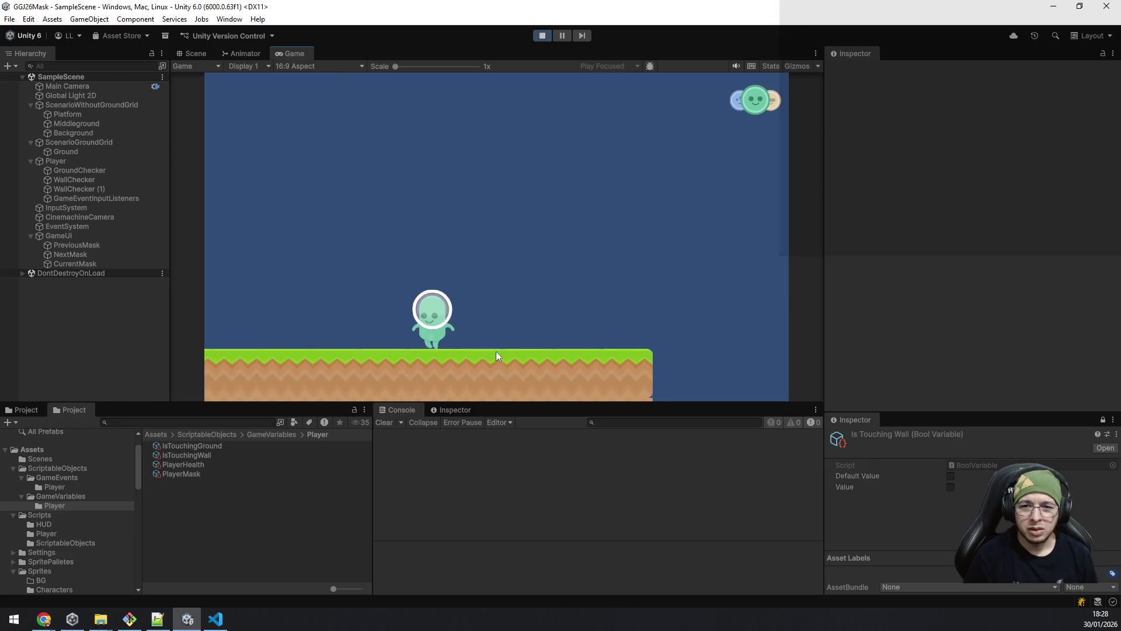
{"action": "key", "text": "a"}
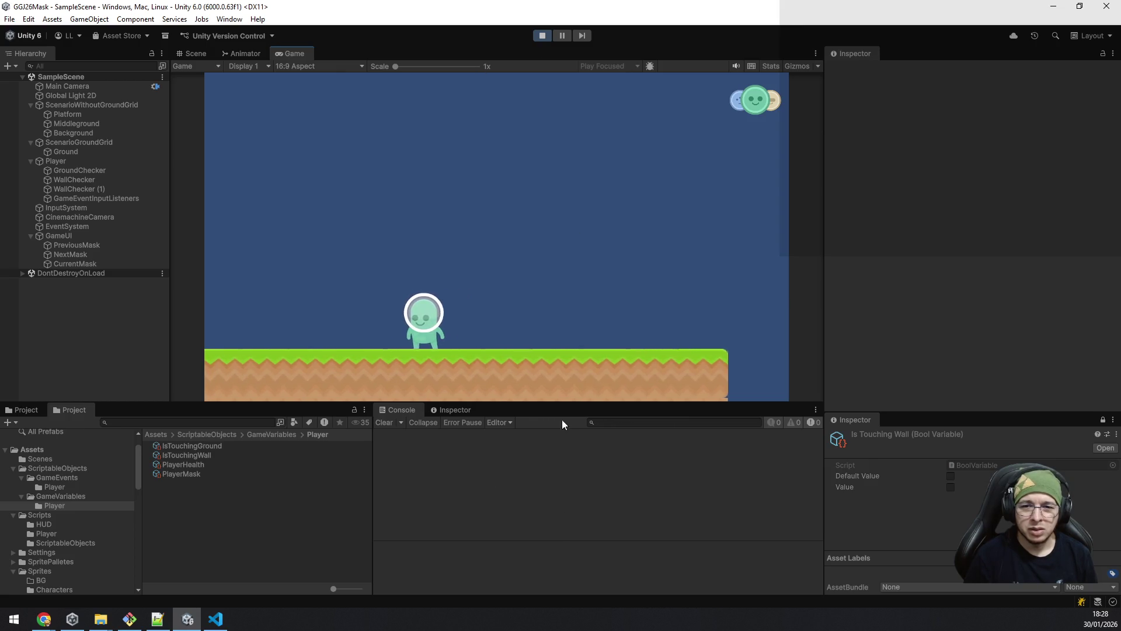
{"action": "key", "text": "a"}
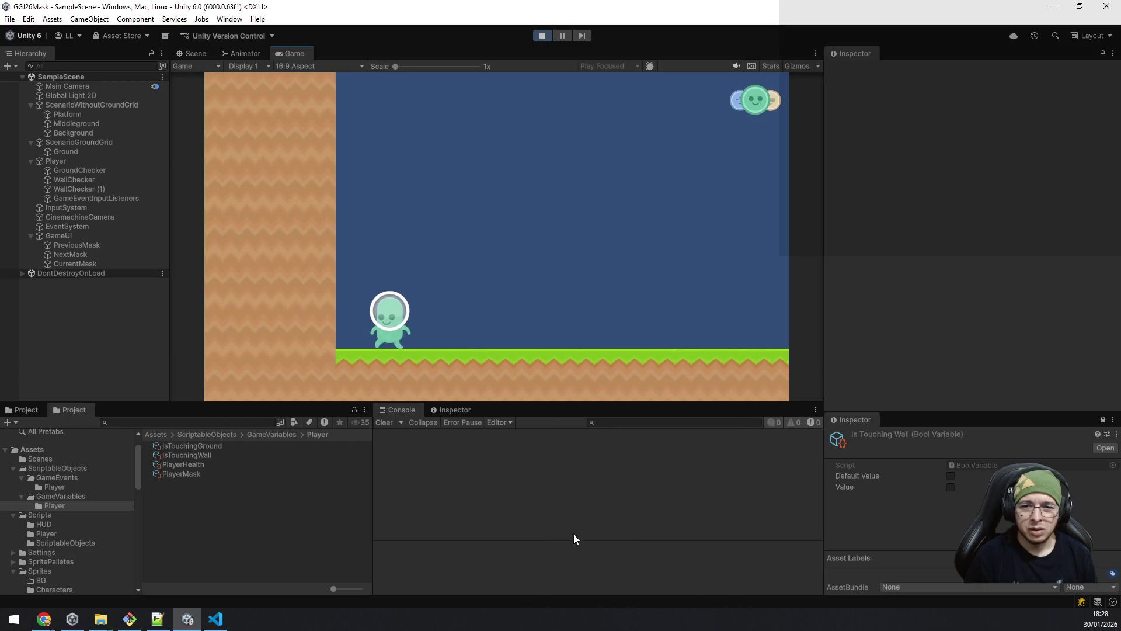
{"action": "key", "text": "d"}
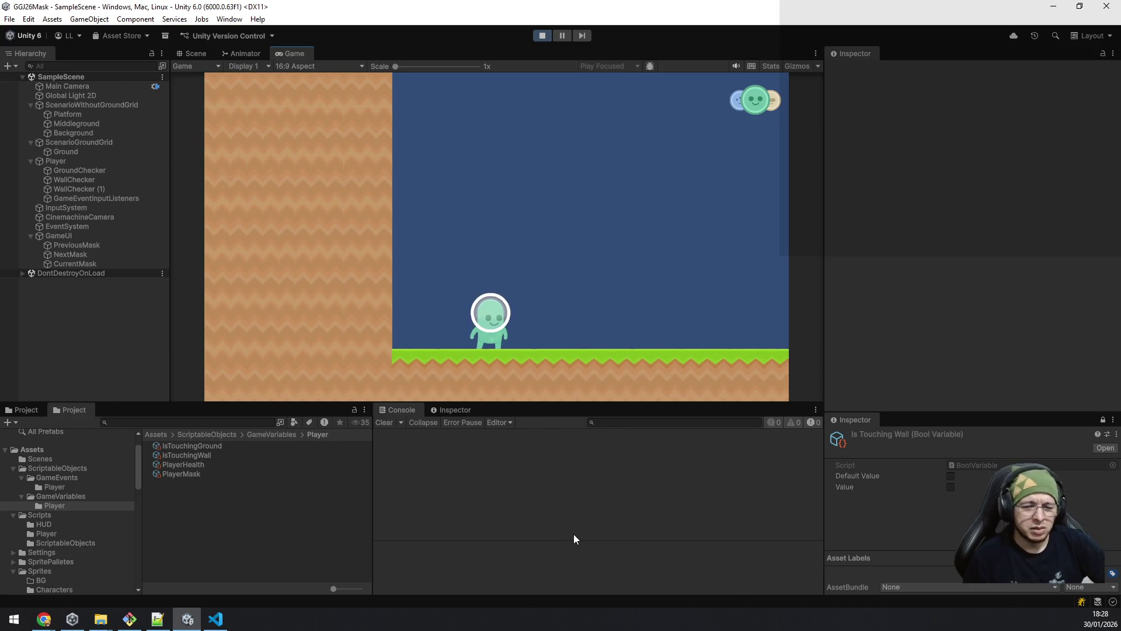
{"action": "key", "text": "a"}
{"action": "key", "text": "space"}
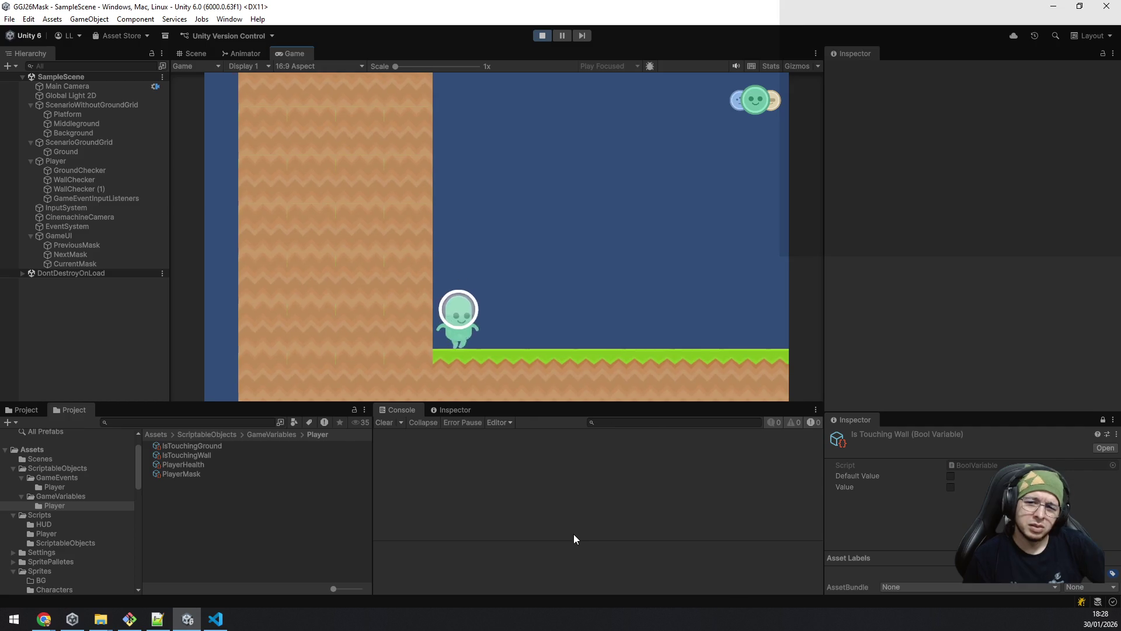
{"action": "key", "text": "d"}
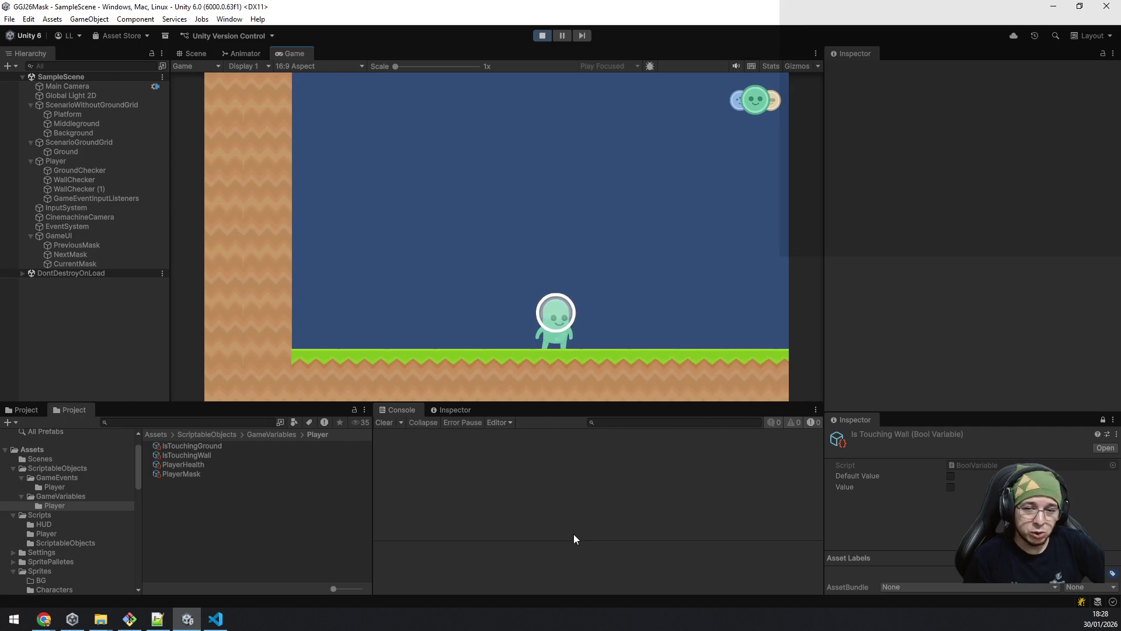
Step: Cycle the player's masks with E and Q through yellow, blue and green
{"action": "key", "text": "e"}
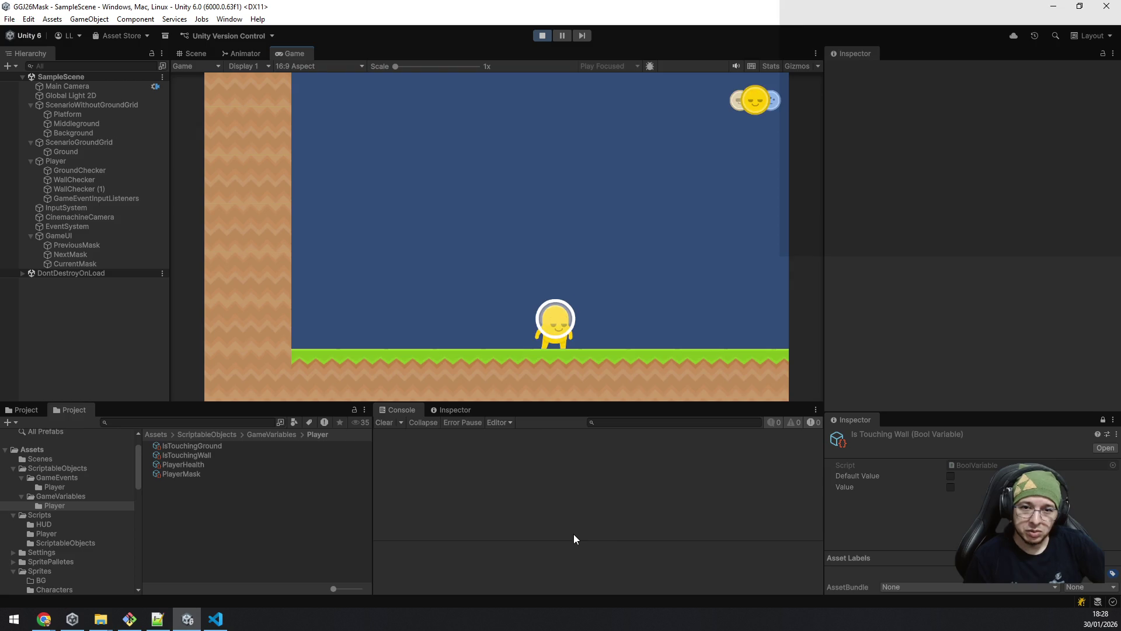
{"action": "key", "text": "e"}
{"action": "key", "text": "q"}
{"action": "key", "text": "e"}
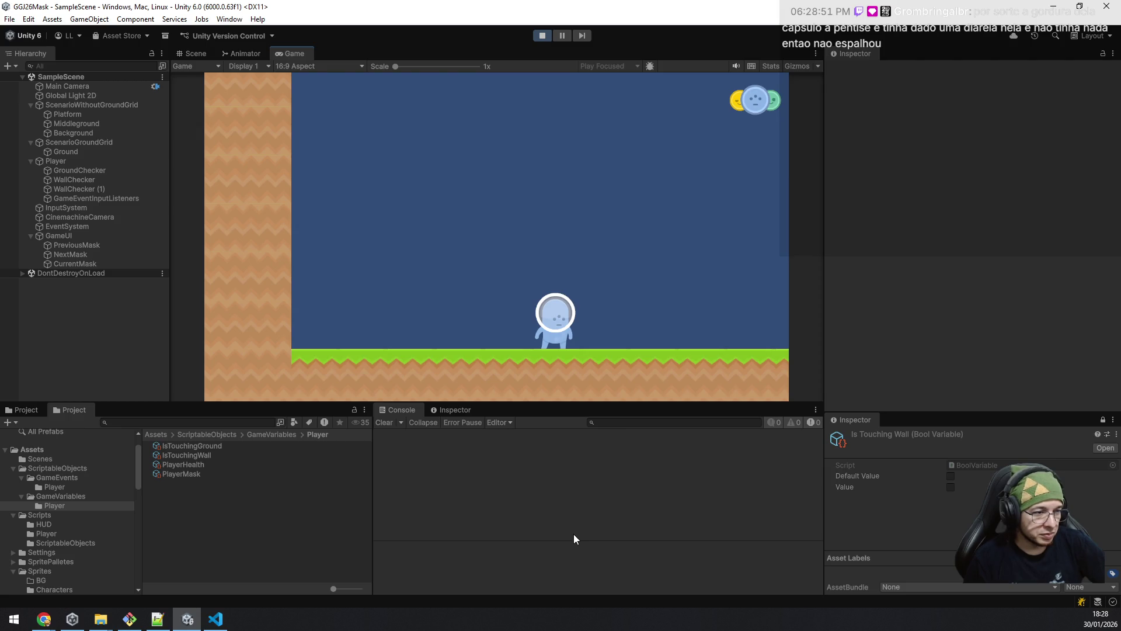
{"action": "key", "text": "e"}
{"action": "key", "text": "e"}
{"action": "key", "text": "e"}
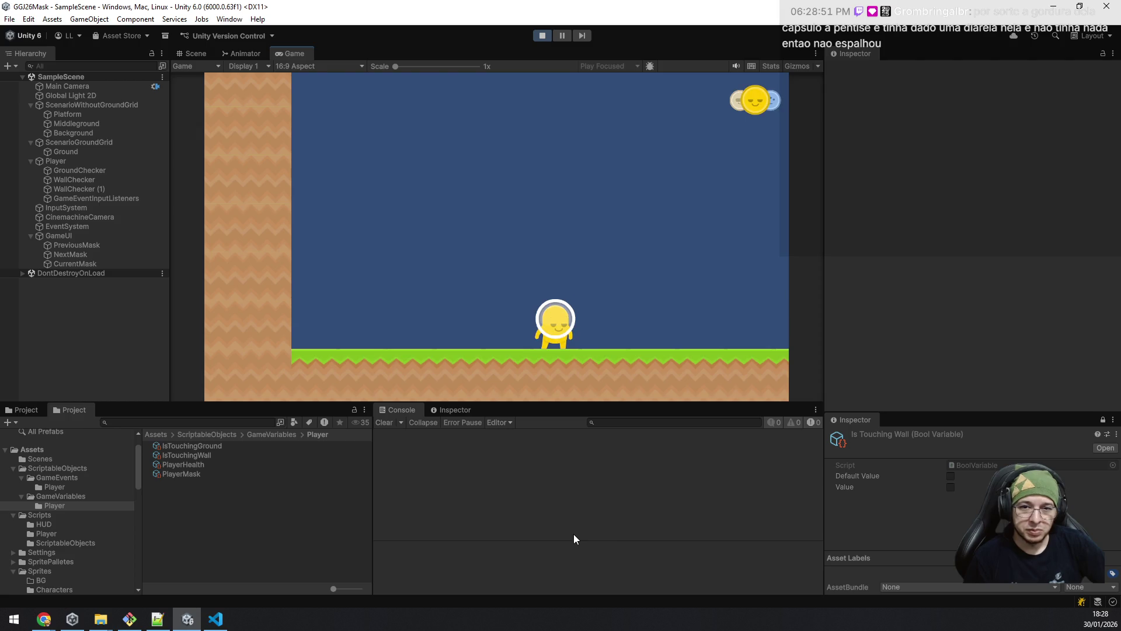
{"action": "key", "text": "q"}
{"action": "key", "text": "q"}
{"action": "key", "text": "e"}
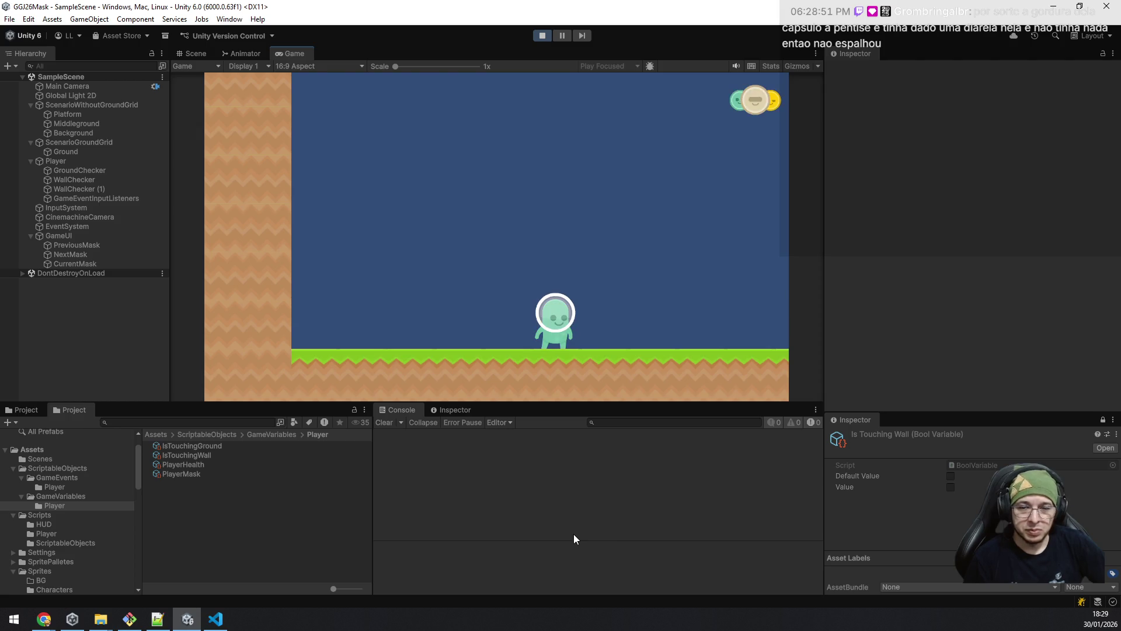
{"action": "key", "text": "e"}
{"action": "key", "text": "q"}
{"action": "key", "text": "e"}
{"action": "key", "text": "q"}
{"action": "key", "text": "e"}
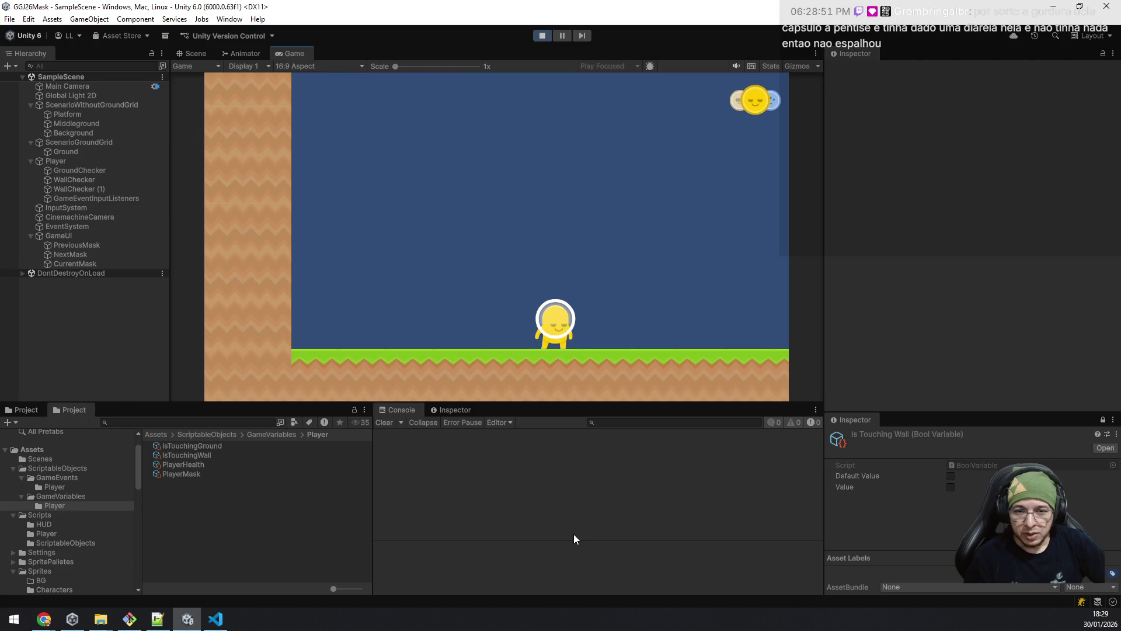
{"action": "key", "text": "e"}
{"action": "key", "text": "q"}
{"action": "key", "text": "q"}
{"action": "key", "text": "e"}
{"action": "key", "text": "e"}
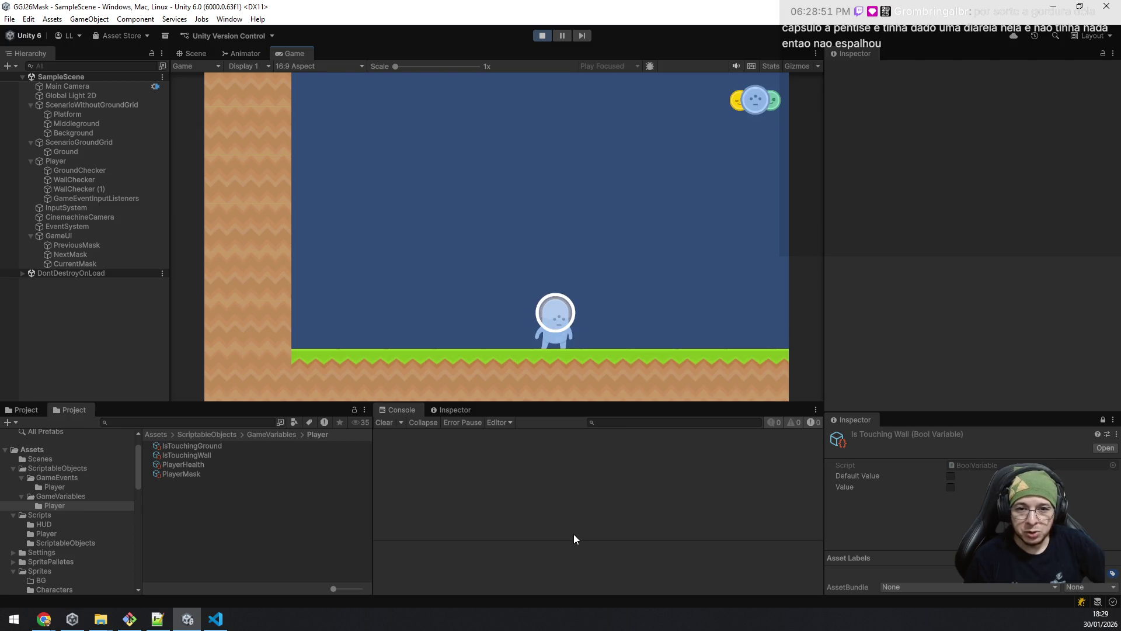
{"action": "key", "text": "q"}
{"action": "key", "text": "e"}
{"action": "key", "text": "e"}
{"action": "key", "text": "e"}
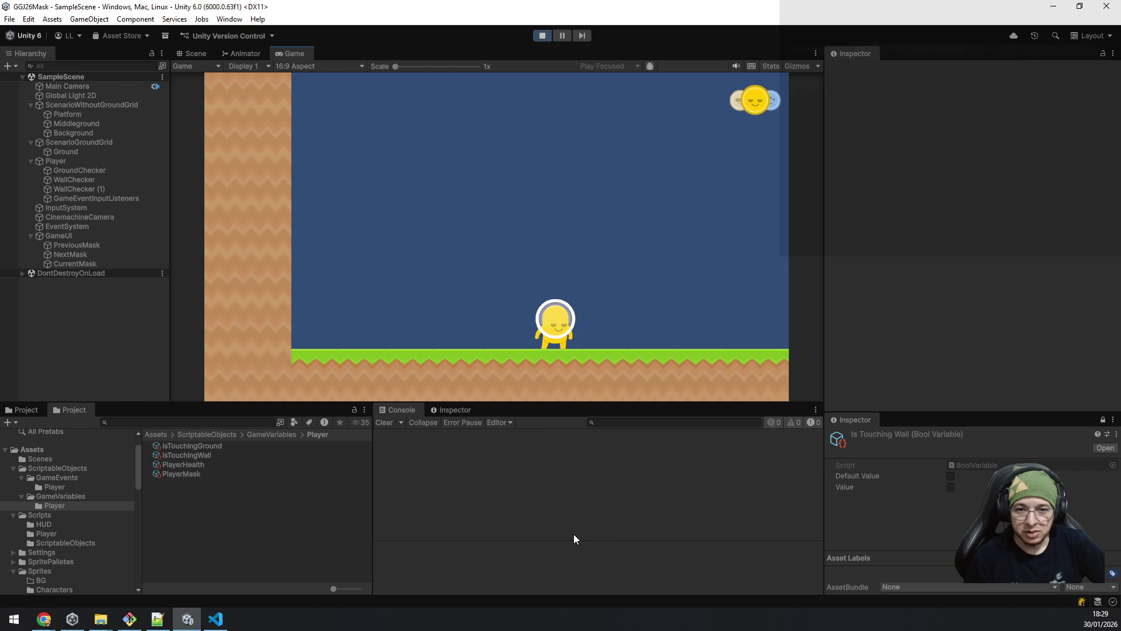
{"action": "key", "text": "e"}
{"action": "key", "text": "e"}
{"action": "key", "text": "e"}
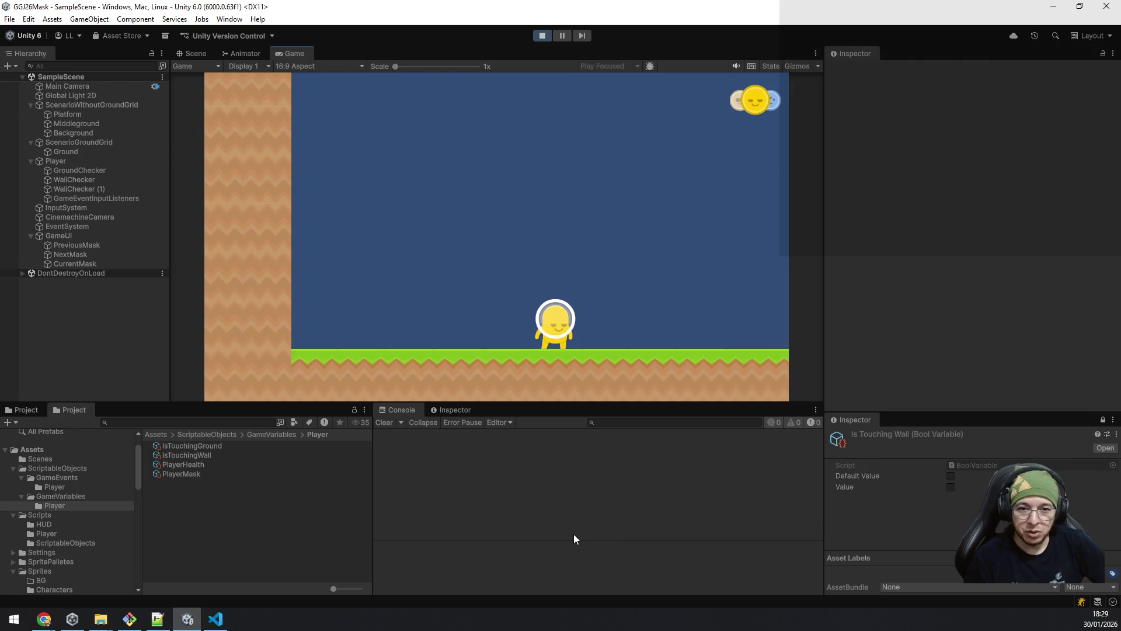
Step: Jump and walk the player back and forth near the left wall with A and D
{"action": "key", "text": "a"}
{"action": "key", "text": "space"}
{"action": "key", "text": "a"}
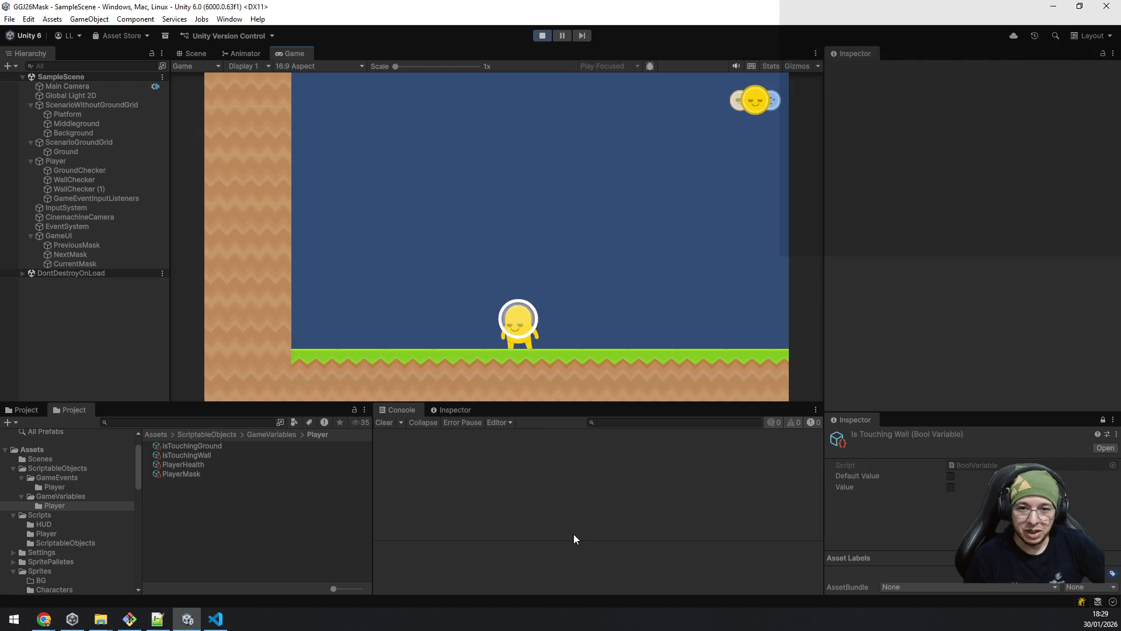
{"action": "key", "text": "a"}
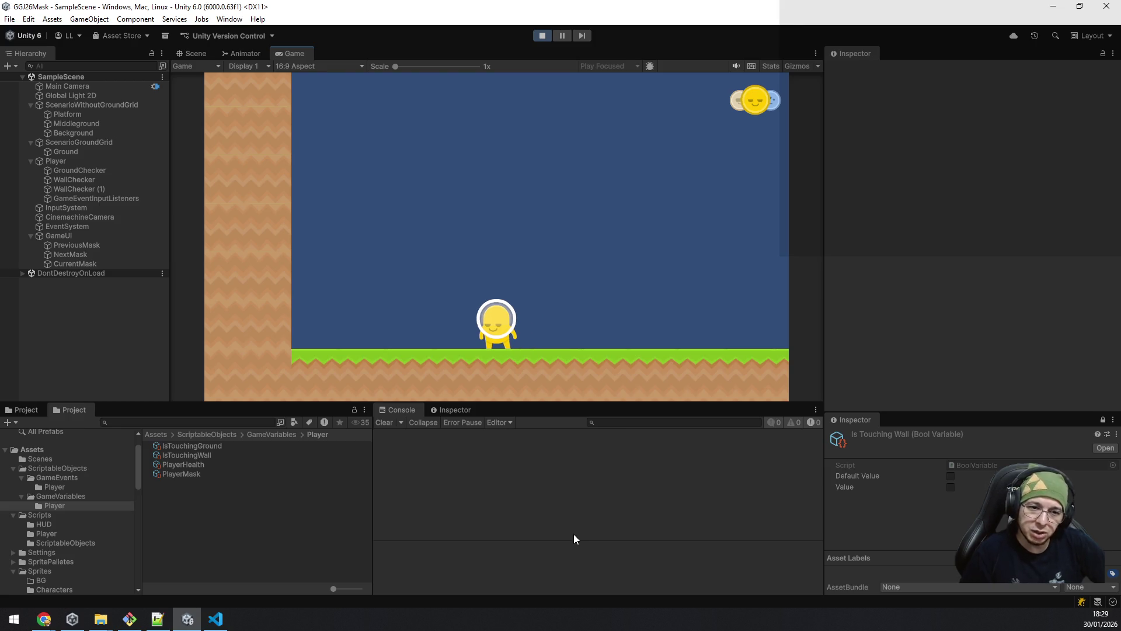
{"action": "key", "text": "d"}
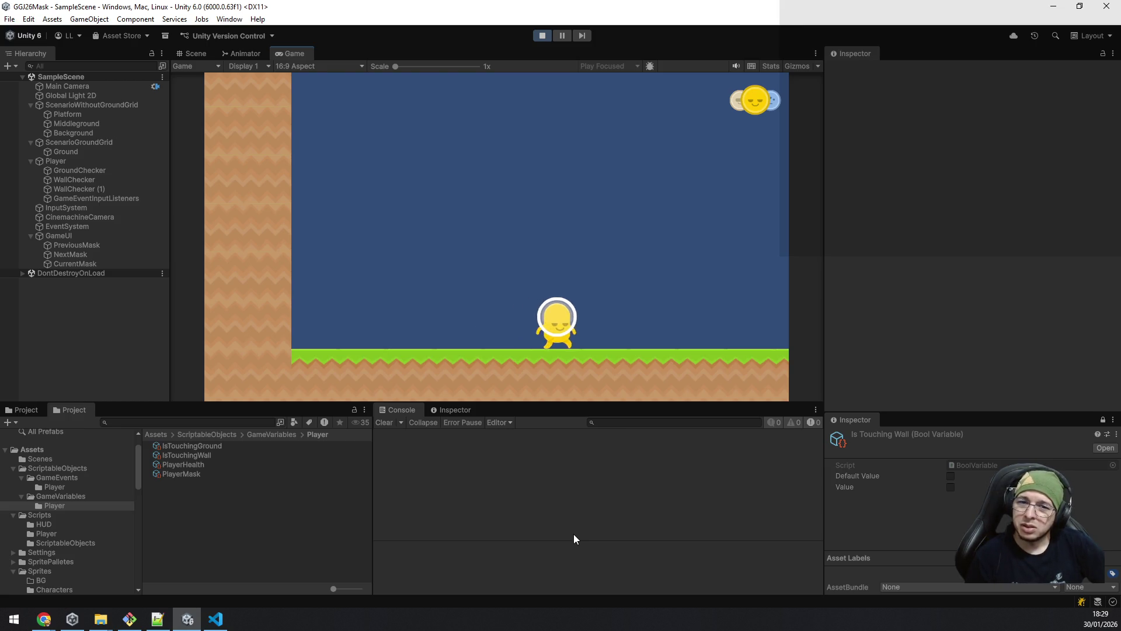
{"action": "key", "text": "a"}
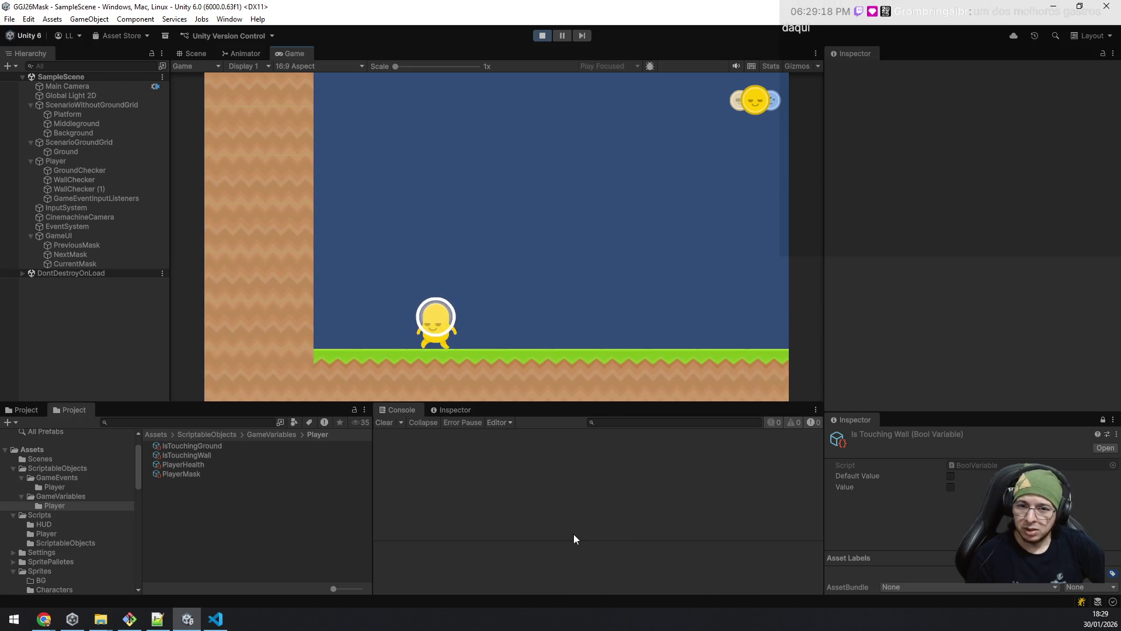
{"action": "key", "text": "d"}
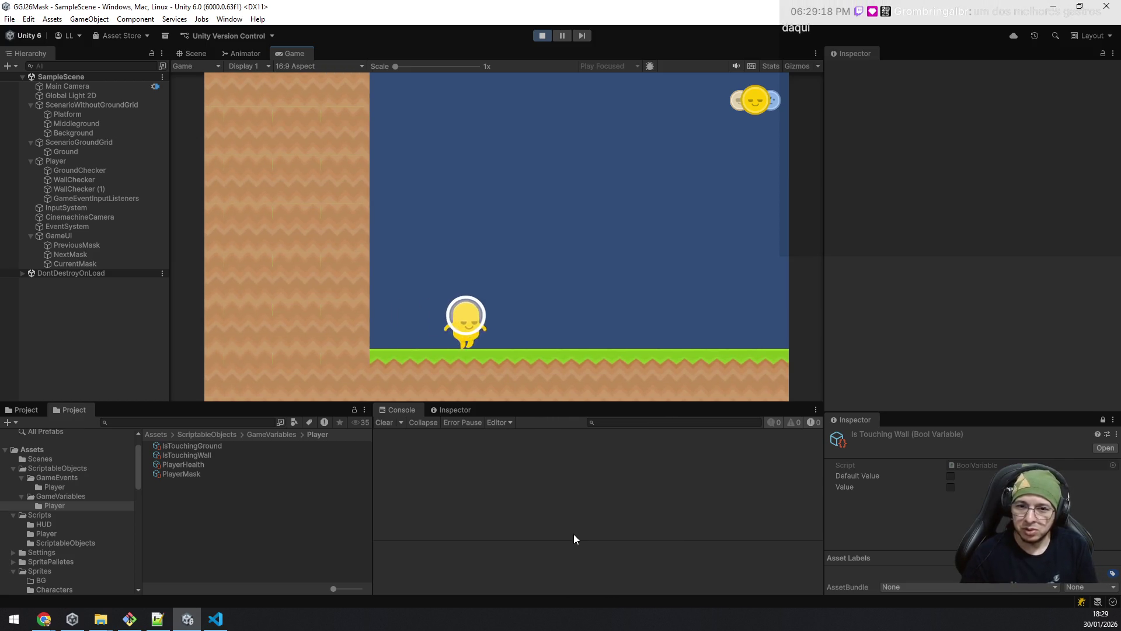
{"action": "key", "text": "a"}
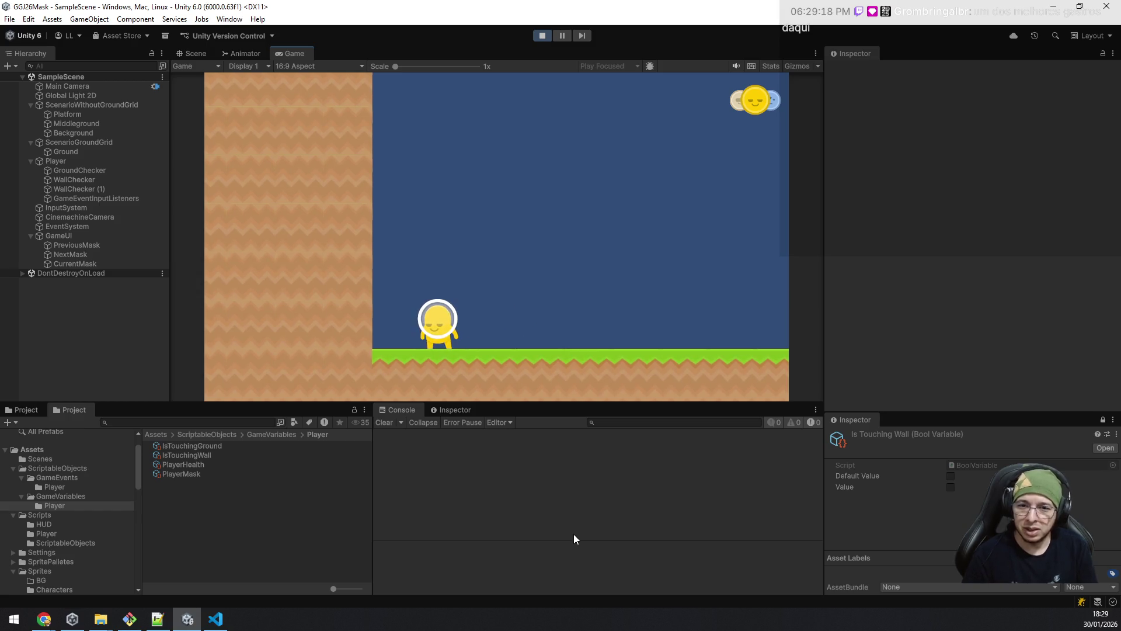
{"action": "key", "text": "d"}
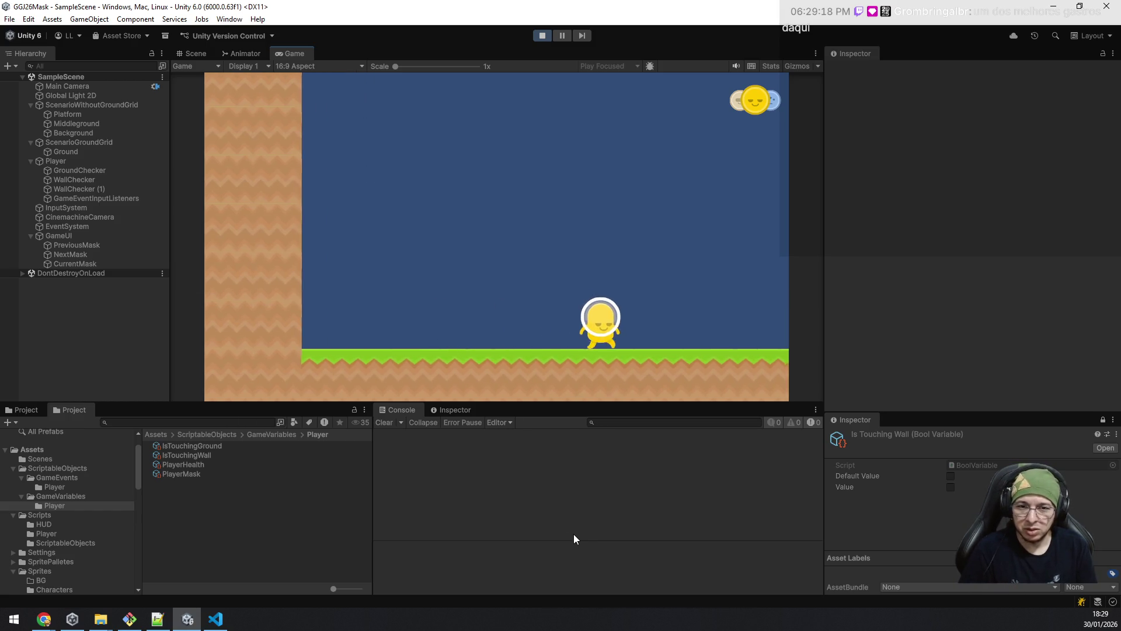
Step: Walk the player between the wall and the right with the arrow keys, then pause the game
{"action": "key", "text": "Right"}
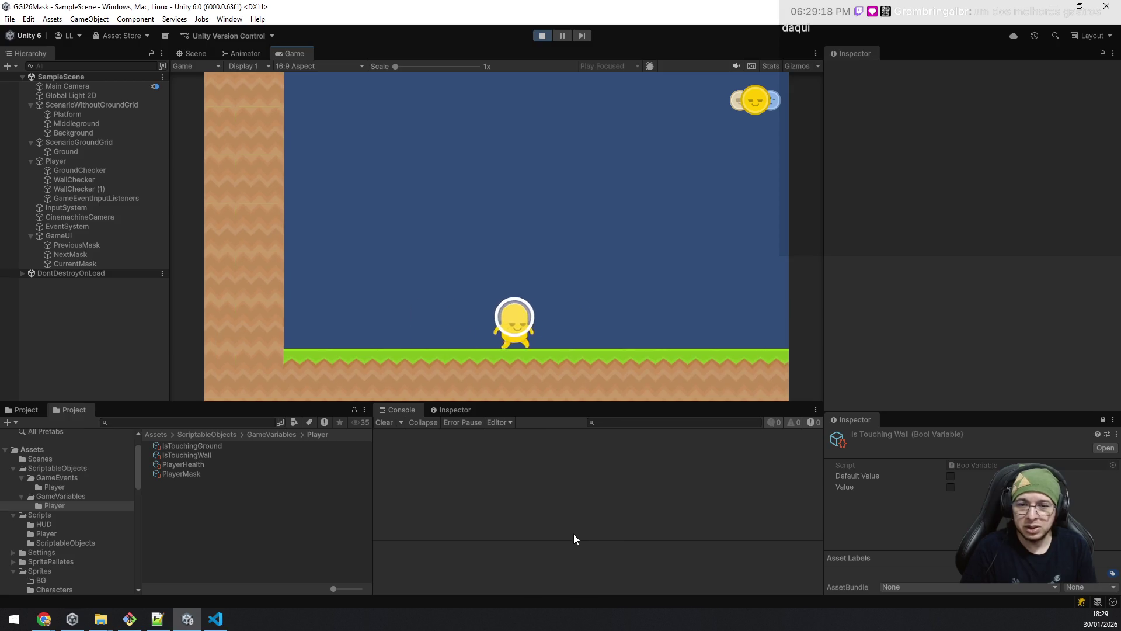
{"action": "key", "text": "Left"}
{"action": "key", "text": "Right"}
{"action": "key", "text": "Right"}
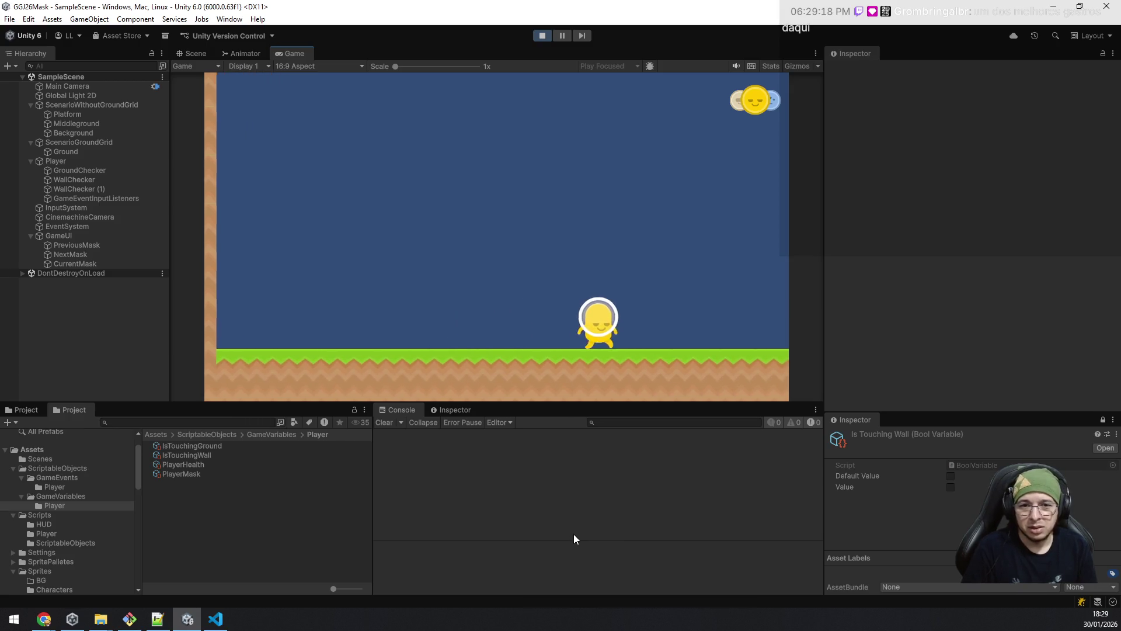
{"action": "key", "text": "Left"}
{"action": "key", "text": "Left"}
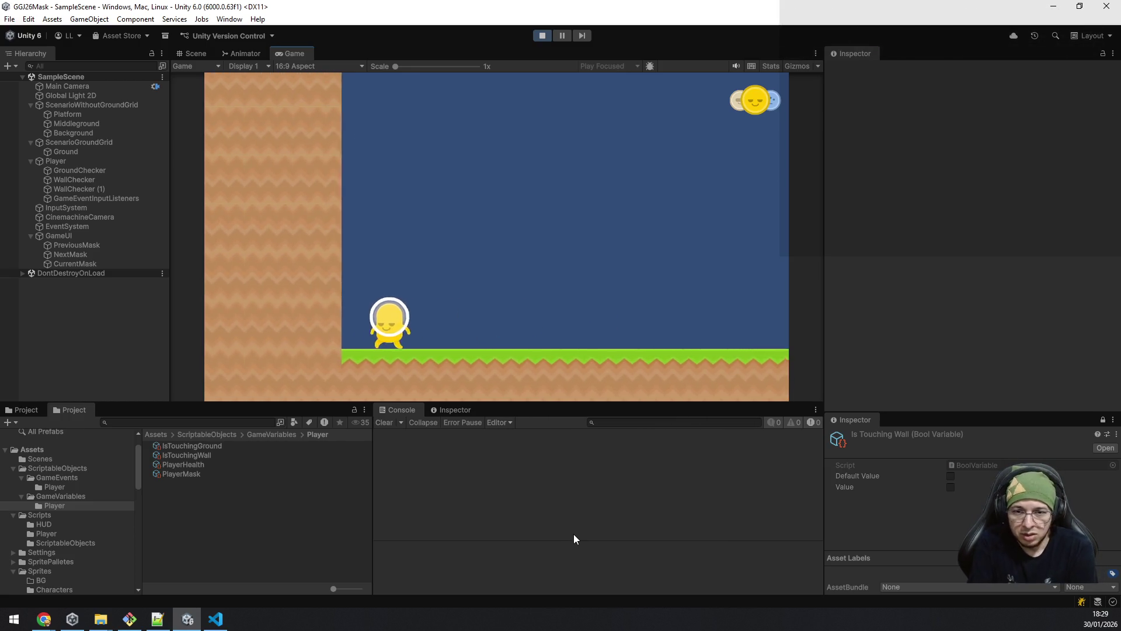
{"action": "key", "text": "Right"}
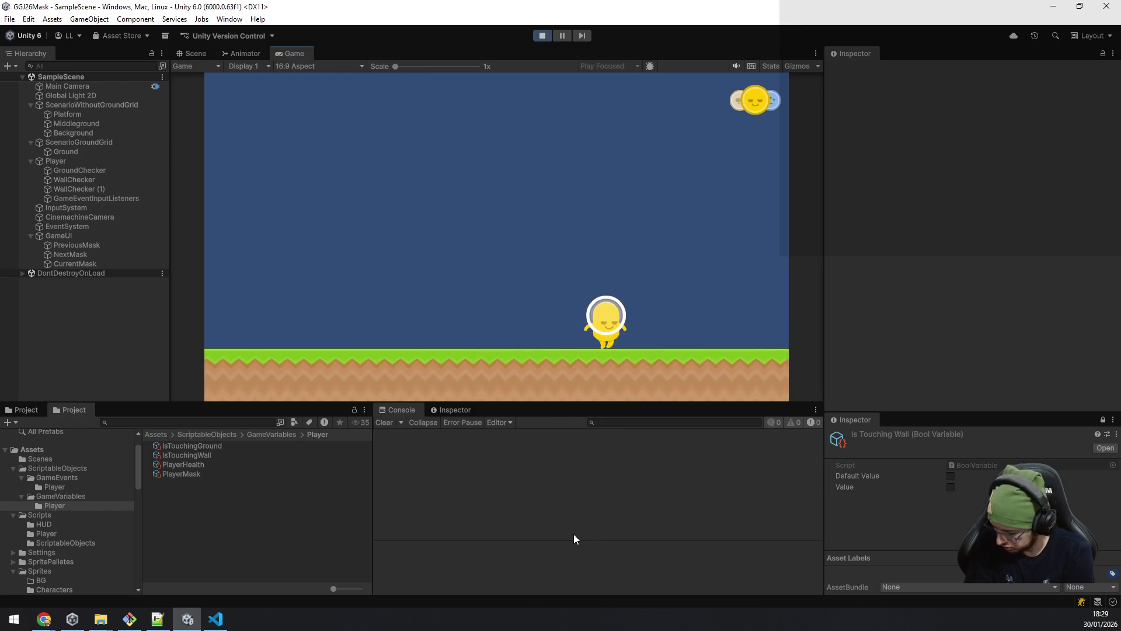
{"action": "key", "text": "Left"}
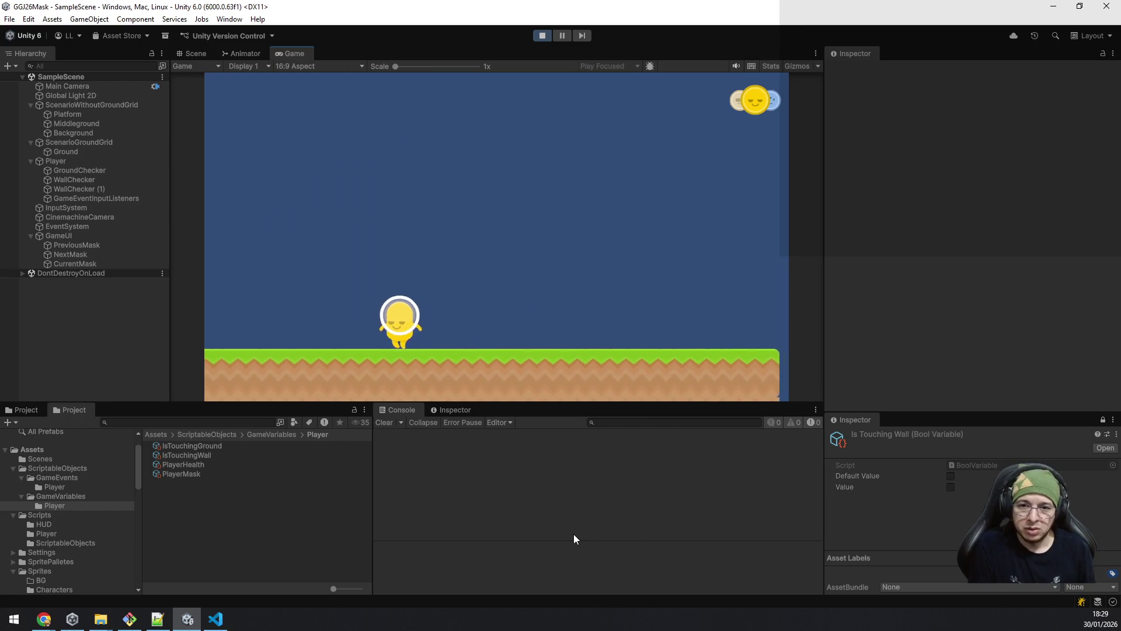
{"action": "key", "text": "Right"}
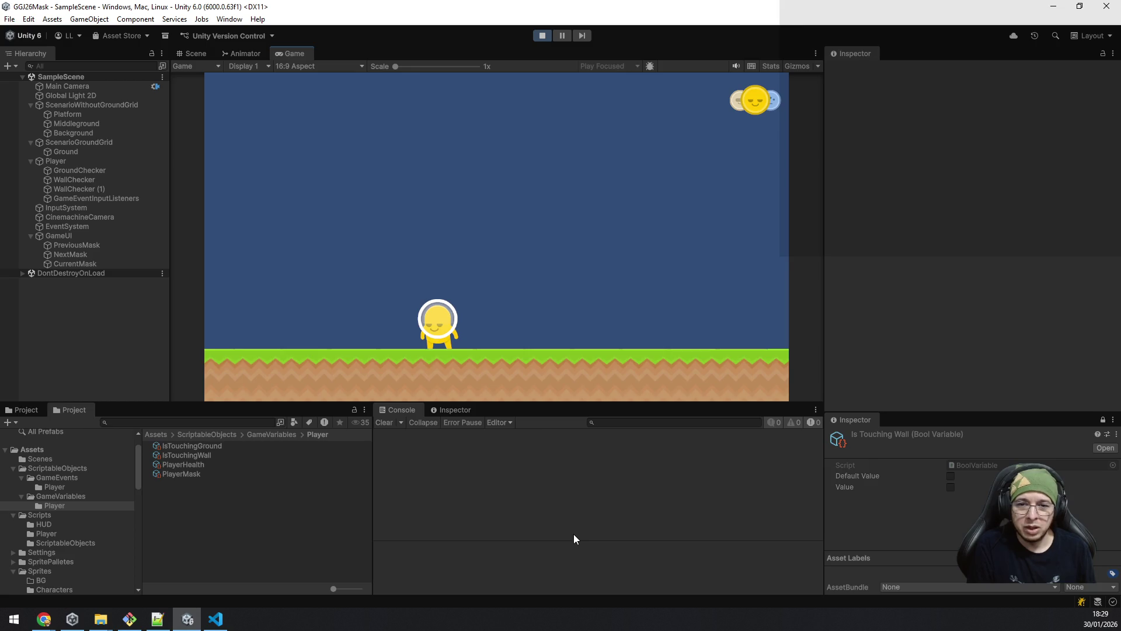
{"action": "key", "text": "Left"}
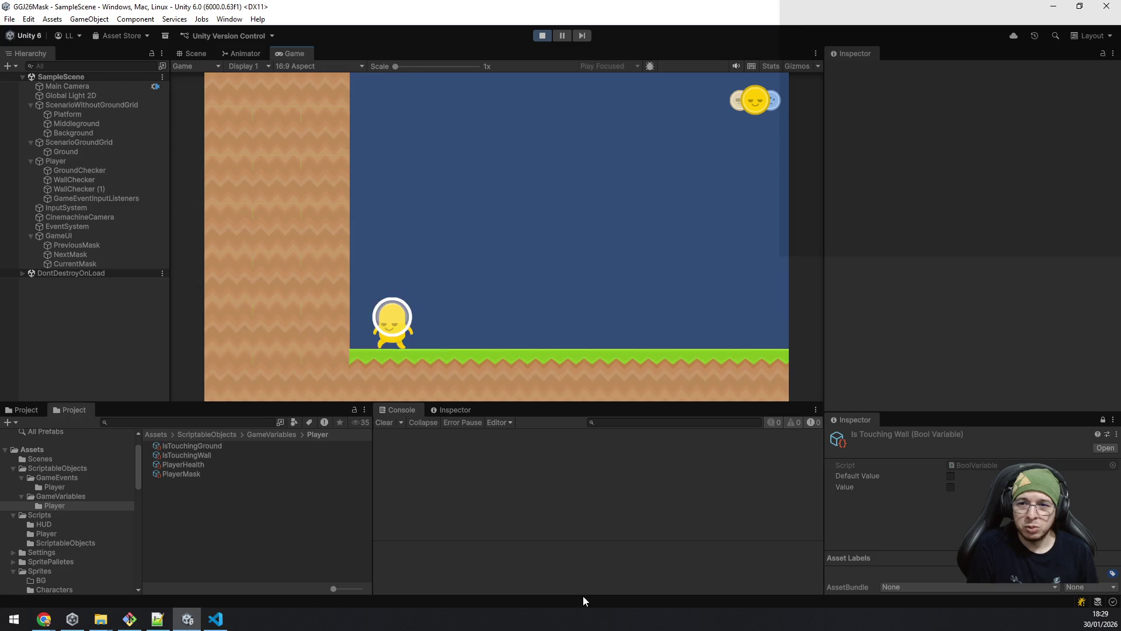
{"action": "key", "text": "Right"}
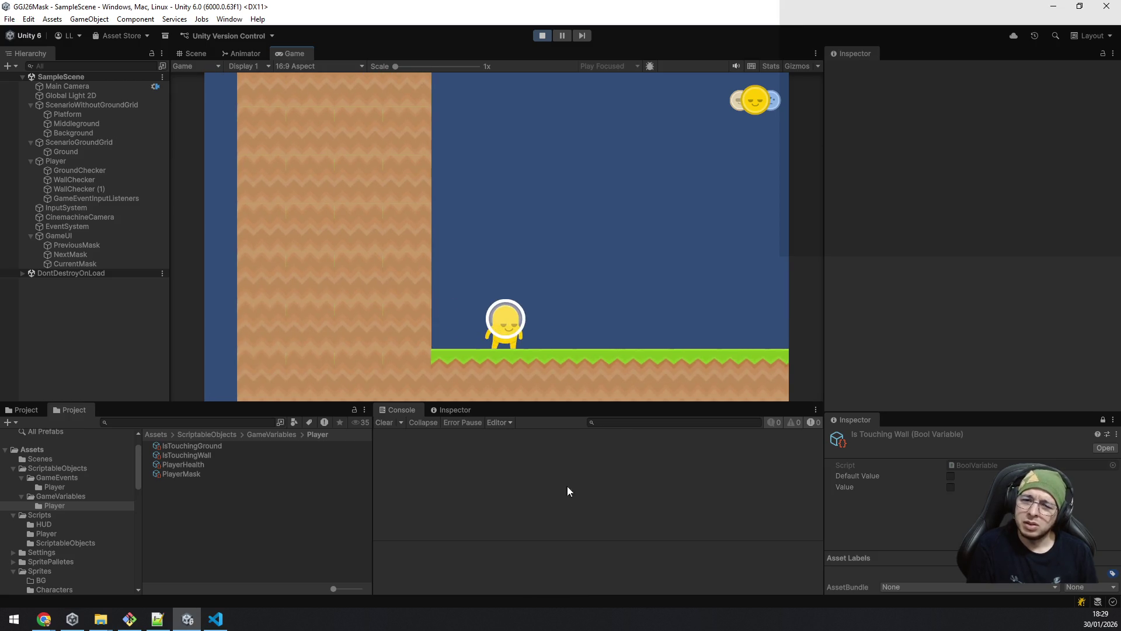
{"action": "key", "text": "Right"}
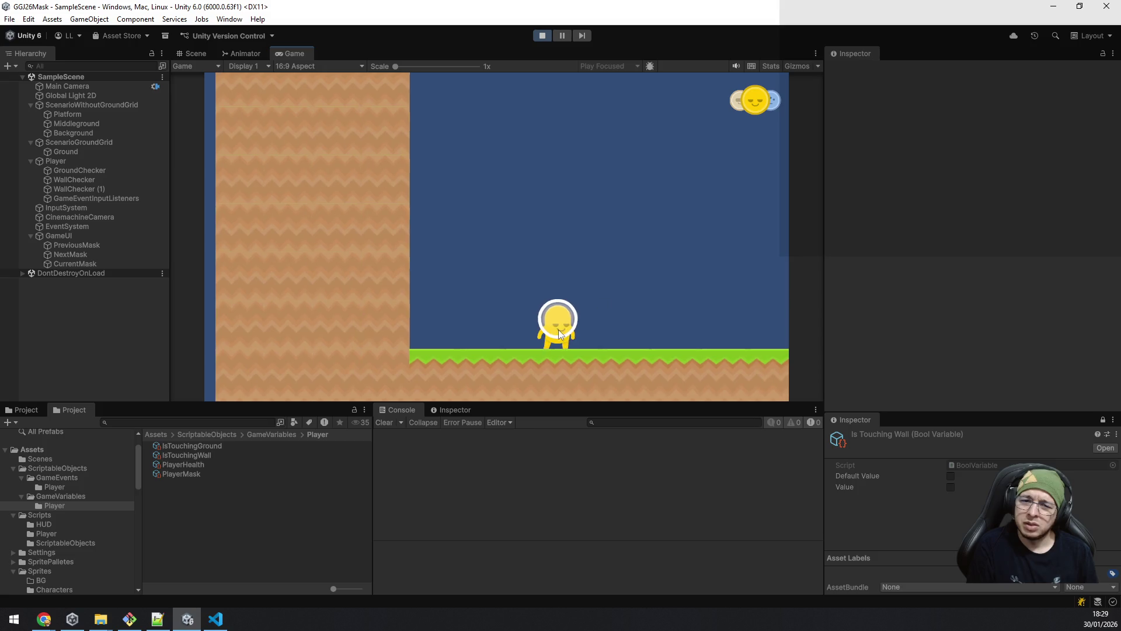
{"action": "key", "text": "Right"}
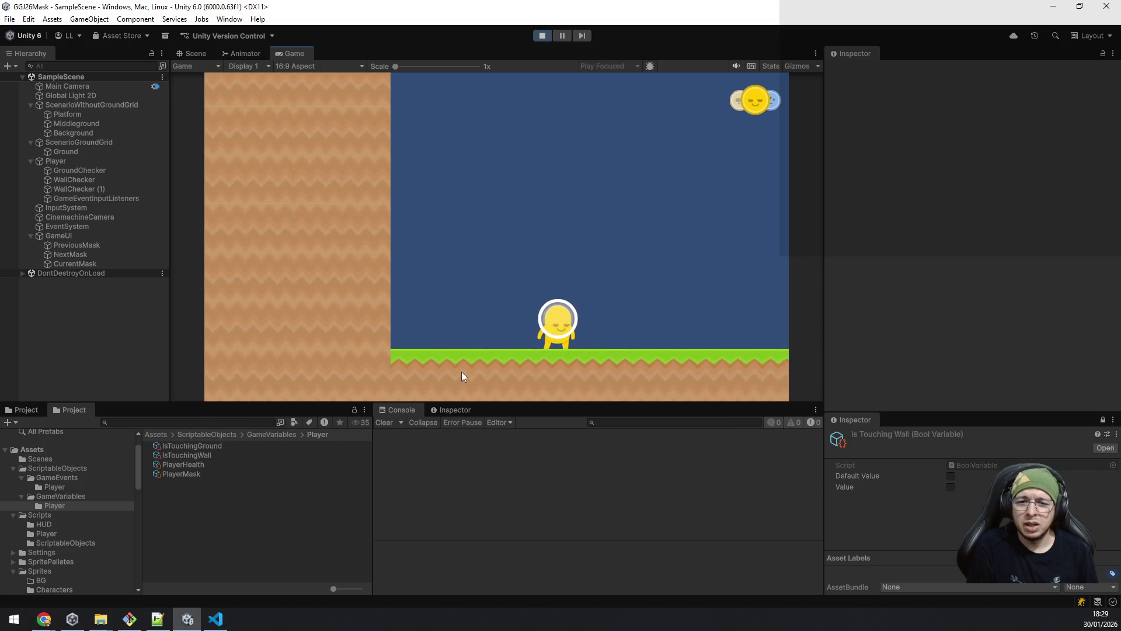
{"action": "key", "text": "Right"}
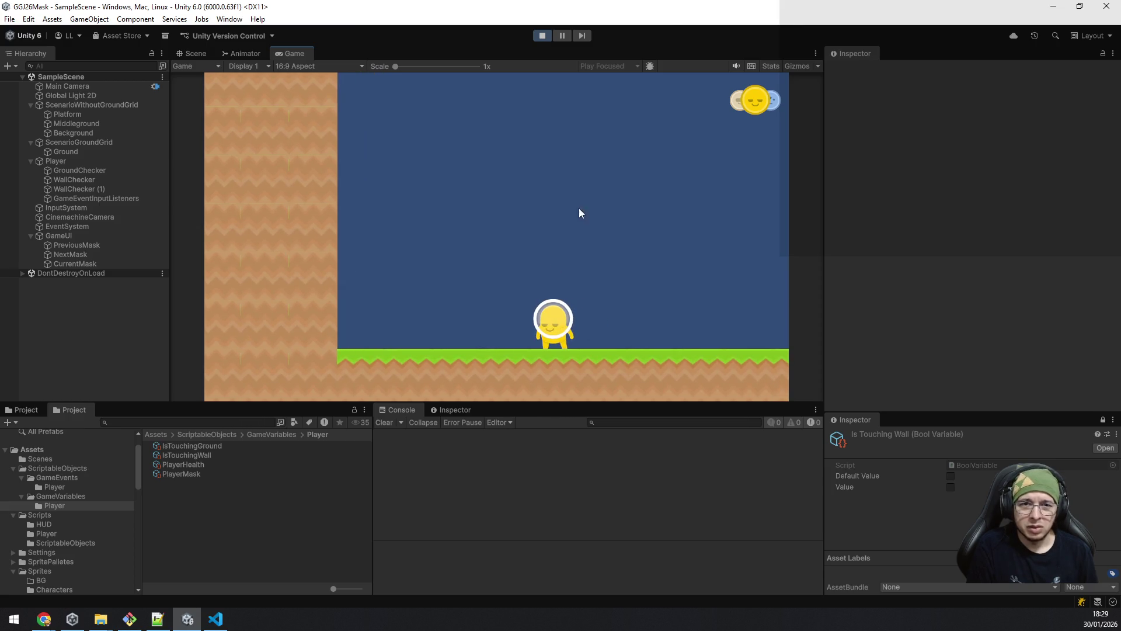
{"action": "left_click", "coordinate": [650, 66]}
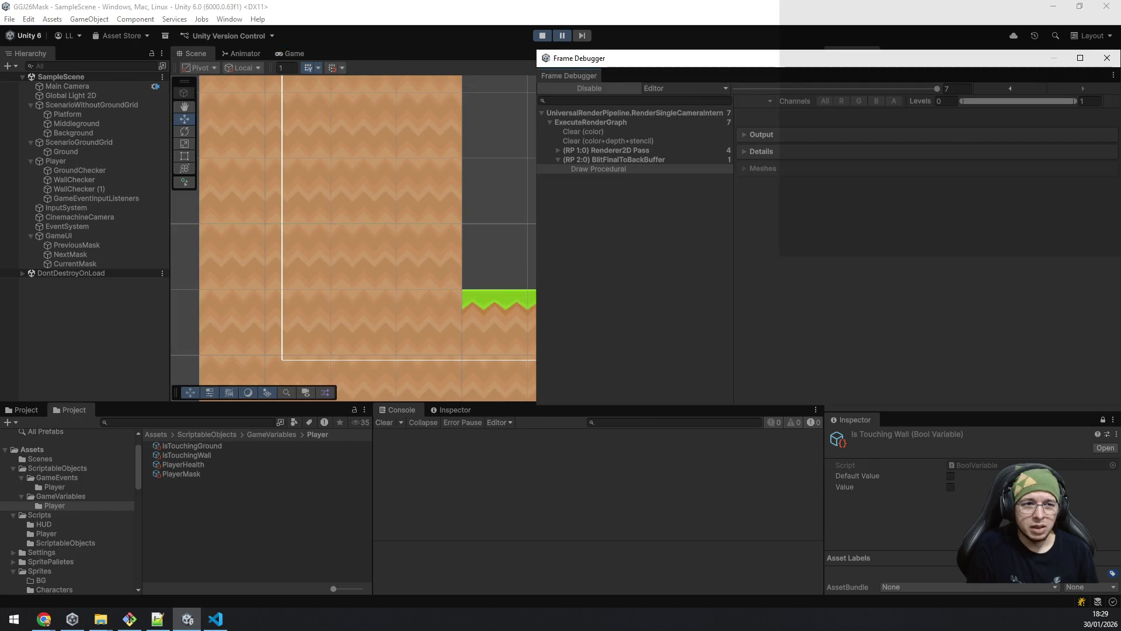
{"action": "left_click", "coordinate": [1107, 57]}
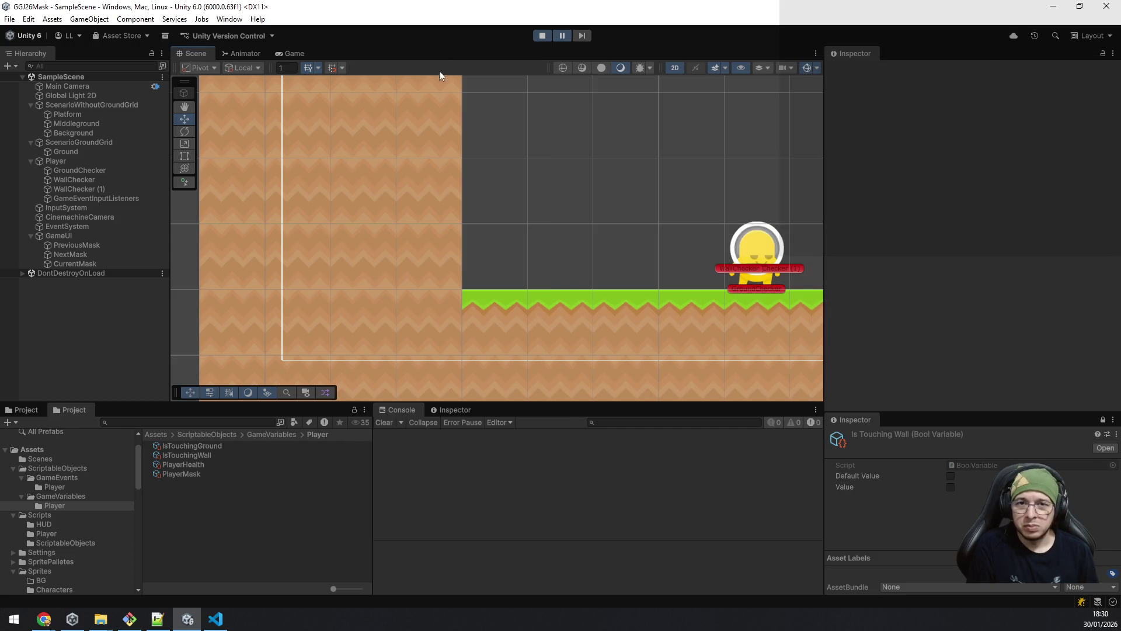
{"action": "left_click", "coordinate": [561, 35]}
{"action": "left_click", "coordinate": [215, 620]}
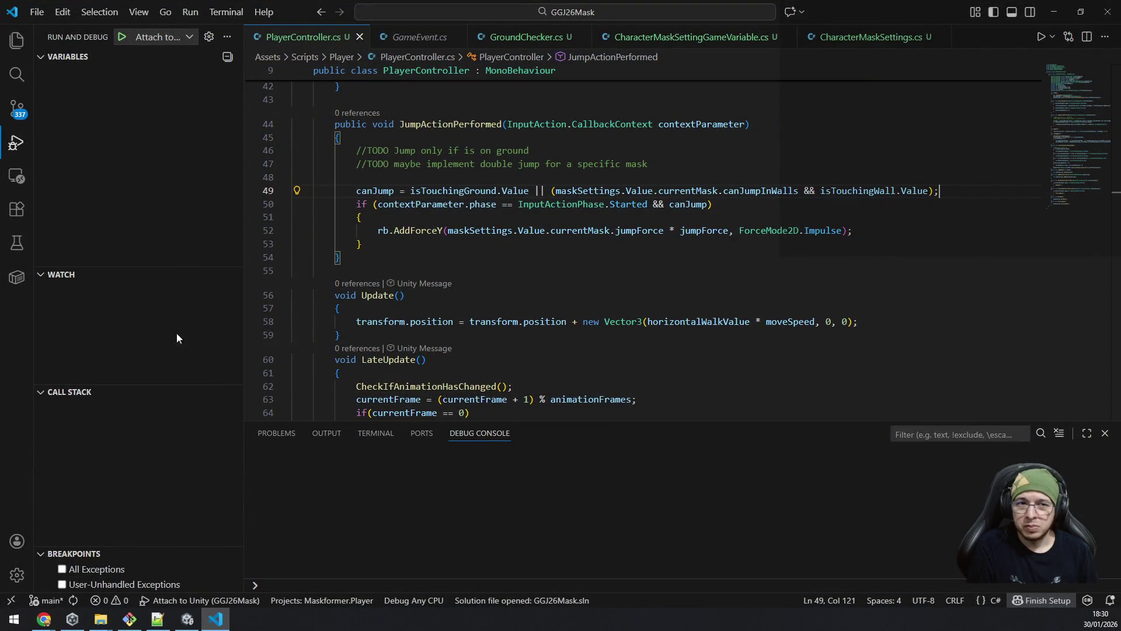
{"action": "left_click", "coordinate": [215, 619]}
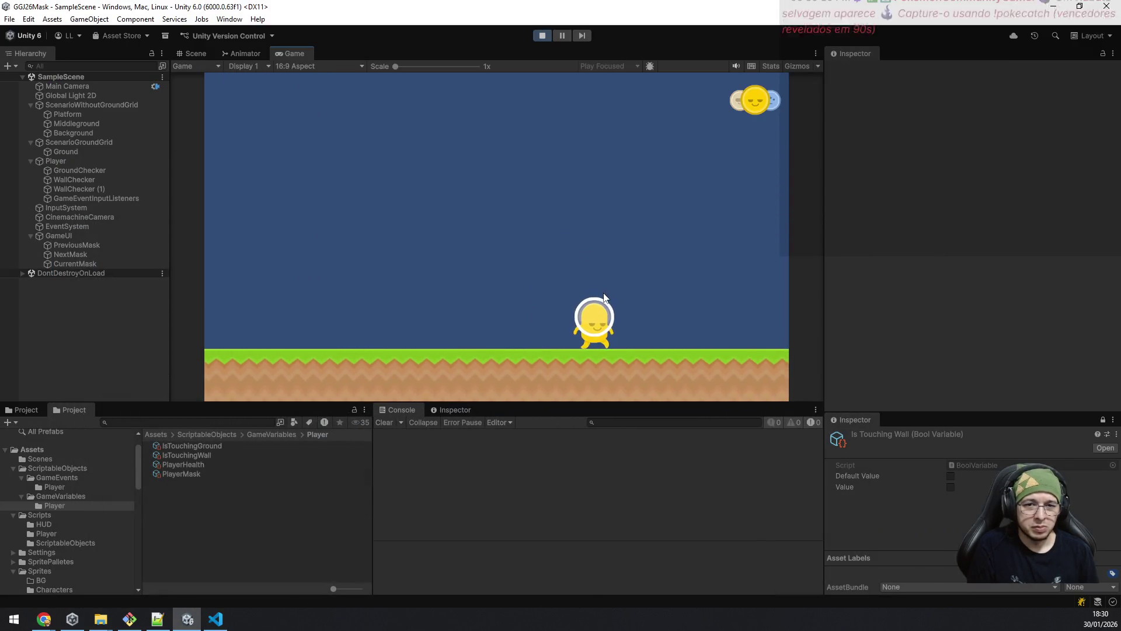
{"action": "key", "text": "a"}
{"action": "key", "text": "a"}
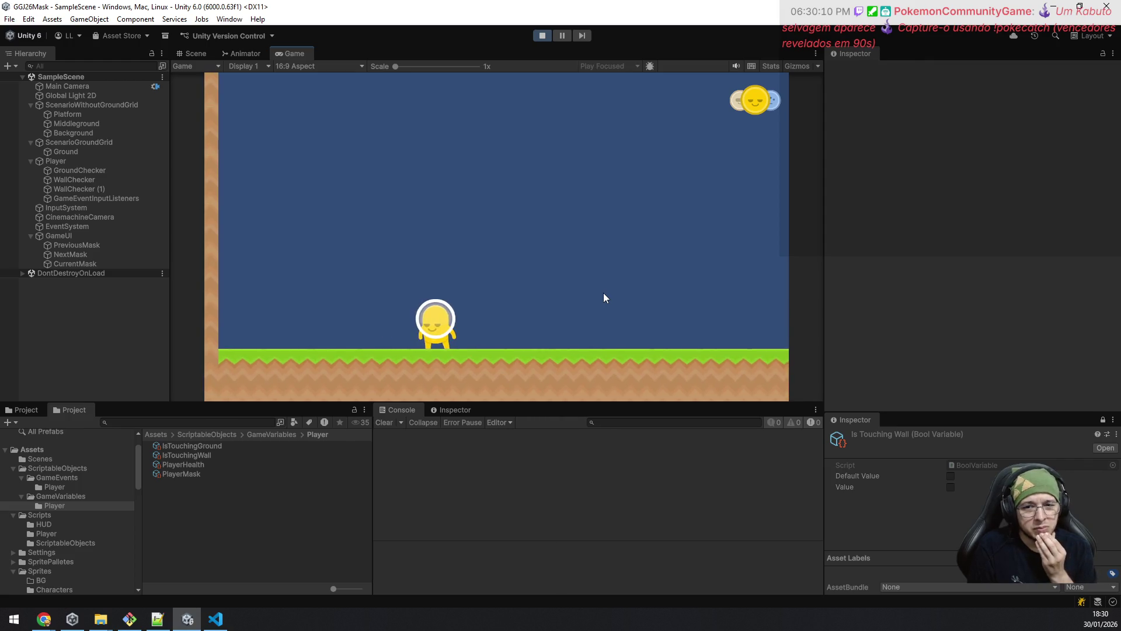
{"action": "key", "text": "a"}
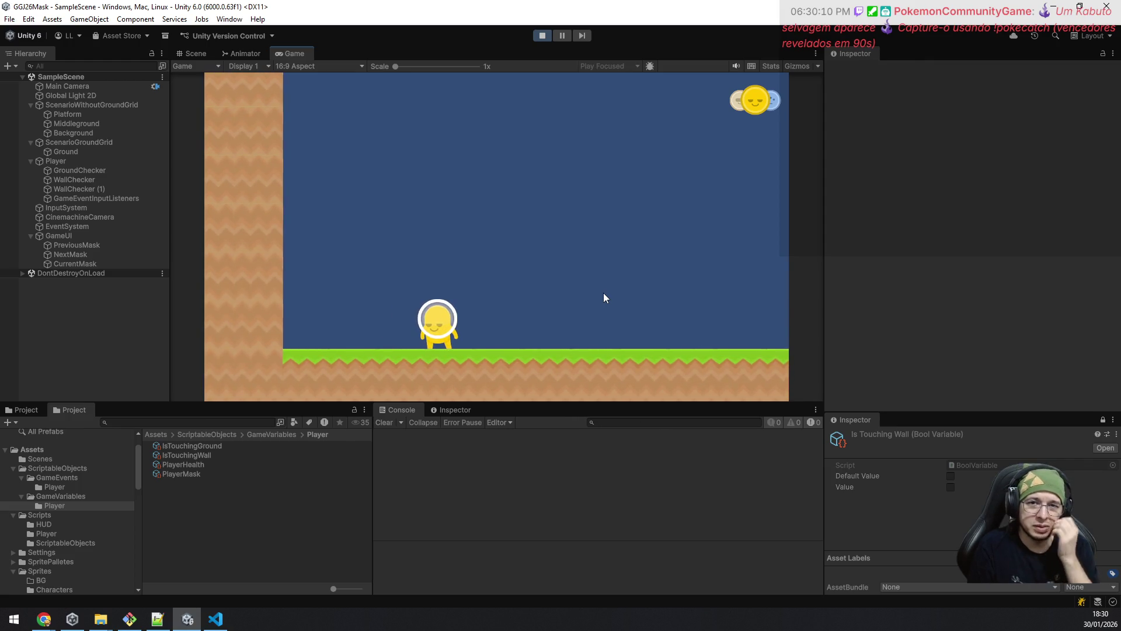
{"action": "key", "text": "q"}
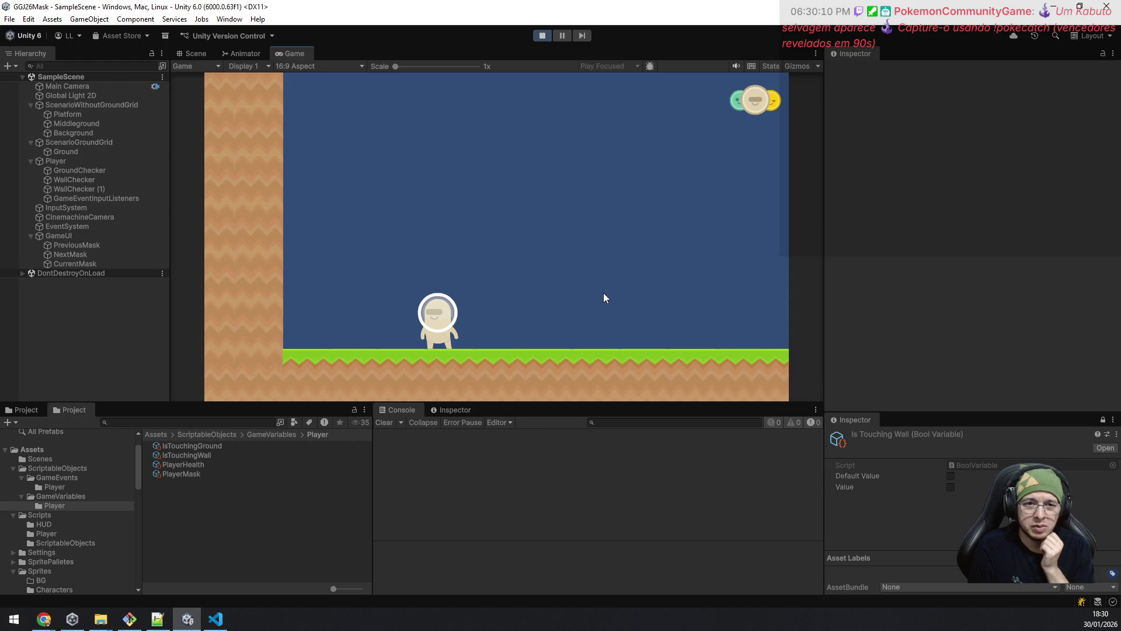
{"action": "key", "text": "d"}
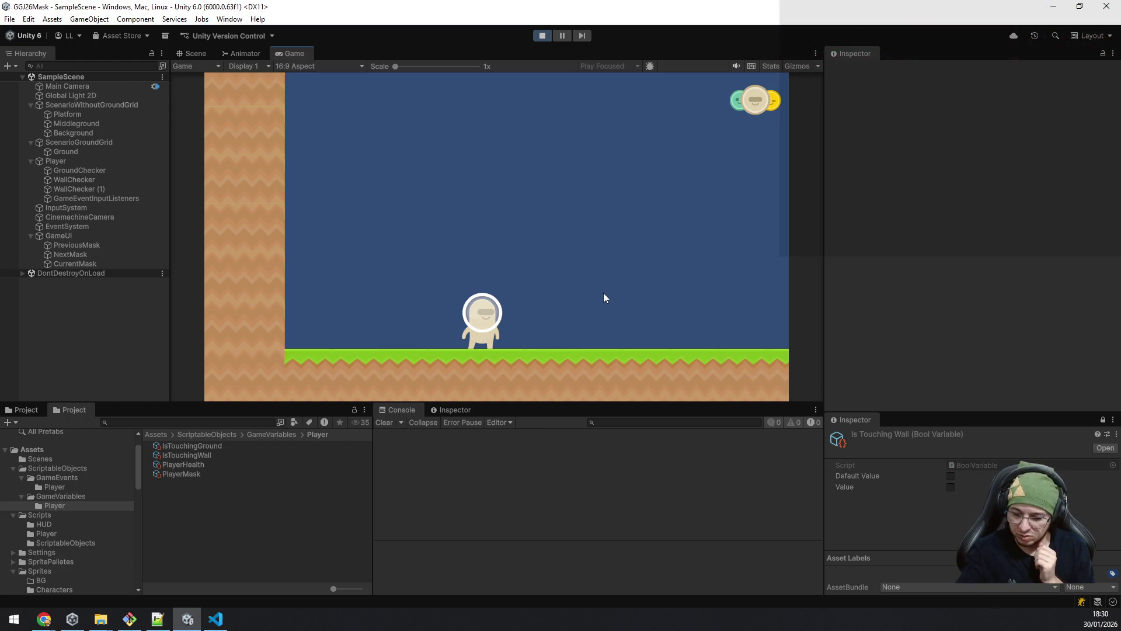
{"action": "key", "text": "a"}
{"action": "key", "text": "d"}
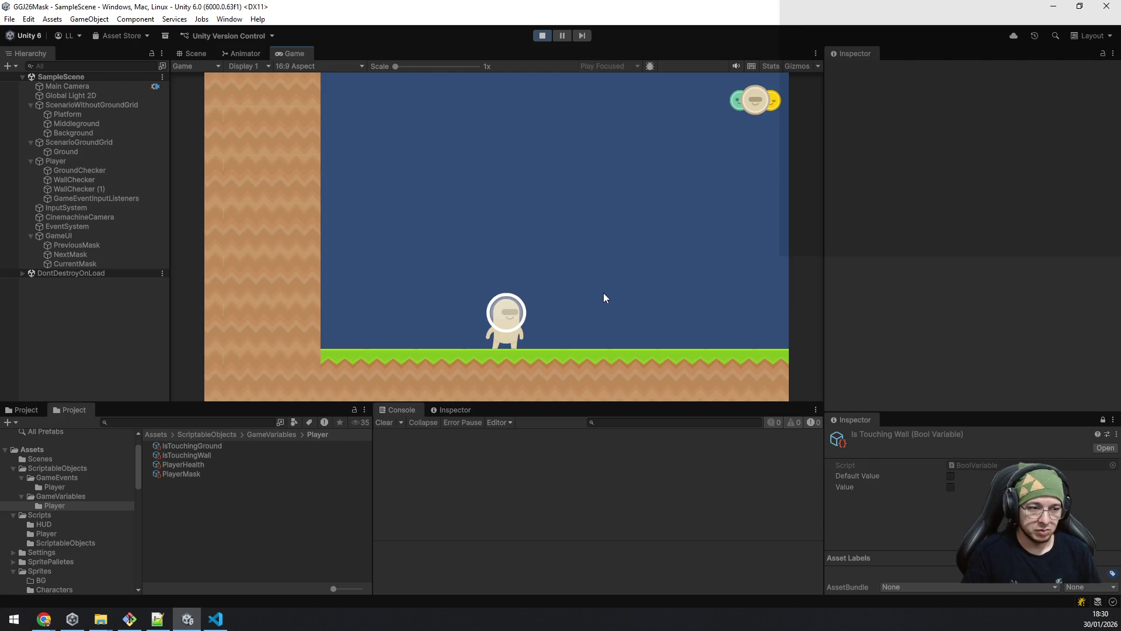
{"action": "key", "text": "d"}
{"action": "key", "text": "a"}
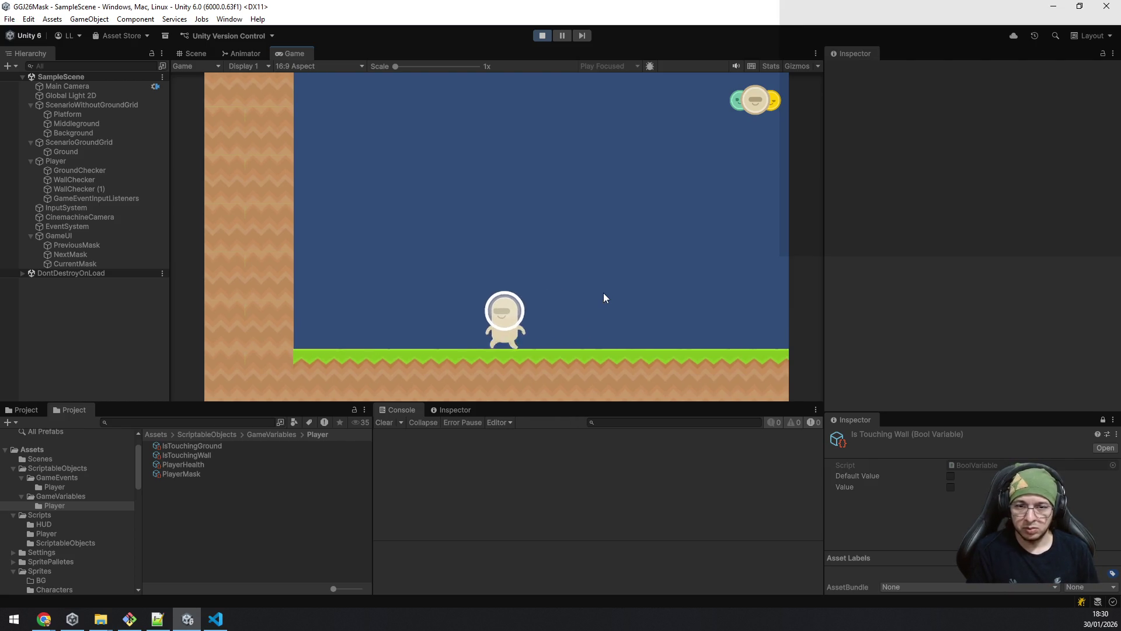
{"action": "key", "text": "d"}
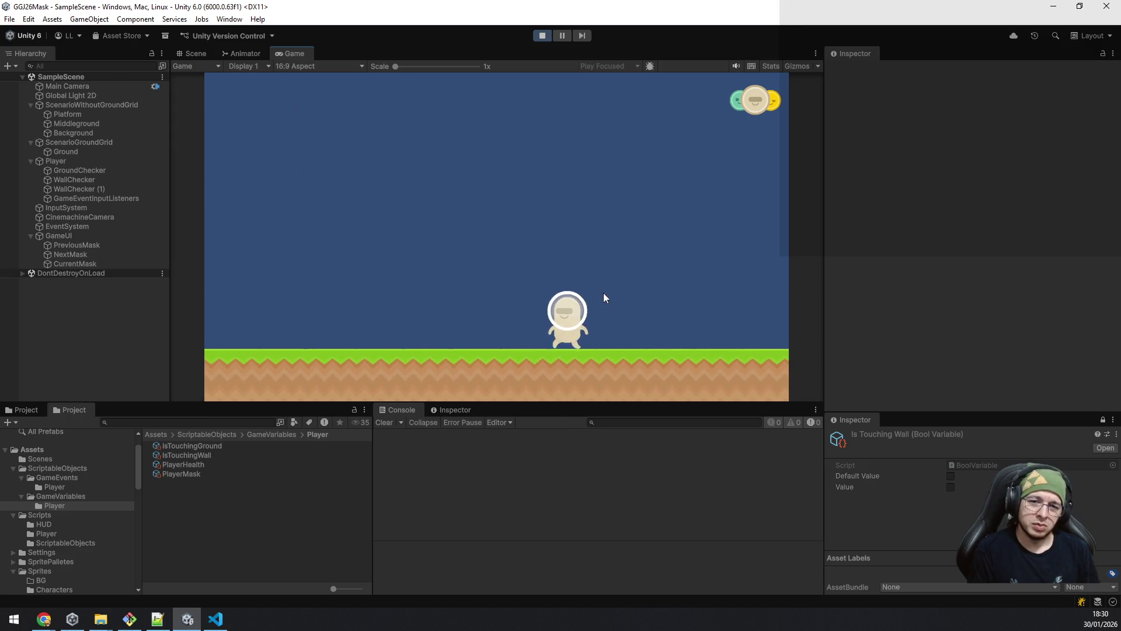
{"action": "key", "text": "a"}
{"action": "key", "text": "d"}
{"action": "key", "text": "a"}
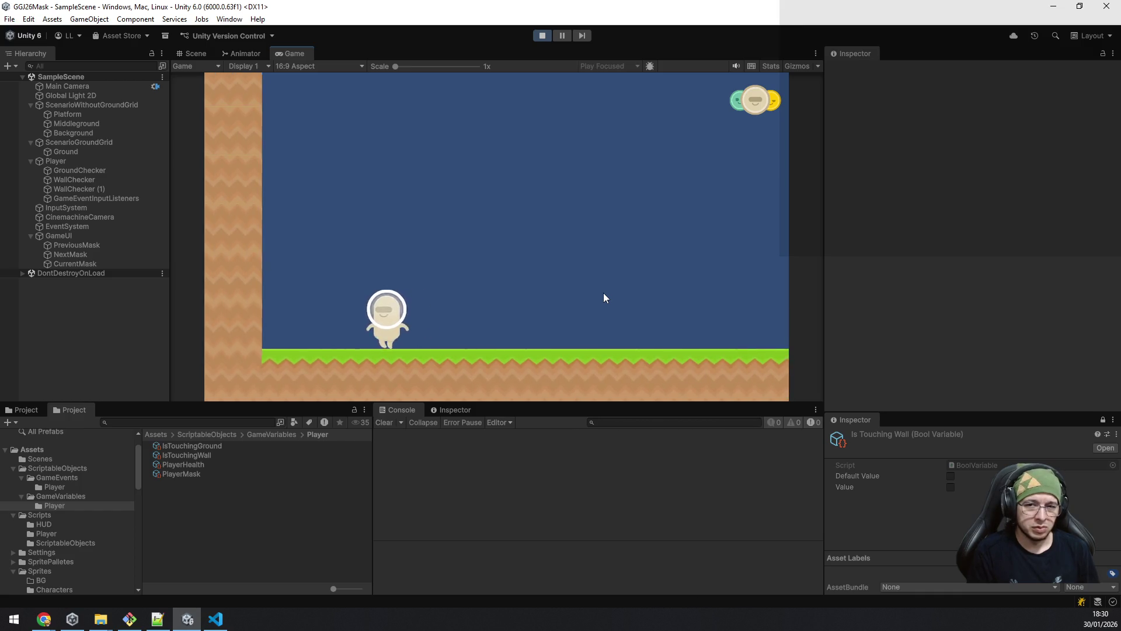
{"action": "key", "text": "d"}
{"action": "key", "text": "a"}
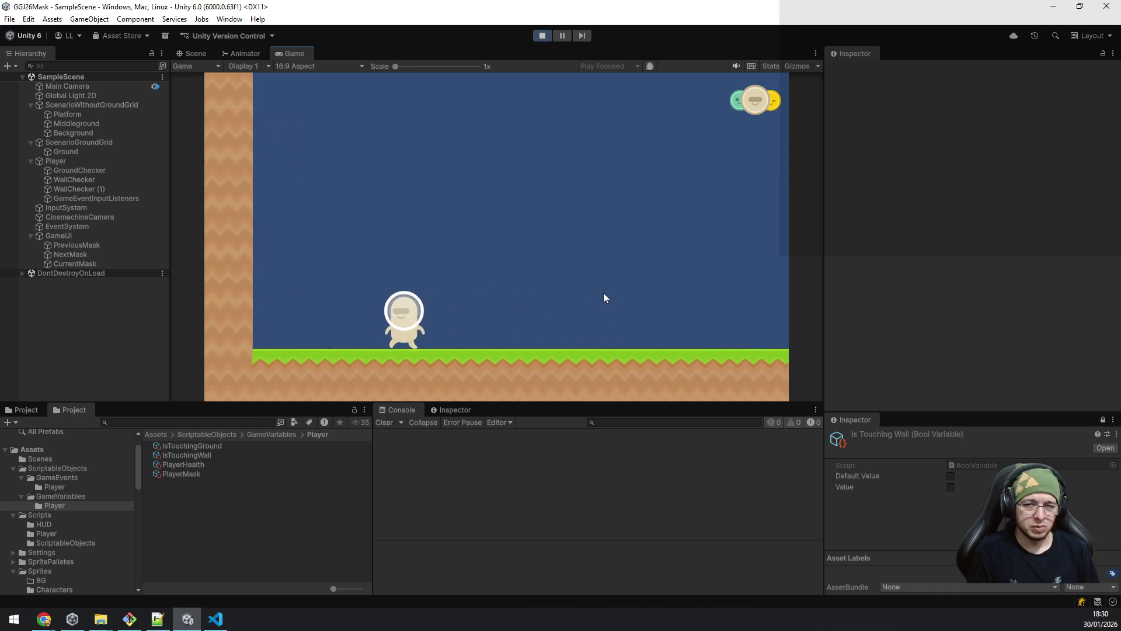
{"action": "key", "text": "d"}
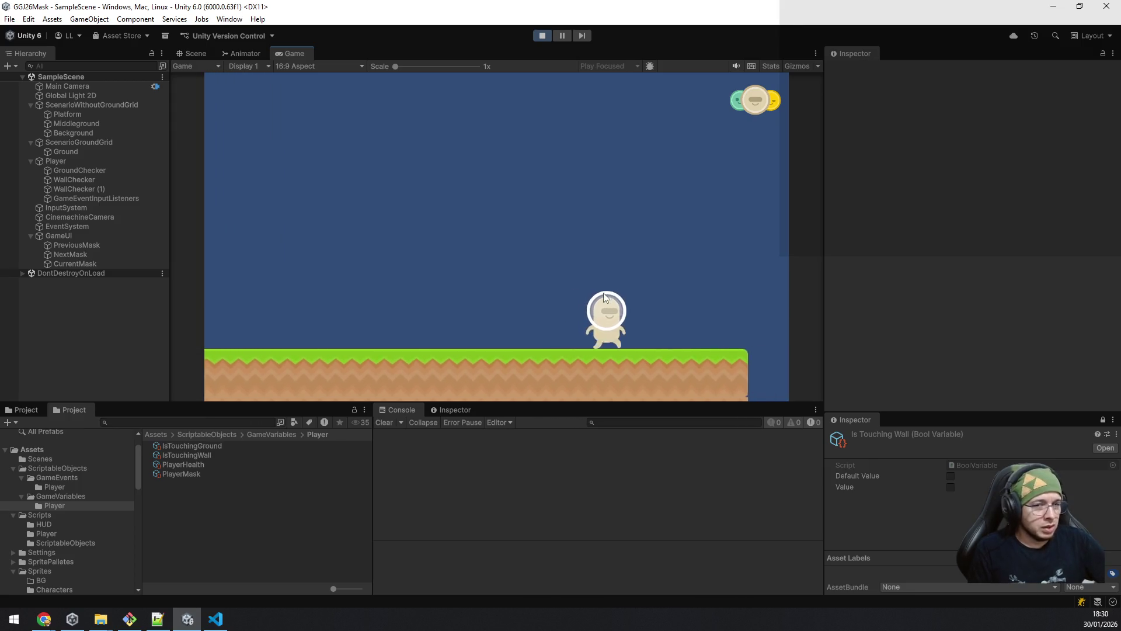
{"action": "key", "text": "a"}
{"action": "key", "text": "a"}
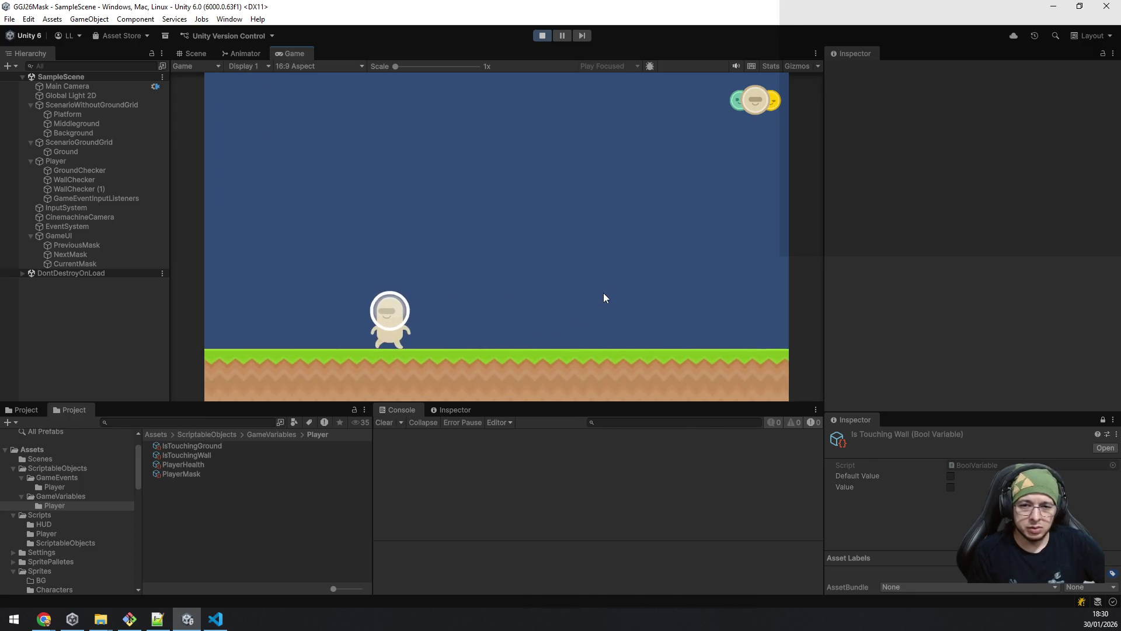
{"action": "key", "text": "d"}
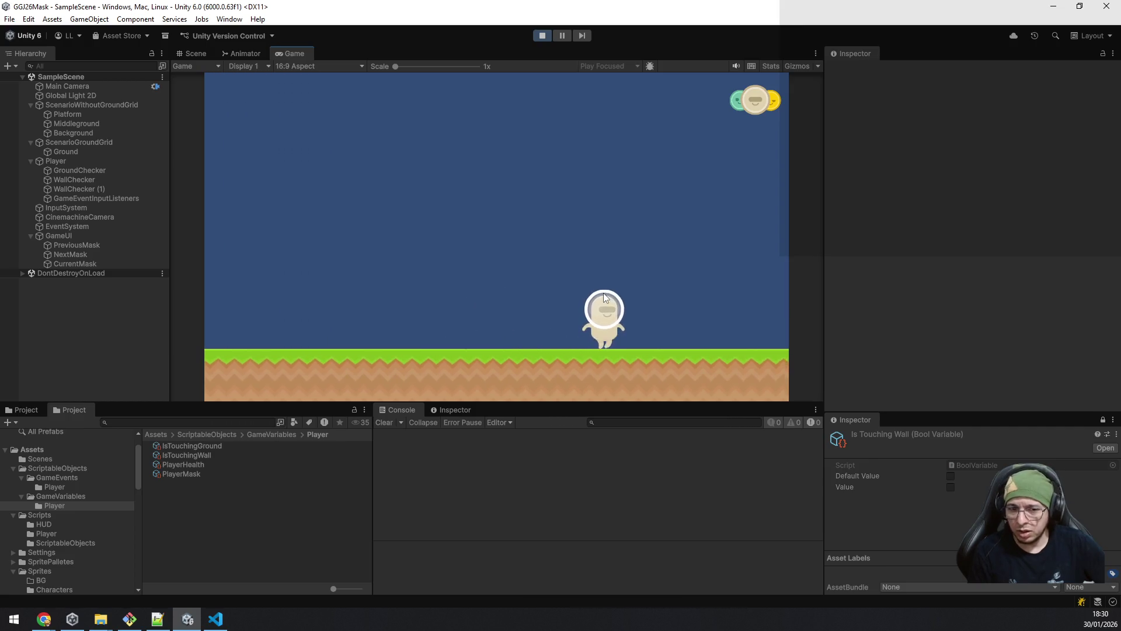
{"action": "key", "text": "a"}
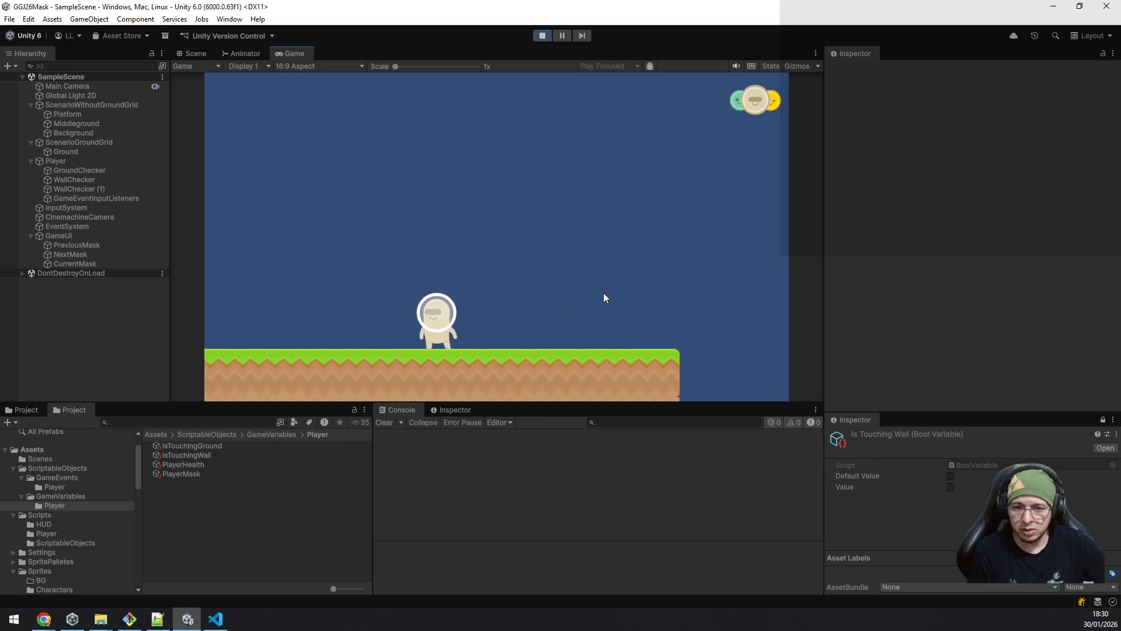
{"action": "key", "text": "d"}
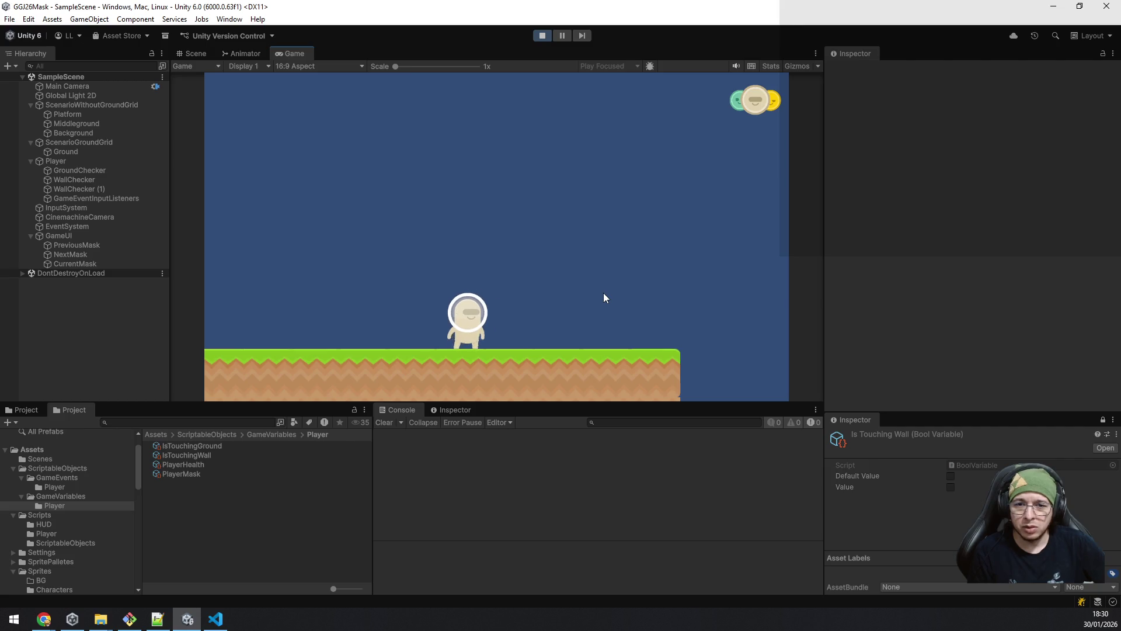
{"action": "key", "text": "a"}
{"action": "key", "text": "d"}
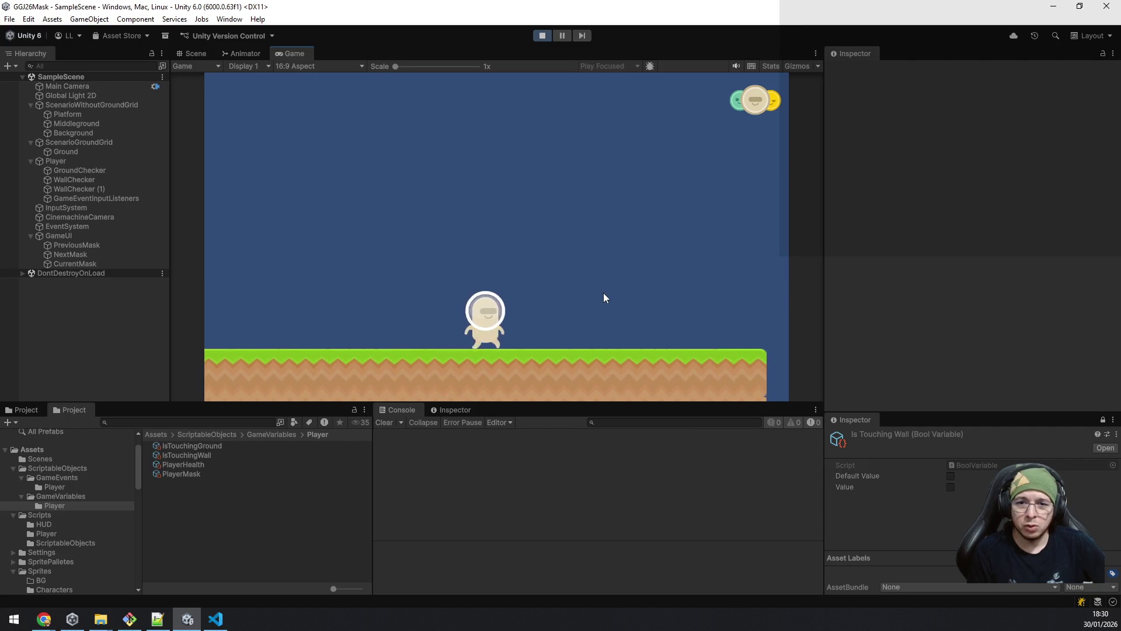
{"action": "key", "text": "a"}
{"action": "key", "text": "d"}
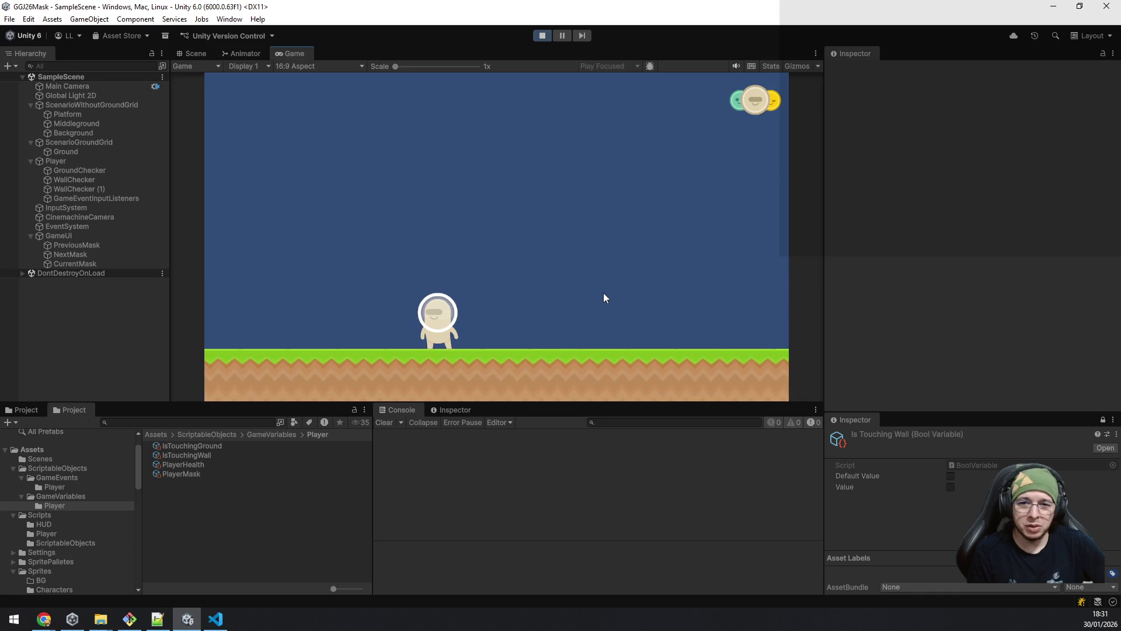
{"action": "key", "text": "d"}
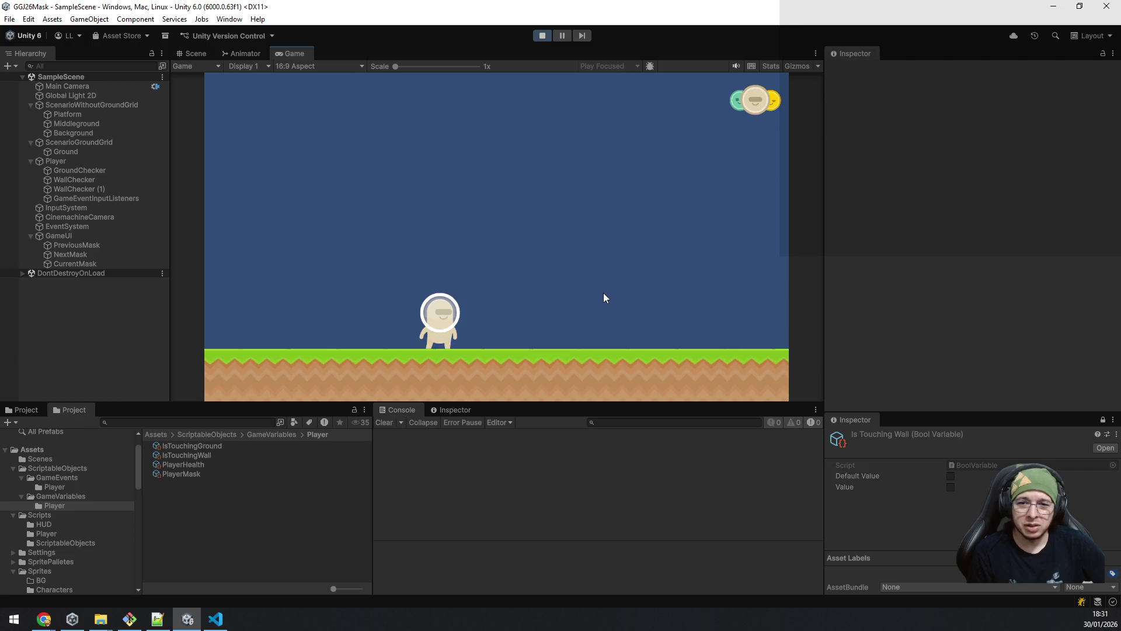
{"action": "key", "text": "d"}
{"action": "key", "text": "a"}
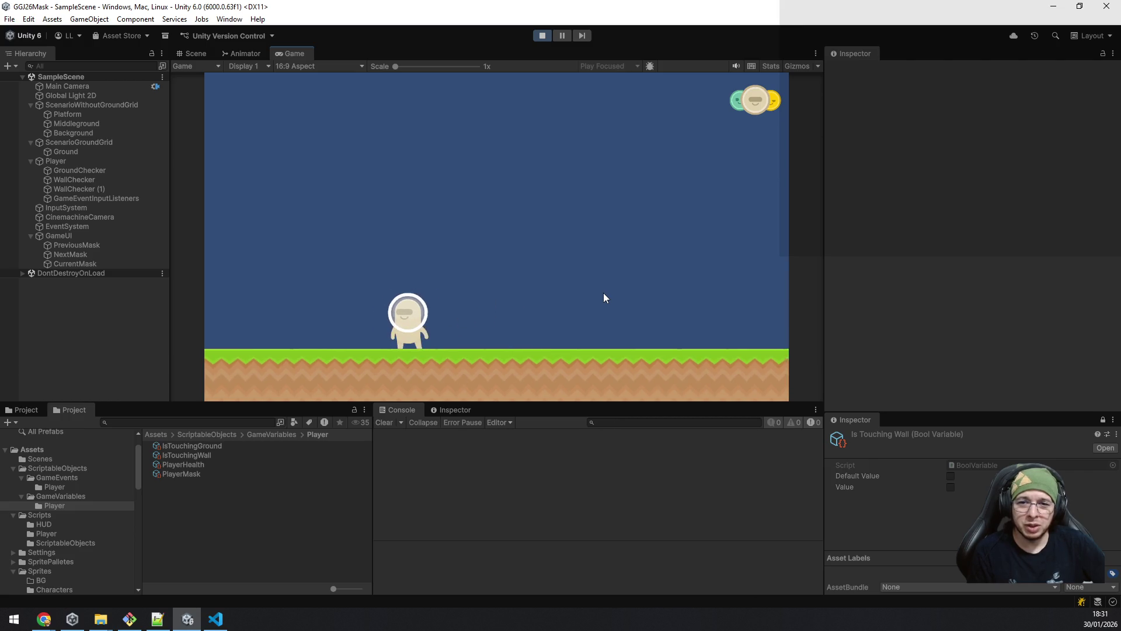
{"action": "key", "text": "d"}
{"action": "key", "text": "d"}
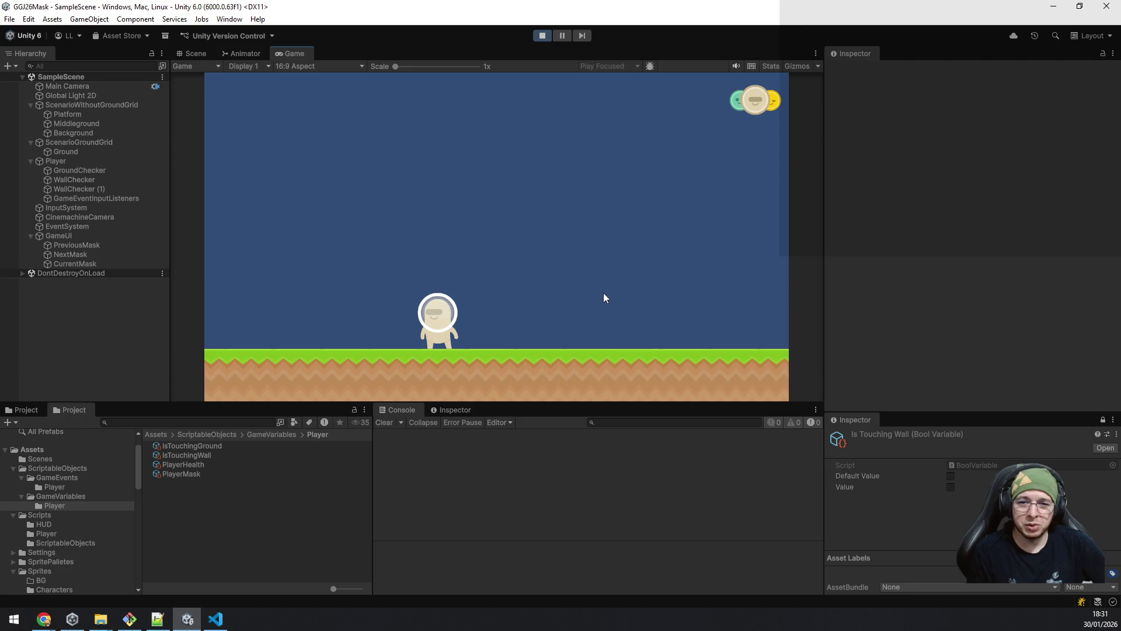
{"action": "key", "text": "d"}
{"action": "key", "text": "a"}
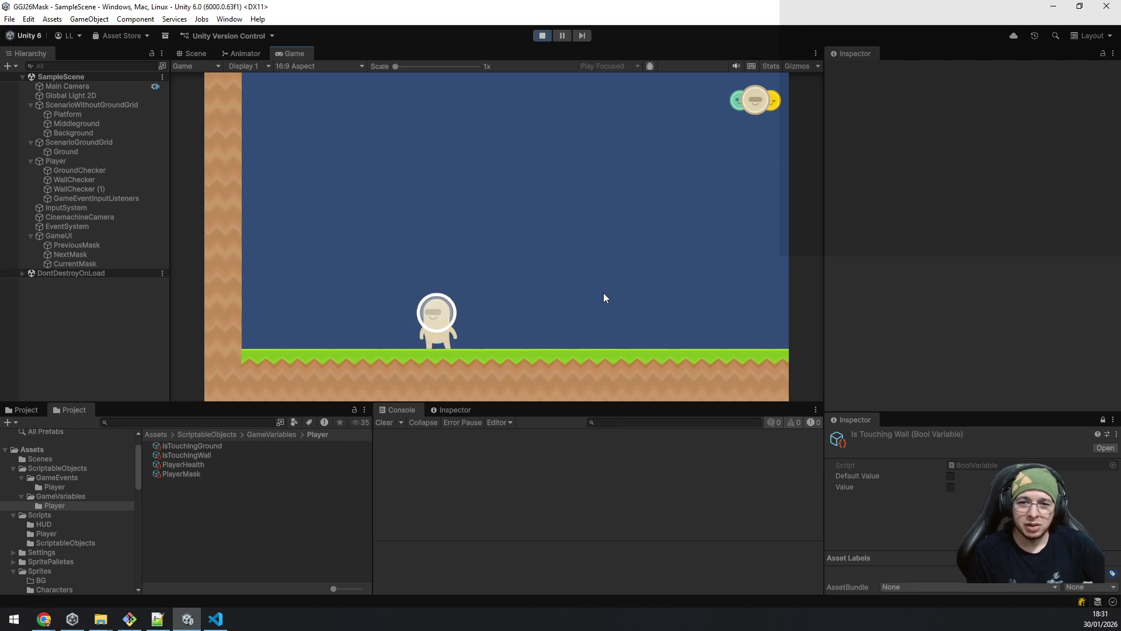
{"action": "key", "text": "d"}
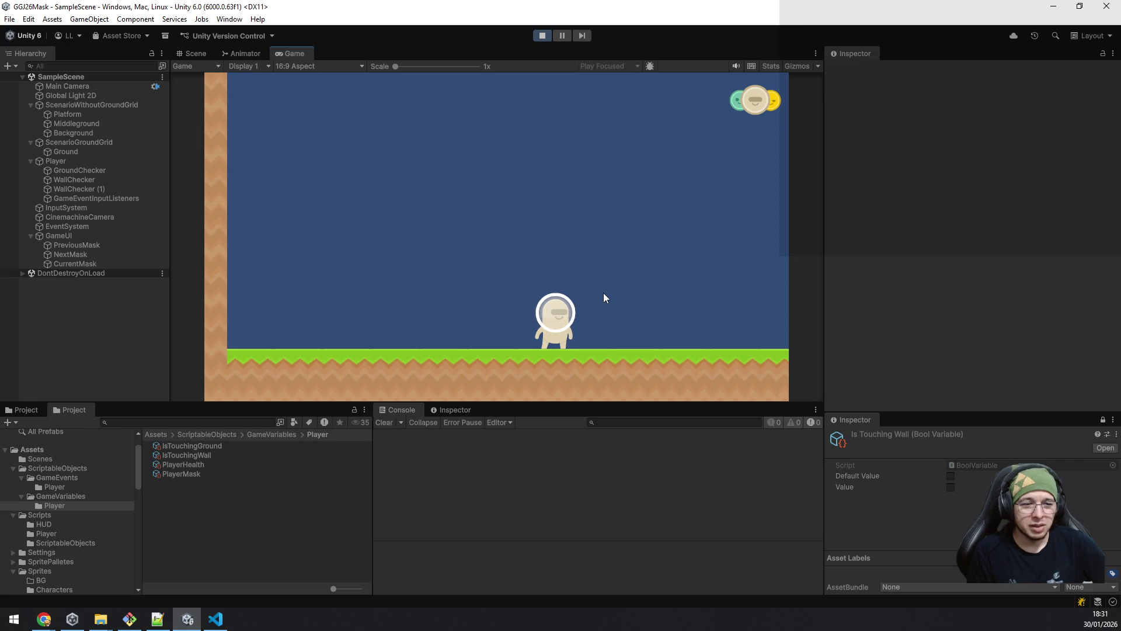
{"action": "key", "text": "d"}
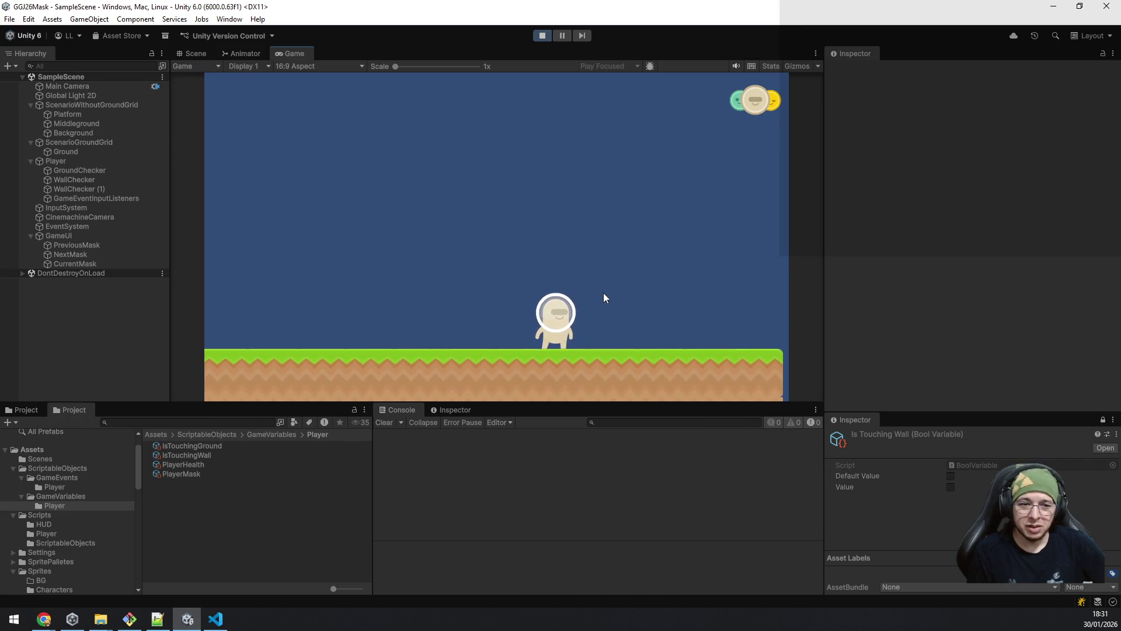
{"action": "key", "text": "a"}
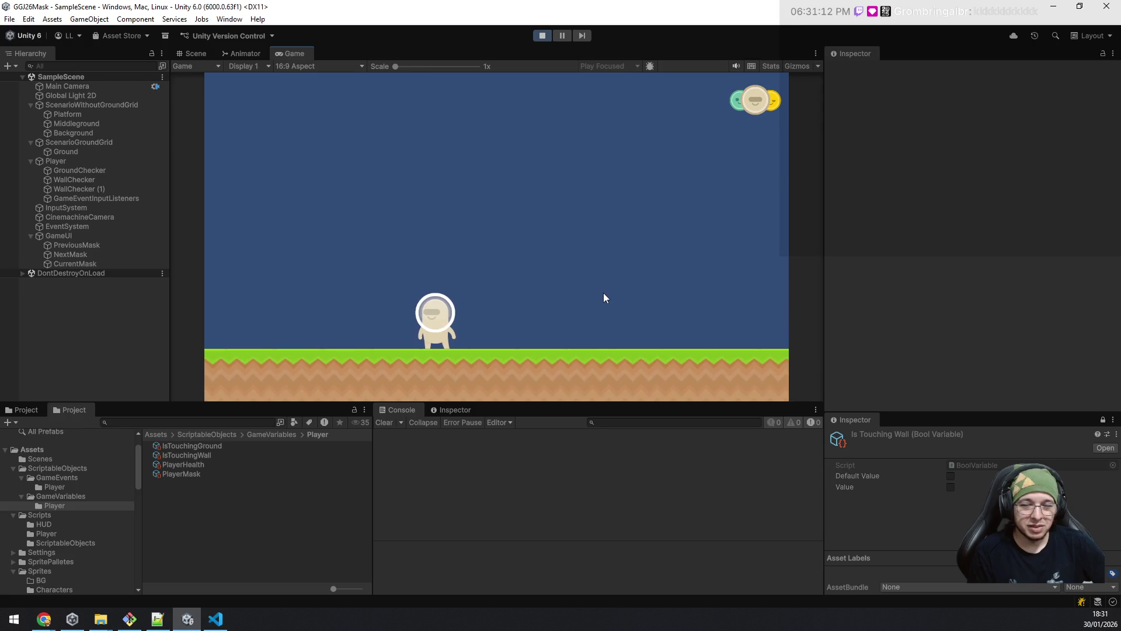
{"action": "key", "text": "d"}
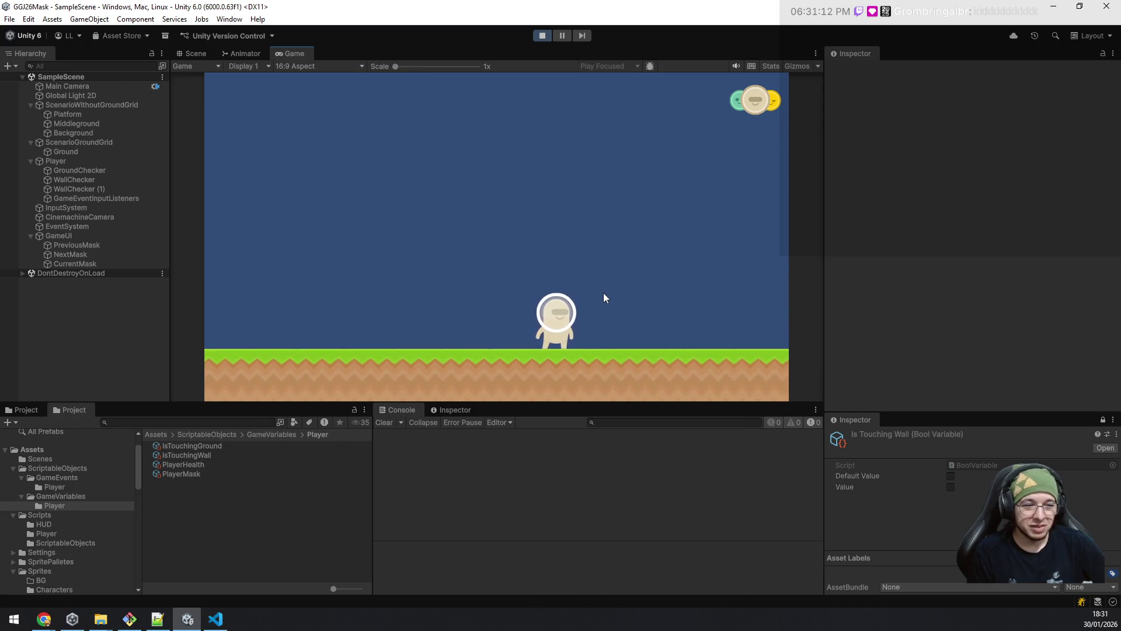
{"action": "key", "text": "a"}
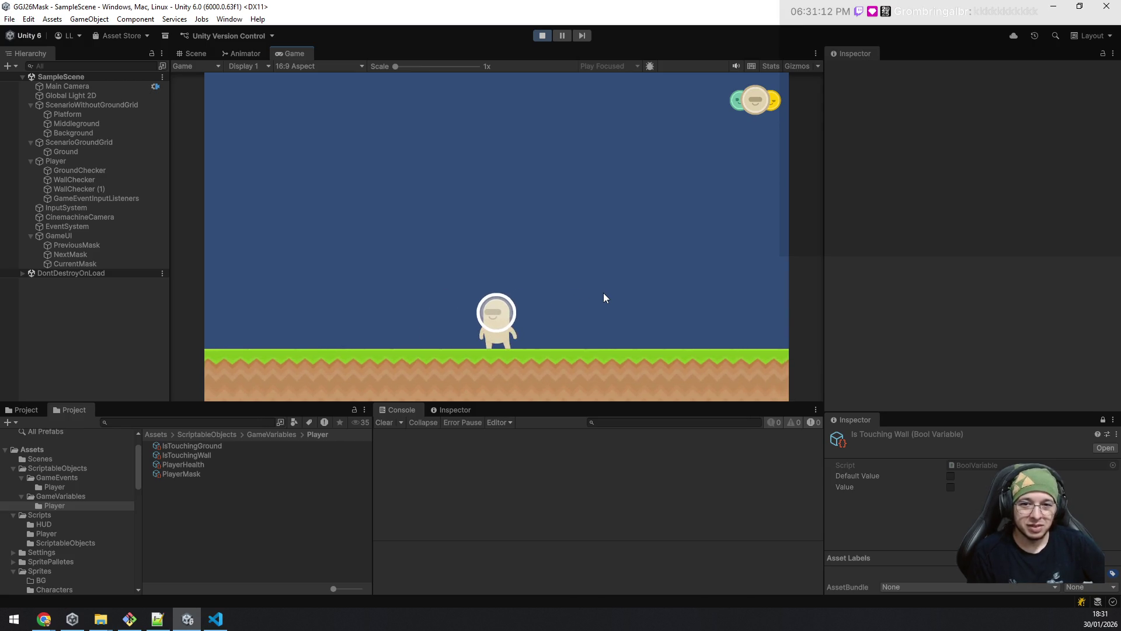
{"action": "key", "text": "a"}
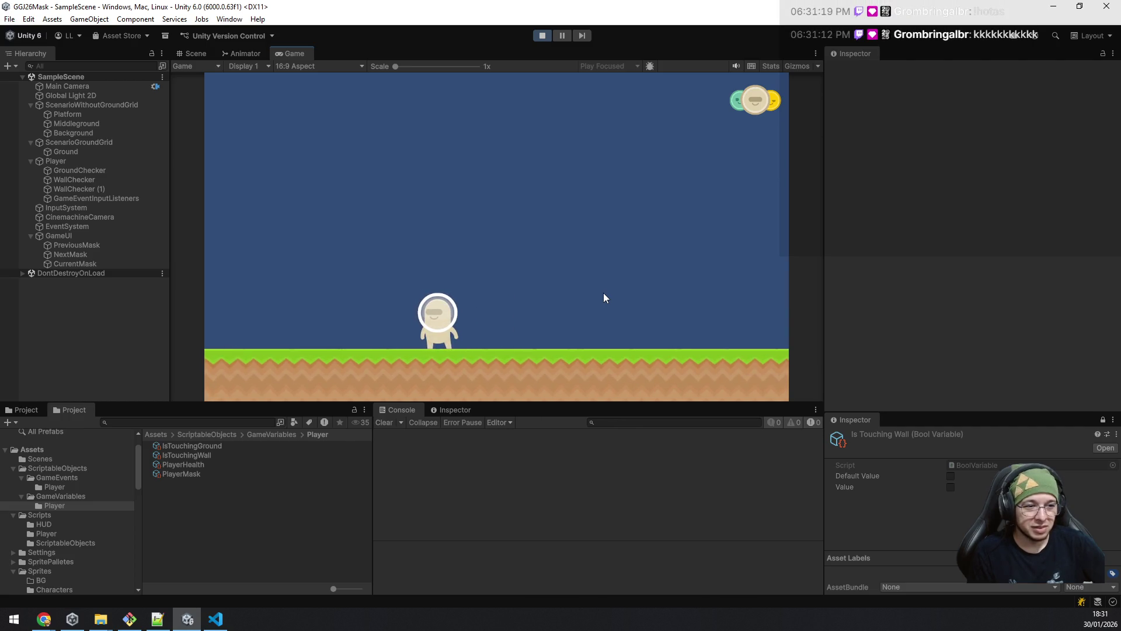
{"action": "key", "text": "d"}
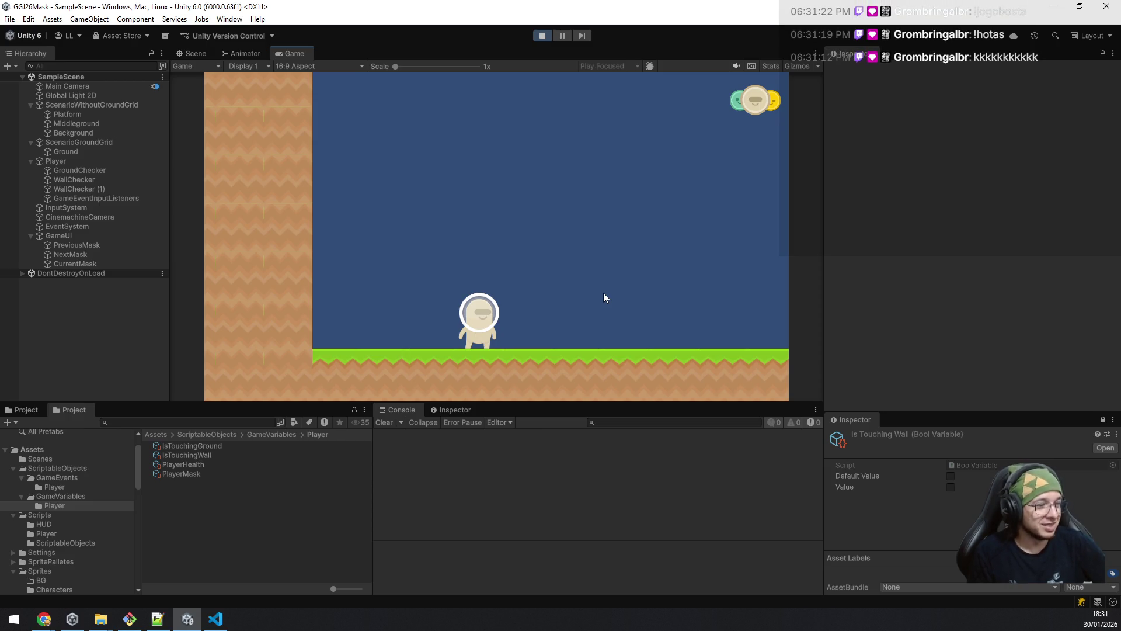
{"action": "key", "text": "a"}
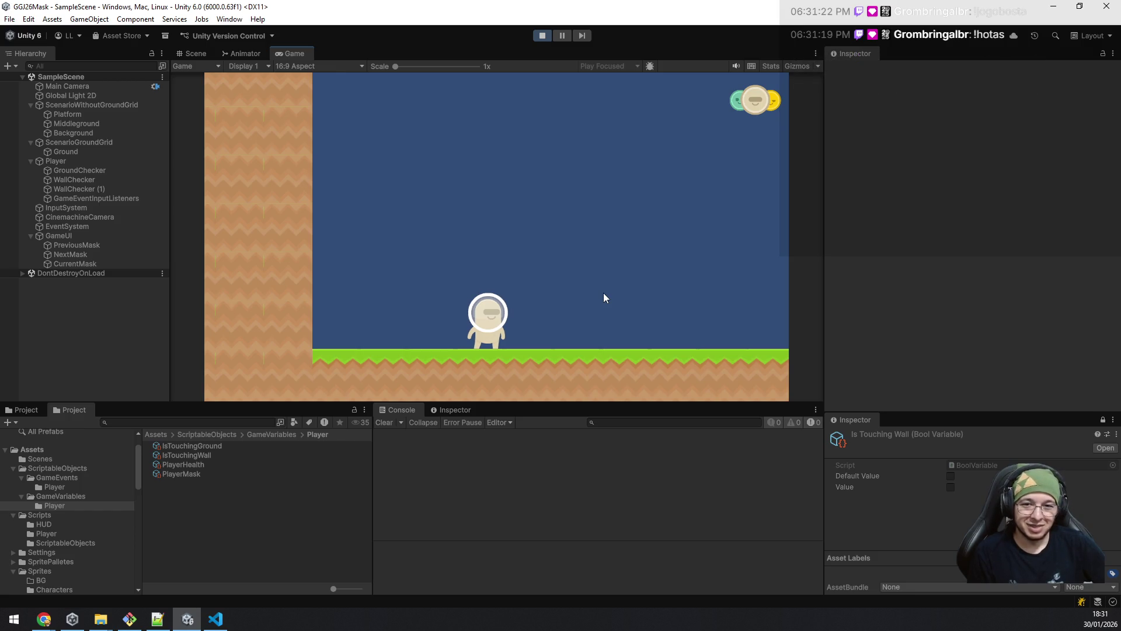
{"action": "key", "text": "d"}
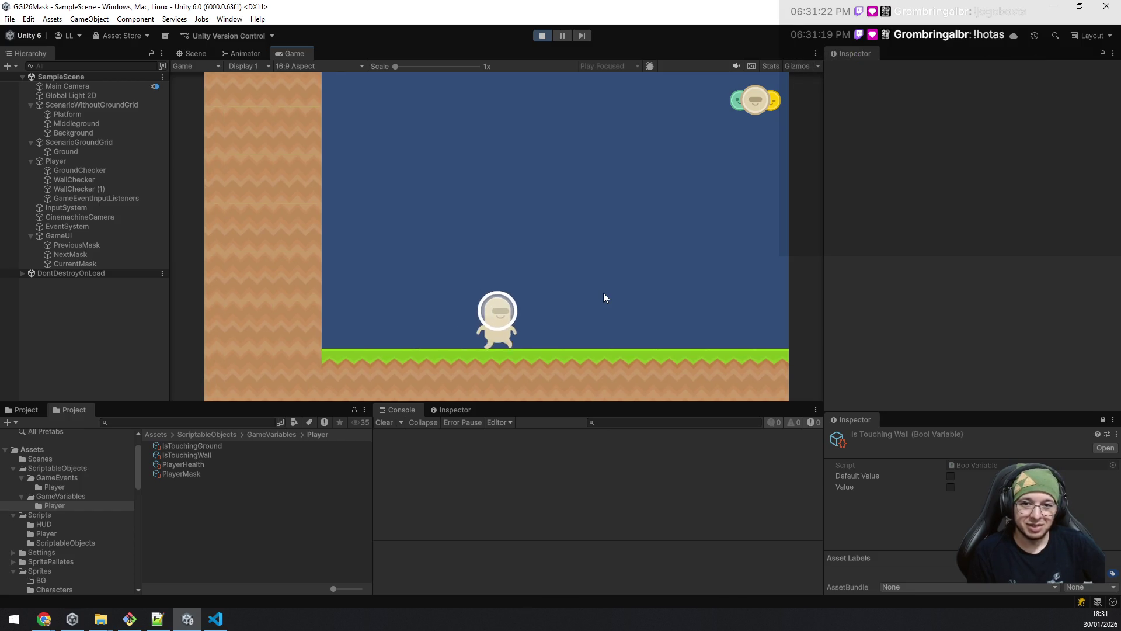
{"action": "key", "text": "a"}
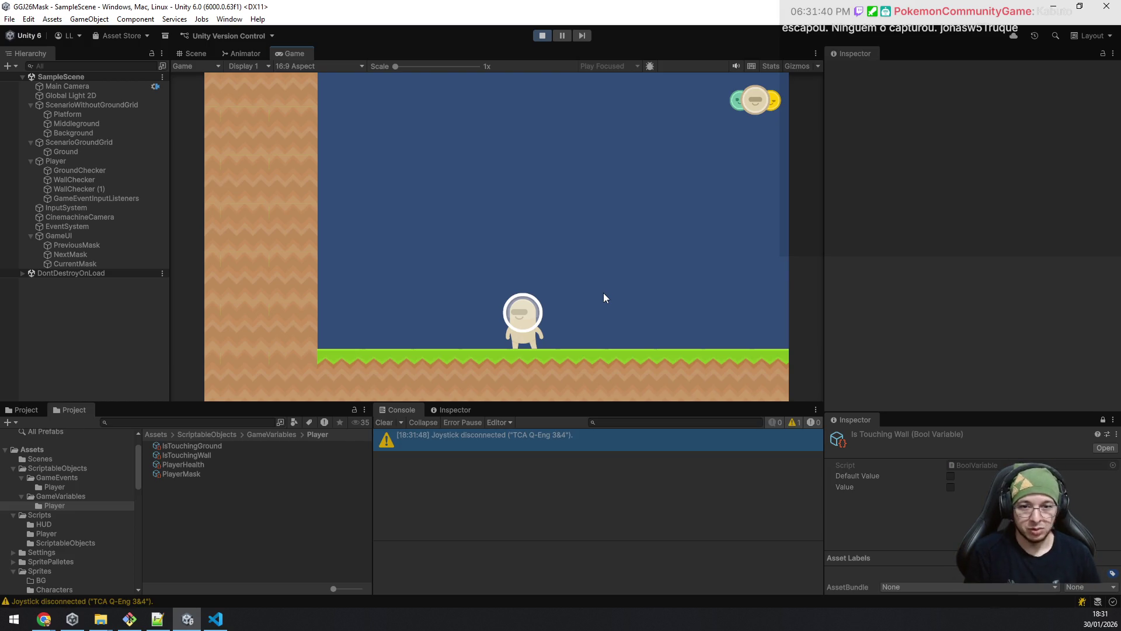
{"action": "key", "text": "d"}
Step: Walk the player back and forth and jump it repeatedly toward the right
{"action": "key", "text": "a"}
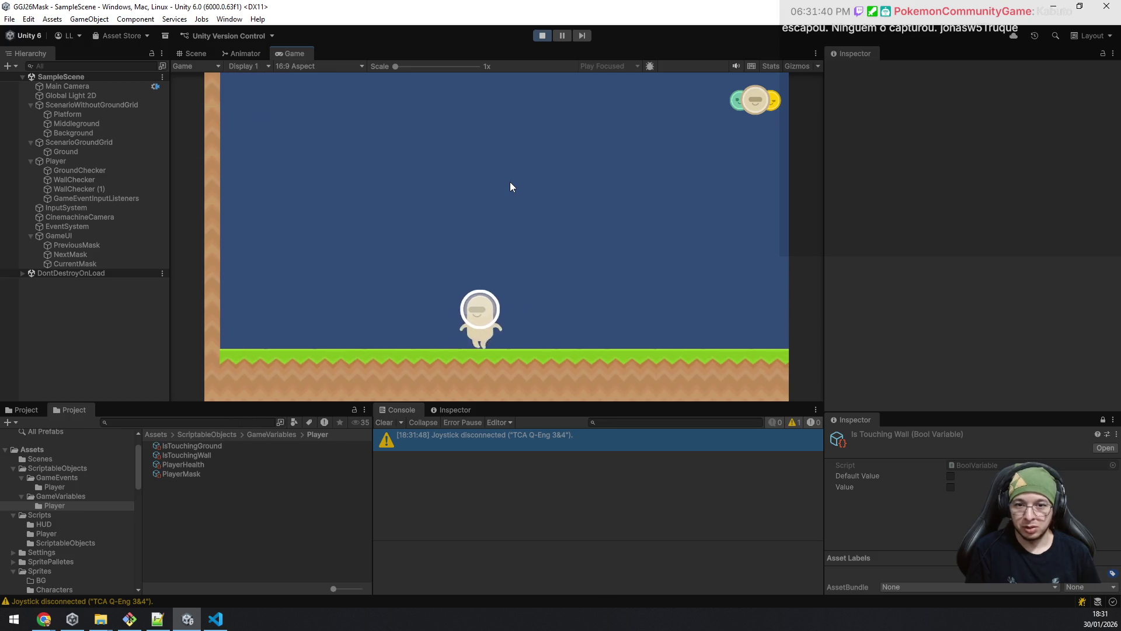
{"action": "key", "text": "d"}
{"action": "key", "text": "a"}
{"action": "key", "text": "d"}
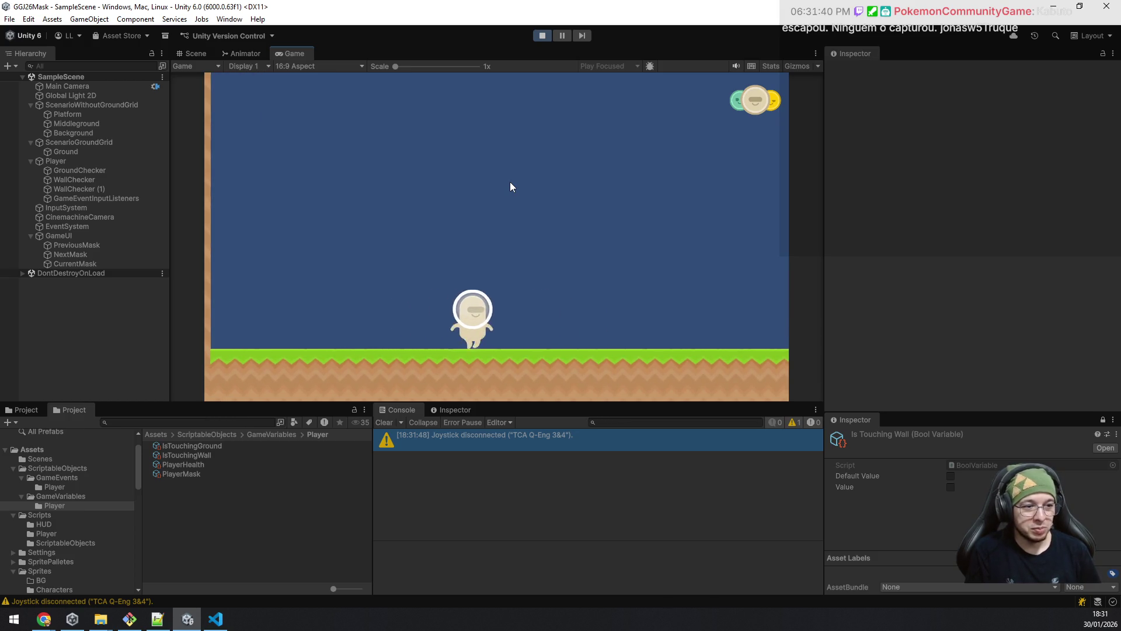
{"action": "key", "text": "a"}
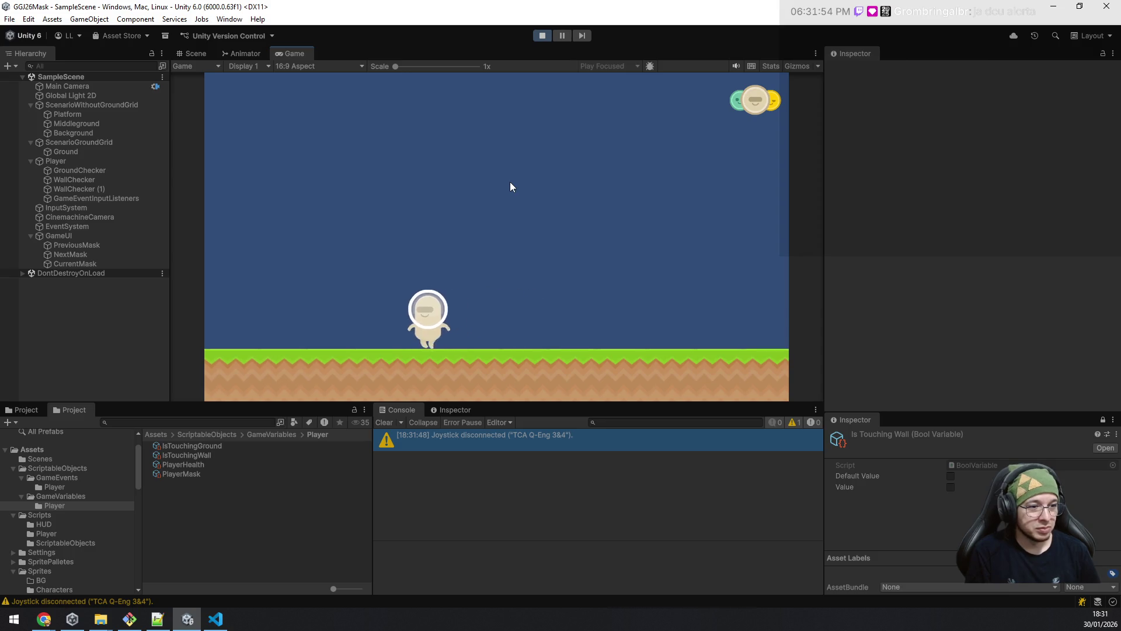
{"action": "key", "text": "space"}
{"action": "key", "text": "d"}
{"action": "key", "text": "space"}
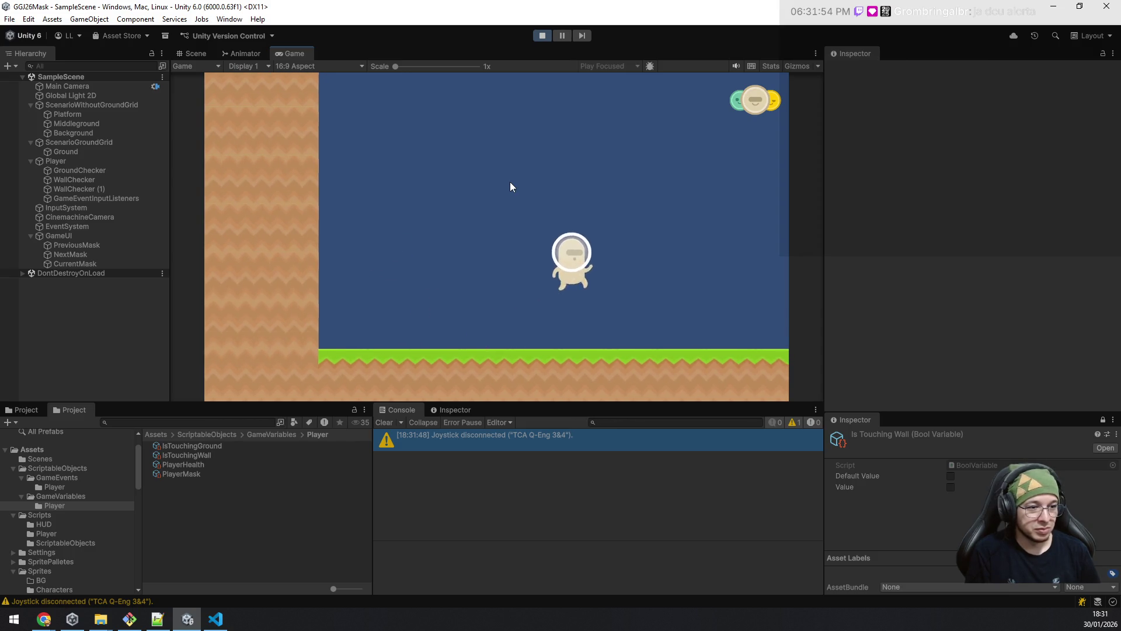
{"action": "key", "text": "a"}
{"action": "key", "text": "space"}
{"action": "key", "text": "d"}
{"action": "key", "text": "a"}
{"action": "key", "text": "d"}
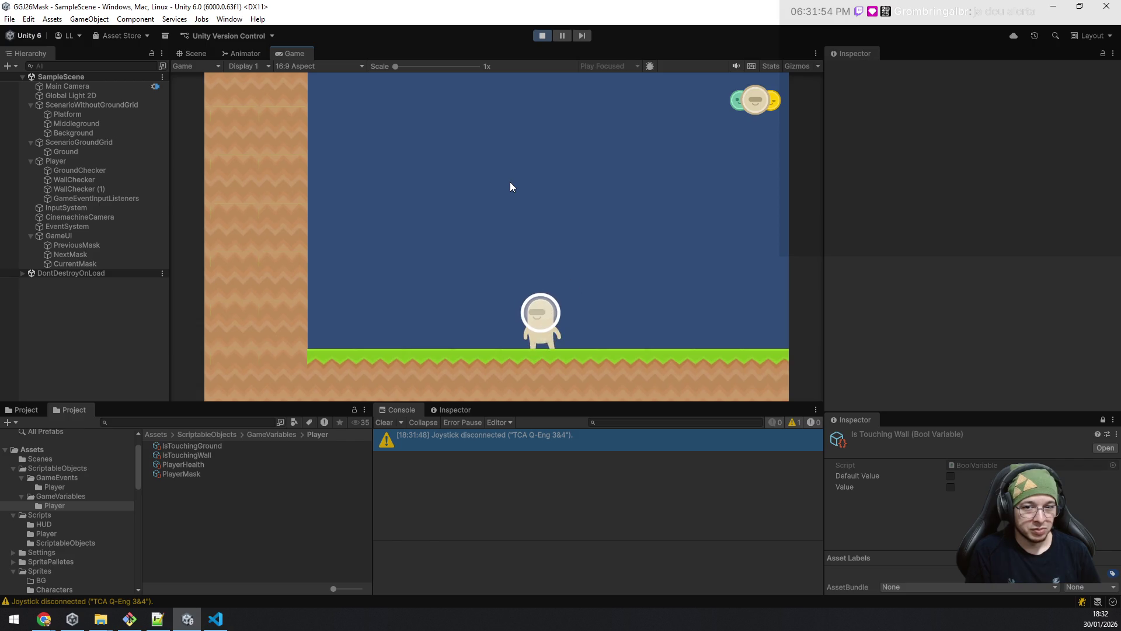
{"action": "key", "text": "space"}
Step: Switch to the yellow mask and jump up the left dirt wall so IsTouchingWall turns true
{"action": "key", "text": "e"}
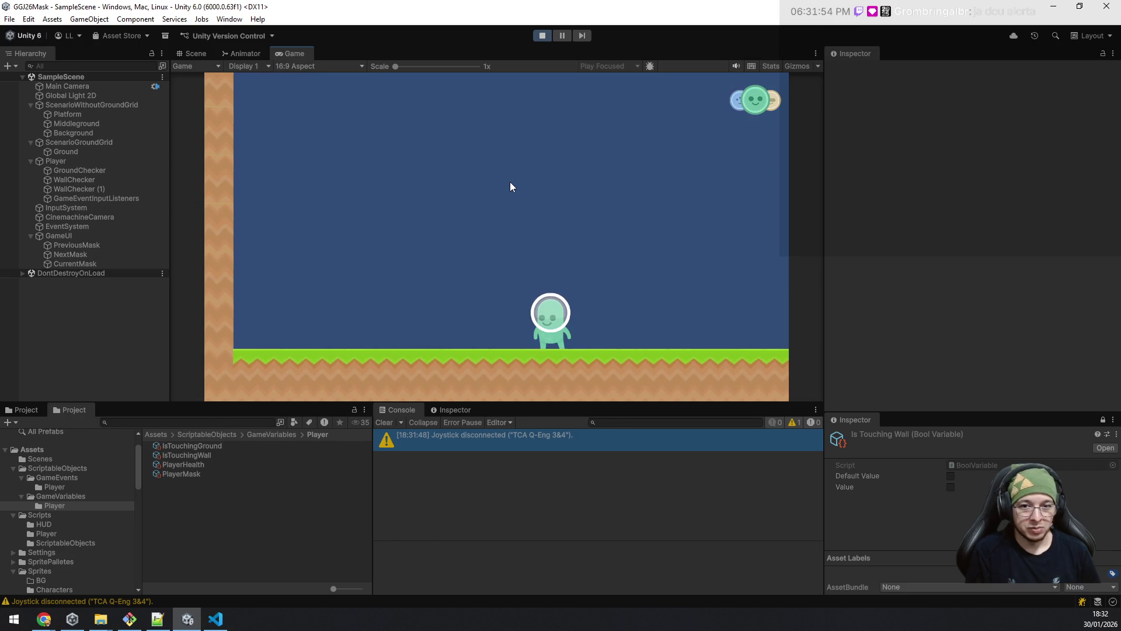
{"action": "key", "text": "a"}
{"action": "key", "text": "space"}
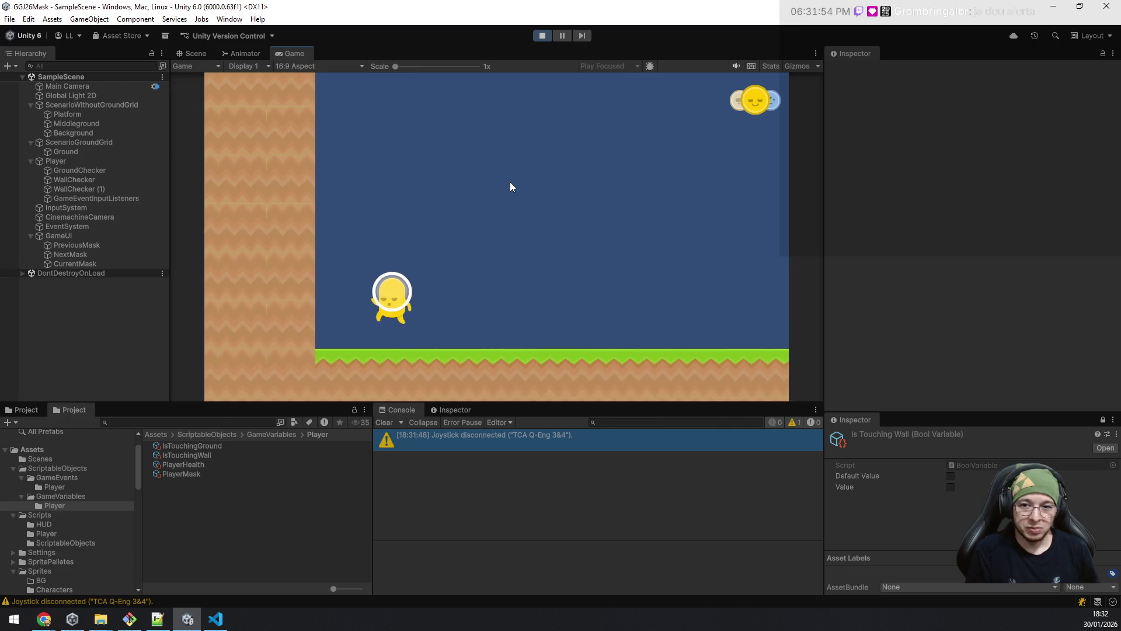
{"action": "key", "text": "a"}
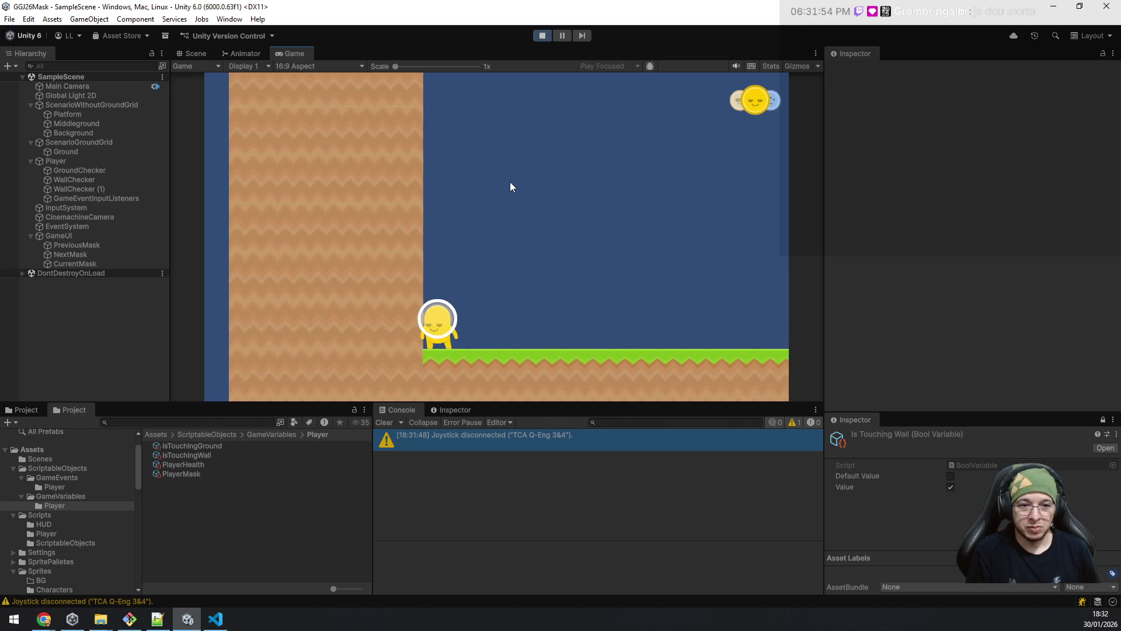
{"action": "key", "text": "space"}
{"action": "key", "text": "space"}
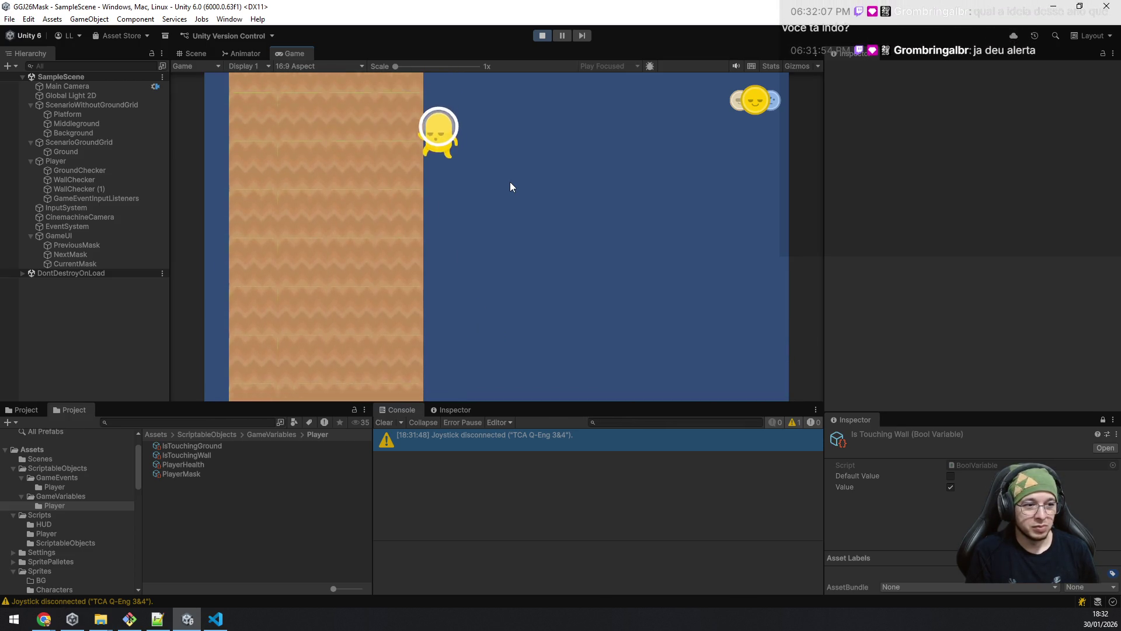
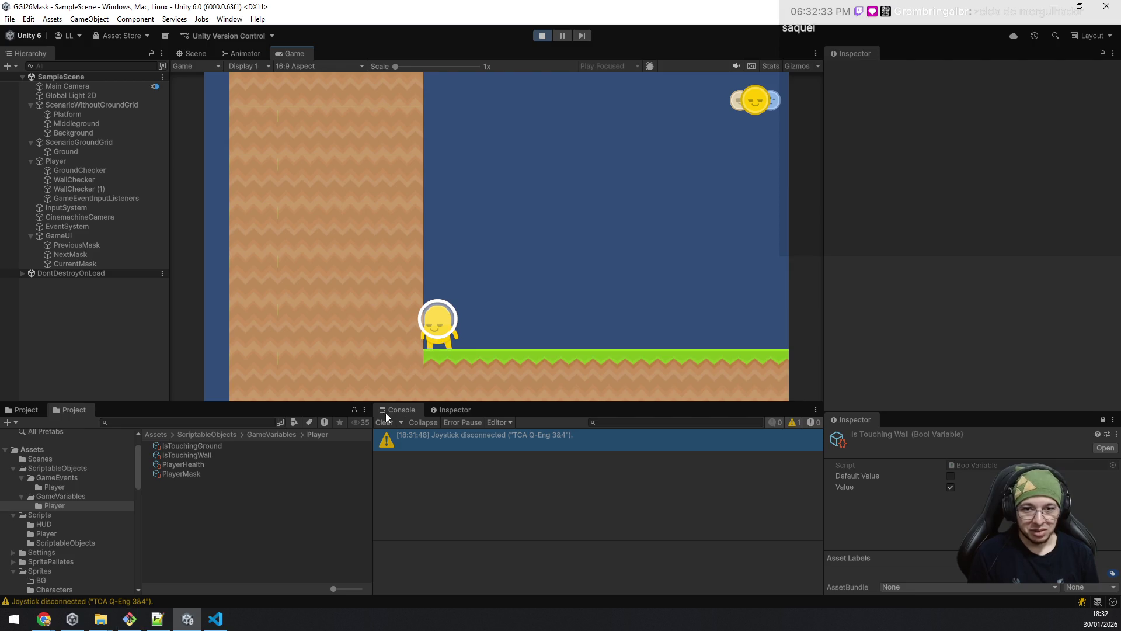
Step: Bring the 'Assets - Kenney' Chrome window forward from the taskbar
{"action": "mouse_move", "coordinate": [44, 619]}
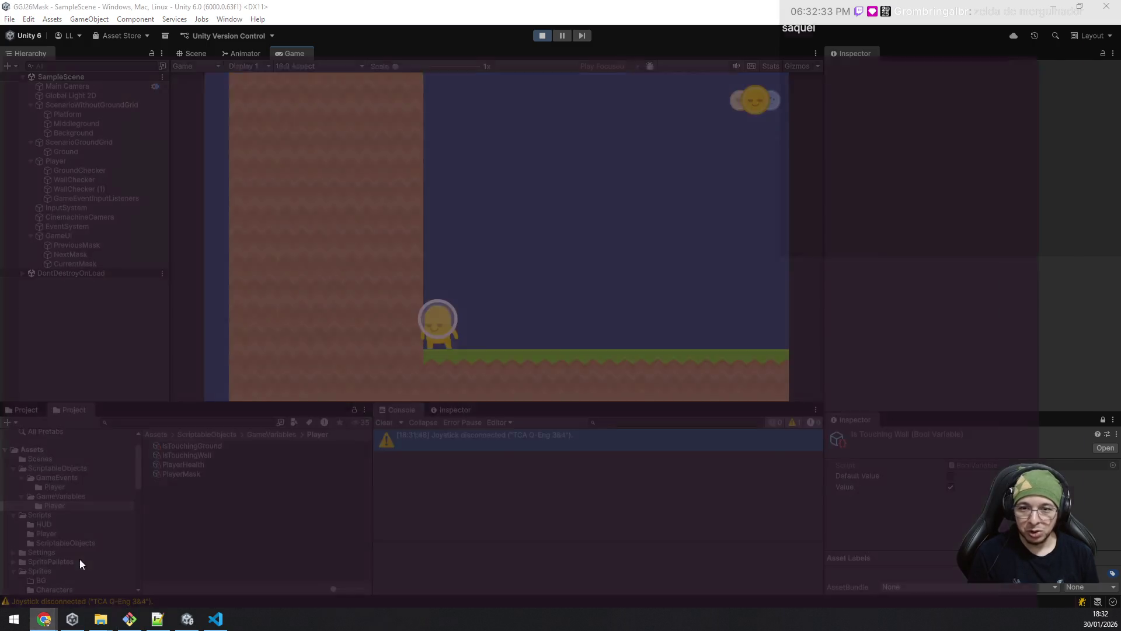
{"action": "left_click", "coordinate": [70, 579]}
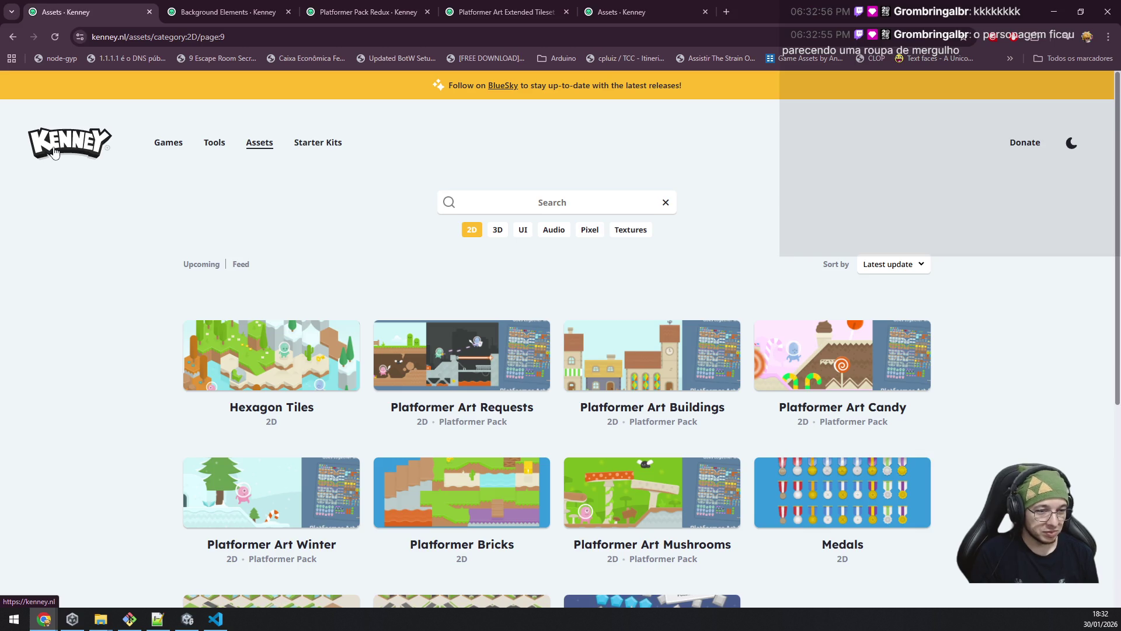
Step: Return to the running game and cycle the player's masks through green to yellow while walking right
{"action": "left_click", "coordinate": [1056, 12]}
{"action": "key", "text": "e"}
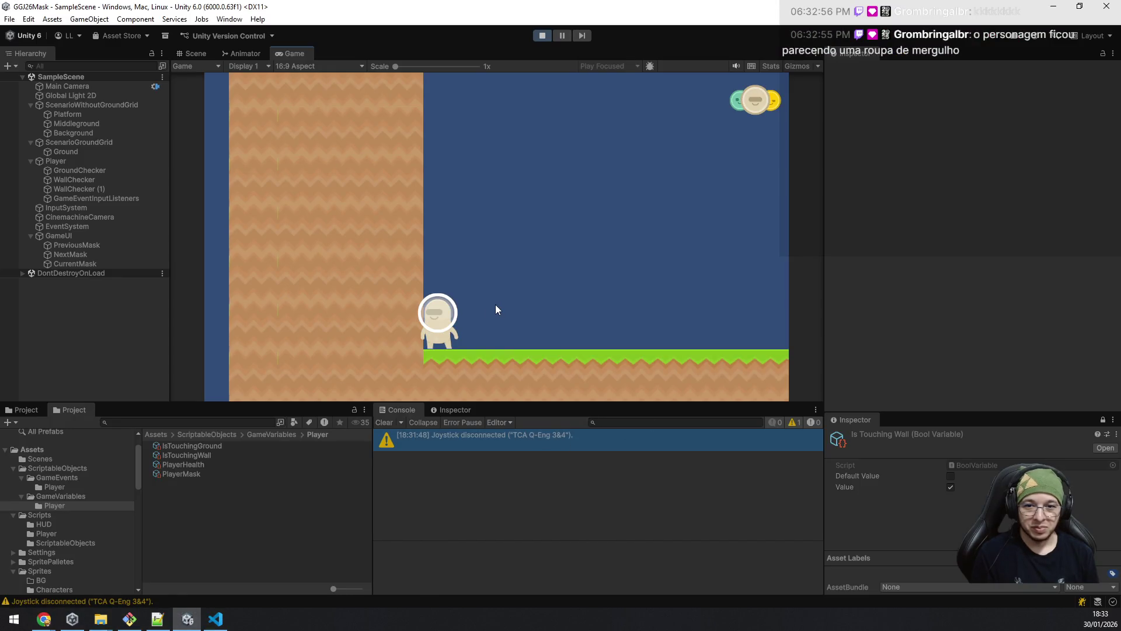
{"action": "key", "text": "e"}
{"action": "key", "text": "d"}
{"action": "key", "text": "e"}
{"action": "key", "text": "e"}
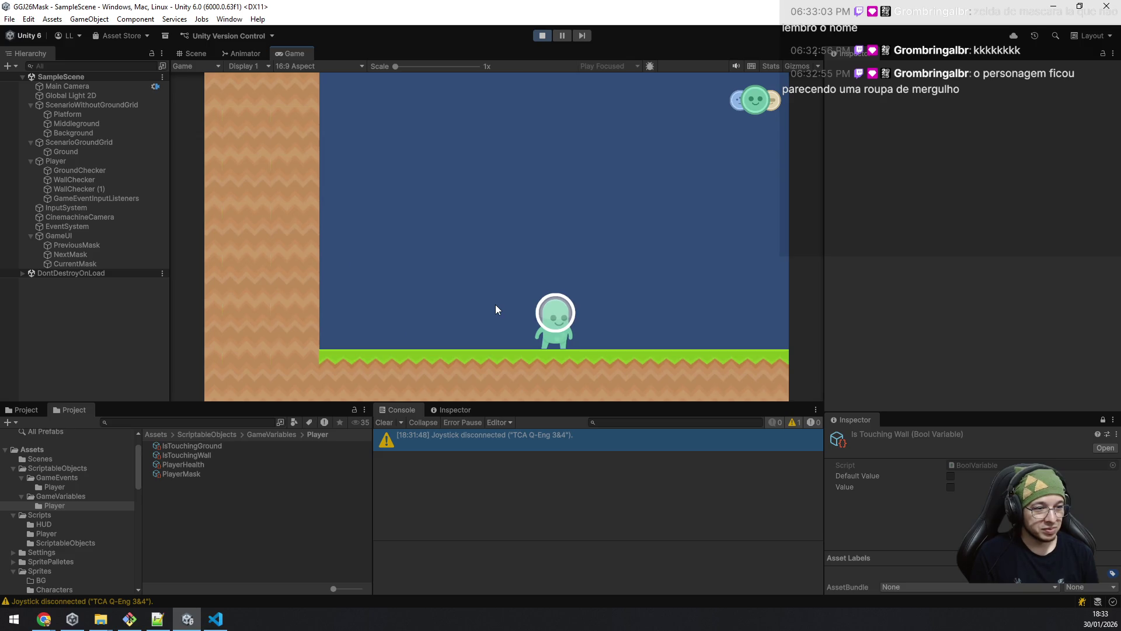
{"action": "key", "text": "e"}
{"action": "key", "text": "e"}
Step: Walk the player left, switch to the blue mask, and make several jumps while drifting sideways
{"action": "key", "text": "a"}
{"action": "key", "text": "space"}
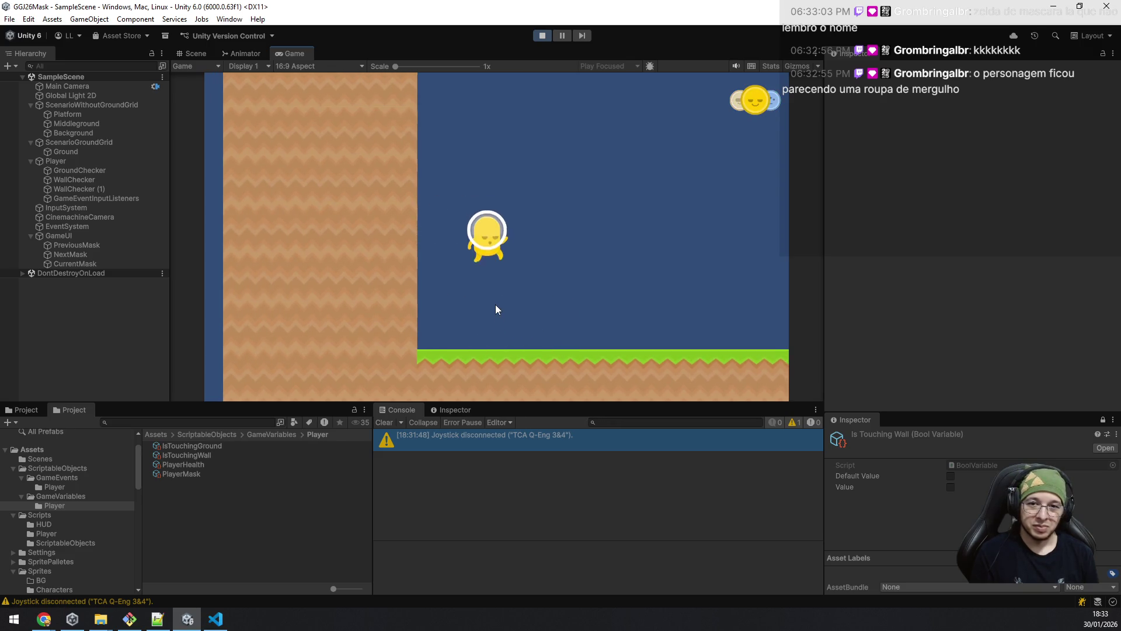
{"action": "key", "text": "e"}
{"action": "key", "text": "space"}
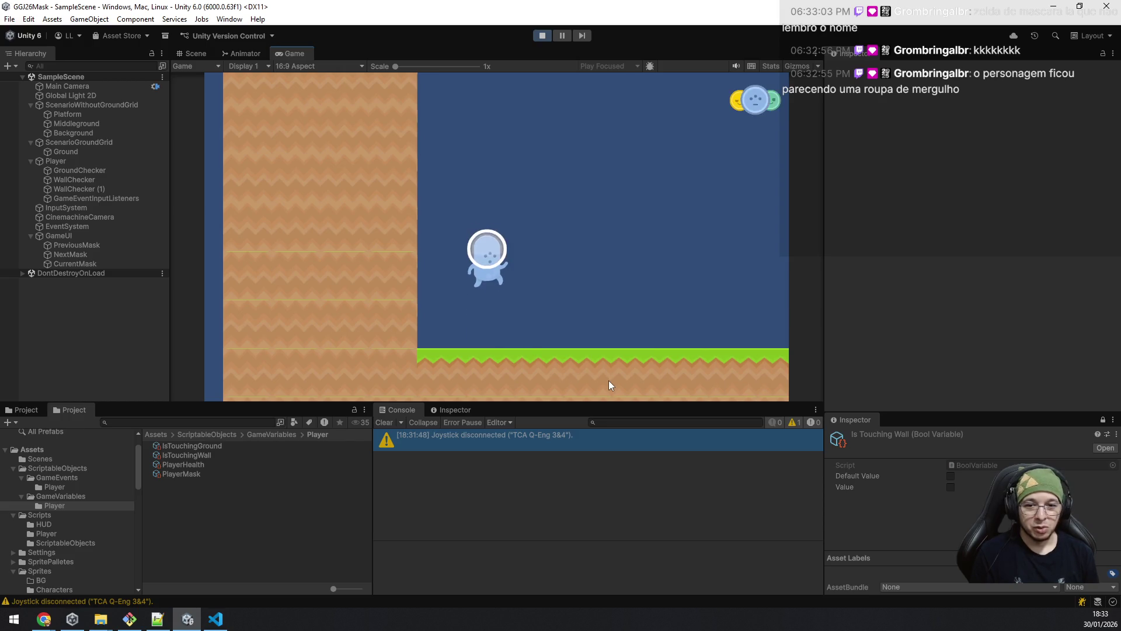
{"action": "key", "text": "space"}
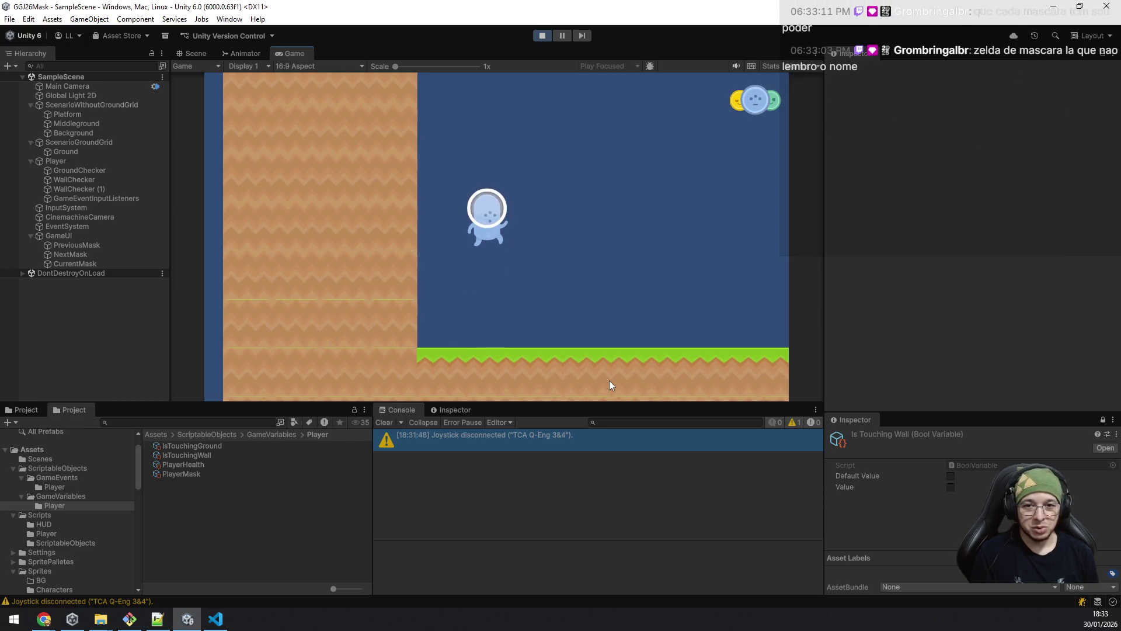
{"action": "key", "text": "d"}
{"action": "key", "text": "space"}
{"action": "key", "text": "a"}
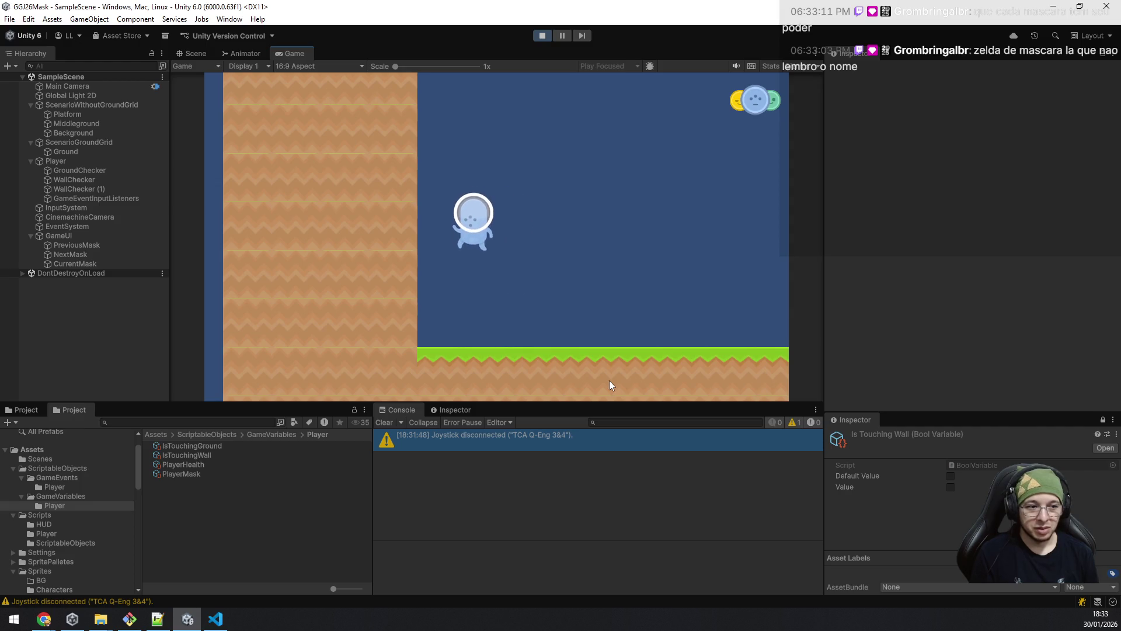
Step: Switch back to the yellow mask, jump repeatedly, then change to blue and jump again
{"action": "key", "text": "q"}
{"action": "key", "text": "space"}
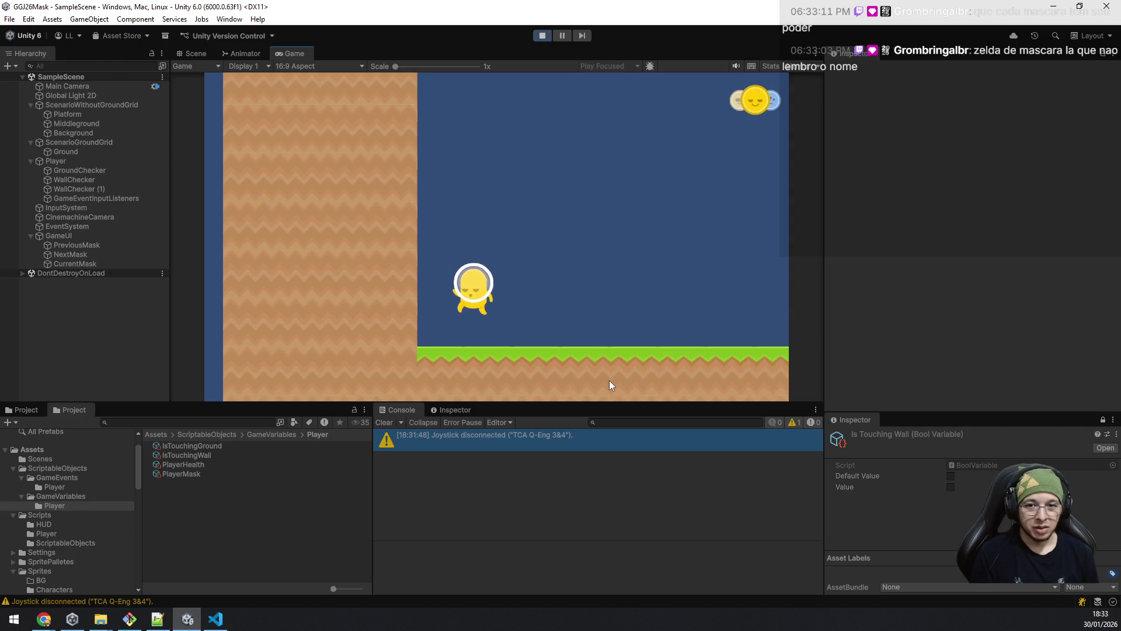
{"action": "key", "text": "space"}
{"action": "key", "text": "space"}
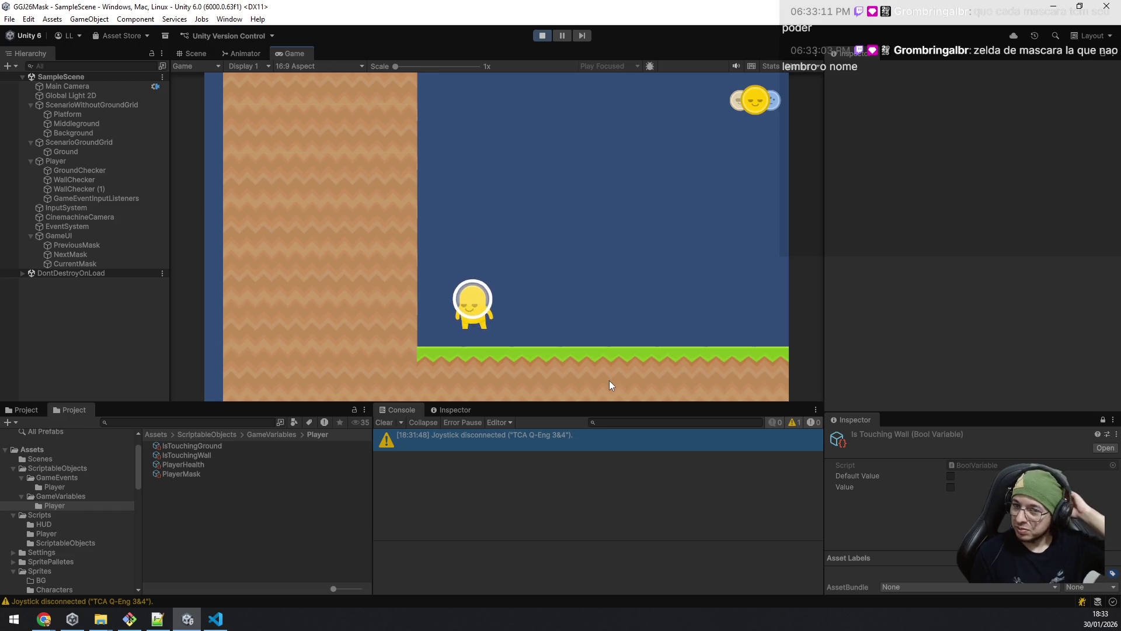
{"action": "key", "text": "space"}
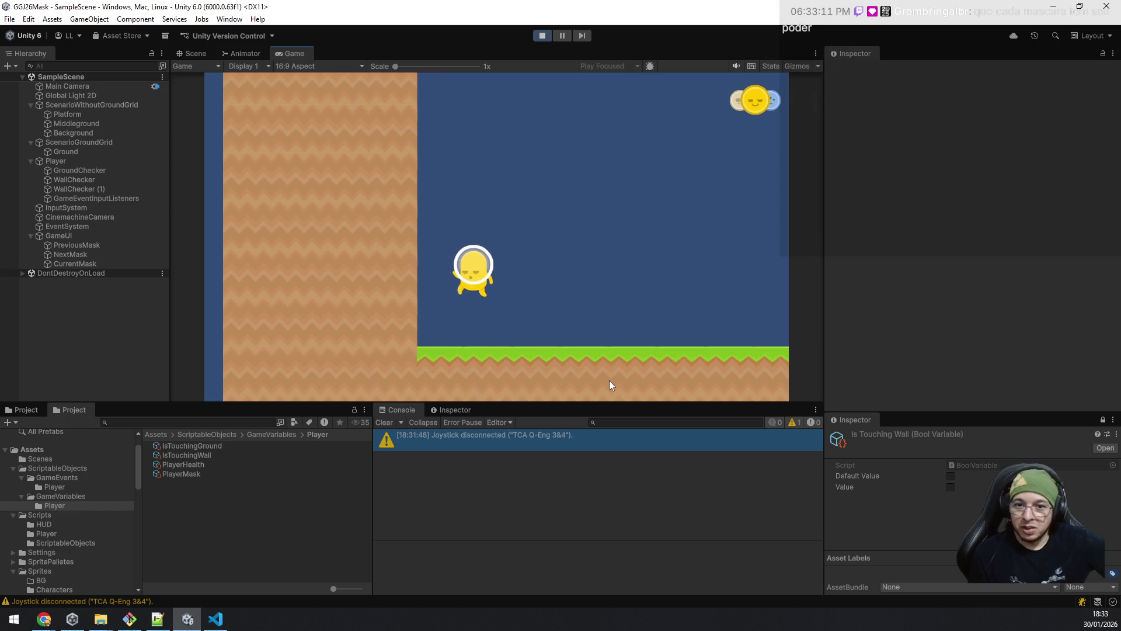
{"action": "key", "text": "space"}
{"action": "key", "text": "e"}
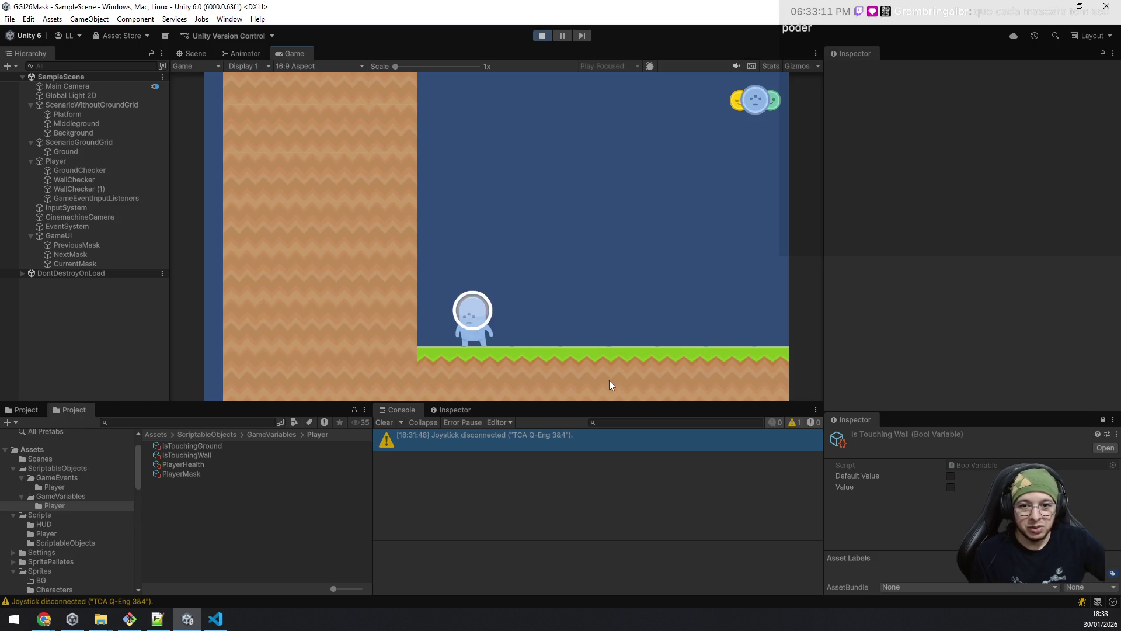
{"action": "key", "text": "space"}
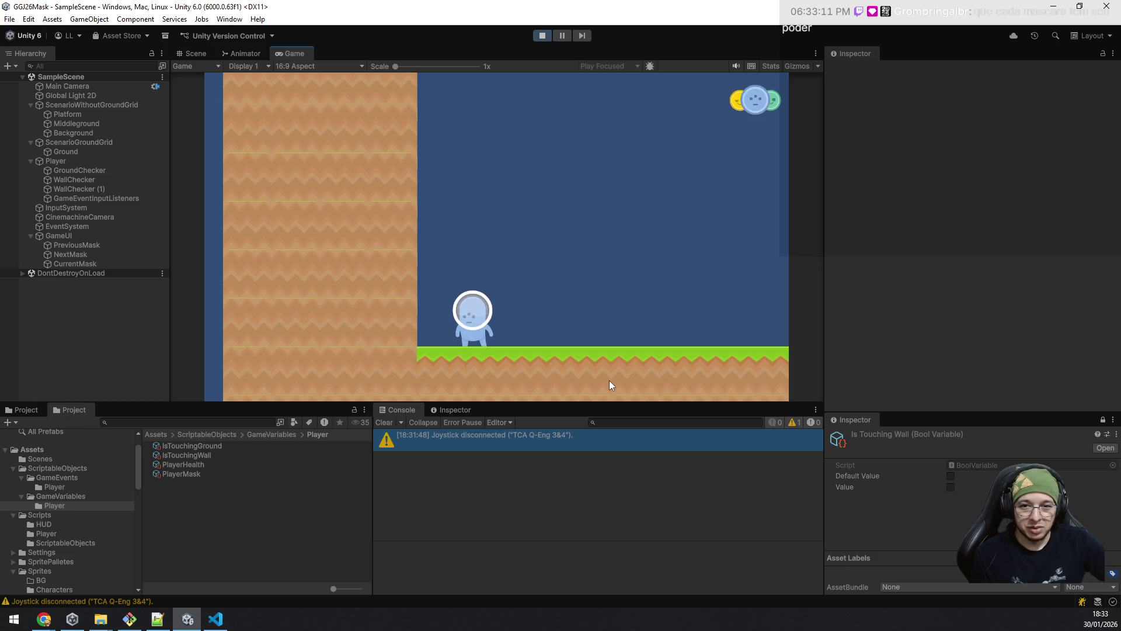
Step: Switch to yellow, climb the left wall, then change to the beige mask
{"action": "key", "text": "q"}
{"action": "key", "text": "a"}
{"action": "key", "text": "space"}
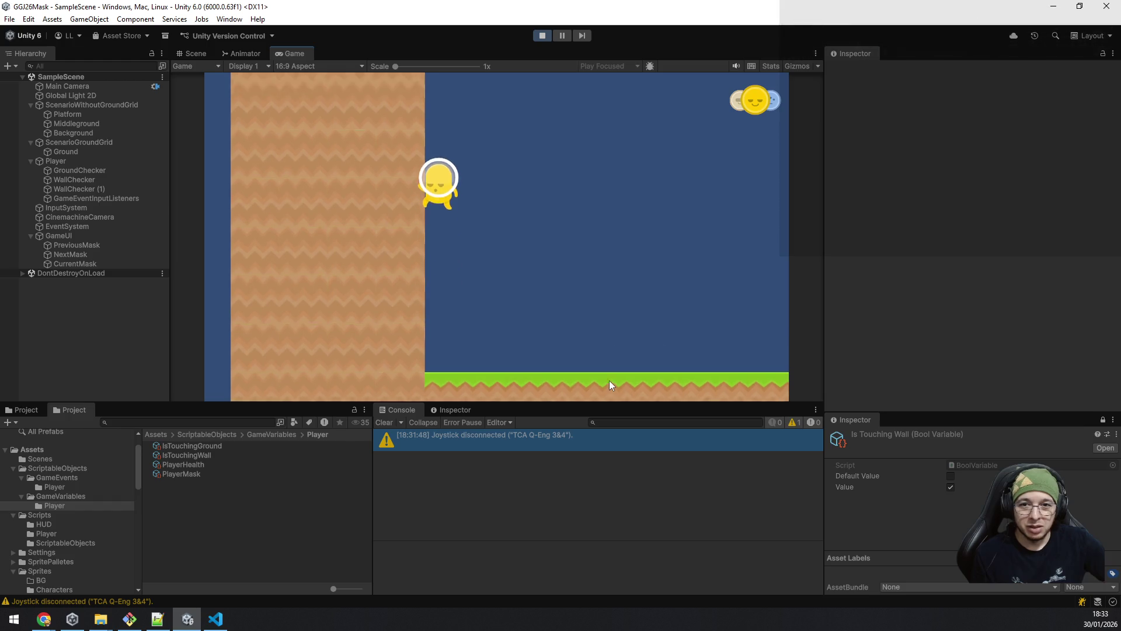
{"action": "key", "text": "q"}
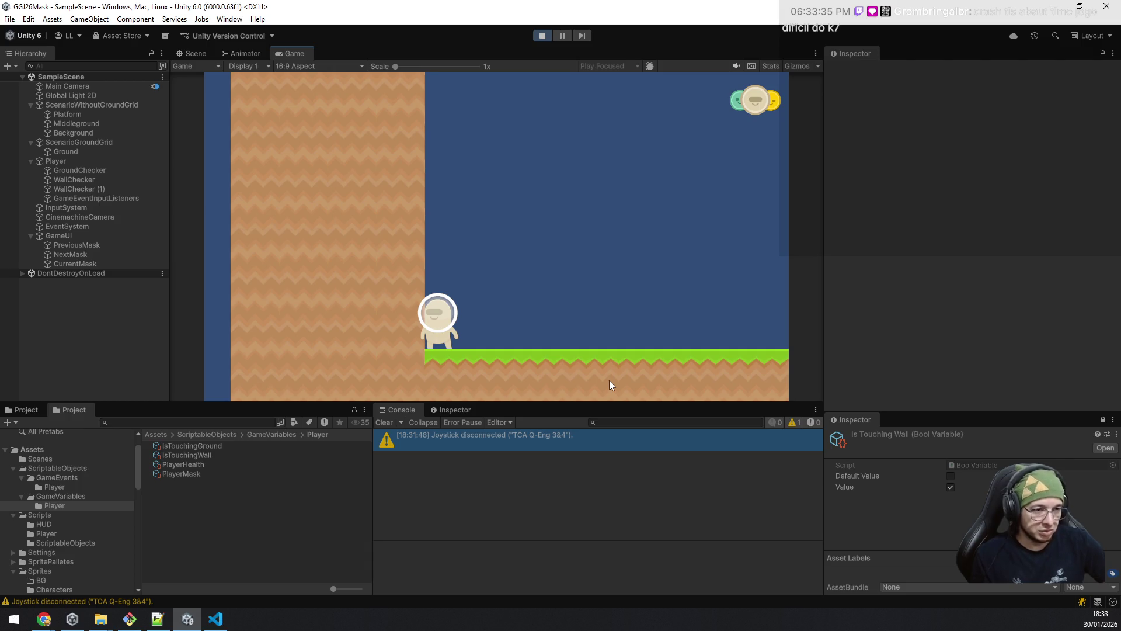
Step: Run the player right off the wall, then jump and run back left across the ground
{"action": "key", "text": "d"}
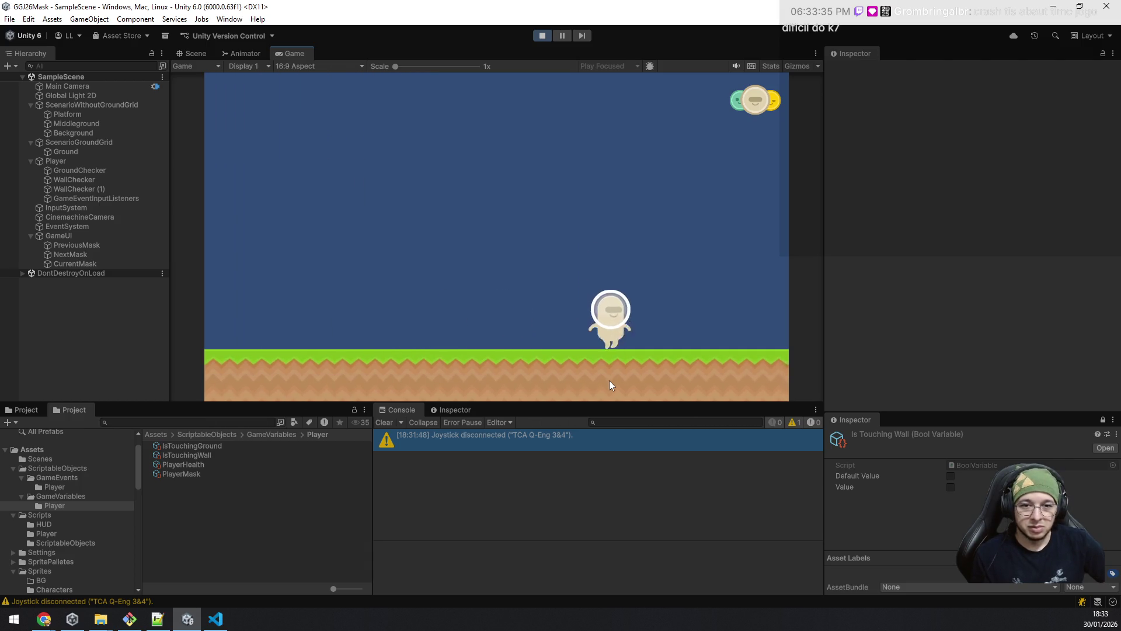
{"action": "key", "text": "space"}
{"action": "key", "text": "a"}
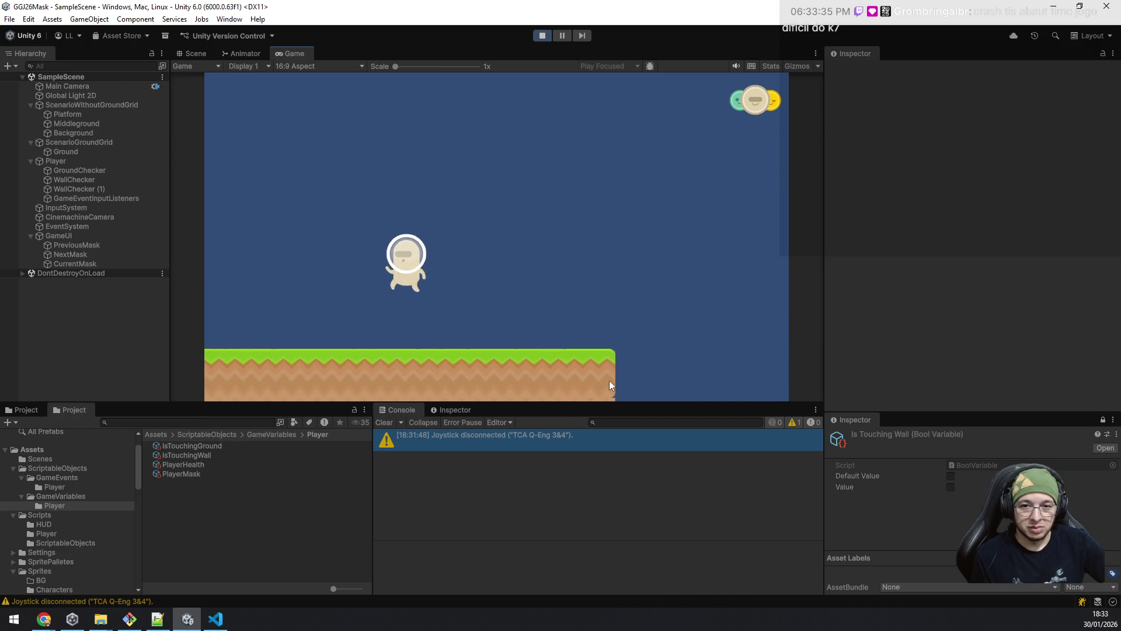
{"action": "key", "text": "space"}
{"action": "key", "text": "space"}
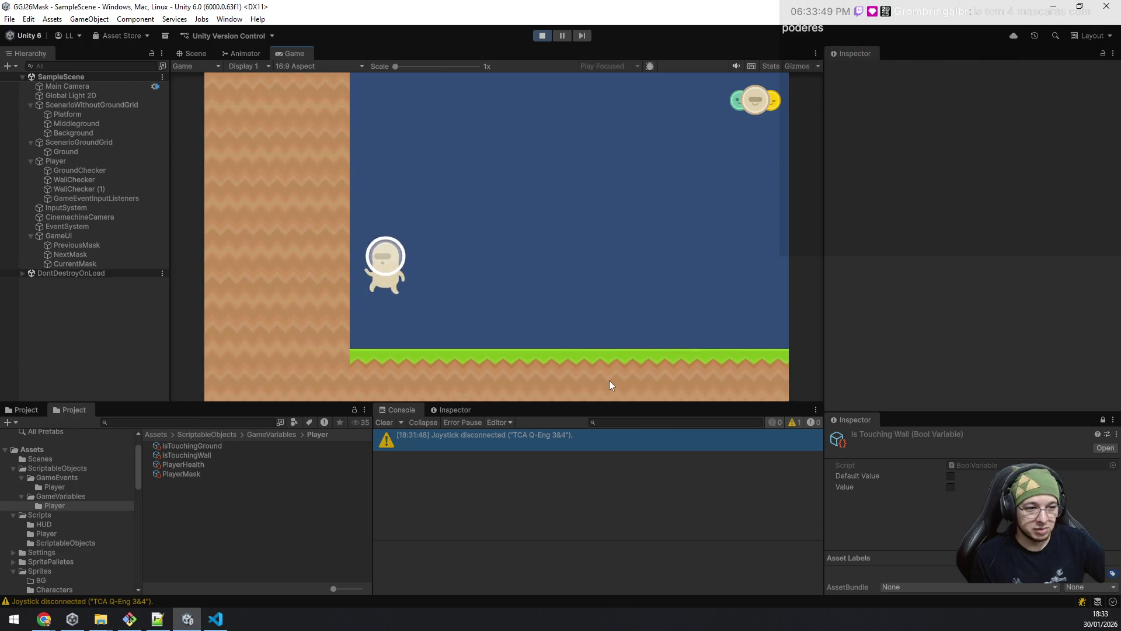
{"action": "key", "text": "d"}
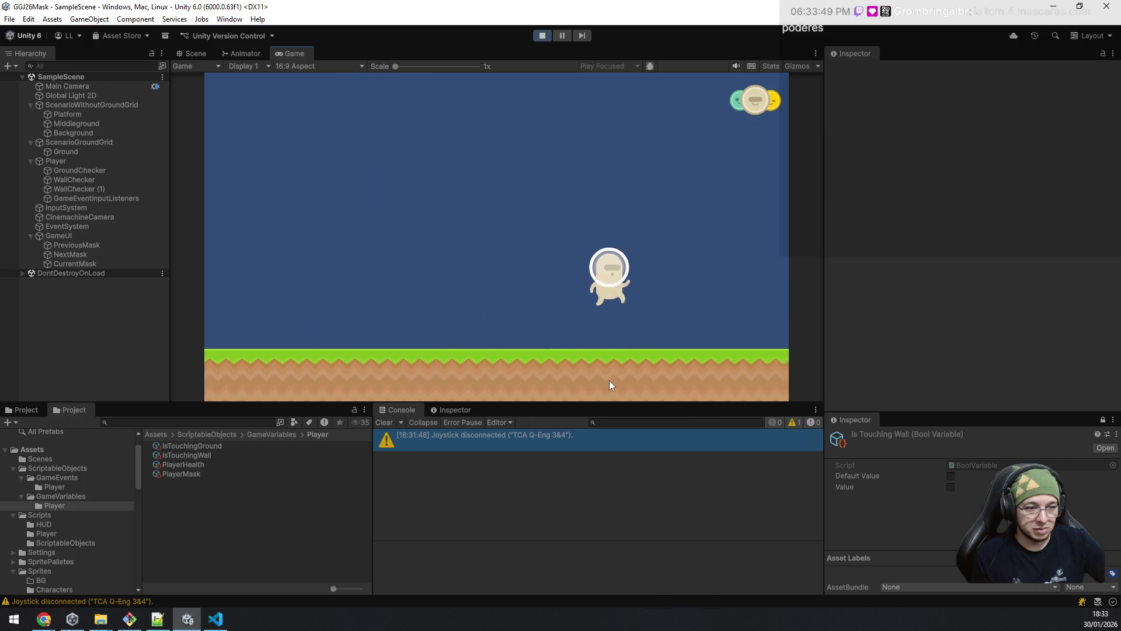
{"action": "key", "text": "a"}
{"action": "key", "text": "space"}
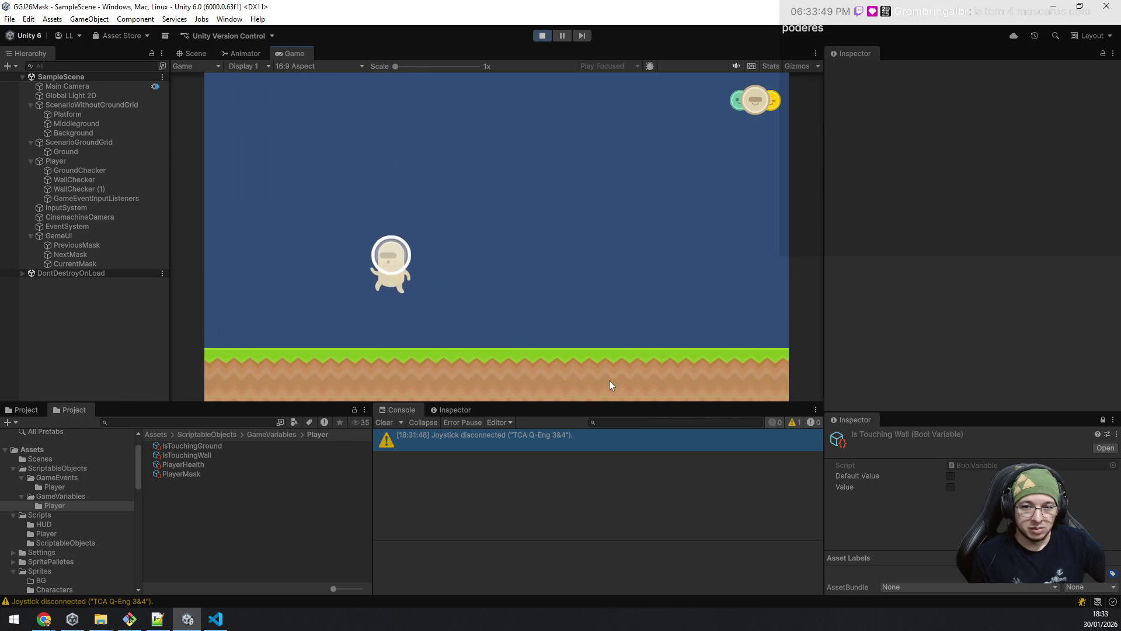
Step: Switch to the blue mask and shuffle the player left and right near the wall
{"action": "key", "text": "d"}
{"action": "key", "text": "e"}
{"action": "key", "text": "a"}
{"action": "key", "text": "d"}
{"action": "key", "text": "a"}
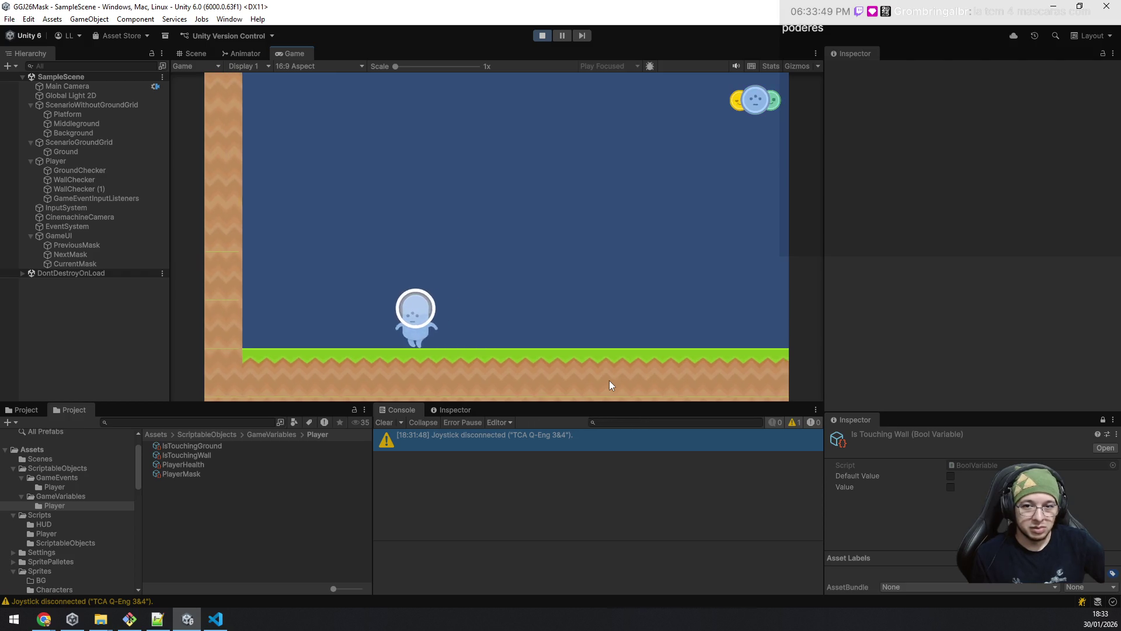
{"action": "key", "text": "d"}
Step: Cycle back and forth through the yellow, blue, green and white masks, stepping back toward yellow
{"action": "key", "text": "q"}
{"action": "key", "text": "e"}
{"action": "key", "text": "e"}
{"action": "key", "text": "e"}
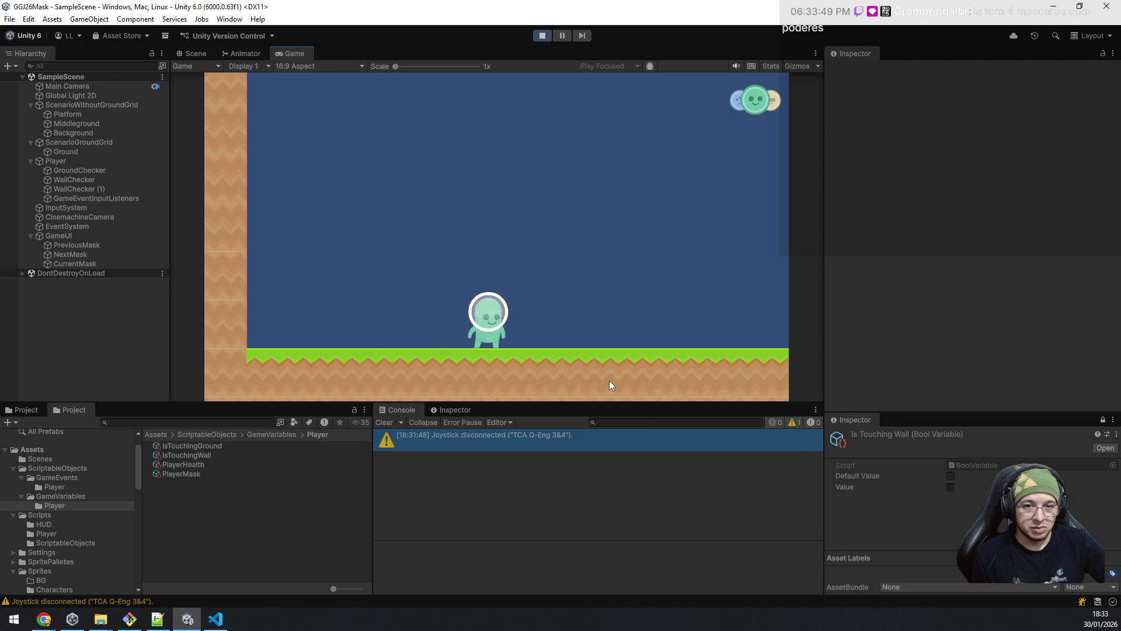
{"action": "key", "text": "e"}
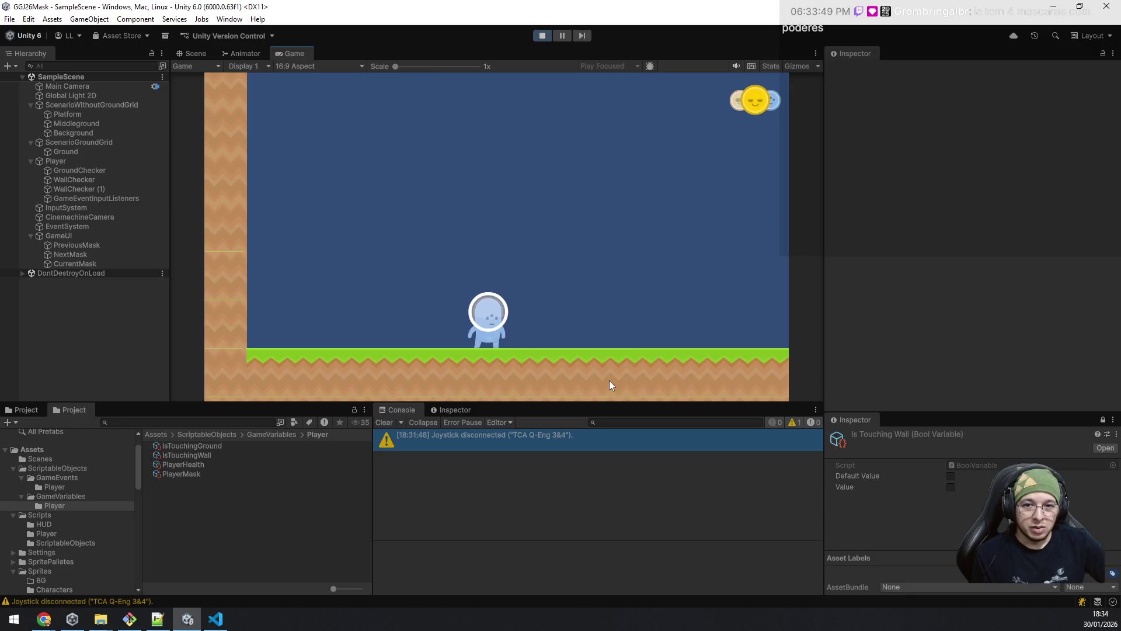
{"action": "key", "text": "q"}
{"action": "key", "text": "e"}
{"action": "key", "text": "e"}
{"action": "key", "text": "e"}
{"action": "key", "text": "q"}
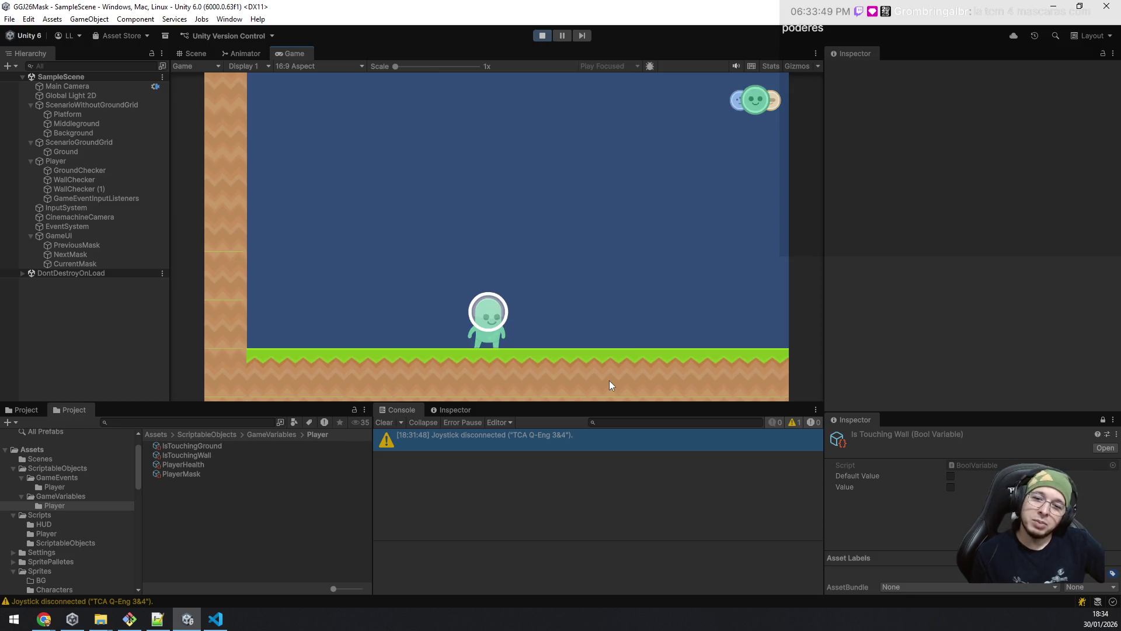
{"action": "key", "text": "q"}
{"action": "key", "text": "q"}
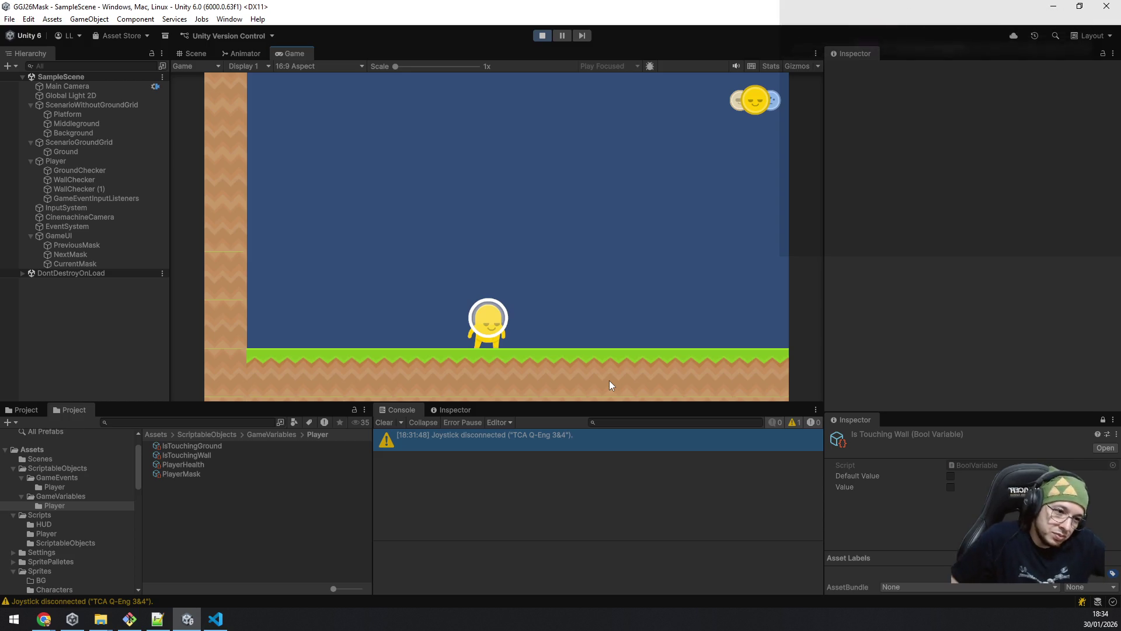